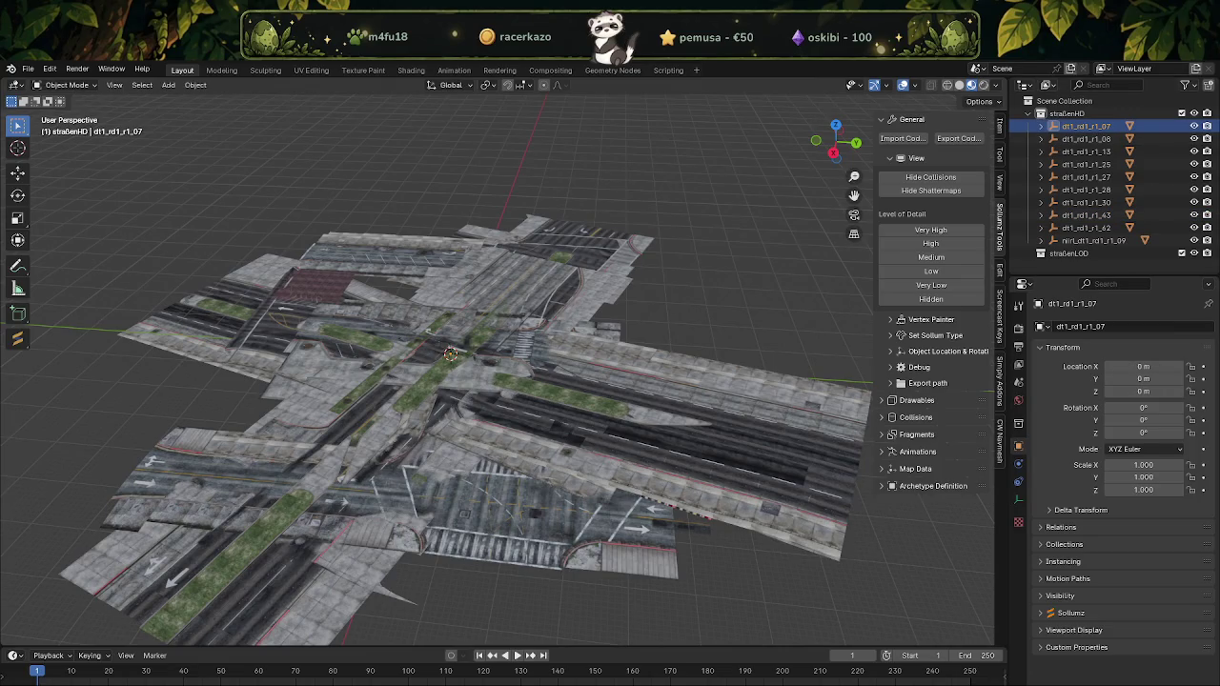
# Place dt1_rd1_r1_07 at X 205.83 m, Y -713.31 m, Z 34.761 m, then select dt1_rd1_r1_08
pyautogui.click(1142, 366)
pyautogui.hotkey('ctrl', 'v')
pyautogui.press('Return')
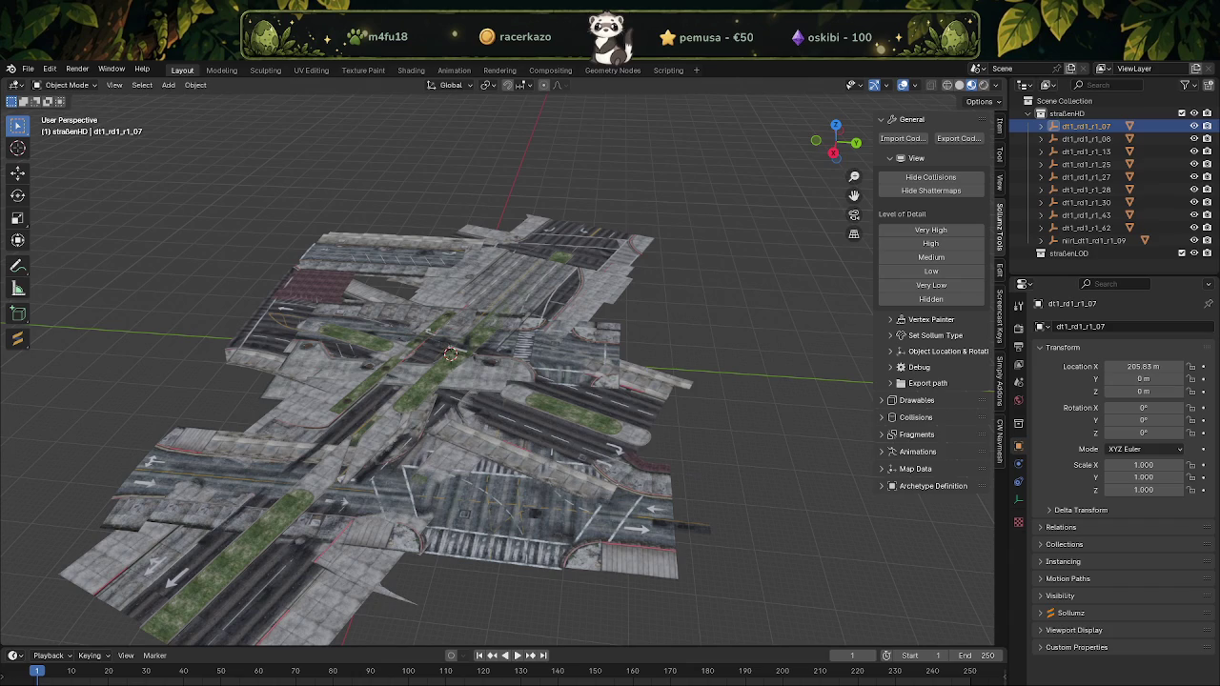
pyautogui.click(1150, 378)
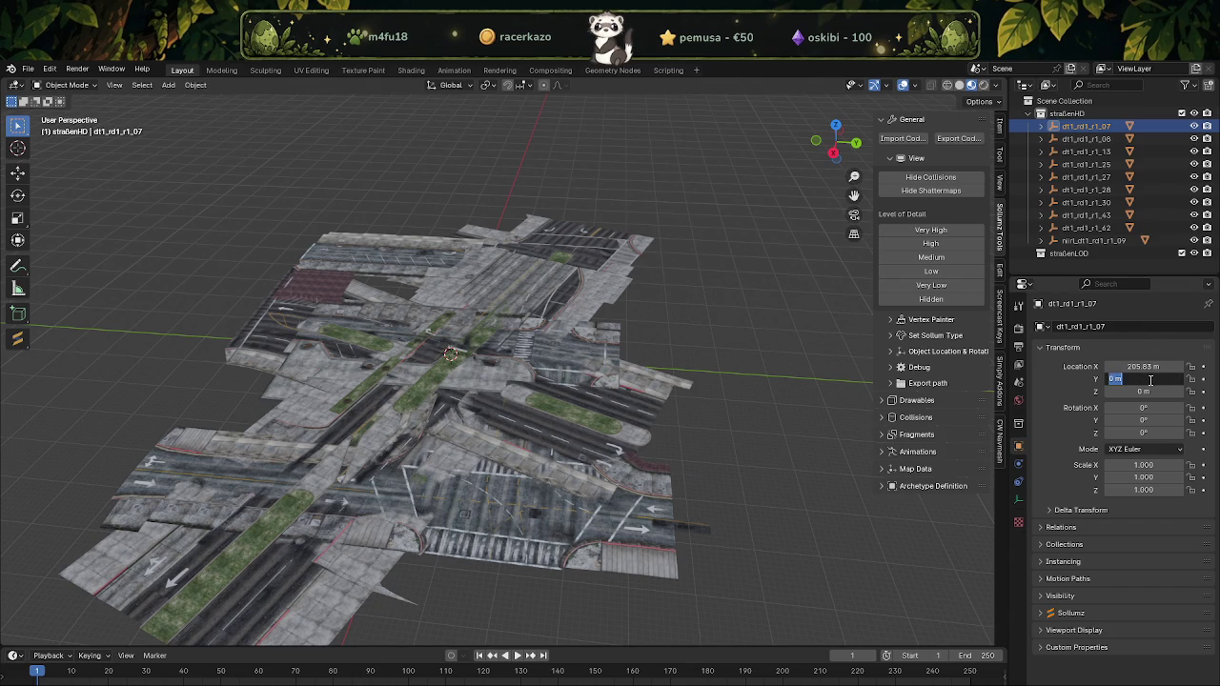
pyautogui.hotkey('ctrl', 'v')
pyautogui.press('Return')
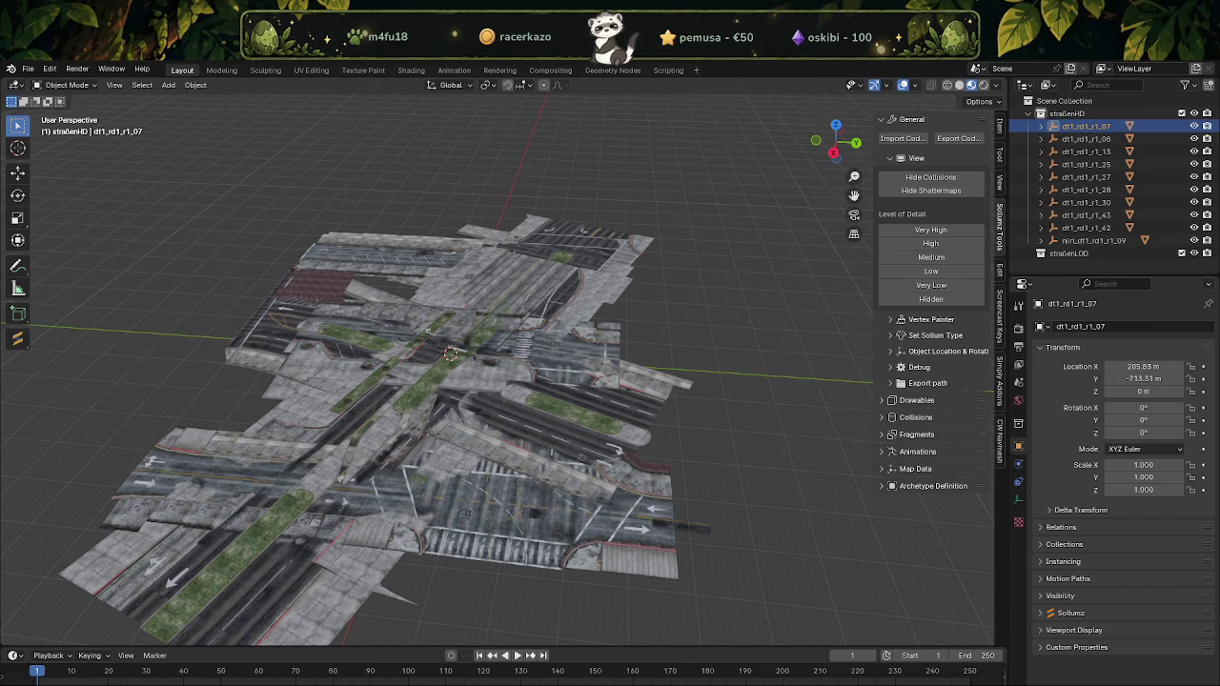
pyautogui.click(1143, 391)
pyautogui.write('34.761')
pyautogui.press('Return')
pyautogui.press('o')
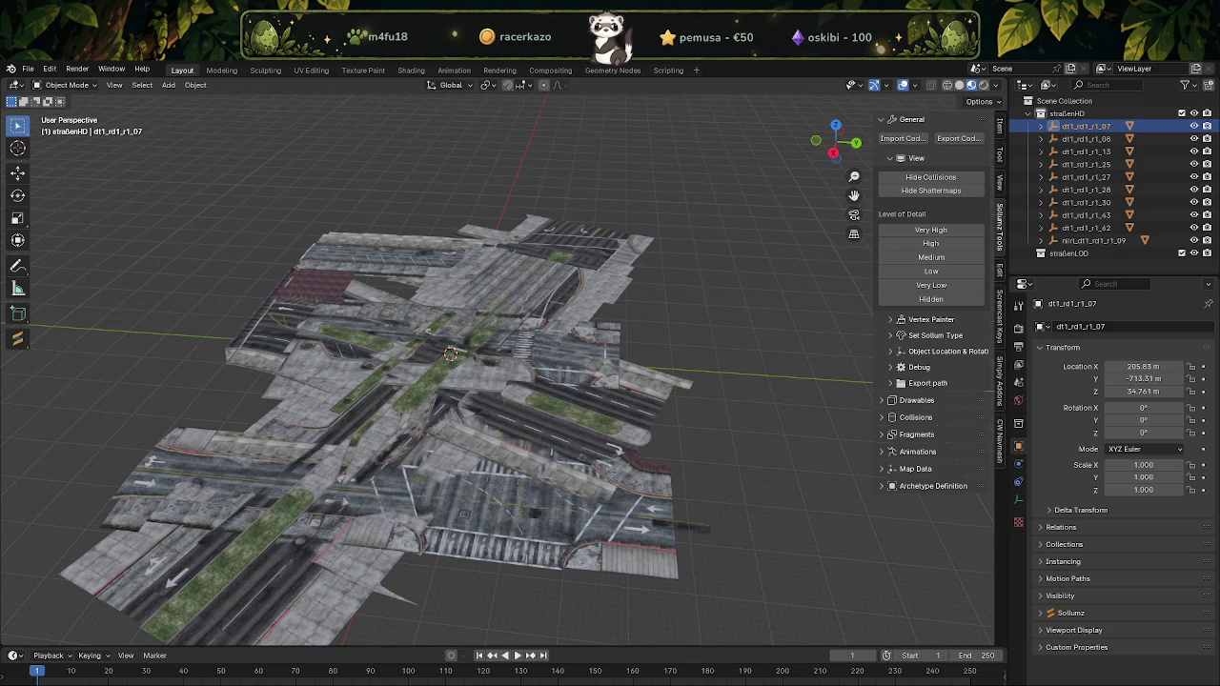
pyautogui.click(1086, 138)
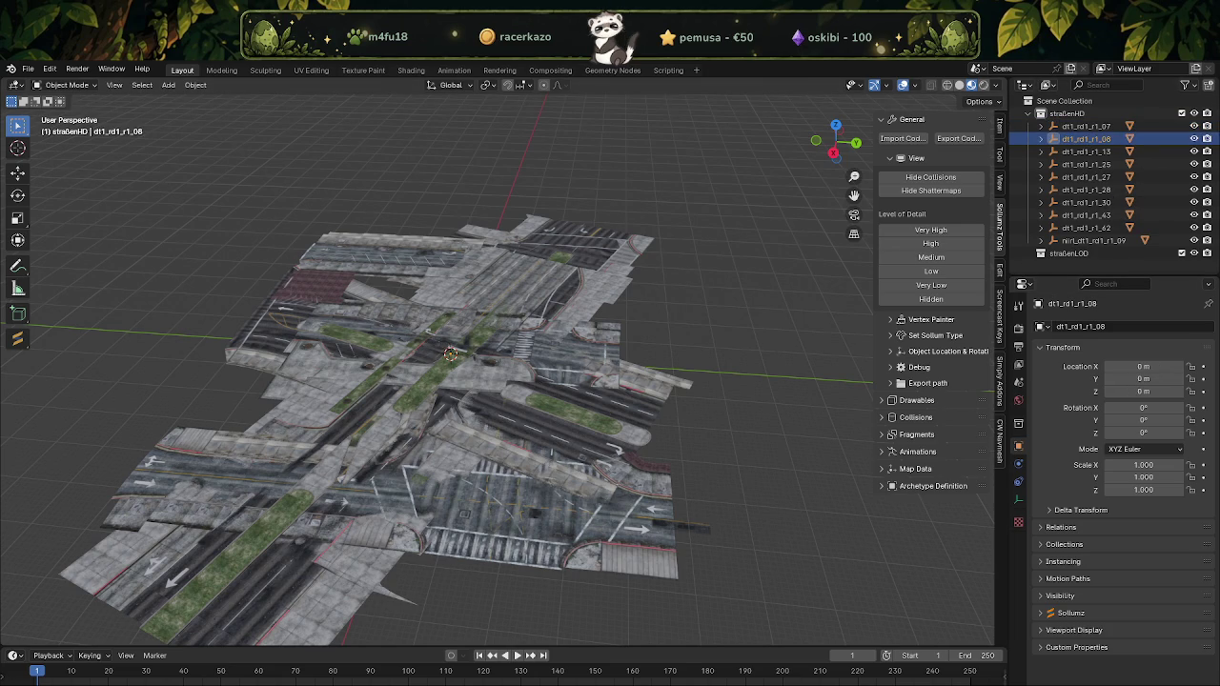
# Paste tile 08's Location values: X 104.26, Y -793.95, Z 30.41 m
pyautogui.doubleClick(1132, 366)
pyautogui.write('104.25531,')
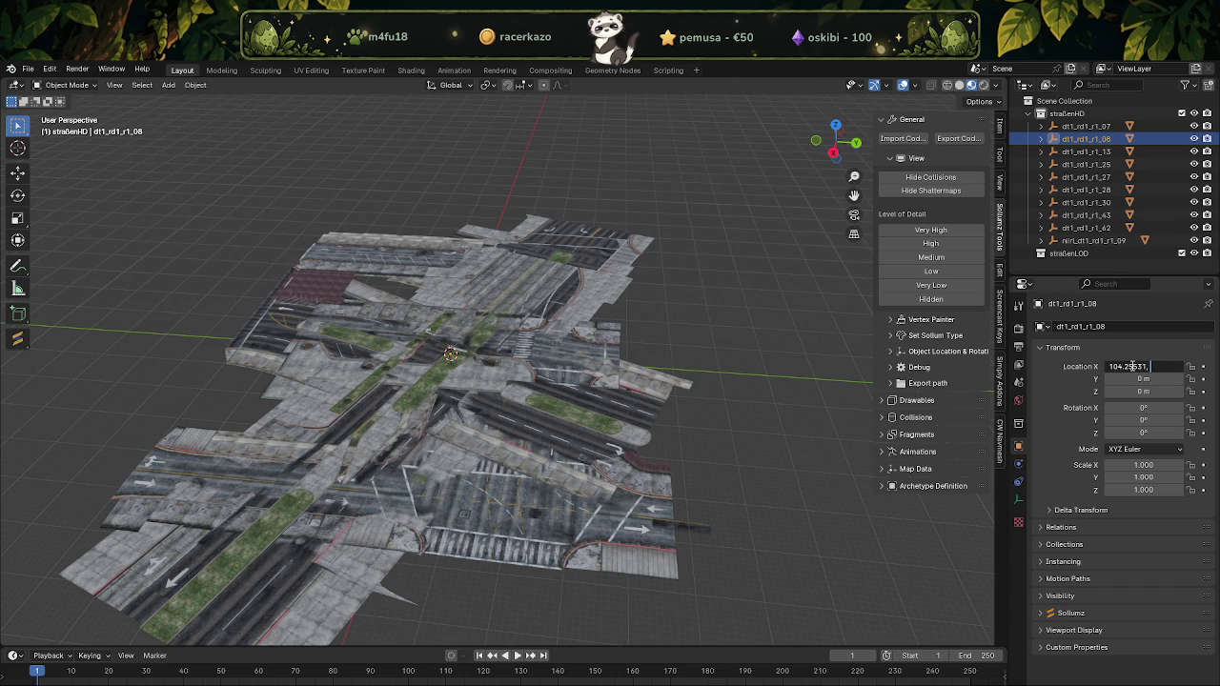
pyautogui.press('Return')
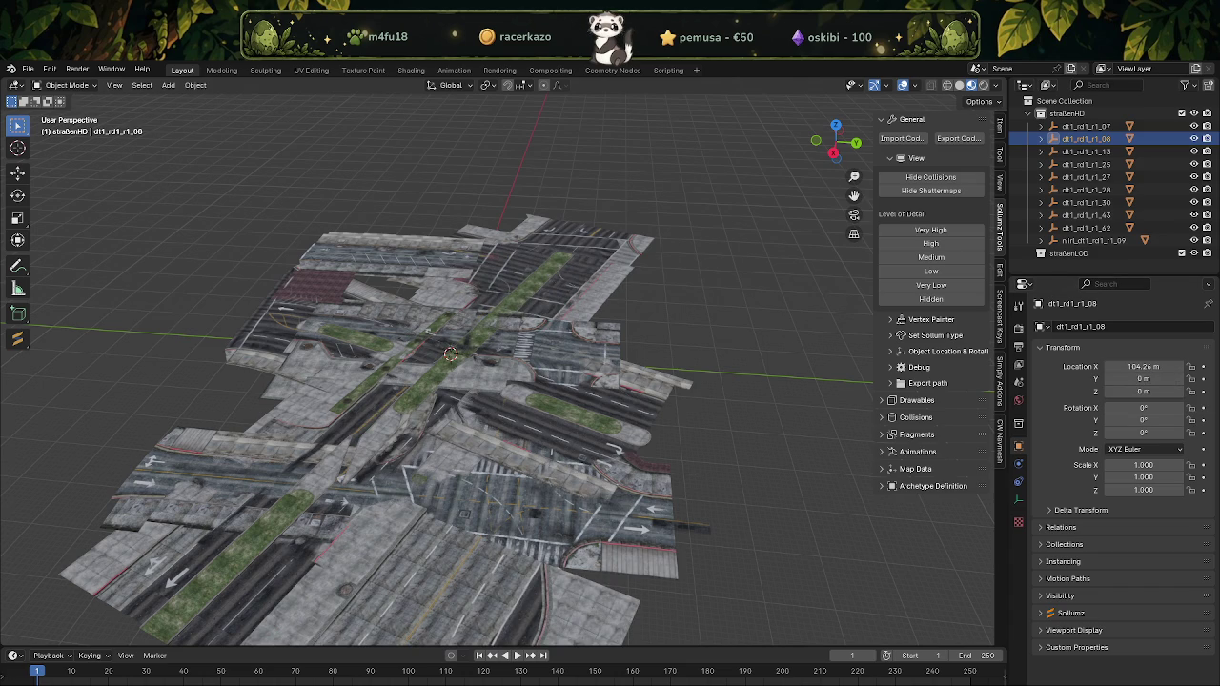
pyautogui.click(1142, 379)
pyautogui.press('BackSpace')
pyautogui.write('-793.953064,')
pyautogui.press('Return')
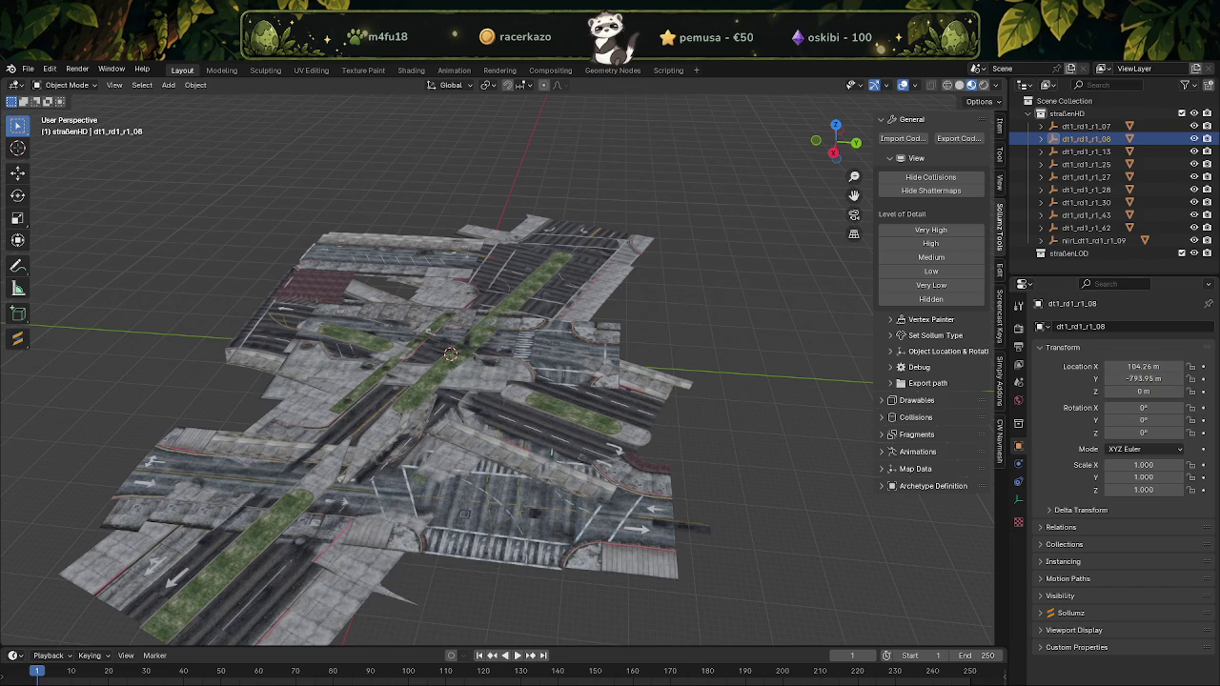
pyautogui.click(1114, 391)
pyautogui.write('30.40987')
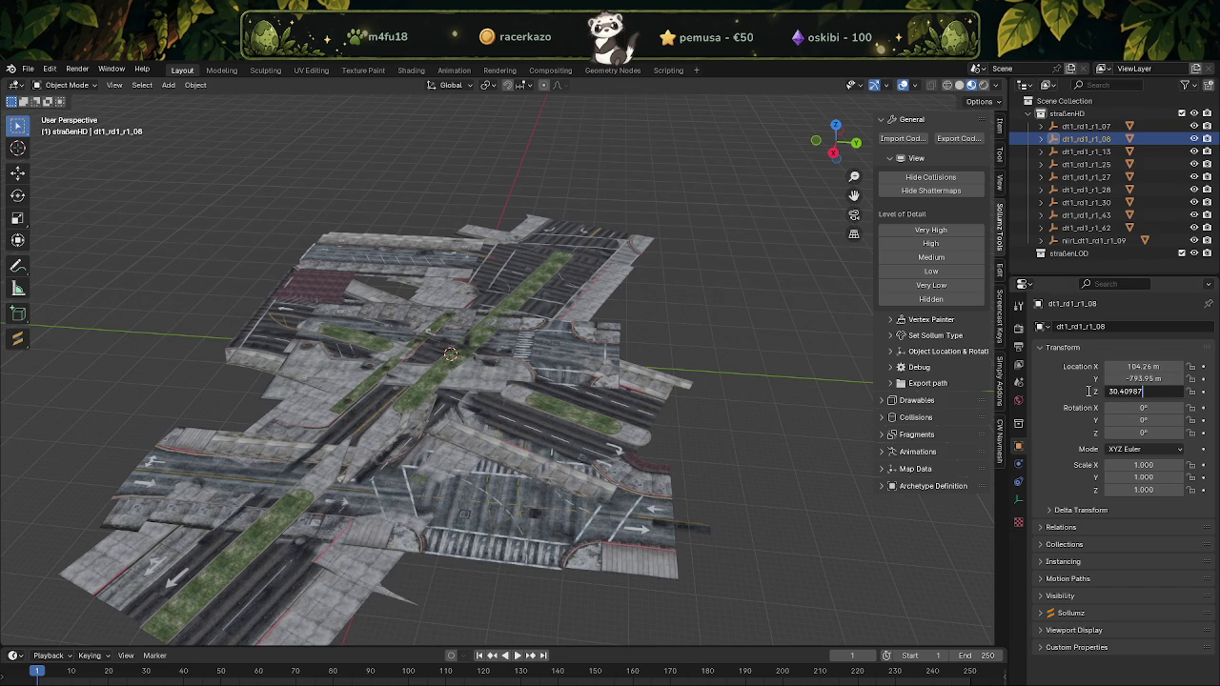
pyautogui.press('Return')
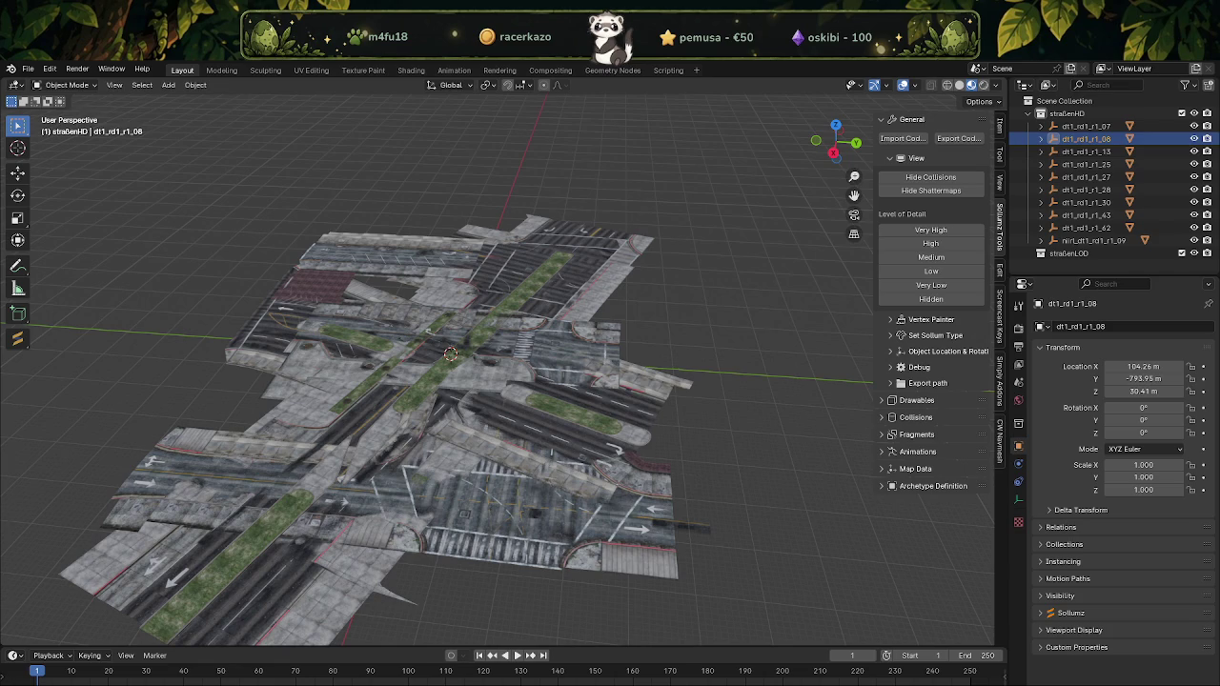
# From CodeWalker's Materials tab, save every dt1_rd1_r1_26 texture into strassenpark, then close CodeWalker
pyautogui.click(56, 116)
pyautogui.click(93, 132)
pyautogui.click(82, 149)
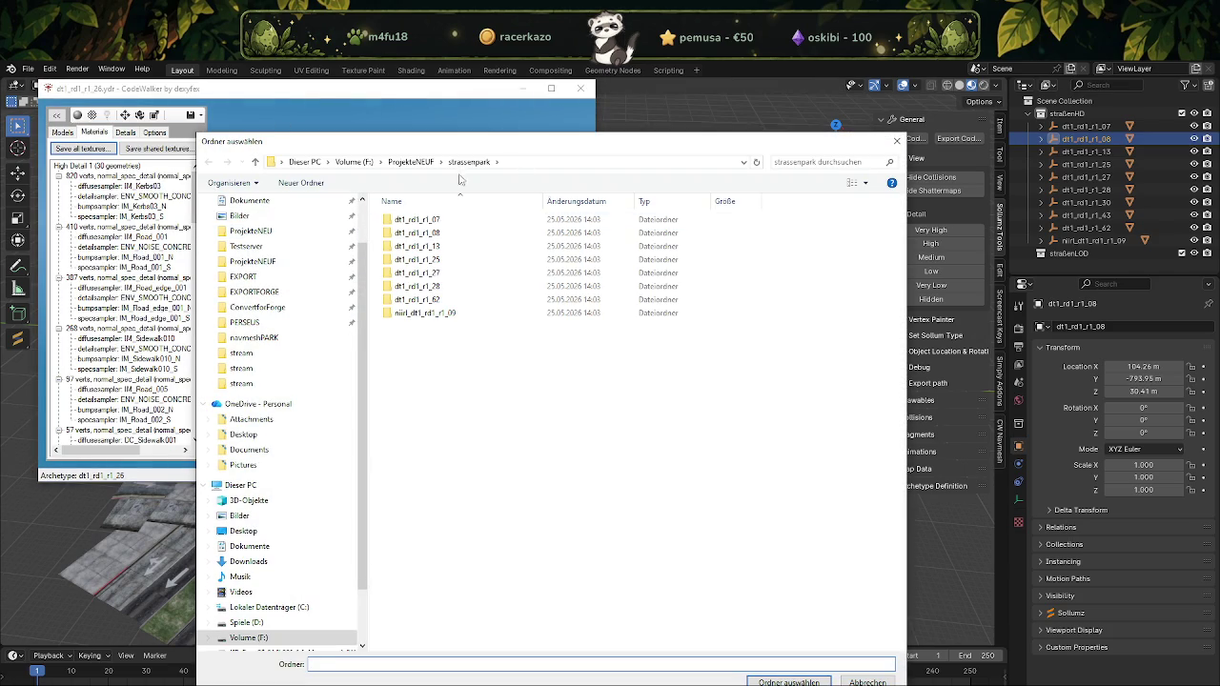
pyautogui.click(787, 680)
pyautogui.click(648, 425)
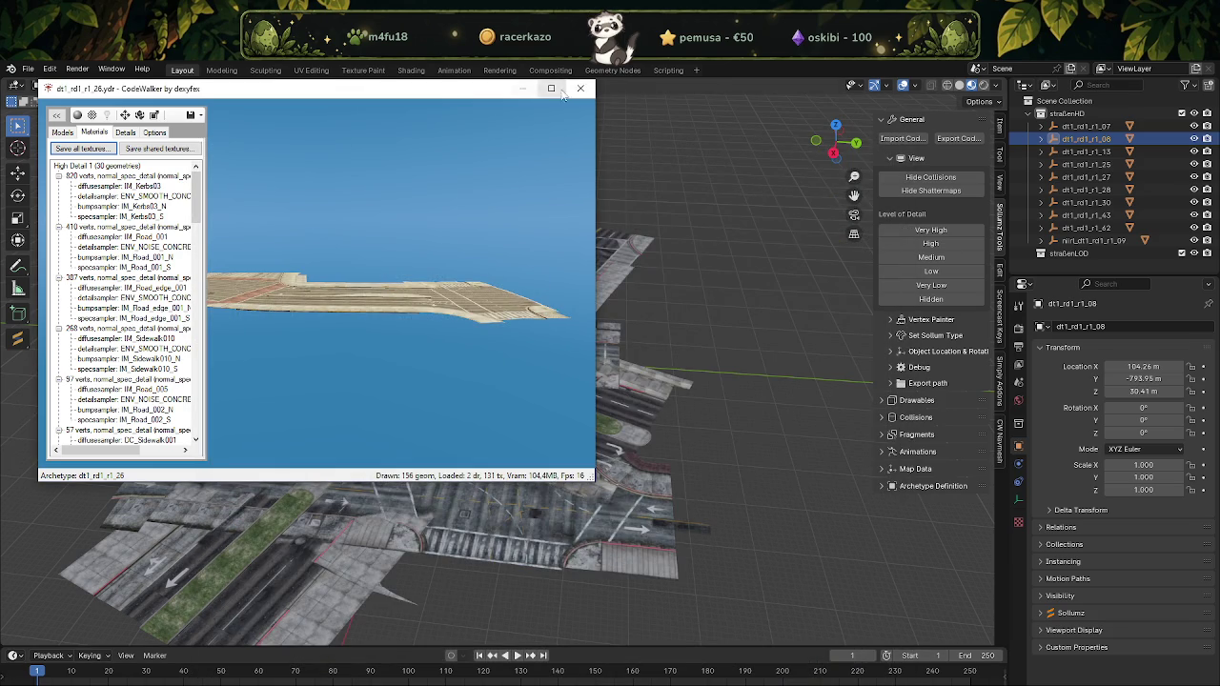
pyautogui.click(580, 89)
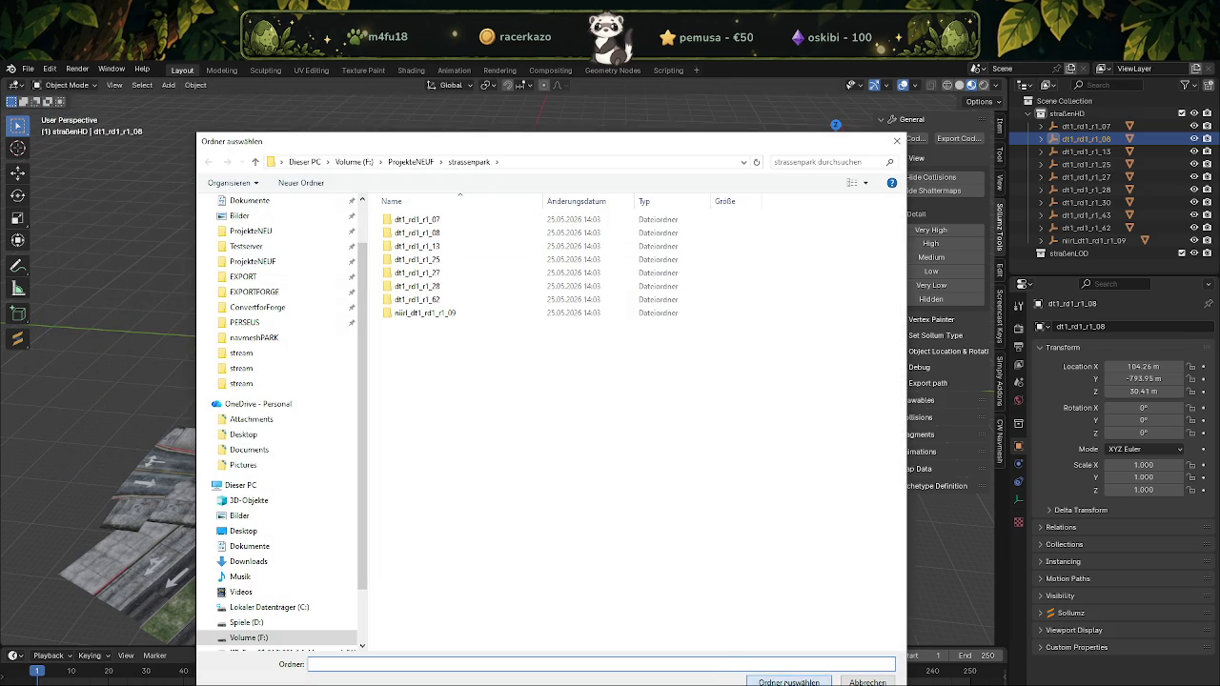
pyautogui.press('Escape')
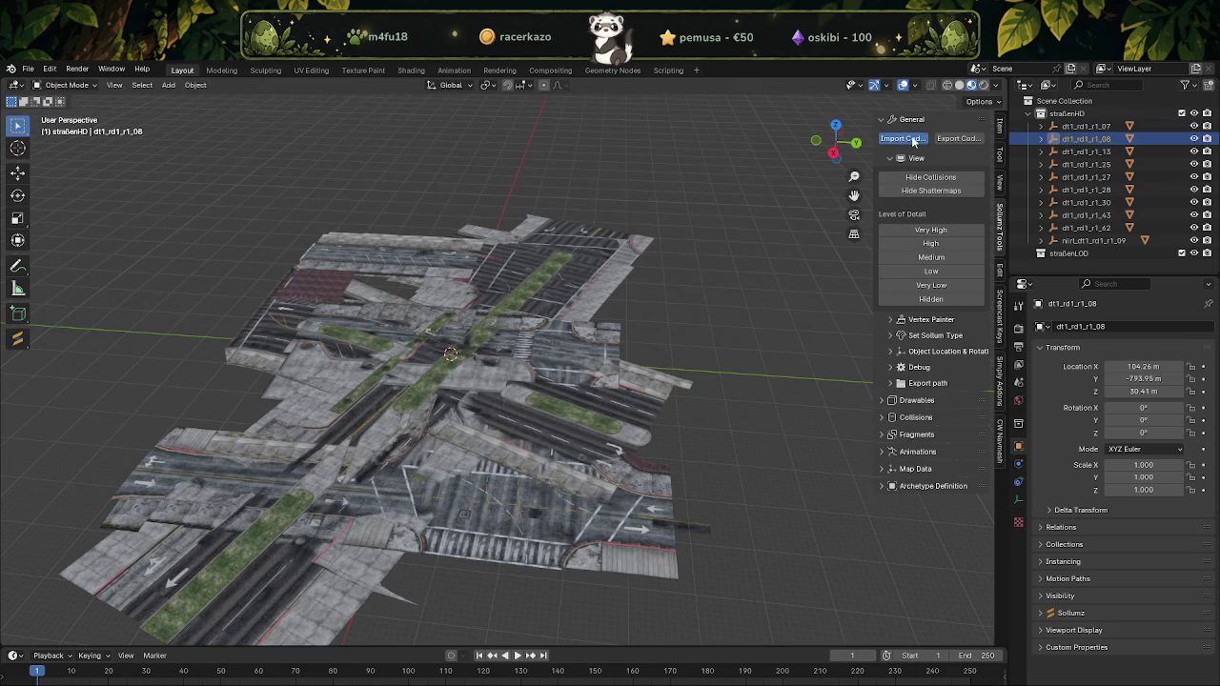
# Import dt1_rd1_r1_26.ydr.xml with Sollumz's CodeWalker XML importer
pyautogui.click(912, 140)
pyautogui.click(448, 383)
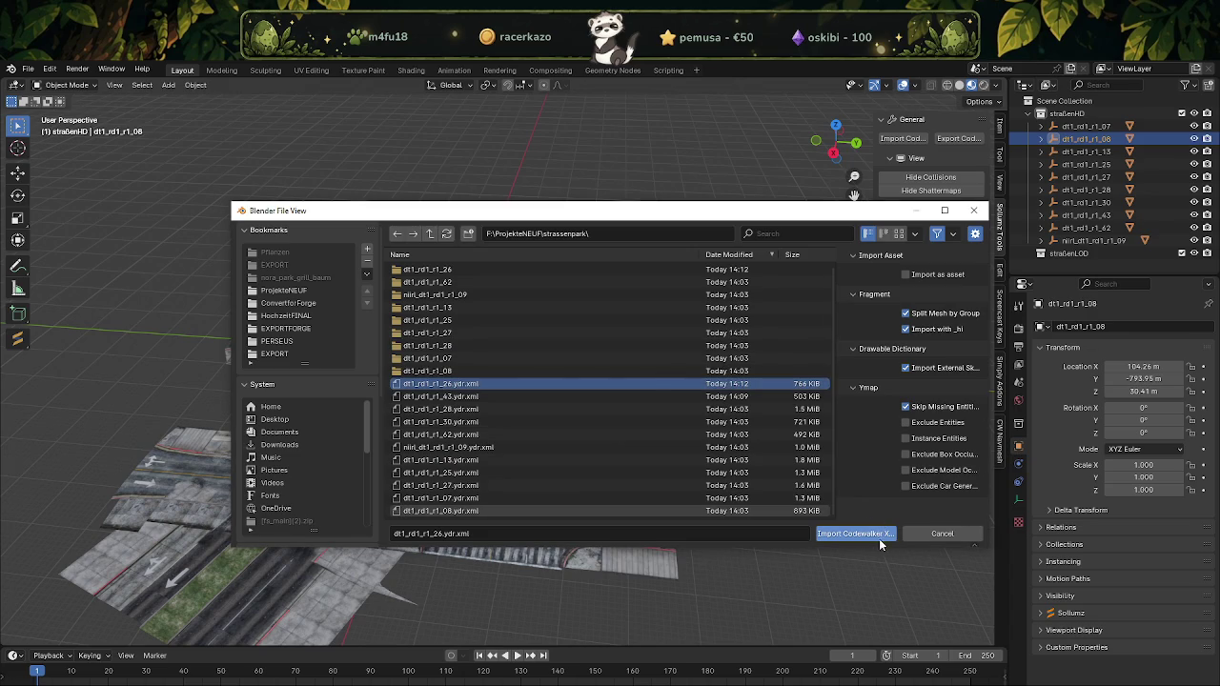
pyautogui.click(882, 539)
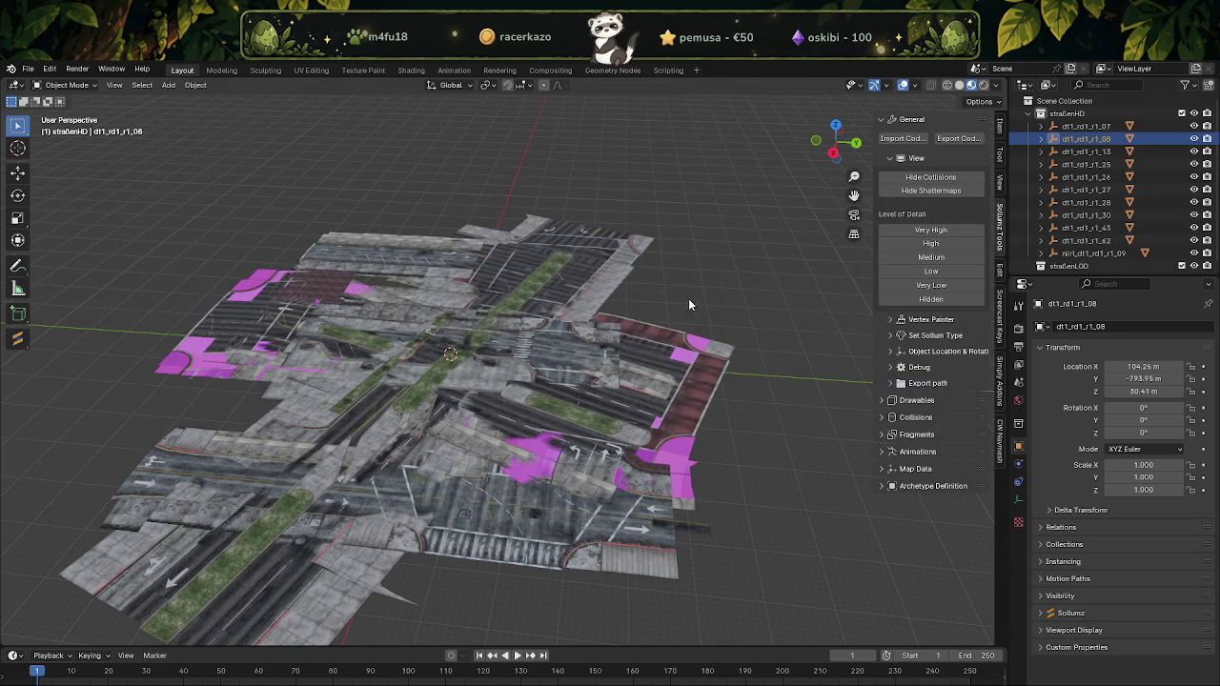
# Relink the tile's missing textures with File > External Data > Find Missing Files
pyautogui.click(27, 68)
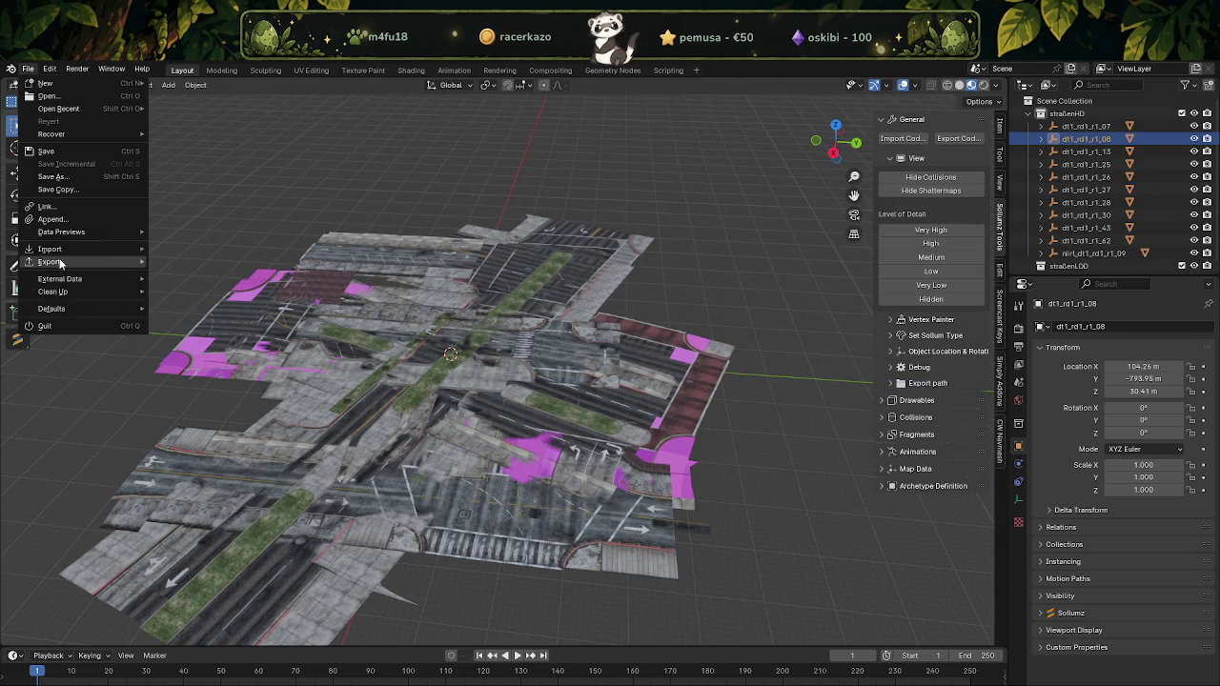
pyautogui.moveTo(59, 278)
pyautogui.click(225, 395)
pyautogui.click(842, 532)
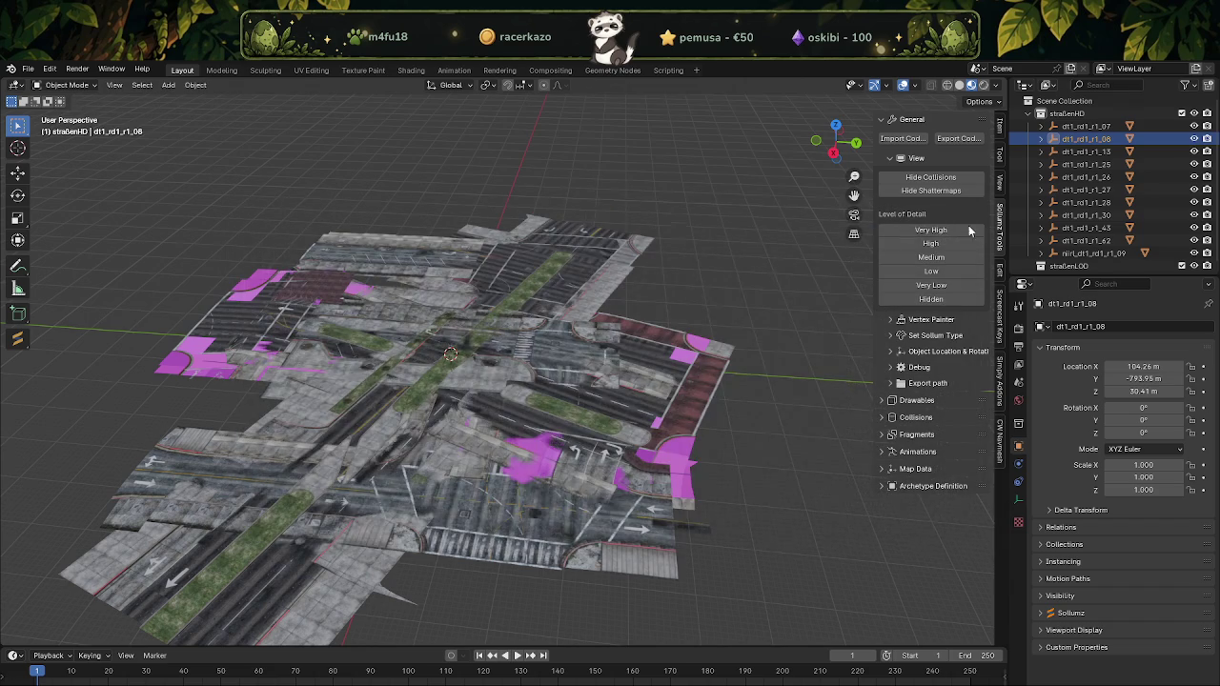
pyautogui.click(1073, 178)
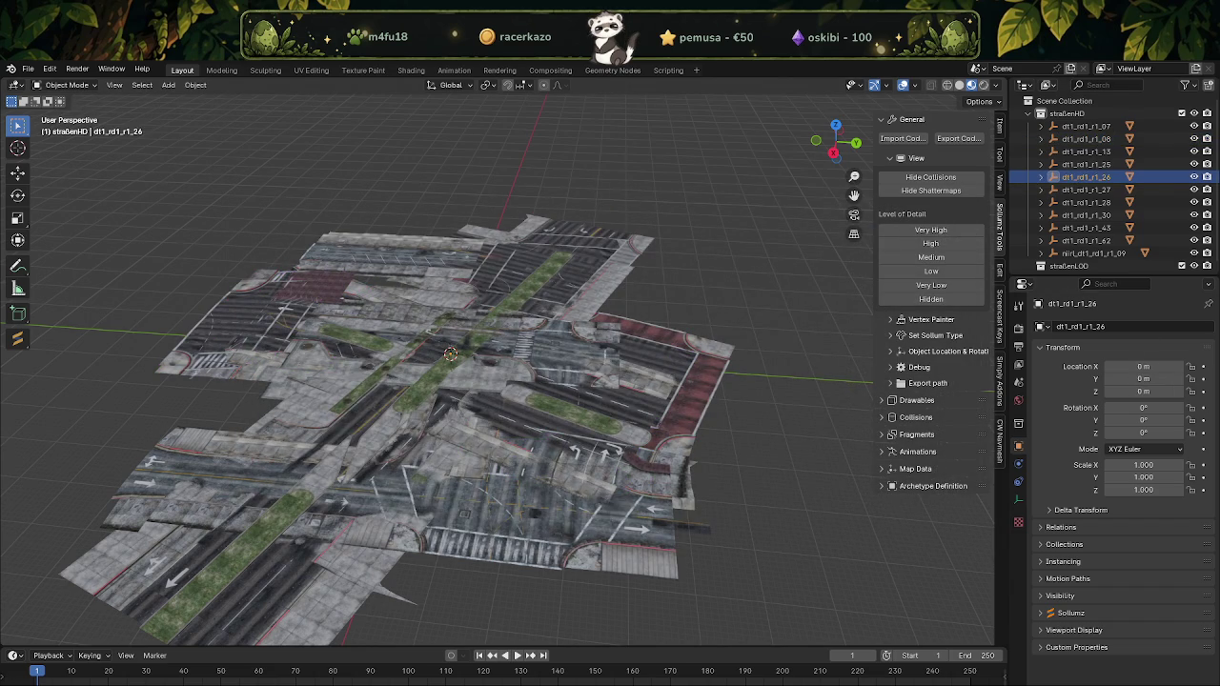
# Set dt1_rd1_r1_26's location to X 220.9 m, Y -1079 m, Z 28.242 m
pyautogui.click(1142, 367)
pyautogui.write('220.903592,')
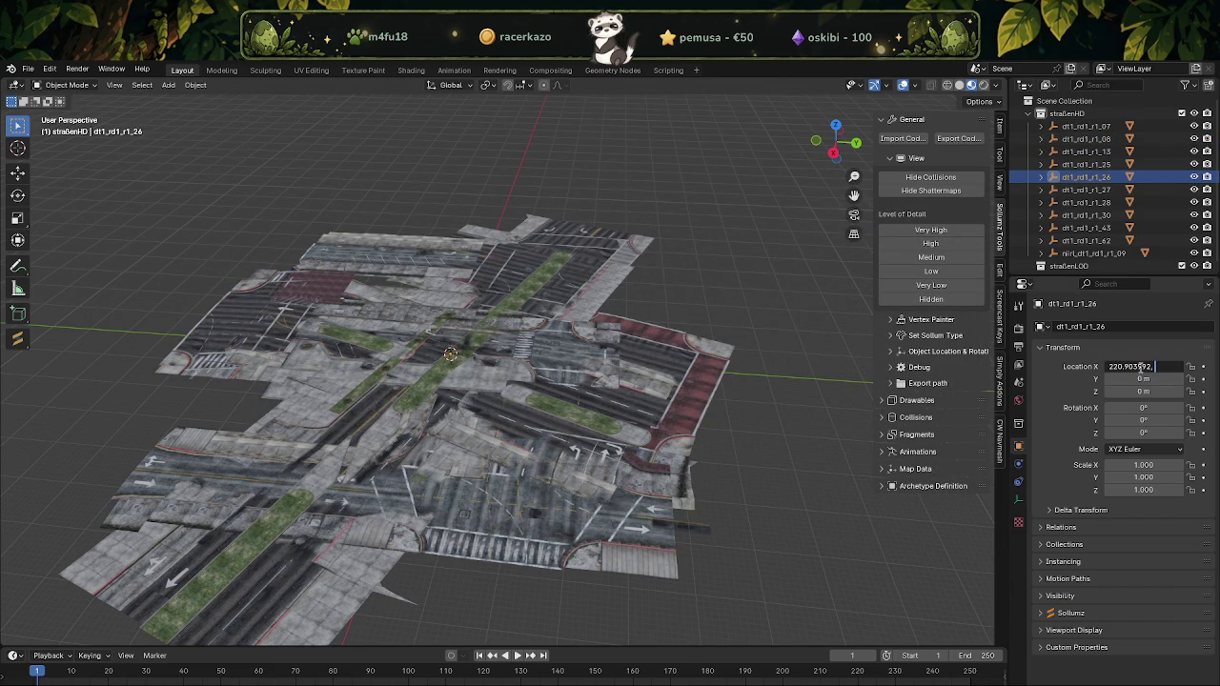
pyautogui.press('BackSpace')
pyautogui.press('Return')
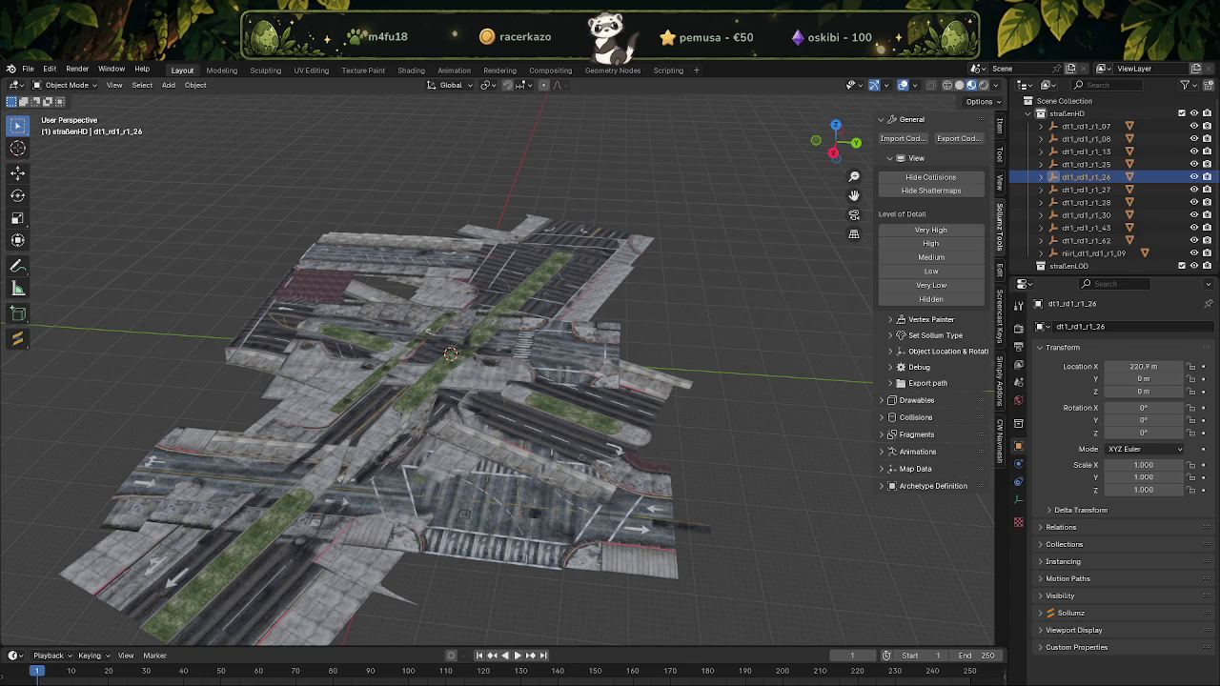
pyautogui.click(1131, 379)
pyautogui.write('-')
pyautogui.write('1079.00342,')
pyautogui.press('BackSpace')
pyautogui.press('Return')
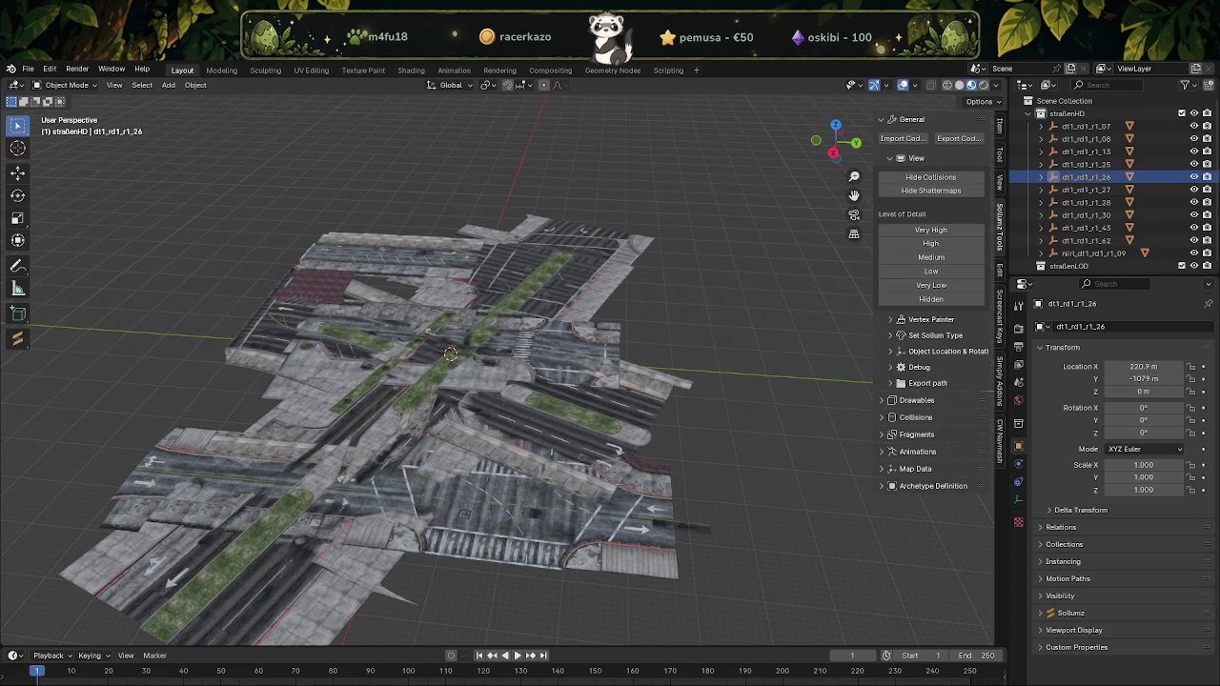
pyautogui.click(1153, 392)
pyautogui.write('28.24168')
pyautogui.press('Return')
# Select dt1_rd1_r1_27 and set its location to X 144.05 m, Y -1015.6 m, Z 28.354 m
pyautogui.click(1087, 189)
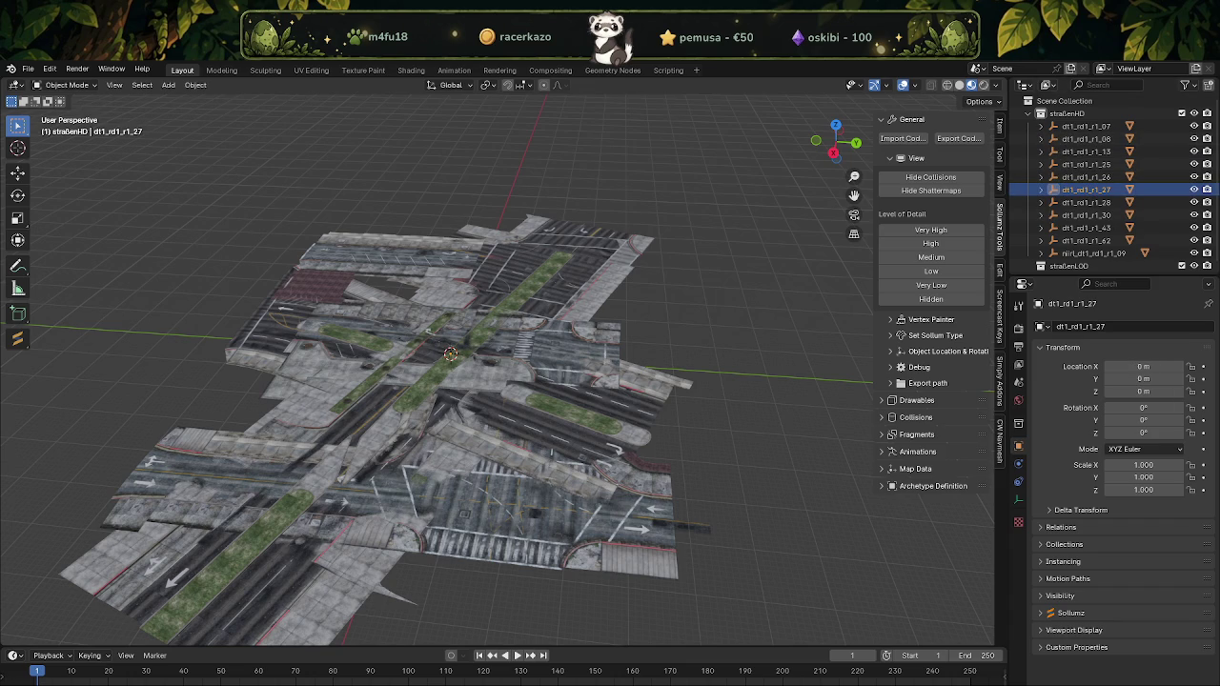
pyautogui.click(1142, 366)
pyautogui.hotkey('ctrl', 'v')
pyautogui.press('BackSpace')
pyautogui.press('Return')
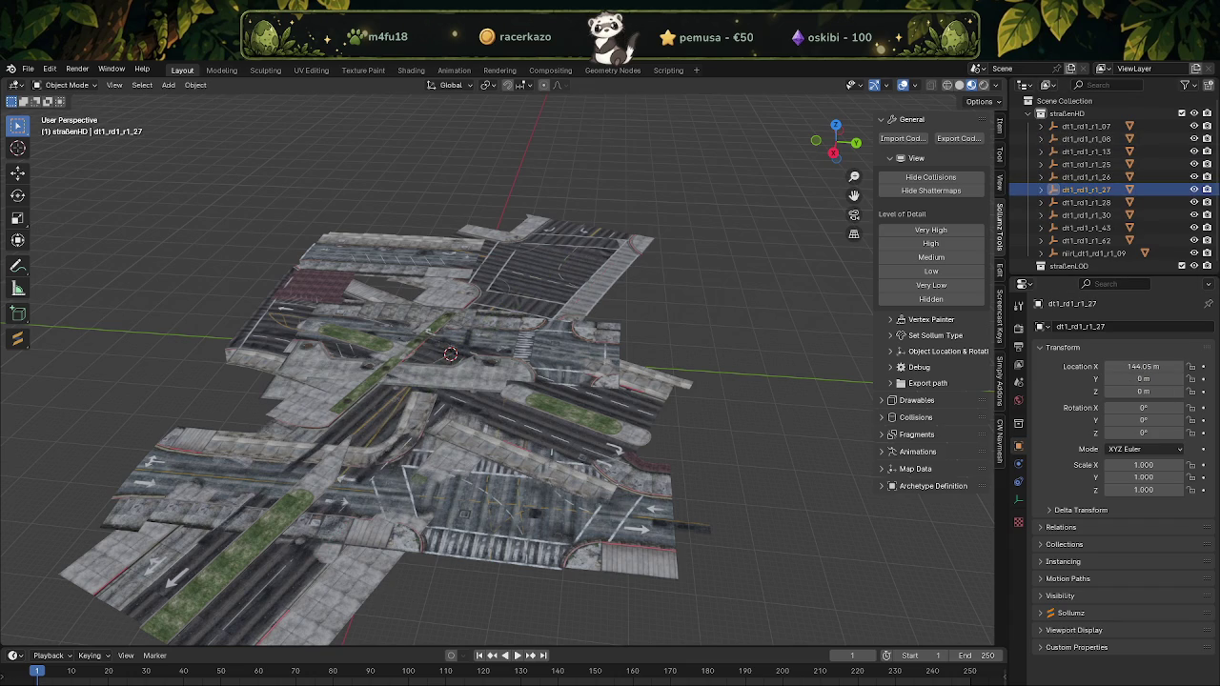
pyautogui.click(1143, 378)
pyautogui.write('-1015.62685,')
pyautogui.press('BackSpace')
pyautogui.press('Return')
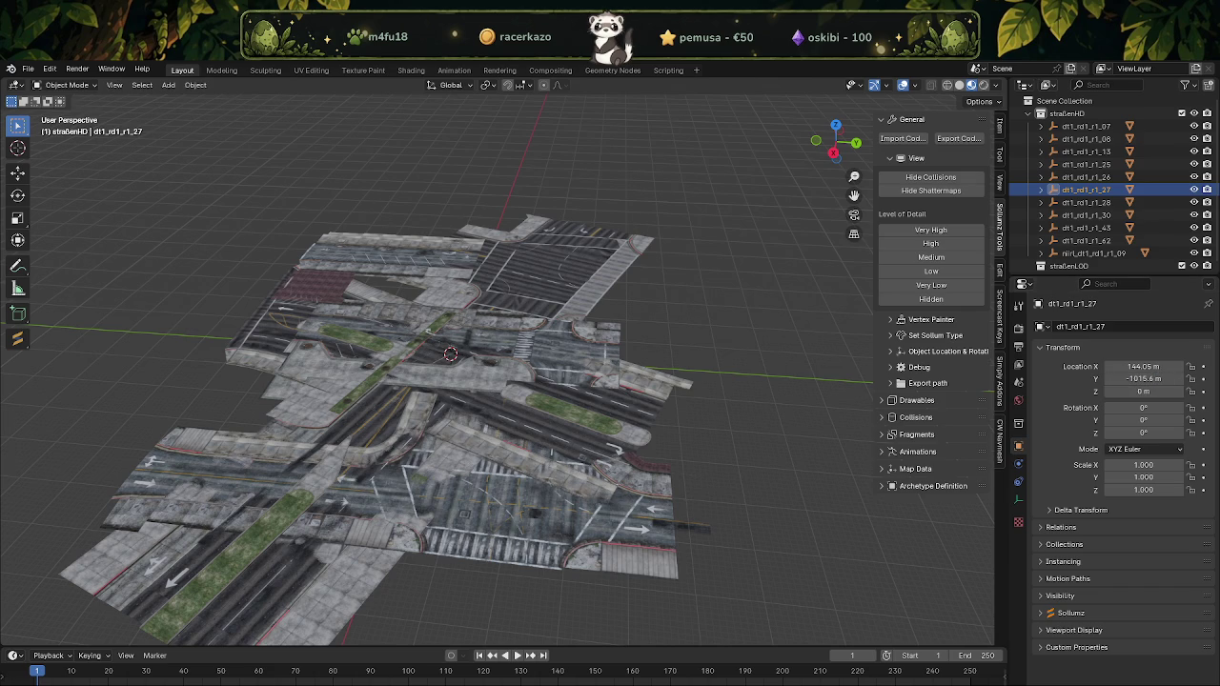
pyautogui.click(1143, 390)
pyautogui.hotkey('ctrl', 'v')
pyautogui.press('Return')
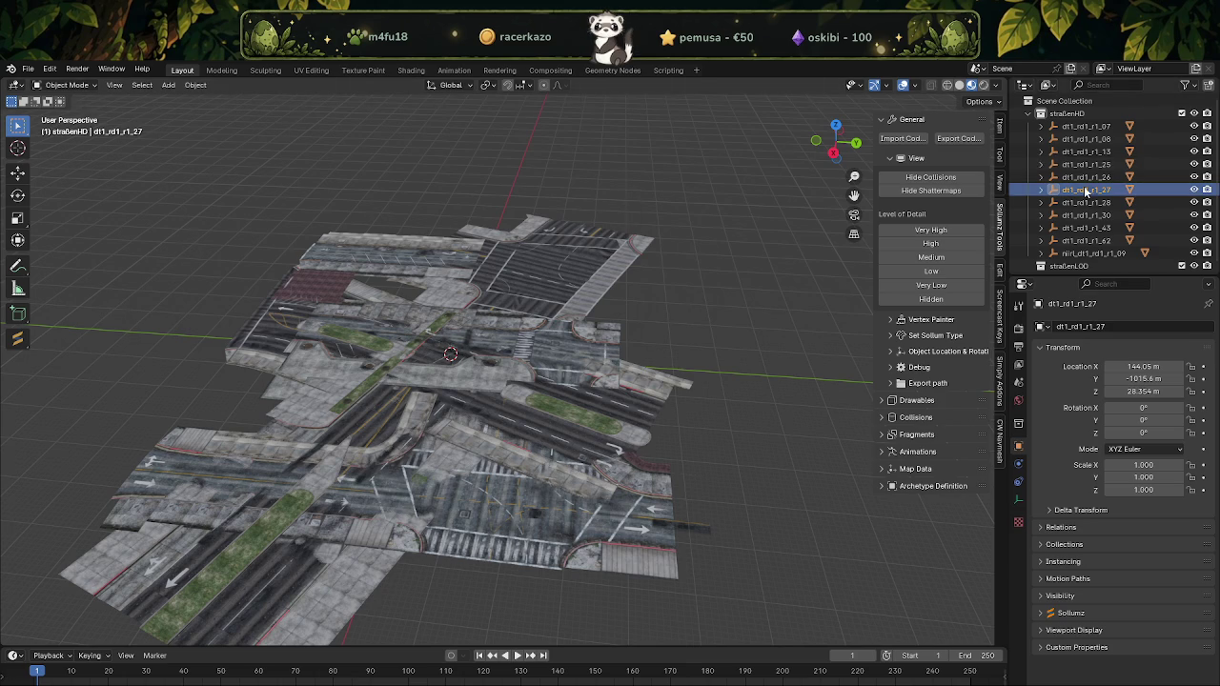
pyautogui.click(1086, 151)
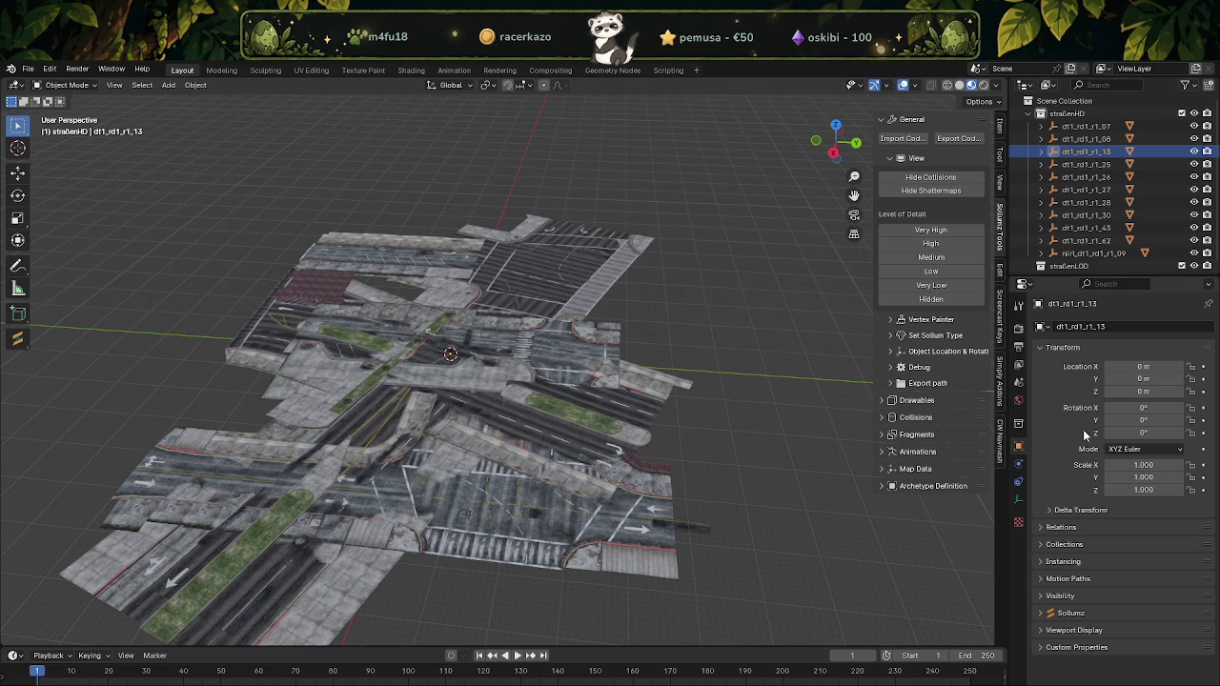
# Set dt1_rd1_r1_13's location to X 10.443 m, Y -965.92 m, Z 28.351 m
pyautogui.click(1144, 366)
pyautogui.hotkey('ctrl', 'v')
pyautogui.moveTo(1132, 367); pyautogui.dragTo(1163, 367)
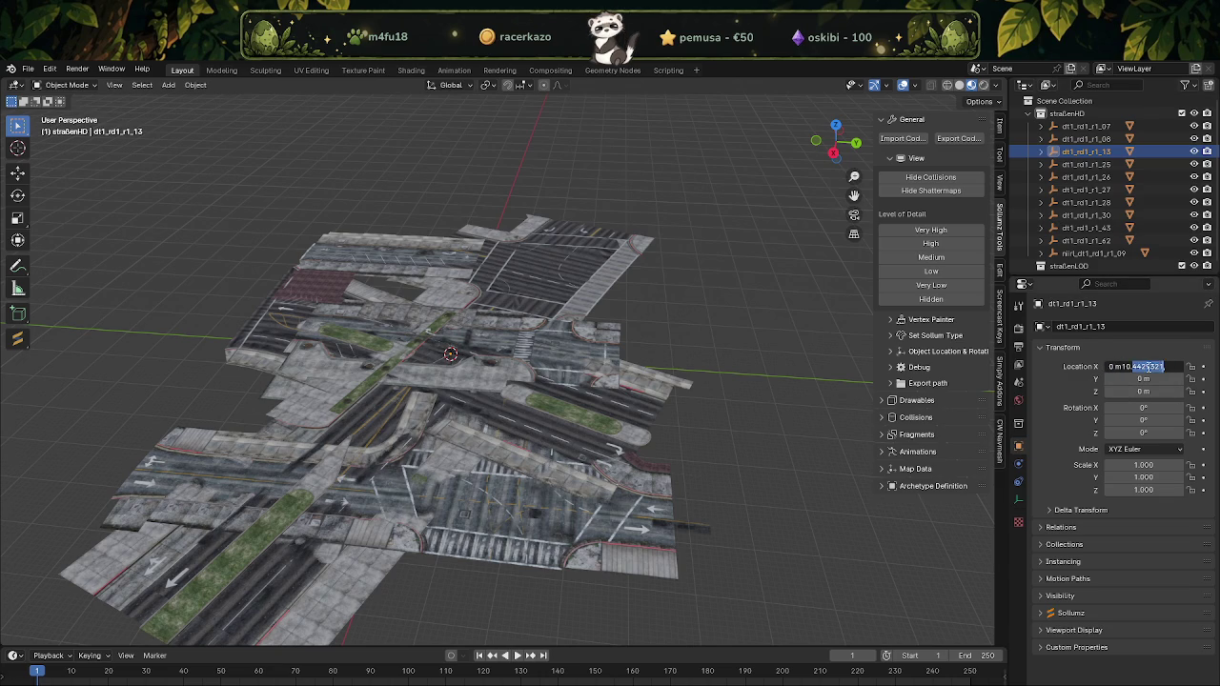
pyautogui.hotkey('ctrl', 'a')
pyautogui.write('10.4429321,')
pyautogui.press('BackSpace')
pyautogui.press('Return')
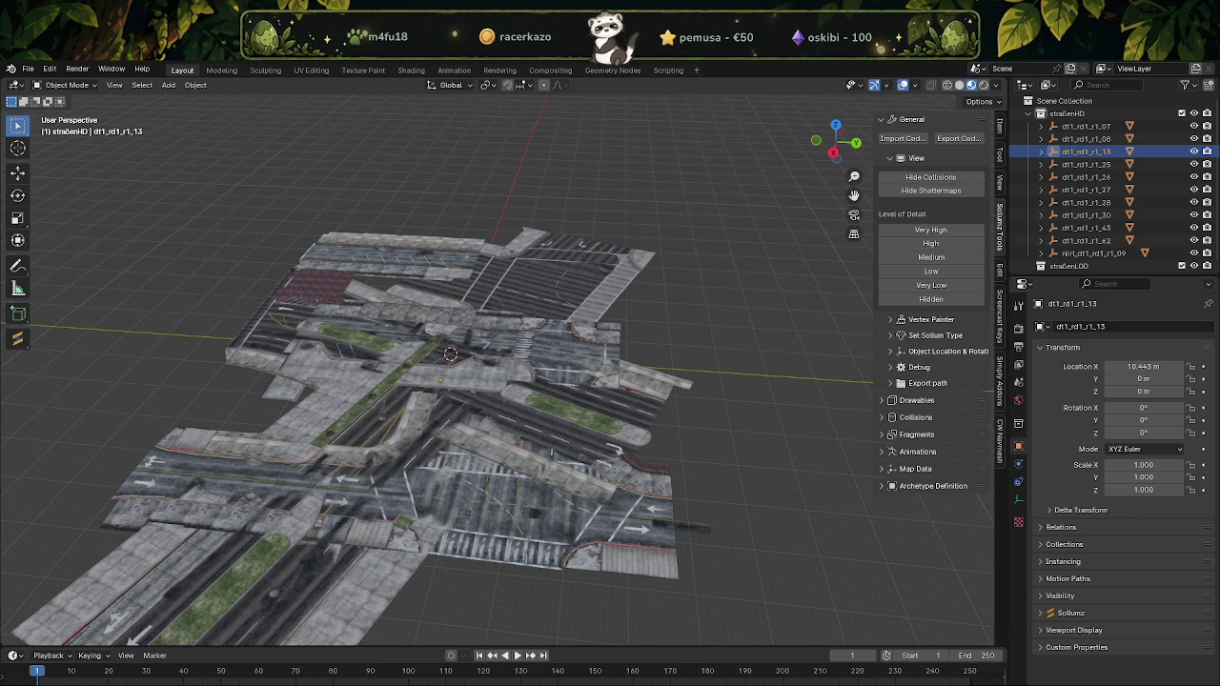
pyautogui.click(1149, 378)
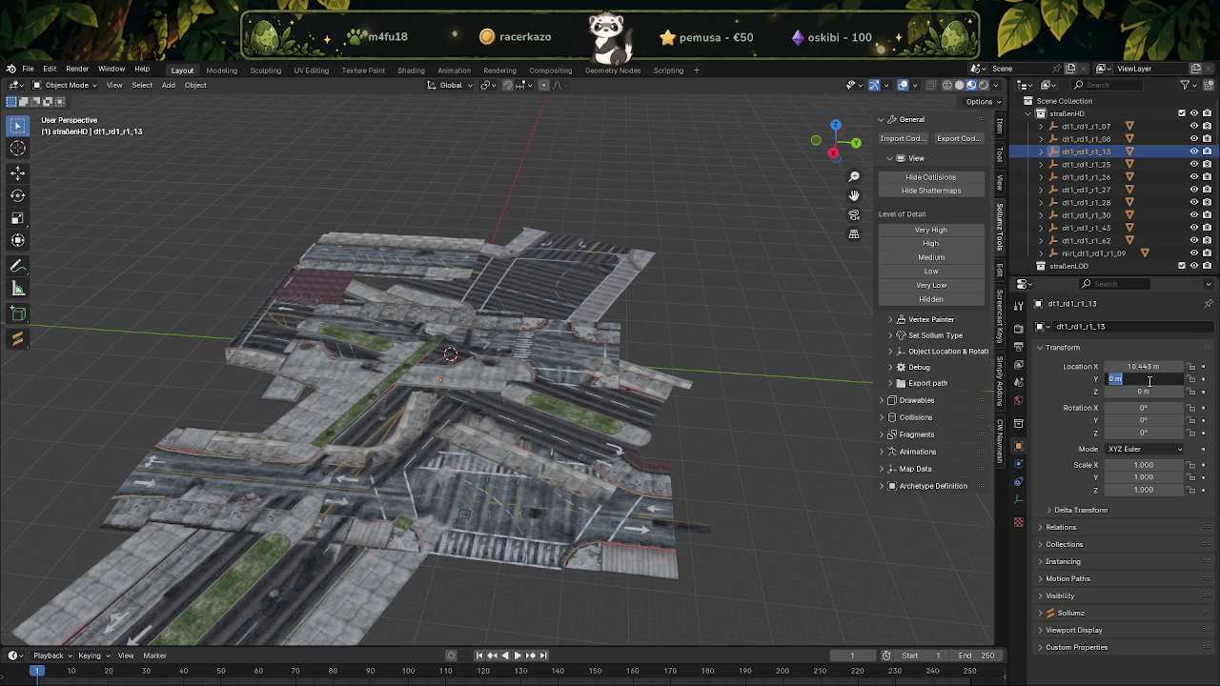
pyautogui.write('-965.921448,')
pyautogui.press('BackSpace')
pyautogui.press('Return')
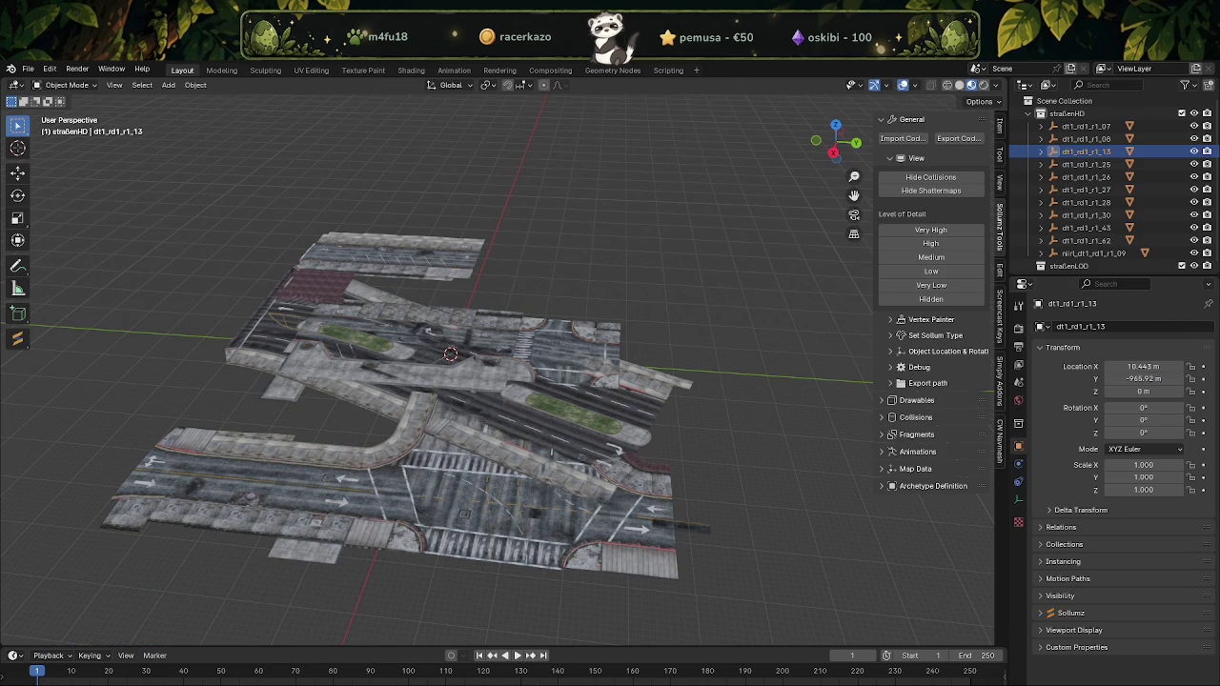
pyautogui.click(1150, 391)
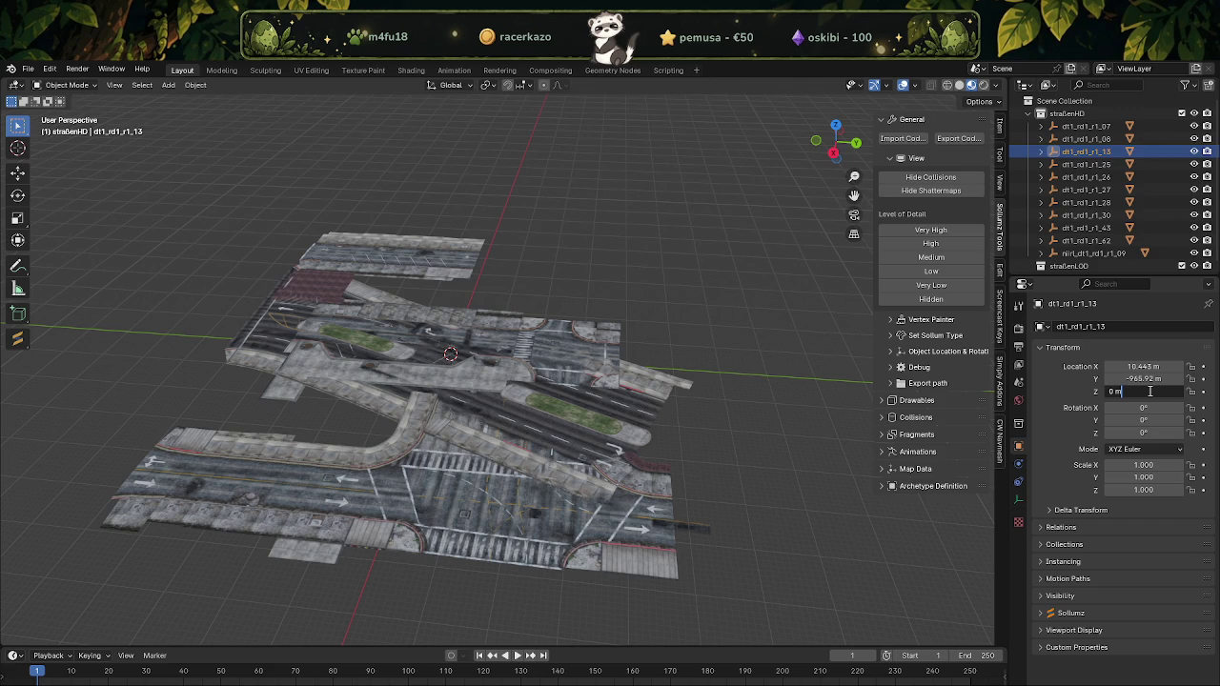
pyautogui.write('28.3510742')
pyautogui.press('Return')
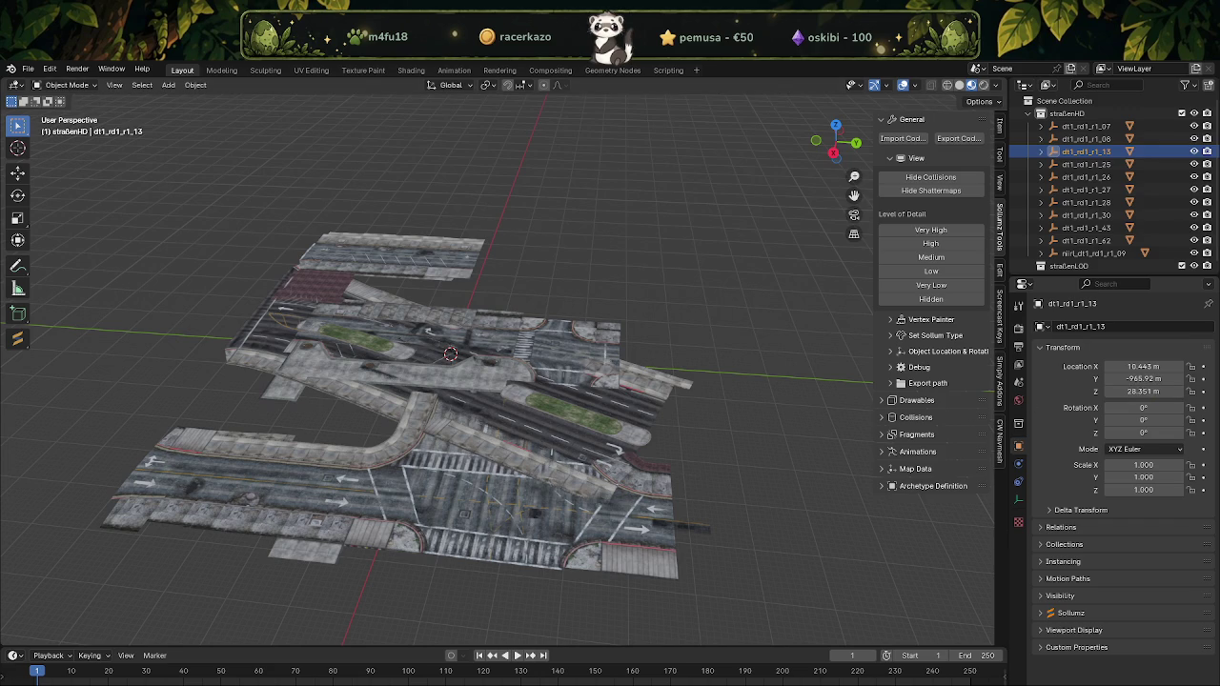
# Select dt1_rd1_r1_25 and set its location to X 72.36 m, Y -1067.3 m, Z 28.289 m
pyautogui.click(1095, 164)
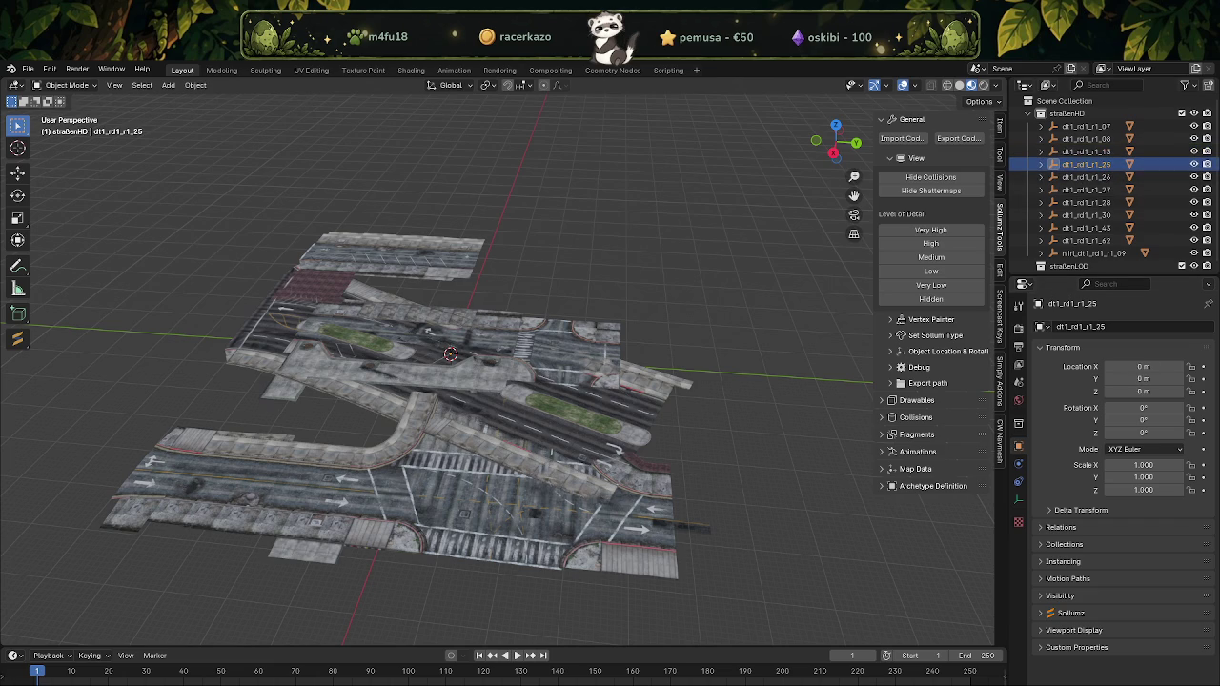
pyautogui.doubleClick(1146, 366)
pyautogui.write('72.36035,')
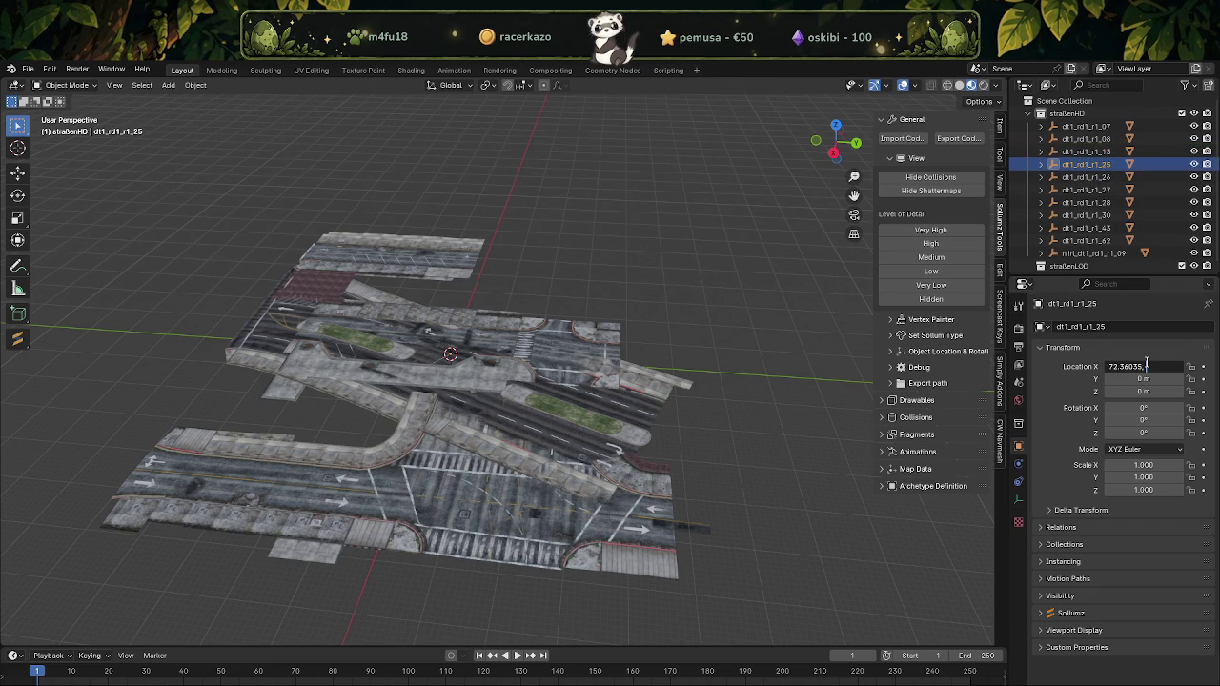
pyautogui.press('Return')
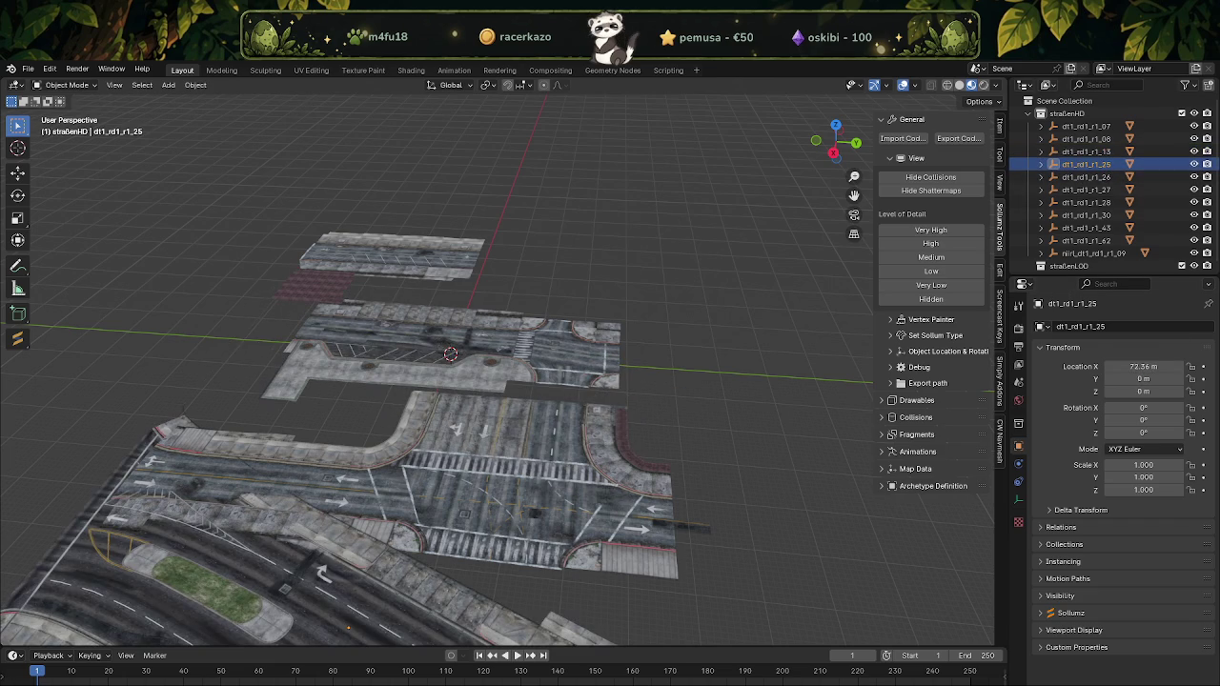
pyautogui.doubleClick(1138, 378)
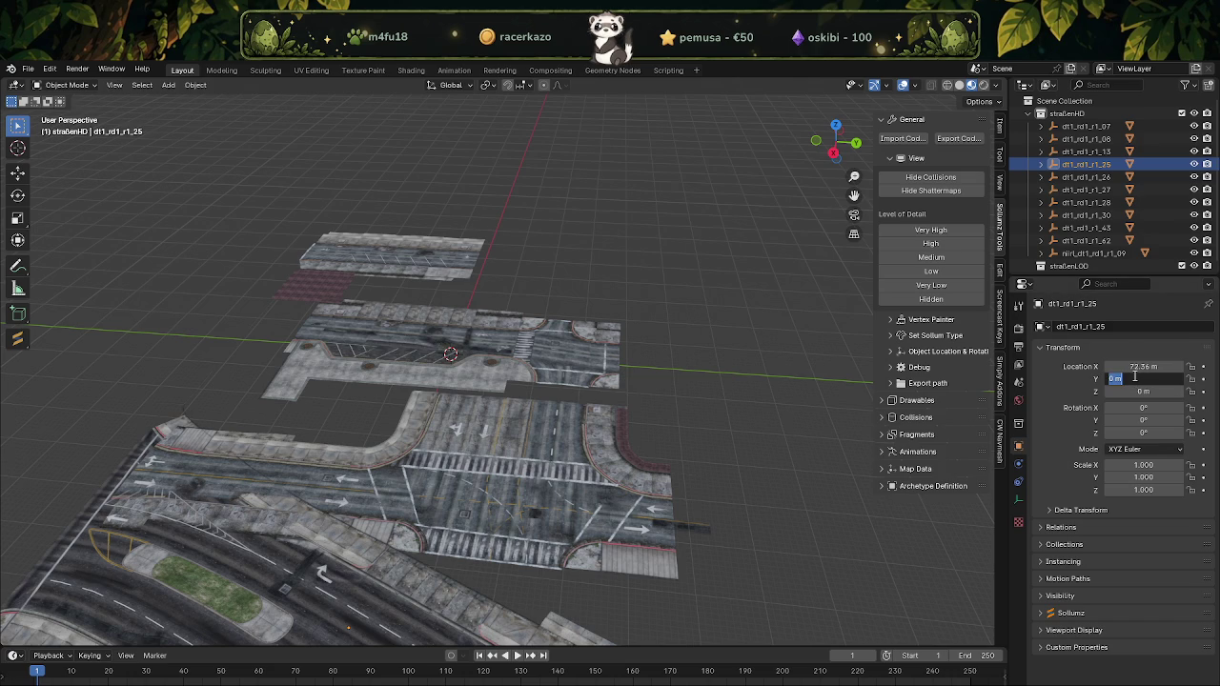
pyautogui.write('-1067.29541,')
pyautogui.press('Return')
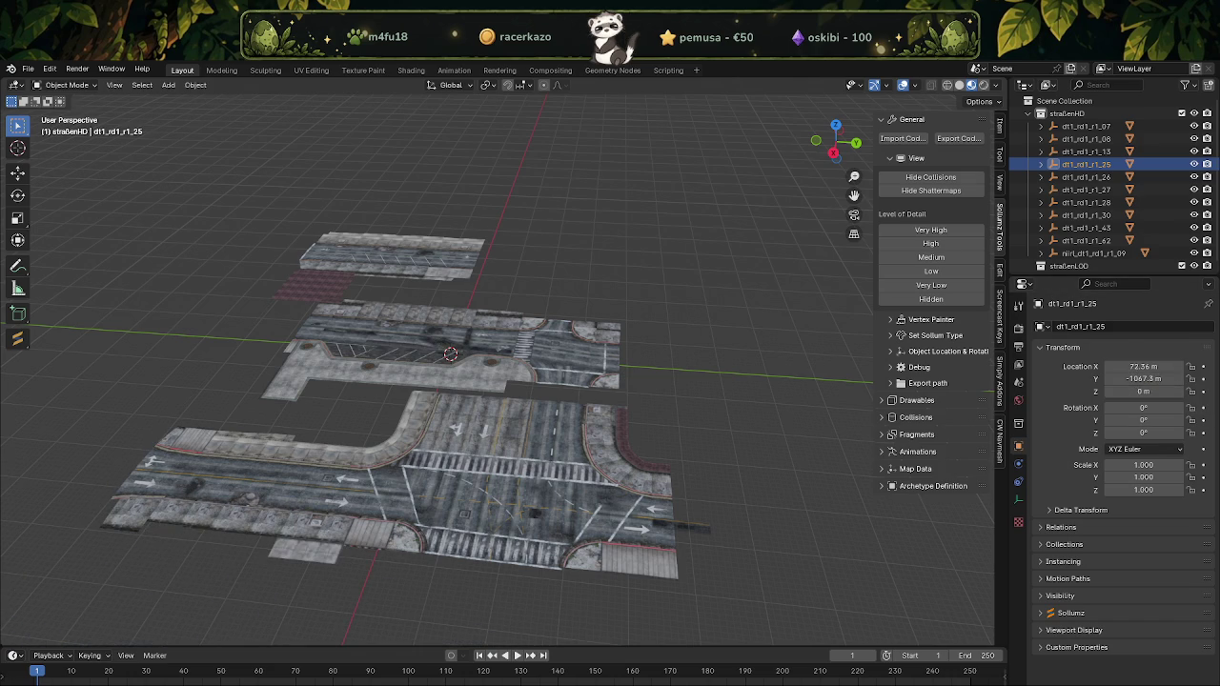
pyautogui.doubleClick(1142, 392)
pyautogui.hotkey('ctrl', 'v')
pyautogui.press('Return')
# Orbit to a near top-down view and inspect the dt1_rd1_r1_30 and dt1_rd1_r1_62 road pieces
pyautogui.click(403, 257)
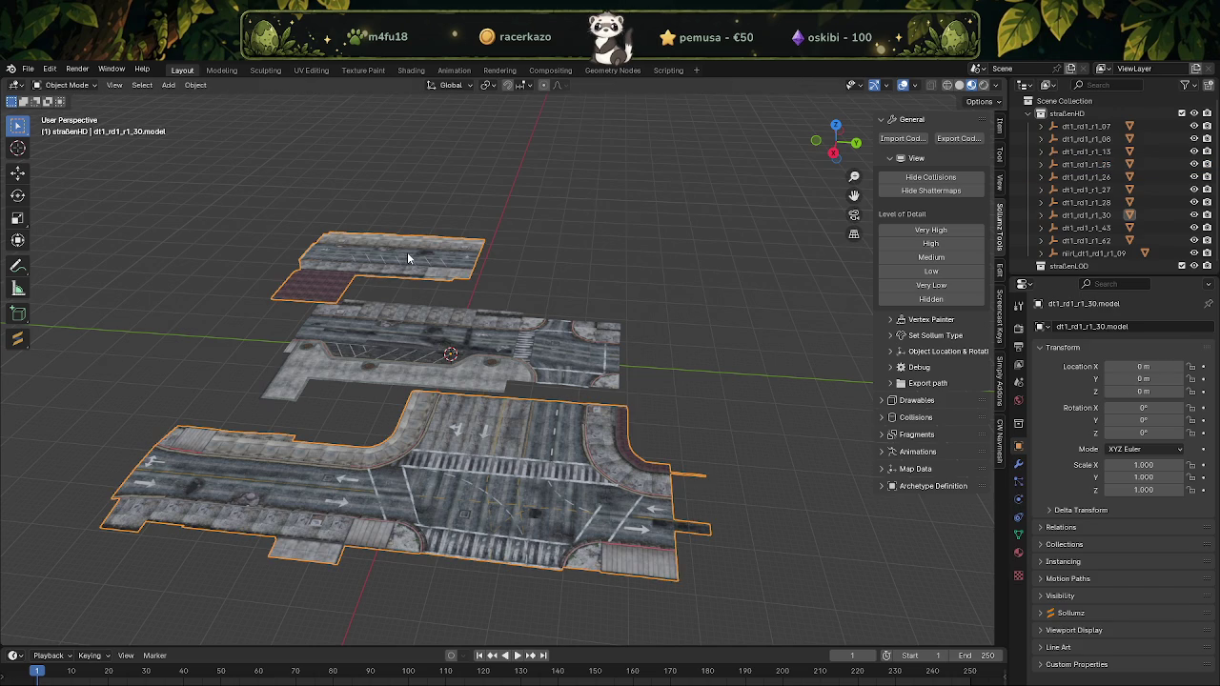
pyautogui.scroll(-2, 326, 375)
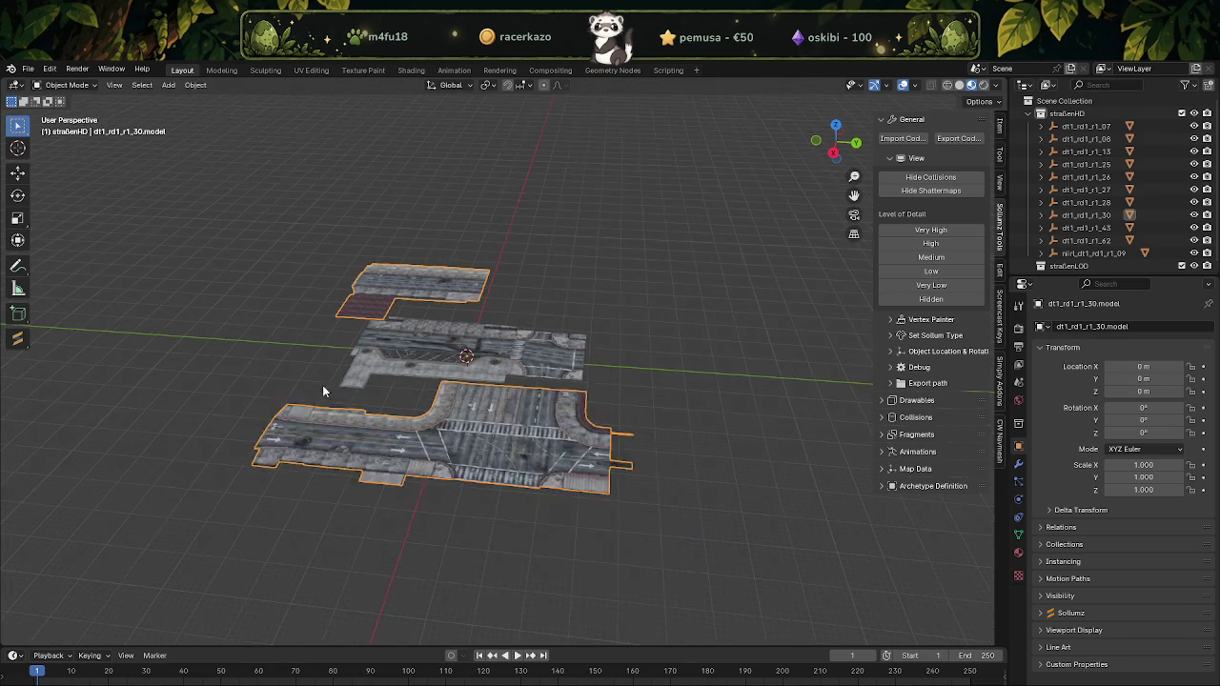
pyautogui.scroll(3, 572, 353)
pyautogui.scroll(1, 664, 358)
pyautogui.moveTo(664, 358); pyautogui.dragTo(485, 386, button='middle')
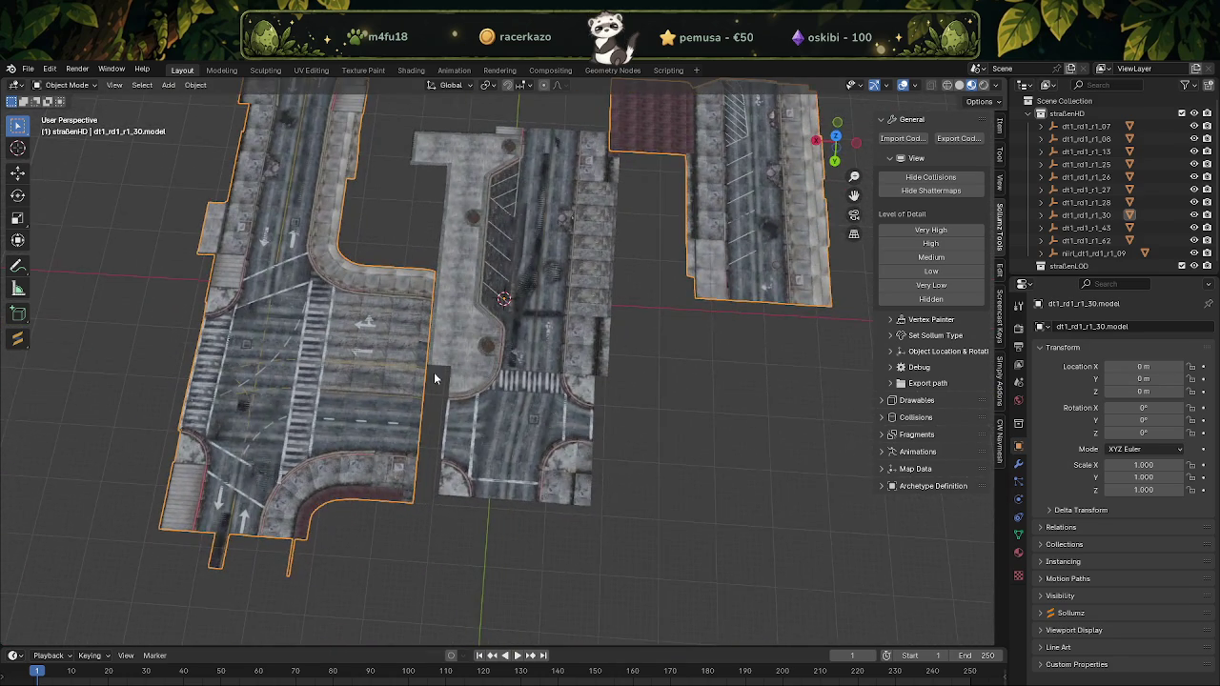
pyautogui.scroll(-2, 485, 386)
pyautogui.moveTo(515, 350)
pyautogui.mouseDown(button='middle')
pyautogui.moveTo(620, 362)
pyautogui.moveTo(561, 349)
pyautogui.mouseUp(button='middle')
pyautogui.scroll(2, 561, 349)
pyautogui.scroll(2, 562, 339)
pyautogui.click(564, 329)
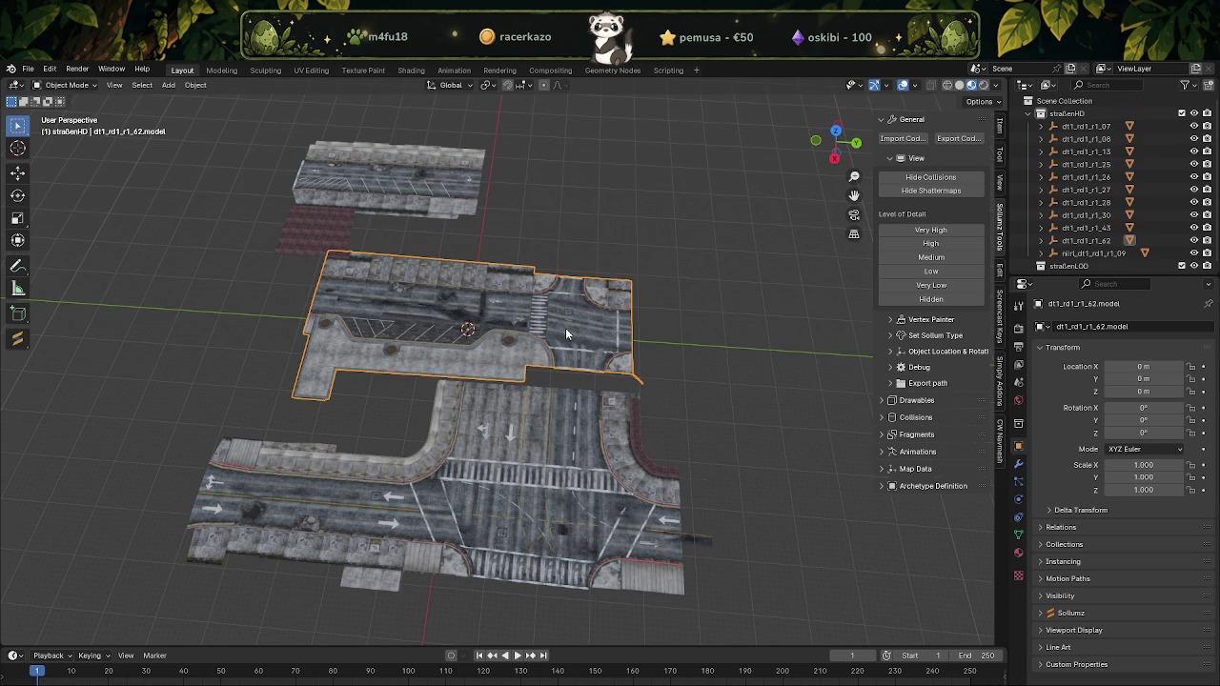
pyautogui.scroll(-2, 535, 324)
pyautogui.scroll(3, 534, 324)
pyautogui.moveTo(610, 320)
pyautogui.mouseDown(button='middle')
pyautogui.moveTo(435, 269)
pyautogui.moveTo(431, 294)
pyautogui.mouseUp(button='middle')
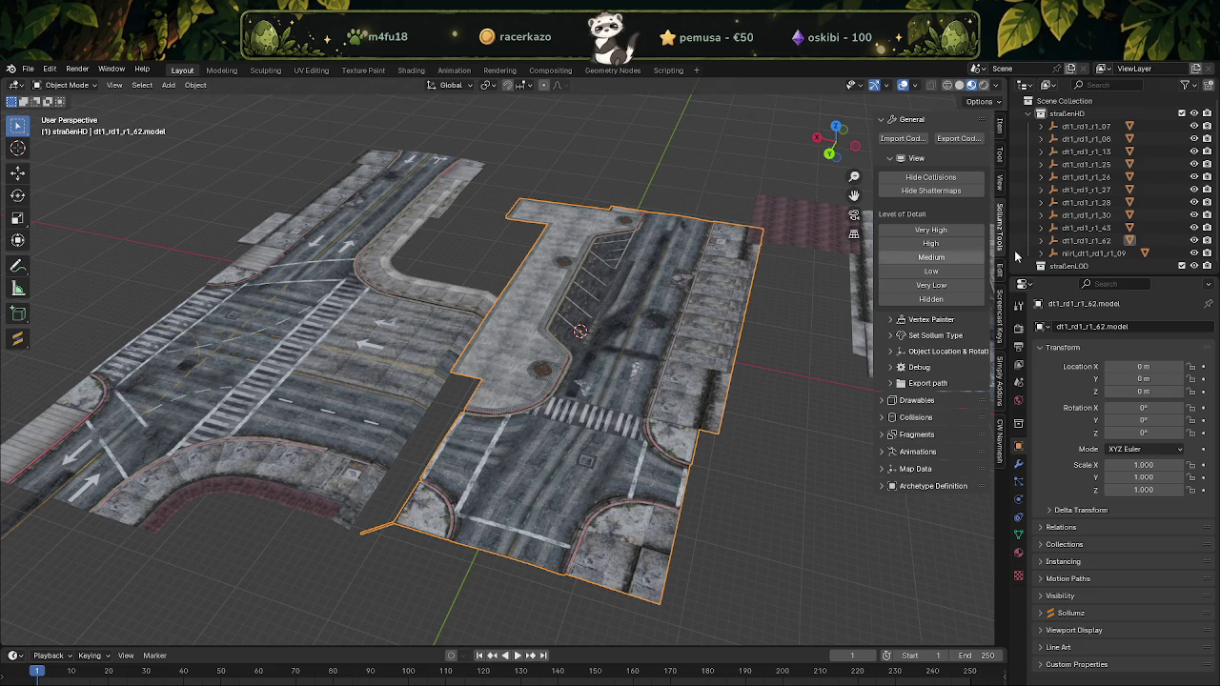
# Delete dt1_rd1_r1_62 together with its children via Delete Hierarchy
pyautogui.click(1077, 240)
pyautogui.rightClick(1033, 243)
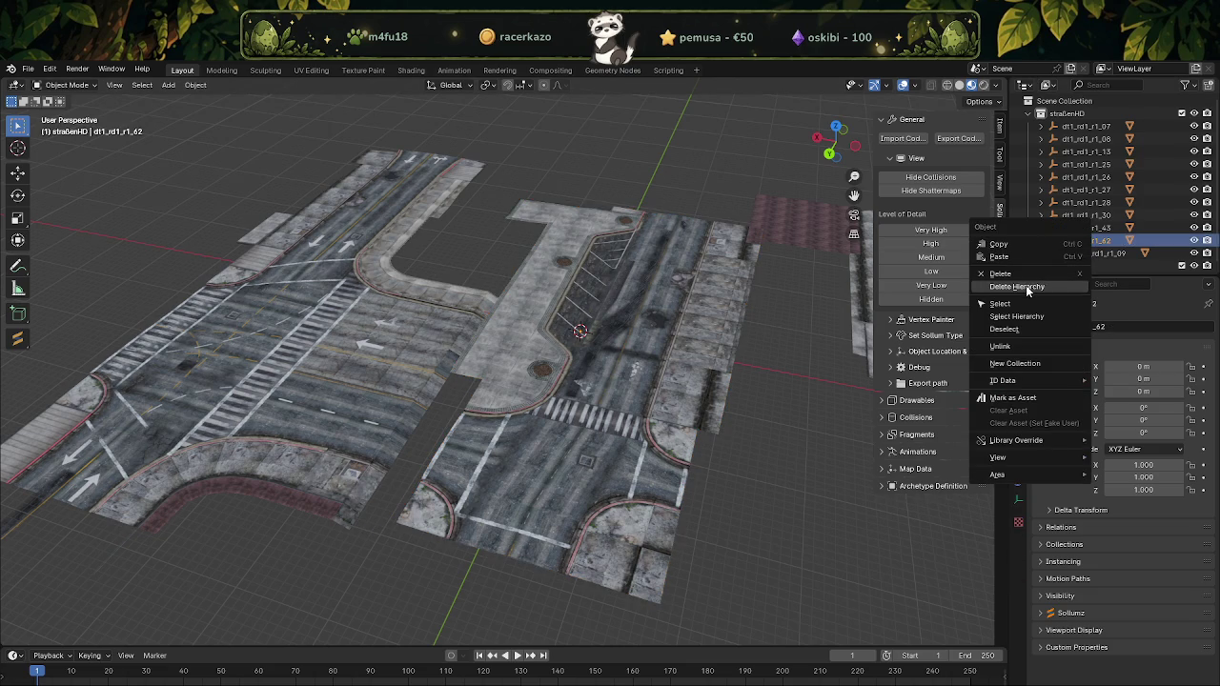
pyautogui.click(1016, 286)
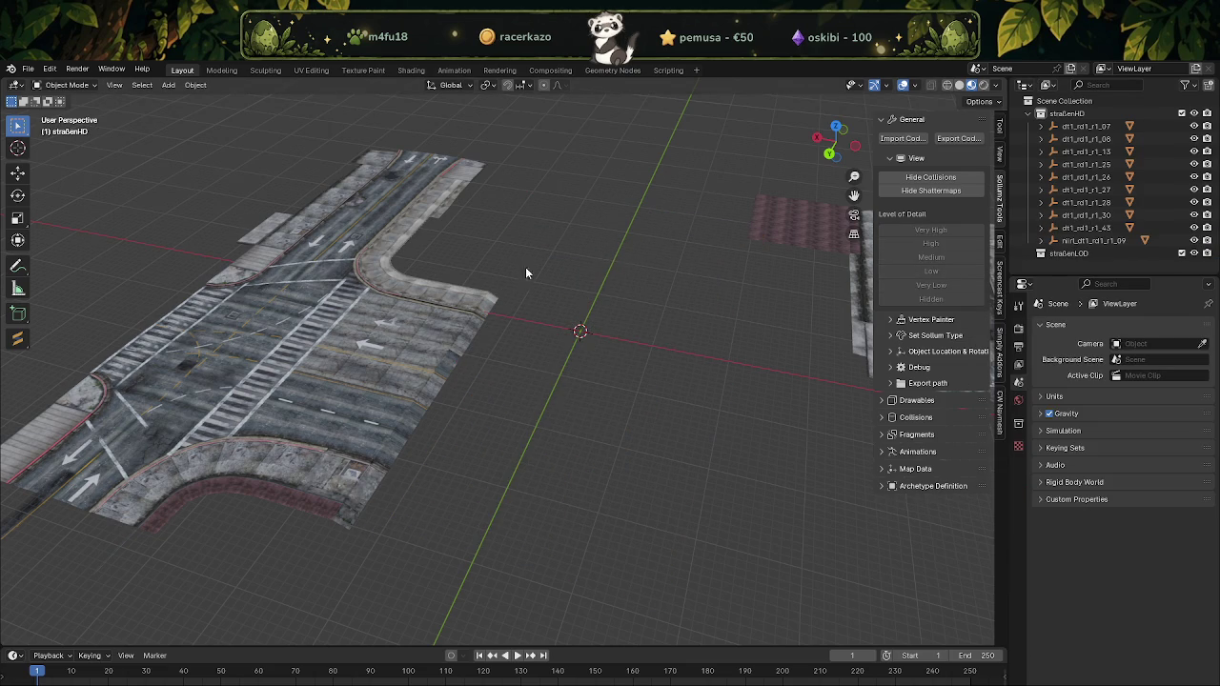
pyautogui.scroll(-5, 561, 272)
pyautogui.scroll(2, 572, 277)
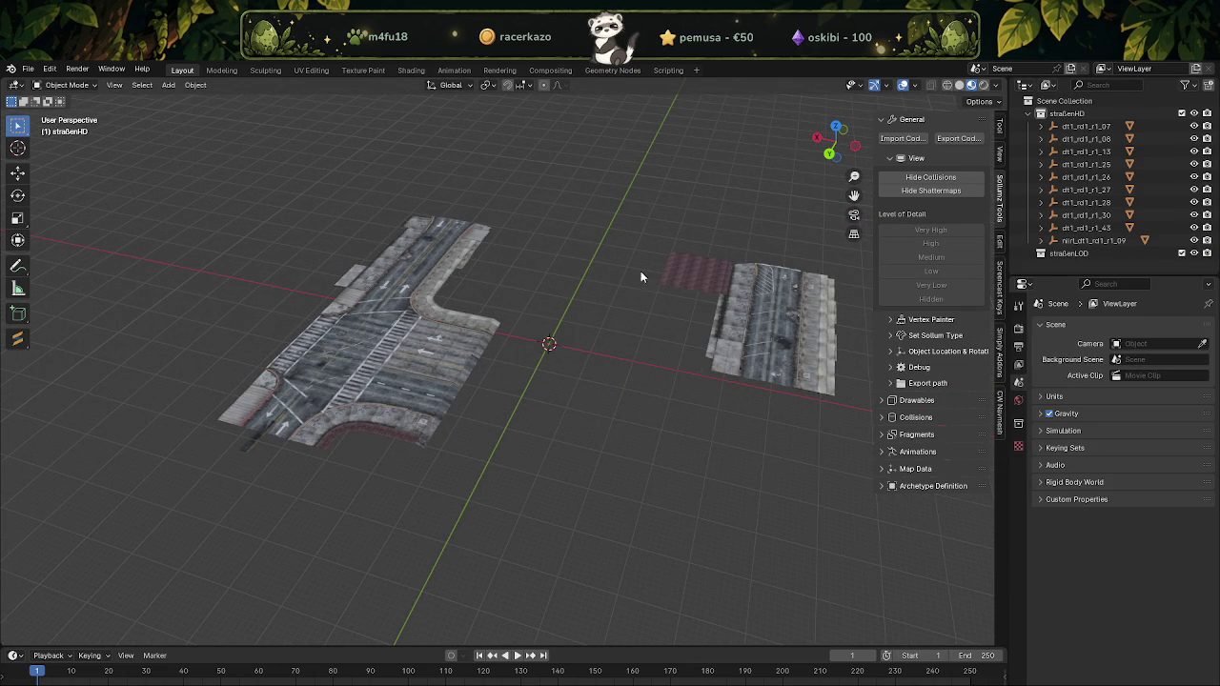
# Delete dt1_rd1_r1_30 together with its children via Delete Hierarchy
pyautogui.press('a')
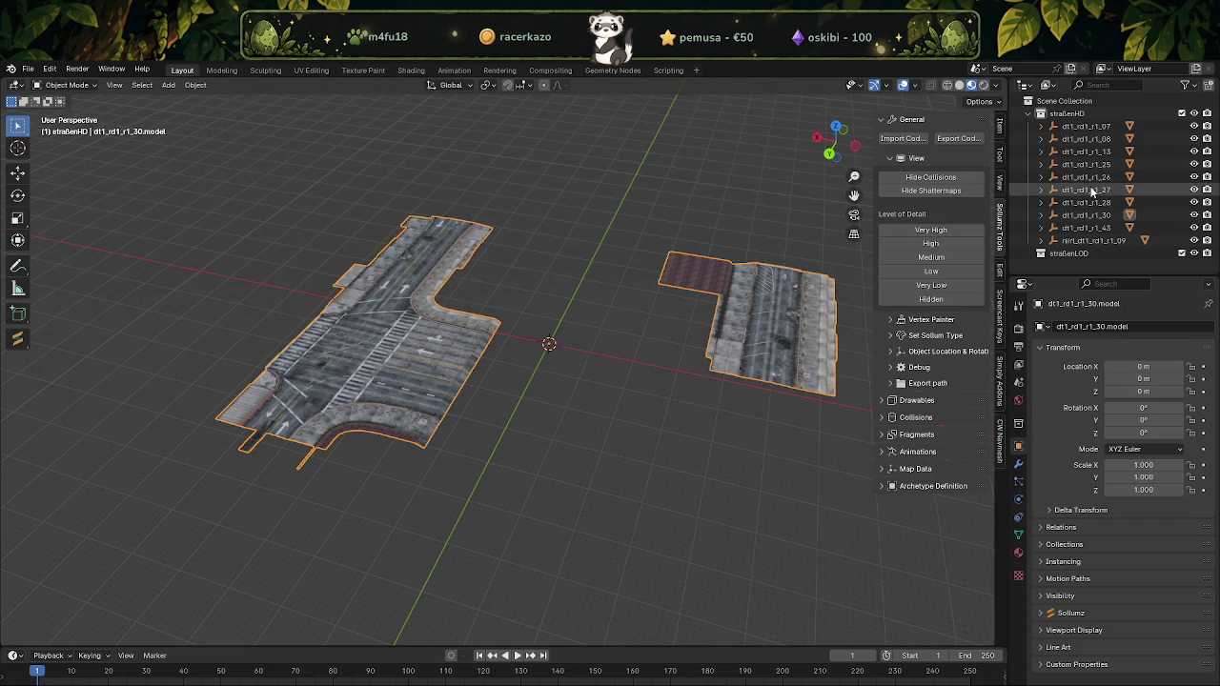
pyautogui.click(1084, 217)
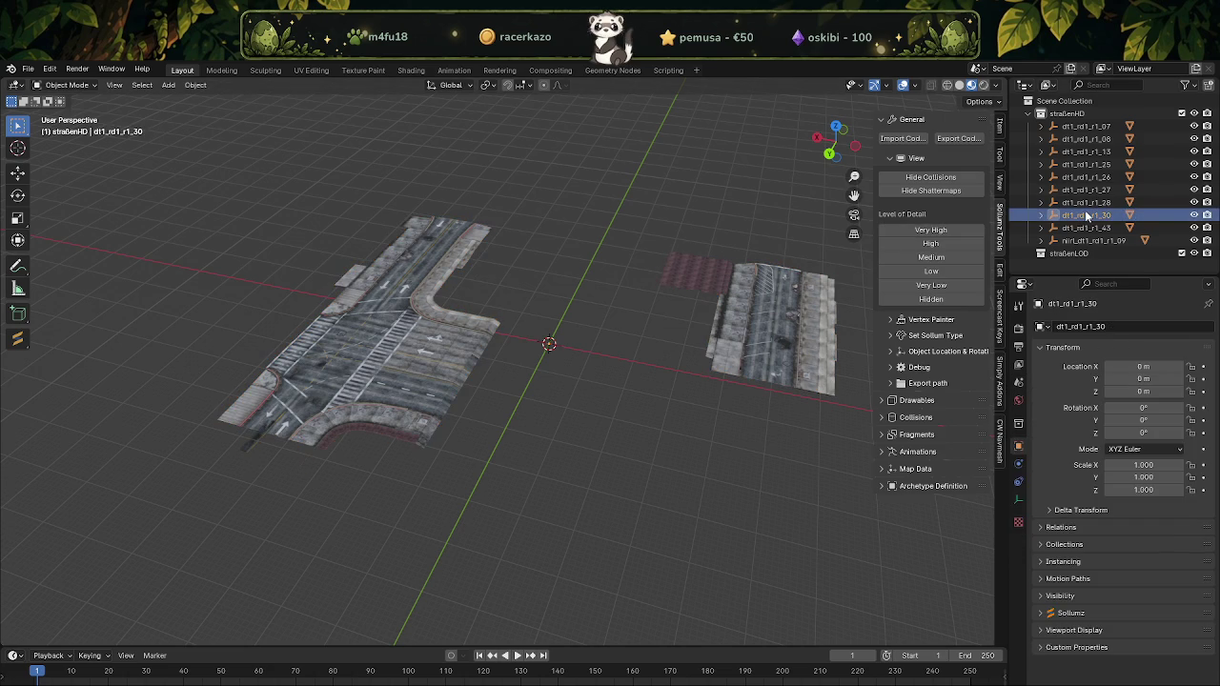
pyautogui.press('a')
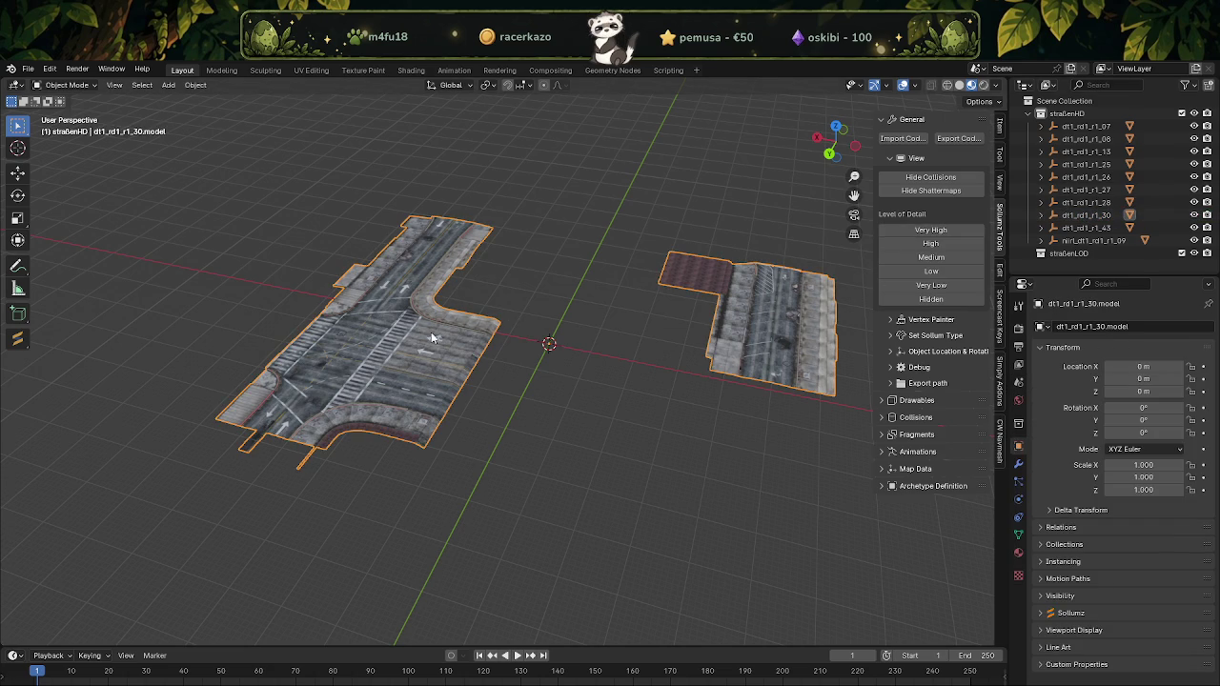
pyautogui.moveTo(487, 315)
pyautogui.mouseDown(button='middle')
pyautogui.moveTo(414, 372)
pyautogui.moveTo(504, 349)
pyautogui.moveTo(568, 425)
pyautogui.moveTo(625, 427)
pyautogui.moveTo(498, 292)
pyautogui.mouseUp(button='middle')
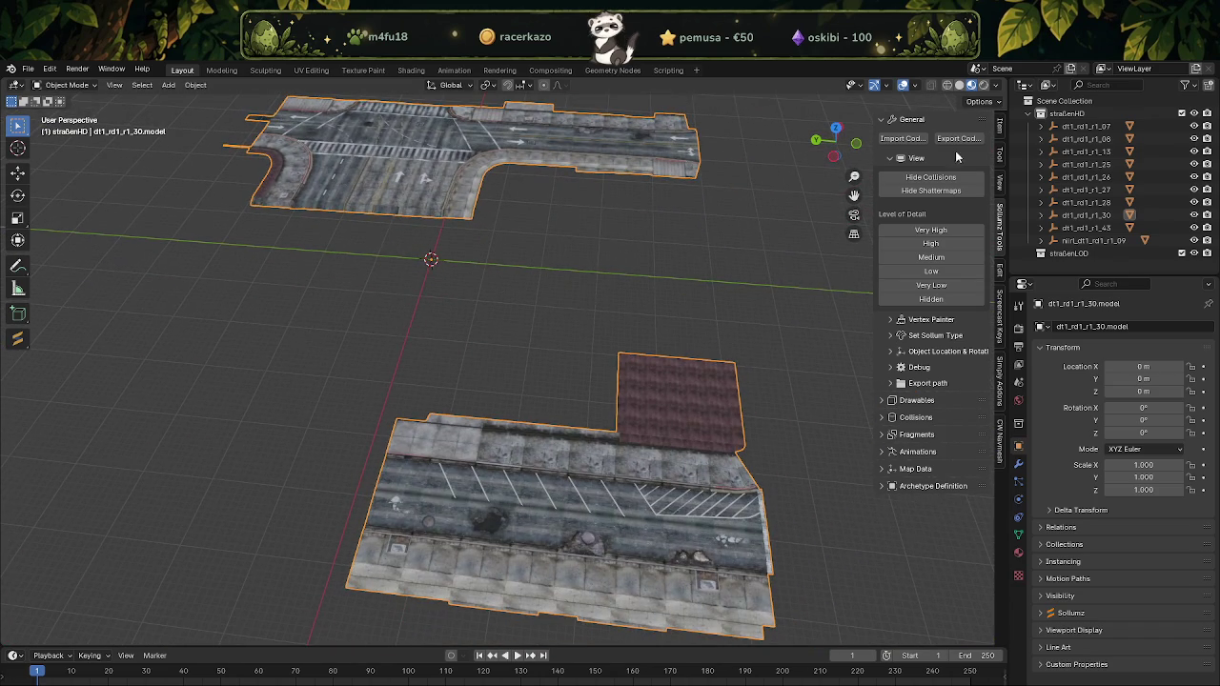
pyautogui.click(1091, 221)
pyautogui.rightClick(1084, 221)
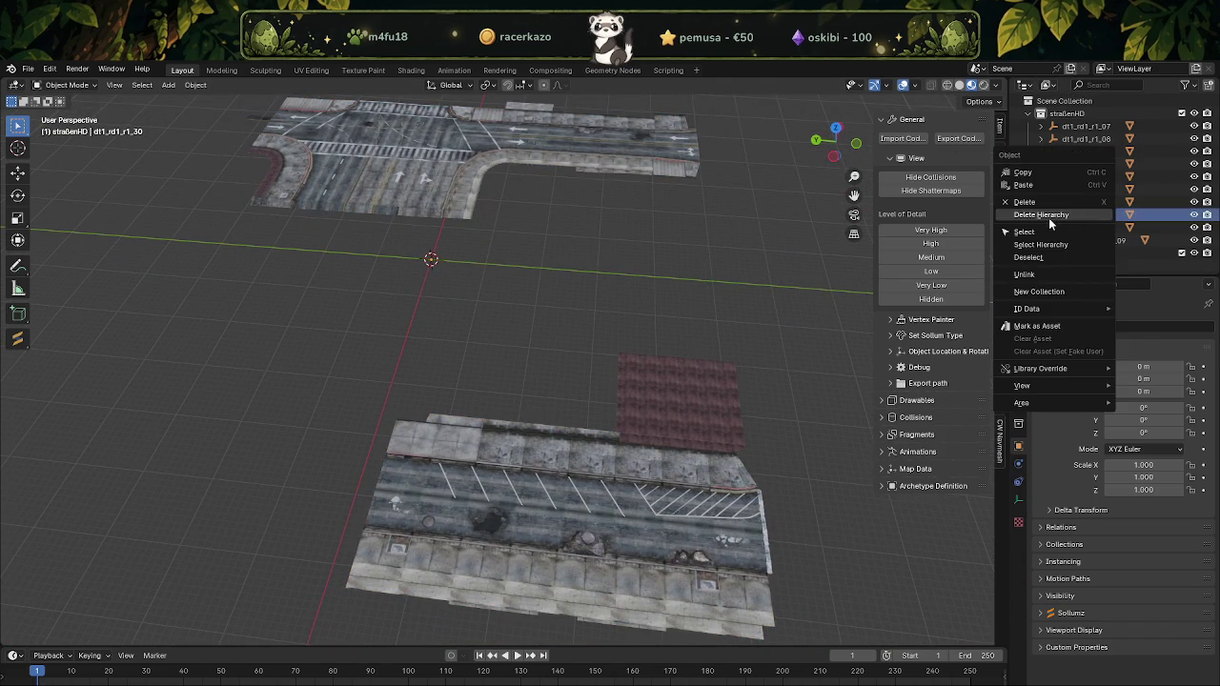
pyautogui.click(1051, 226)
# Expand dt1_rd1_r1_07 and frame its .model mesh in the viewport with Numpad period
pyautogui.click(1040, 126)
pyautogui.click(1089, 139)
pyautogui.press('KP_Decimal')
pyautogui.moveTo(592, 376)
pyautogui.mouseDown(button='middle')
pyautogui.moveTo(621, 390)
pyautogui.moveTo(534, 330)
pyautogui.moveTo(447, 362)
pyautogui.moveTo(495, 353)
pyautogui.moveTo(558, 387)
pyautogui.moveTo(523, 388)
pyautogui.moveTo(502, 345)
pyautogui.moveTo(574, 374)
pyautogui.moveTo(460, 381)
pyautogui.moveTo(546, 381)
pyautogui.moveTo(436, 406)
pyautogui.moveTo(562, 389)
pyautogui.moveTo(469, 368)
pyautogui.moveTo(563, 403)
pyautogui.moveTo(485, 403)
pyautogui.moveTo(621, 387)
pyautogui.moveTo(495, 444)
pyautogui.moveTo(567, 392)
pyautogui.mouseUp(button='middle')
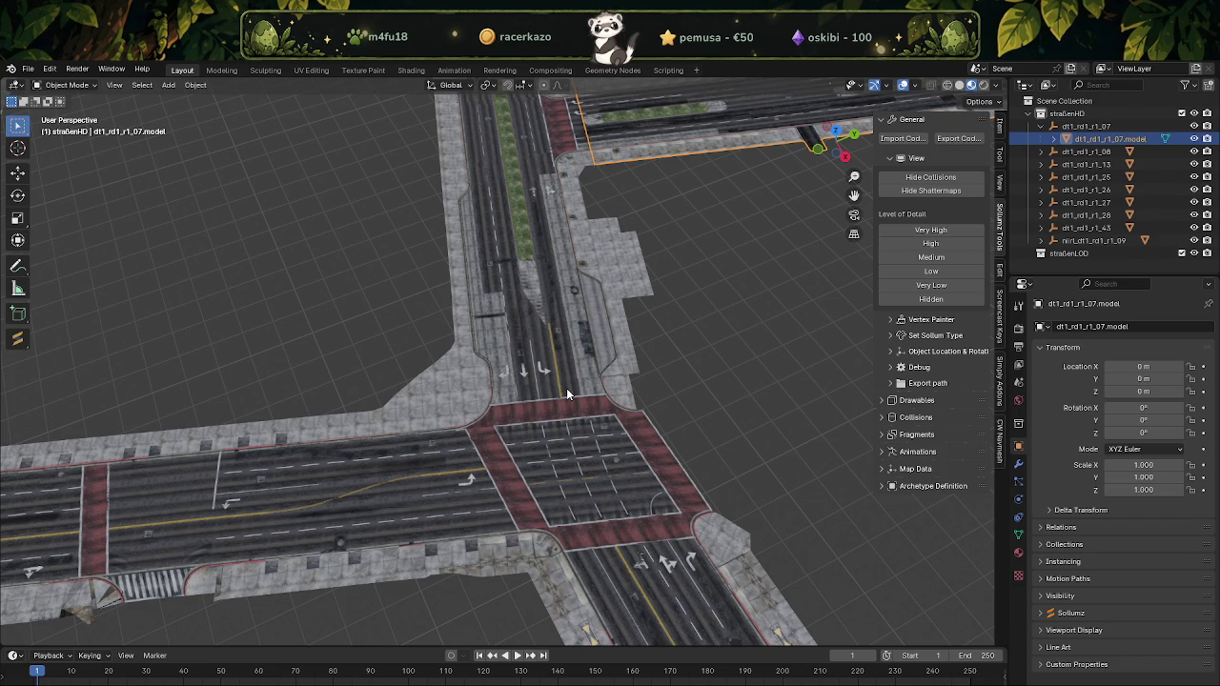
# Select tile dt1_rd1_r1_28 and inspect a curb face from below in Edit Mode
pyautogui.moveTo(608, 249)
pyautogui.mouseDown(button='middle')
pyautogui.moveTo(427, 403)
pyautogui.moveTo(179, 344)
pyautogui.moveTo(579, 365)
pyautogui.moveTo(424, 291)
pyautogui.mouseUp(button='middle')
pyautogui.click(426, 266)
pyautogui.press('Tab')
pyautogui.hotkey('alt', 'a')
pyautogui.click(461, 280)
pyautogui.press('KP_Decimal')
pyautogui.moveTo(463, 301)
pyautogui.mouseDown(button='middle')
pyautogui.moveTo(515, 196)
pyautogui.moveTo(476, 286)
pyautogui.moveTo(471, 349)
pyautogui.moveTo(522, 362)
pyautogui.moveTo(435, 401)
pyautogui.mouseUp(button='middle')
pyautogui.press('Tab')
pyautogui.scroll(-3, 489, 351)
pyautogui.scroll(3, 434, 402)
pyautogui.scroll(2, 438, 410)
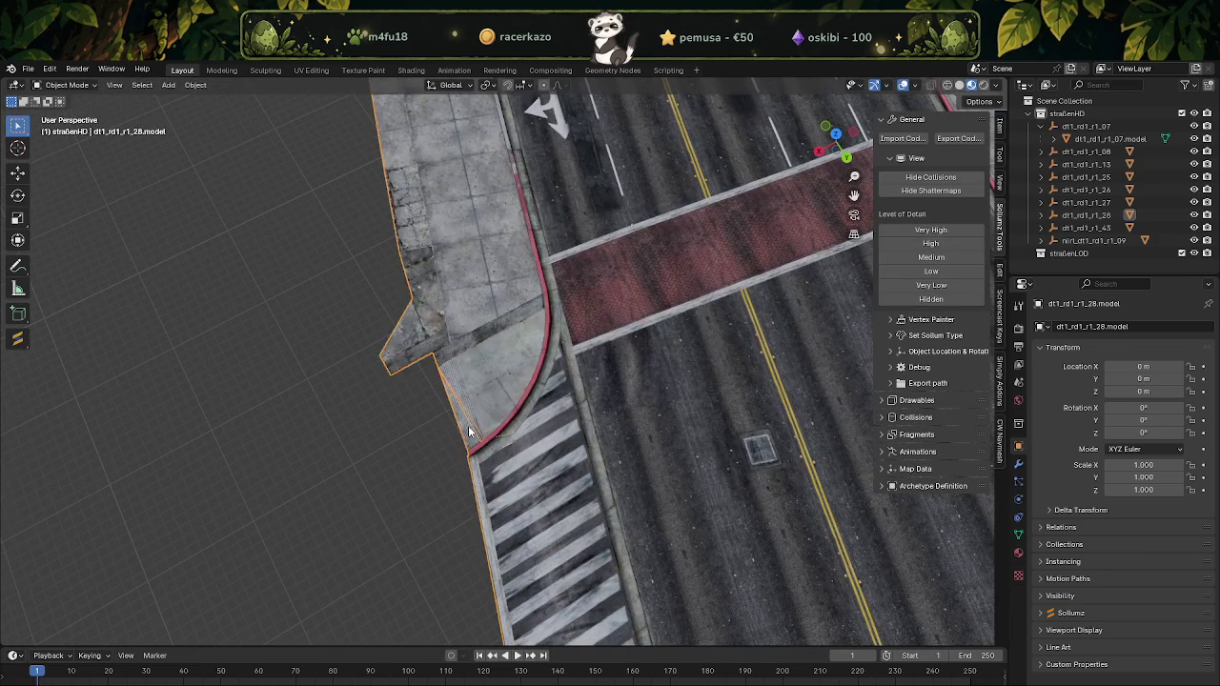
# Frame the curb-corner vertex and convert the tile's triangles to quads
pyautogui.press('Tab')
pyautogui.click(476, 429)
pyautogui.press('KP_Decimal')
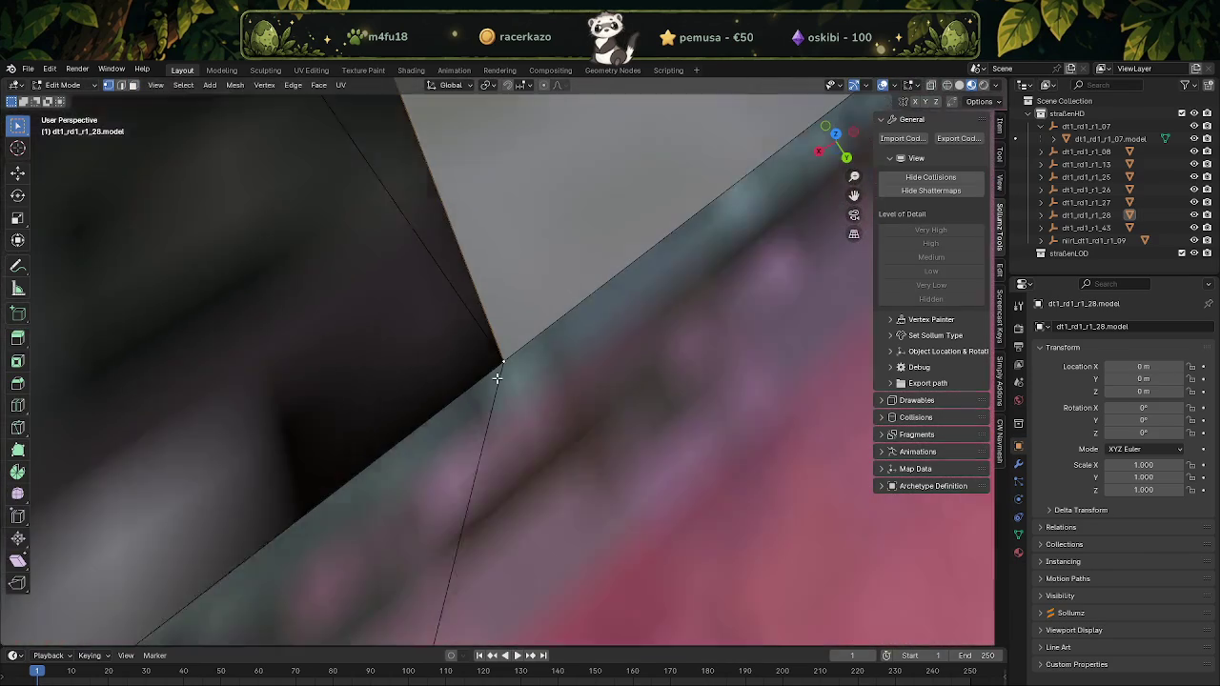
pyautogui.scroll(-5, 496, 377)
pyautogui.moveTo(497, 377)
pyautogui.mouseDown(button='middle')
pyautogui.moveTo(578, 211)
pyautogui.moveTo(569, 384)
pyautogui.moveTo(472, 354)
pyautogui.moveTo(498, 377)
pyautogui.moveTo(514, 362)
pyautogui.moveTo(511, 383)
pyautogui.mouseUp(button='middle')
pyautogui.press('a')
pyautogui.hotkey('alt', 'j')
pyautogui.press('Tab')
pyautogui.press('Tab')
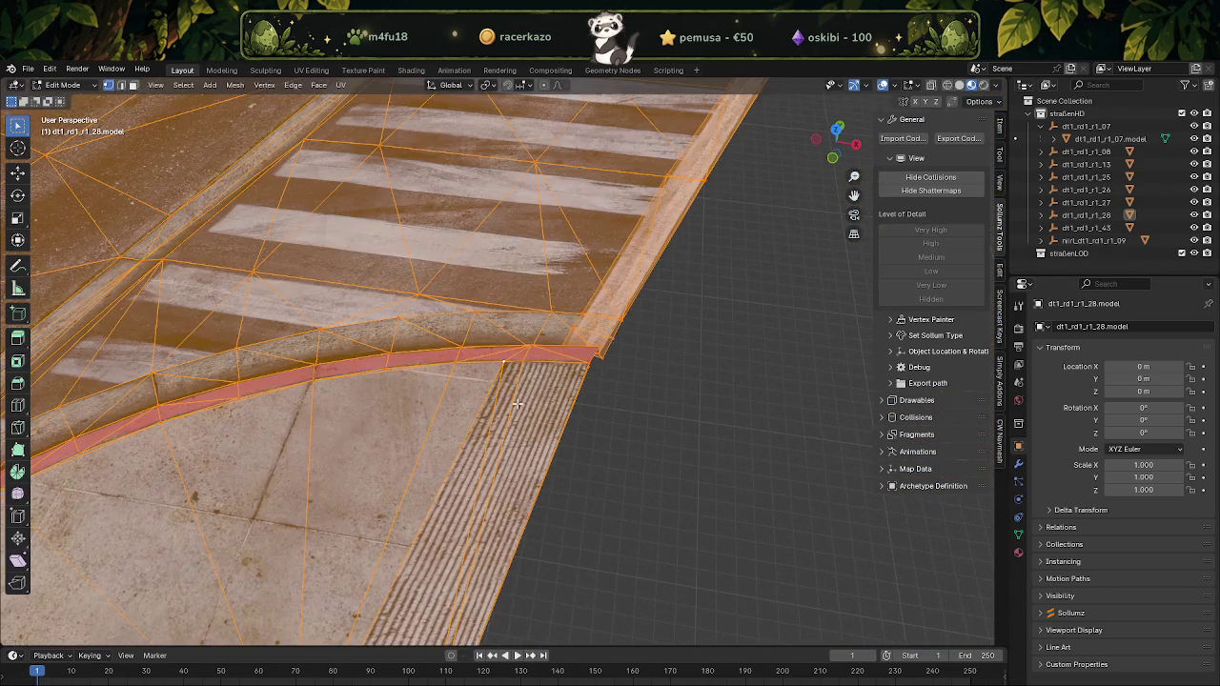
# Hide and reveal the thin strip of curb faces to examine the corner
pyautogui.click(511, 383)
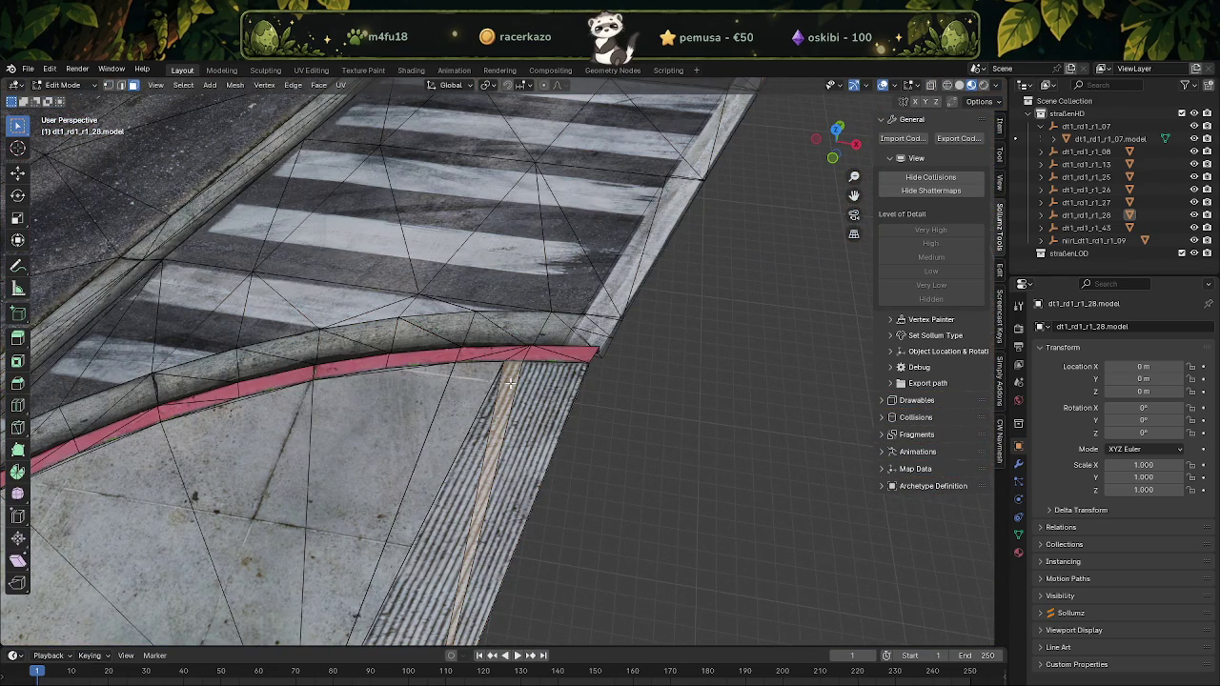
pyautogui.press('h')
pyautogui.hotkey('alt', 'h')
pyautogui.hotkey('alt', 'a')
pyautogui.moveTo(510, 383)
pyautogui.mouseDown(button='middle')
pyautogui.moveTo(548, 381)
pyautogui.moveTo(476, 394)
pyautogui.moveTo(447, 356)
pyautogui.moveTo(472, 335)
pyautogui.mouseUp(button='middle')
pyautogui.scroll(10, 548, 381)
pyautogui.scroll(-2, 547, 381)
pyautogui.scroll(-2, 543, 392)
pyautogui.scroll(-2, 533, 389)
pyautogui.scroll(4, 515, 386)
# In wireframe, box-select and merge two groups of curb-corner vertices into single points
pyautogui.hotkey('shift', 'z')
pyautogui.moveTo(473, 335); pyautogui.dragTo(529, 376)
pyautogui.rightClick(529, 376)
pyautogui.press('m')
pyautogui.press('Return')
pyautogui.moveTo(528, 378); pyautogui.dragTo(444, 425, button='middle')
pyautogui.moveTo(444, 425); pyautogui.dragTo(485, 494)
pyautogui.rightClick(515, 504)
pyautogui.click(577, 504)
pyautogui.hotkey('shift', 'z')
pyautogui.press('Tab')
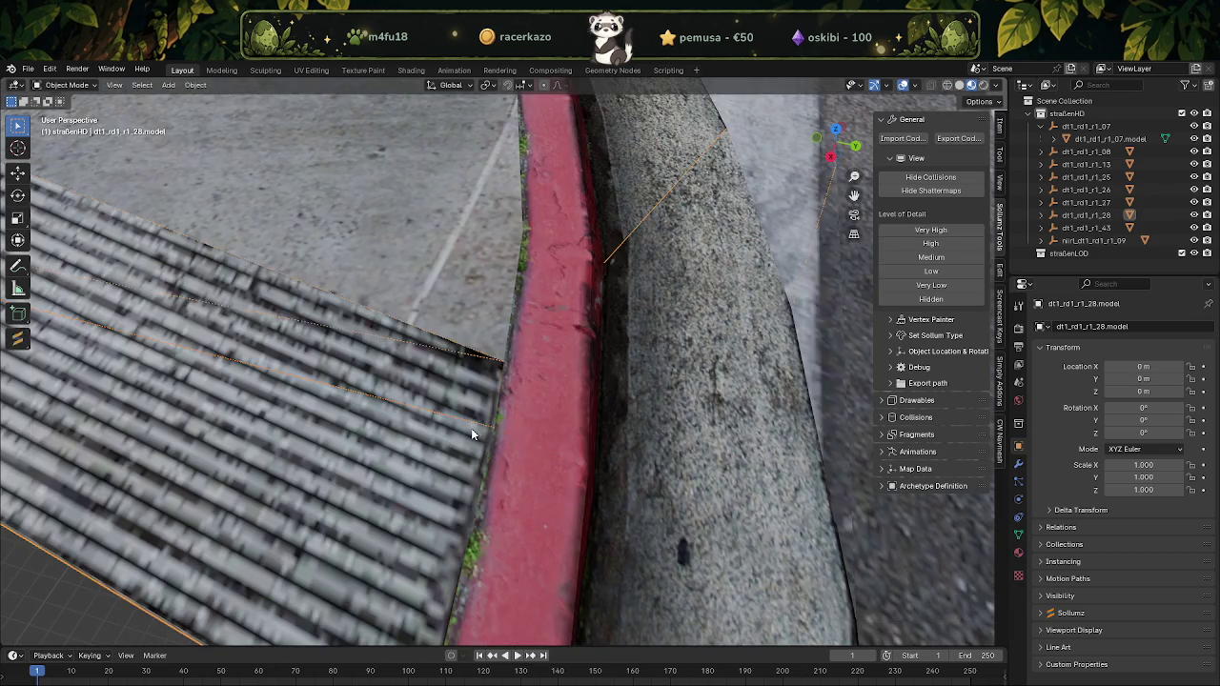
# Merge the remaining corner vertices at their center, then return to textured Object Mode
pyautogui.scroll(-5, 471, 428)
pyautogui.scroll(-2, 429, 455)
pyautogui.moveTo(429, 455)
pyautogui.mouseDown(button='middle')
pyautogui.moveTo(340, 436)
pyautogui.moveTo(420, 322)
pyautogui.moveTo(495, 365)
pyautogui.mouseUp(button='middle')
pyautogui.scroll(3, 495, 365)
pyautogui.scroll(2, 544, 381)
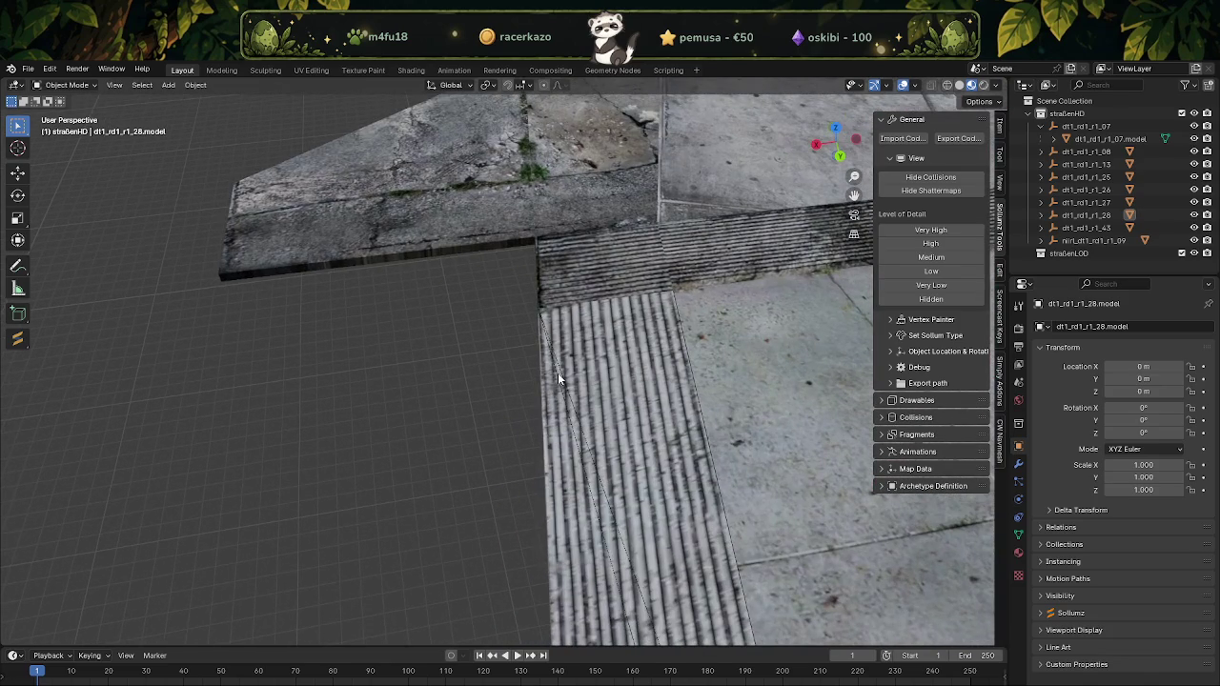
pyautogui.press('Tab')
pyautogui.scroll(1, 534, 306)
pyautogui.scroll(2, 538, 319)
pyautogui.scroll(3, 553, 338)
pyautogui.scroll(1, 546, 362)
pyautogui.hotkey('shift', 'z')
pyautogui.moveTo(506, 362)
pyautogui.mouseDown(button='middle')
pyautogui.moveTo(539, 352)
pyautogui.moveTo(485, 333)
pyautogui.moveTo(546, 393)
pyautogui.moveTo(600, 411)
pyautogui.moveTo(532, 417)
pyautogui.moveTo(526, 379)
pyautogui.moveTo(589, 334)
pyautogui.moveTo(642, 370)
pyautogui.moveTo(612, 386)
pyautogui.moveTo(643, 404)
pyautogui.mouseUp(button='middle')
pyautogui.rightClick(546, 393)
pyautogui.click(595, 391)
pyautogui.hotkey('shift', 'z')
pyautogui.press('Tab')
pyautogui.press('Tab')
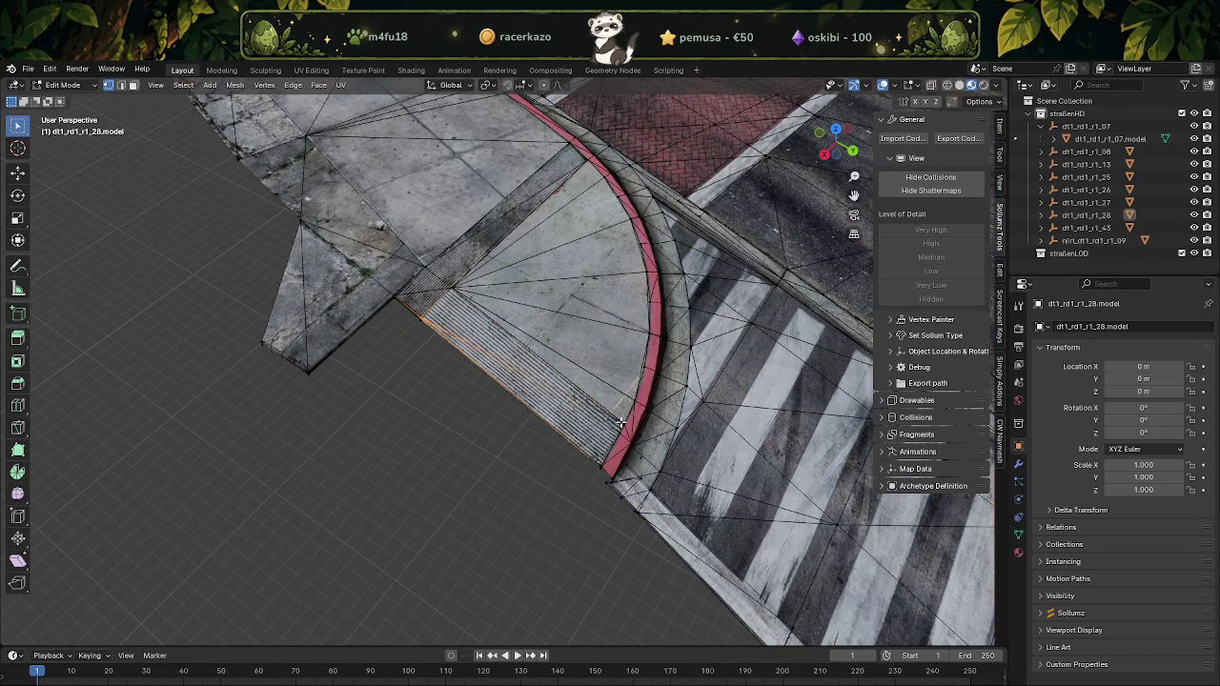
pyautogui.press('a')
pyautogui.hotkey('ctrl', 'v')
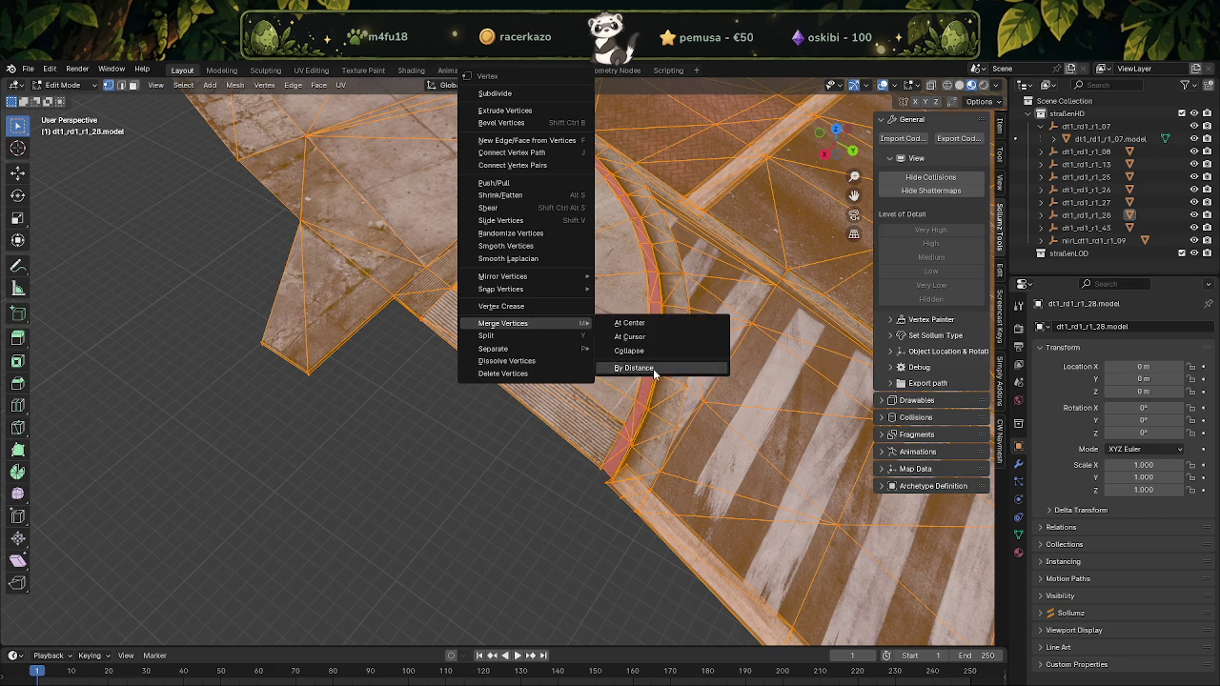
pyautogui.moveTo(503, 323)
pyautogui.click(636, 367)
pyautogui.hotkey('alt', 'n')
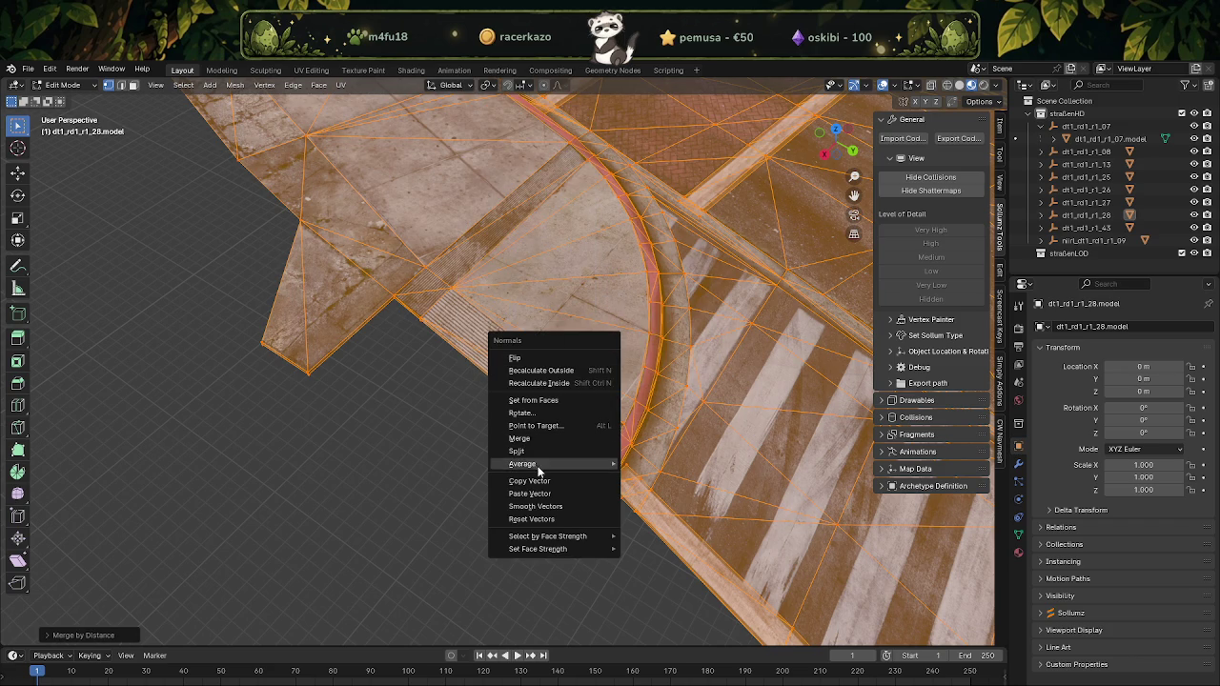
pyautogui.click(537, 522)
pyautogui.scroll(-5, 548, 415)
pyautogui.moveTo(485, 357)
pyautogui.mouseDown(button='middle')
pyautogui.moveTo(468, 403)
pyautogui.moveTo(656, 378)
pyautogui.moveTo(634, 394)
pyautogui.moveTo(429, 414)
pyautogui.moveTo(419, 434)
pyautogui.moveTo(556, 397)
pyautogui.moveTo(559, 416)
pyautogui.moveTo(463, 265)
pyautogui.moveTo(495, 351)
pyautogui.moveTo(484, 378)
pyautogui.moveTo(521, 379)
pyautogui.moveTo(397, 259)
pyautogui.mouseUp(button='middle')
pyautogui.press('Tab')
pyautogui.scroll(-5, 419, 427)
pyautogui.scroll(2, 452, 356)
pyautogui.scroll(3, 516, 400)
pyautogui.scroll(-3, 521, 379)
pyautogui.scroll(3, 563, 346)
pyautogui.moveTo(563, 346)
pyautogui.mouseDown(button='middle')
pyautogui.moveTo(524, 367)
pyautogui.moveTo(482, 351)
pyautogui.moveTo(531, 349)
pyautogui.mouseUp(button='middle')
pyautogui.scroll(1, 524, 358)
pyautogui.scroll(2, 524, 369)
pyautogui.scroll(2, 464, 343)
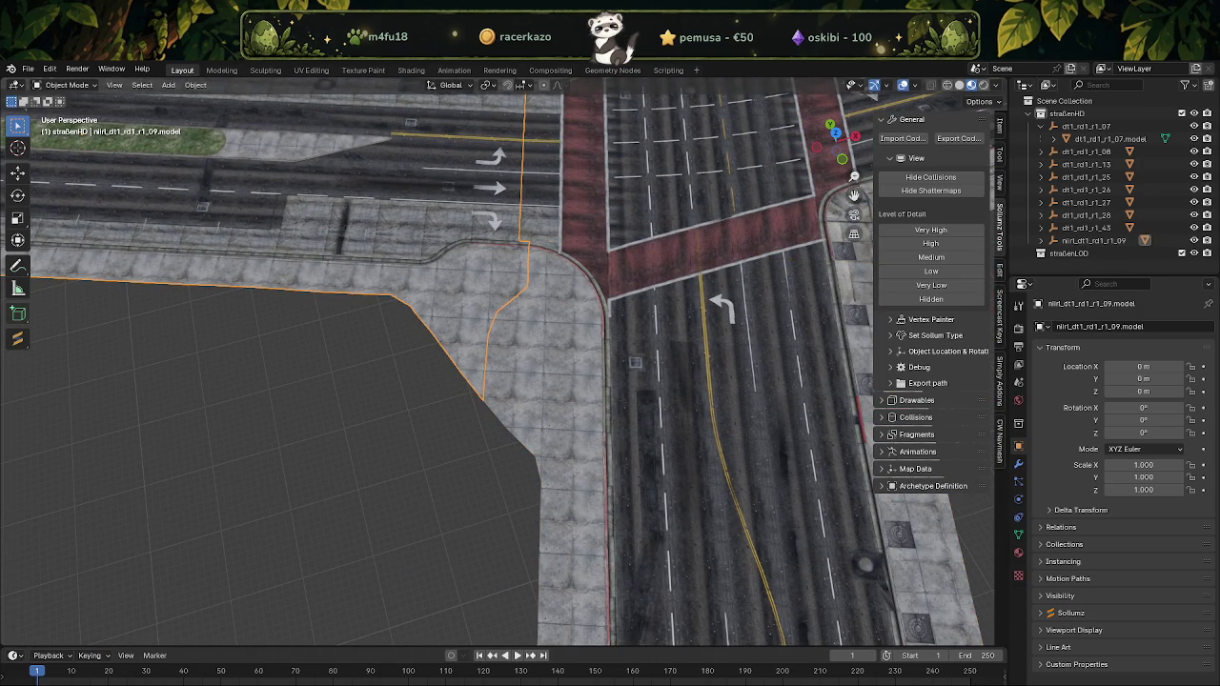
pyautogui.hotkey('alt', 'Tab')
# Maximize CodeWalker and fly the camera over the palm-tree plaza
pyautogui.press('super+Up')
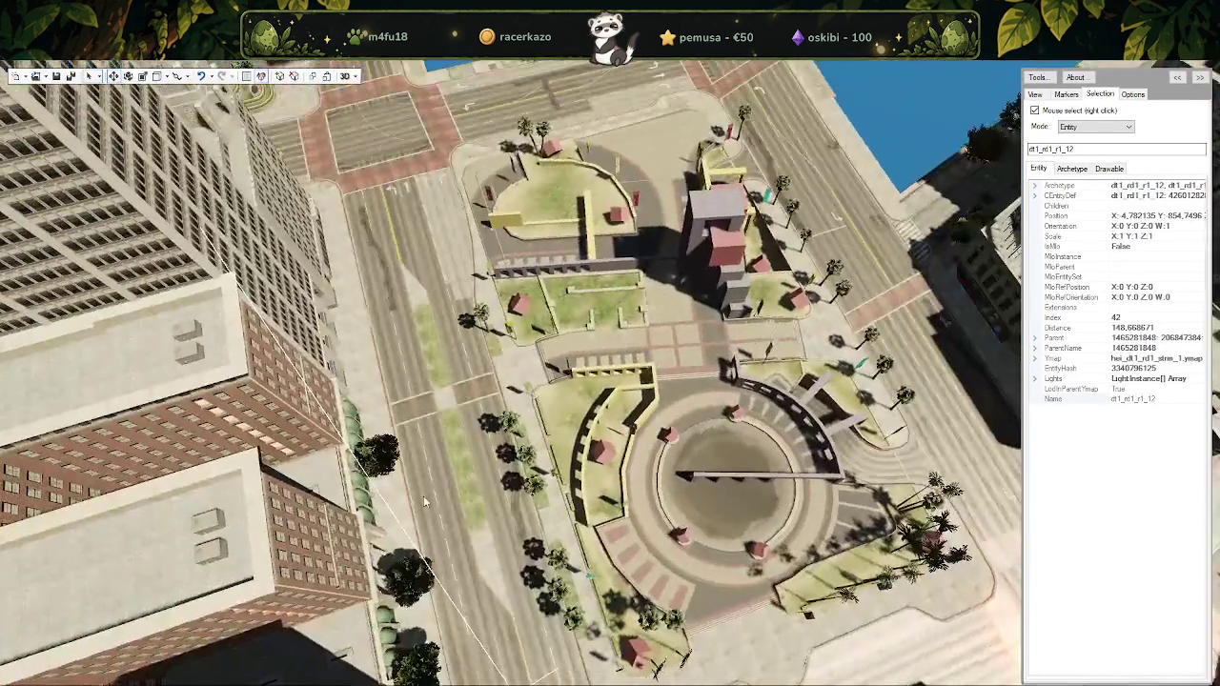
pyautogui.moveTo(606, 508)
pyautogui.mouseDown()
pyautogui.moveTo(448, 467)
pyautogui.moveTo(662, 486)
pyautogui.mouseUp()
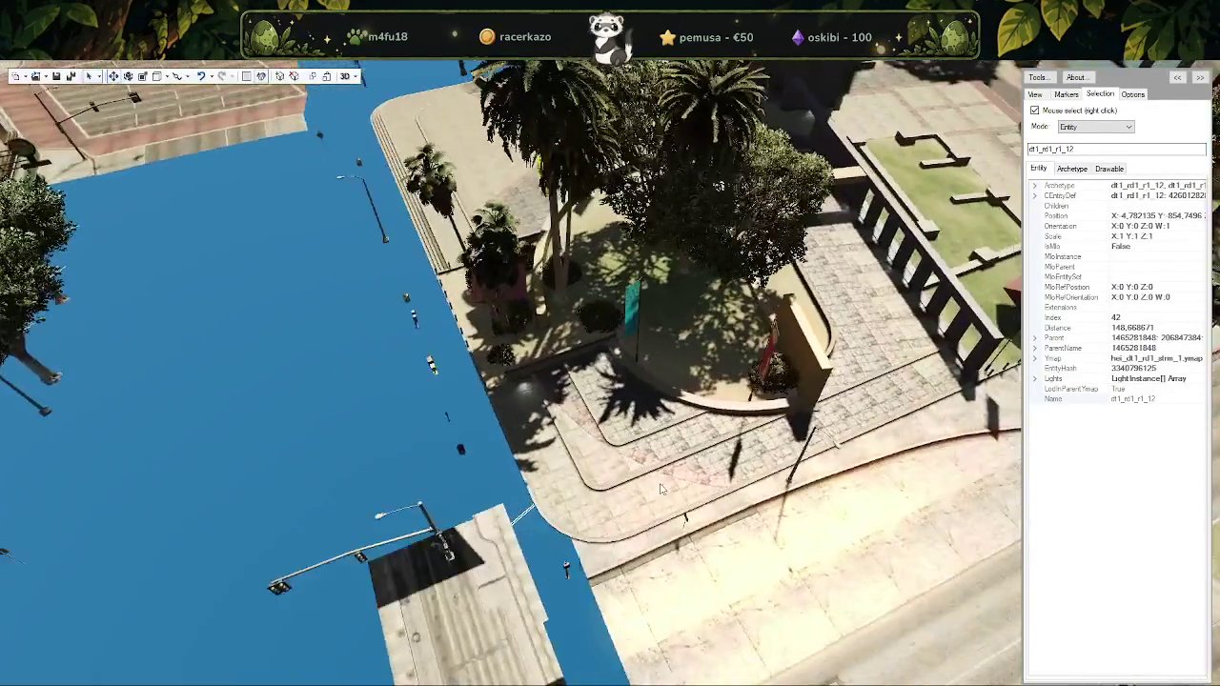
pyautogui.scroll(-2, 662, 486)
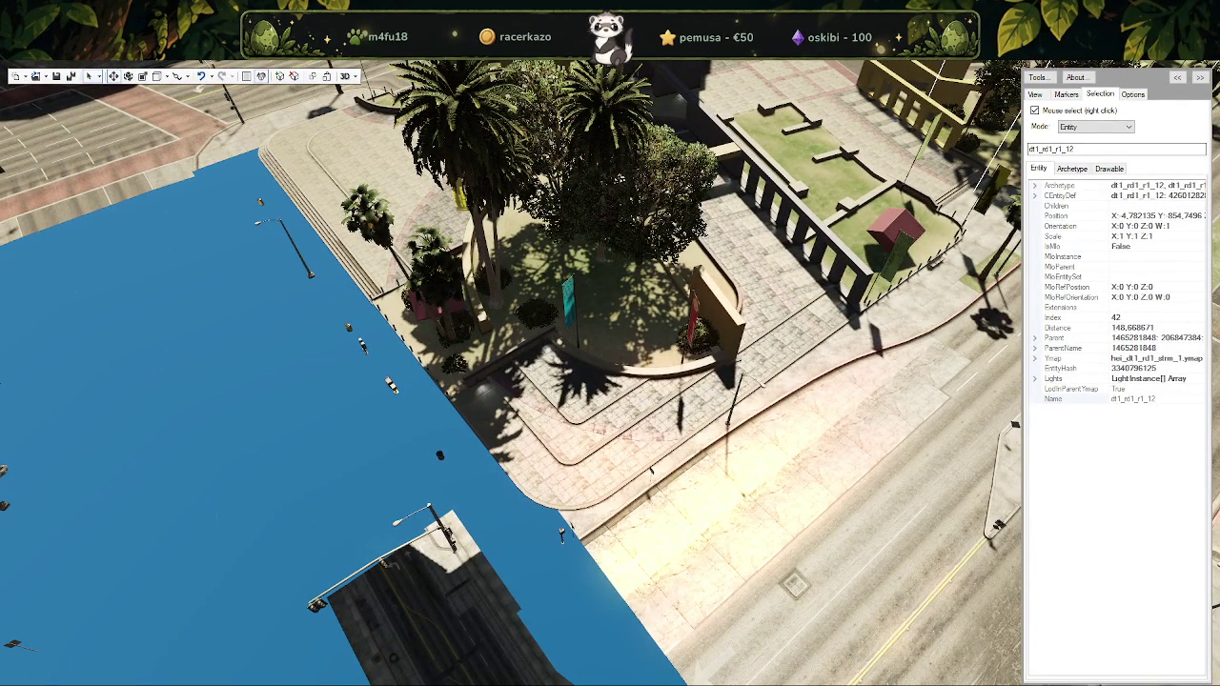
# Quit CodeWalker, answering Nein to saving each changed map file and the project
pyautogui.hotkey('alt', 'F4')
pyautogui.press('Return')
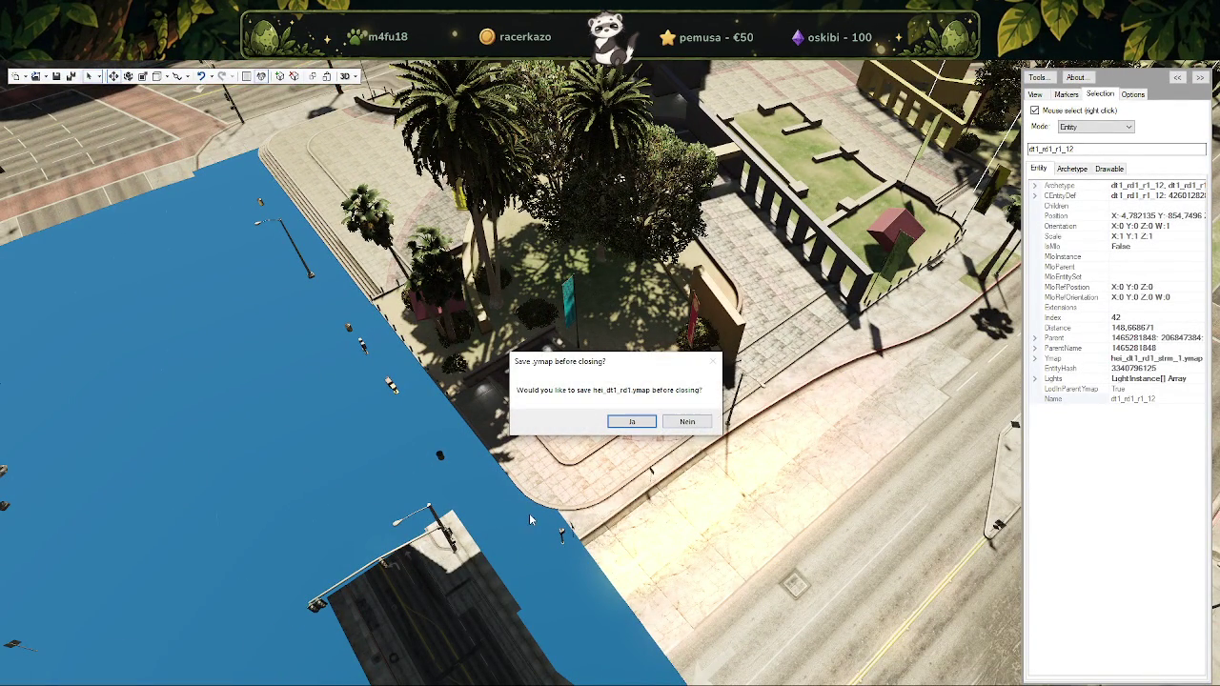
pyautogui.click(705, 426)
pyautogui.click(697, 423)
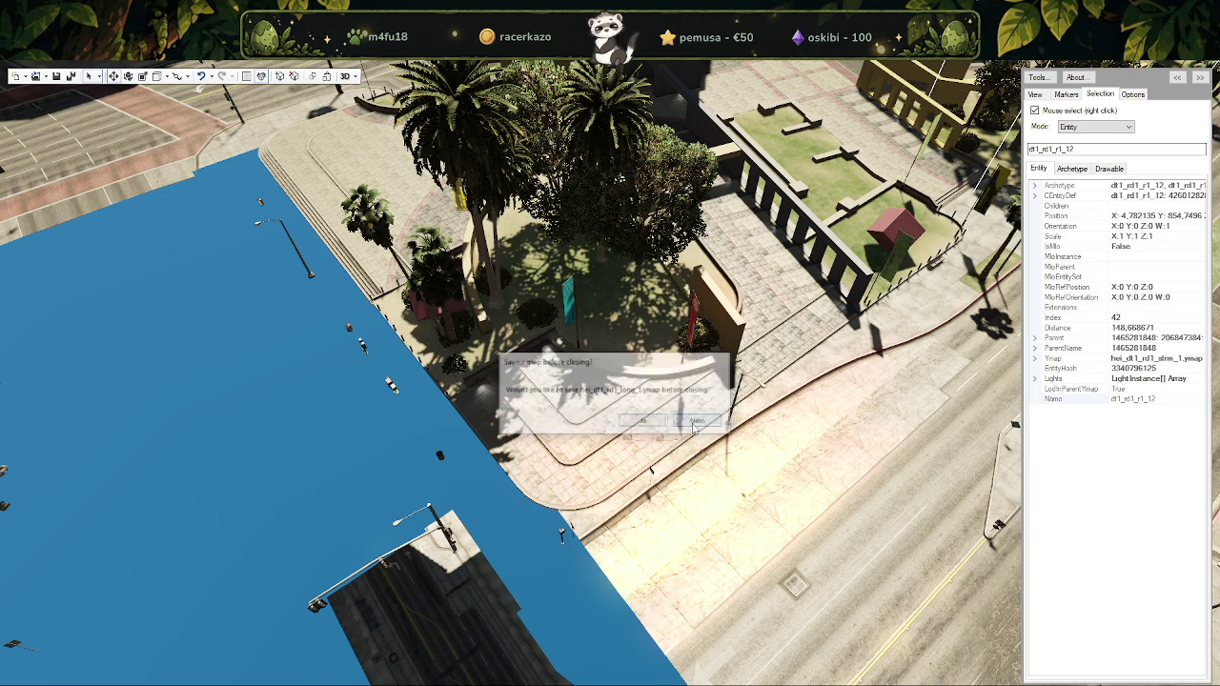
pyautogui.click(697, 423)
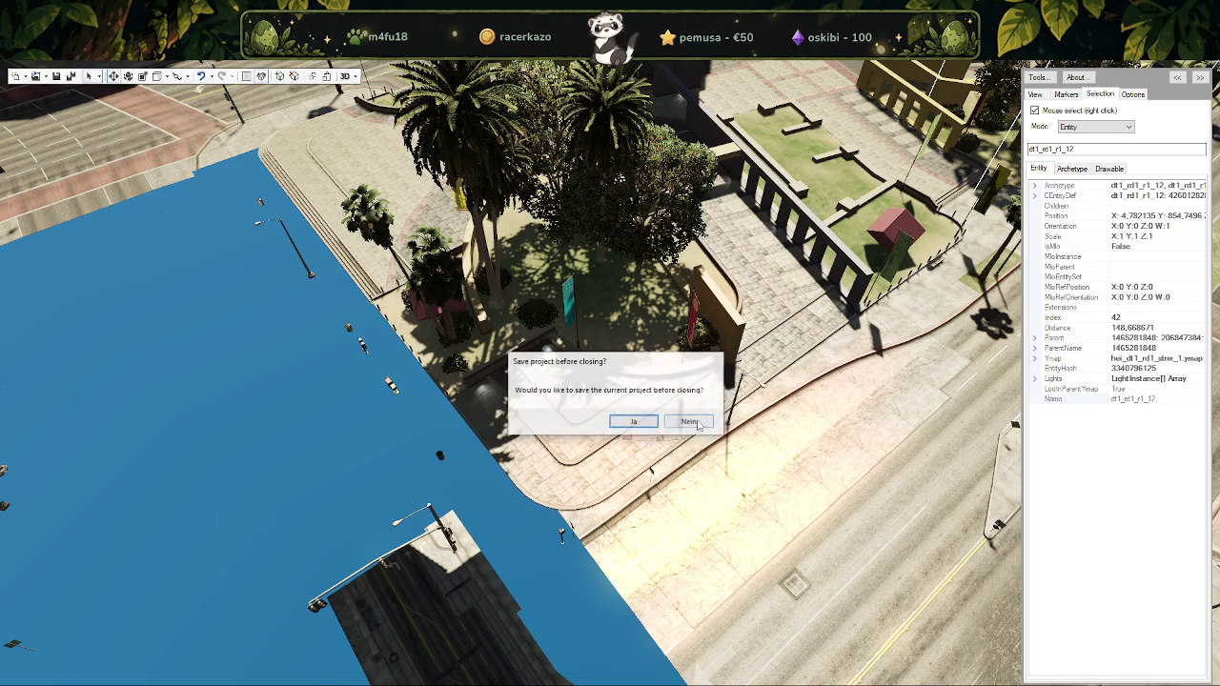
pyautogui.click(697, 423)
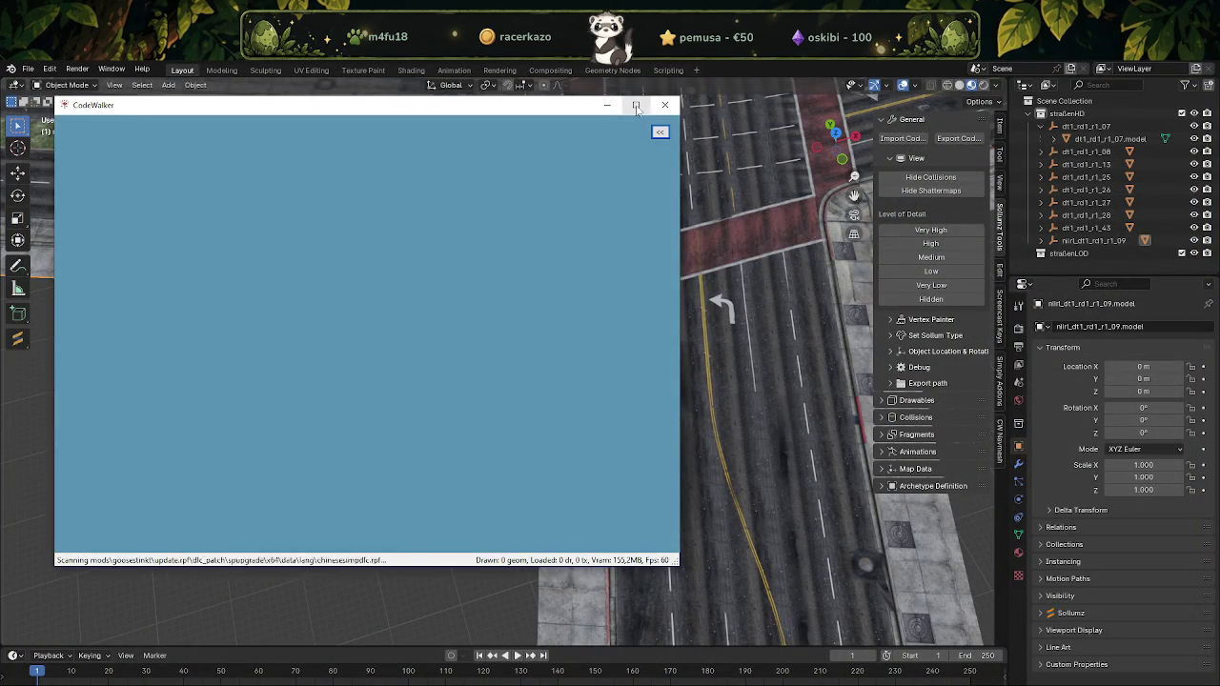
# Maximize CodeWalker, show the Selection settings, fly over downtown, and bring up the project Open options
pyautogui.click(636, 105)
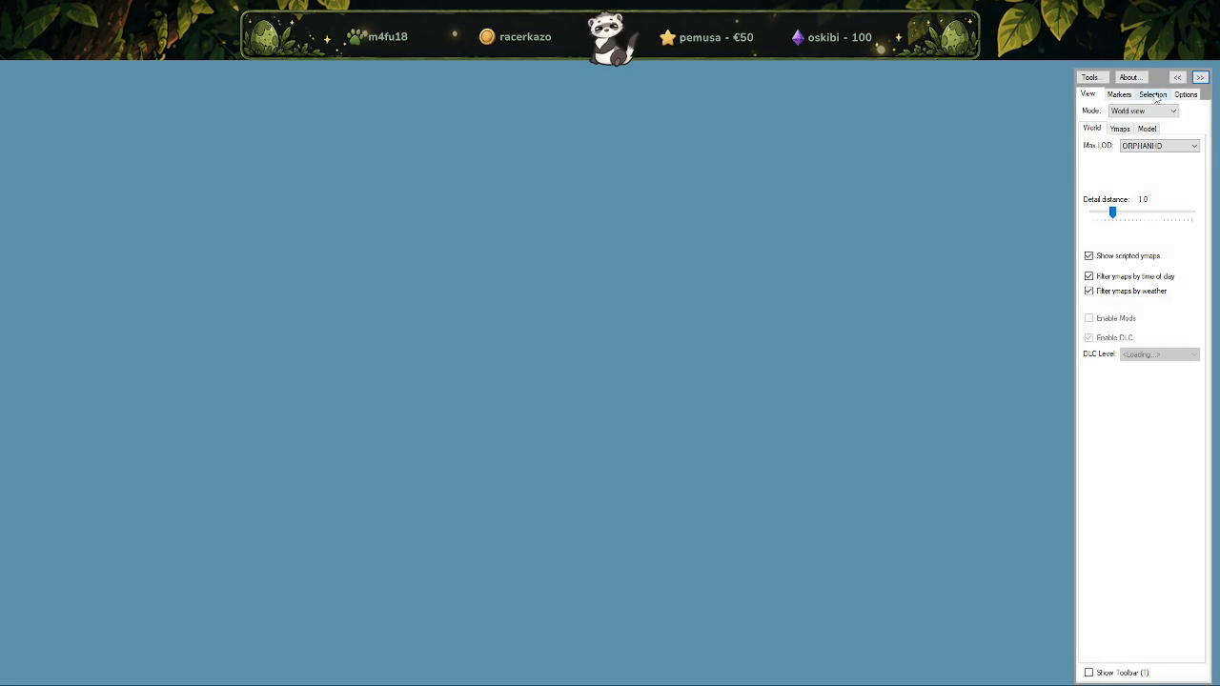
pyautogui.click(1154, 95)
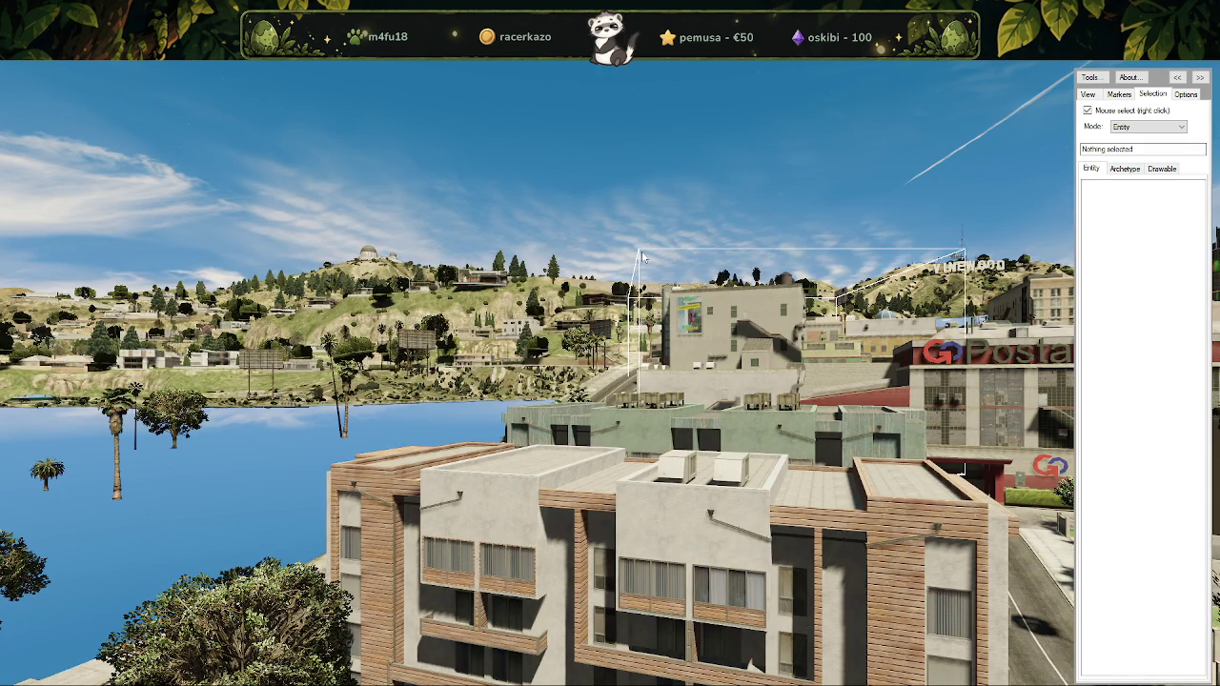
pyautogui.moveTo(492, 266)
pyautogui.mouseDown()
pyautogui.moveTo(494, 398)
pyautogui.moveTo(463, 382)
pyautogui.moveTo(702, 471)
pyautogui.moveTo(500, 367)
pyautogui.moveTo(613, 381)
pyautogui.moveTo(705, 458)
pyautogui.moveTo(576, 402)
pyautogui.mouseUp()
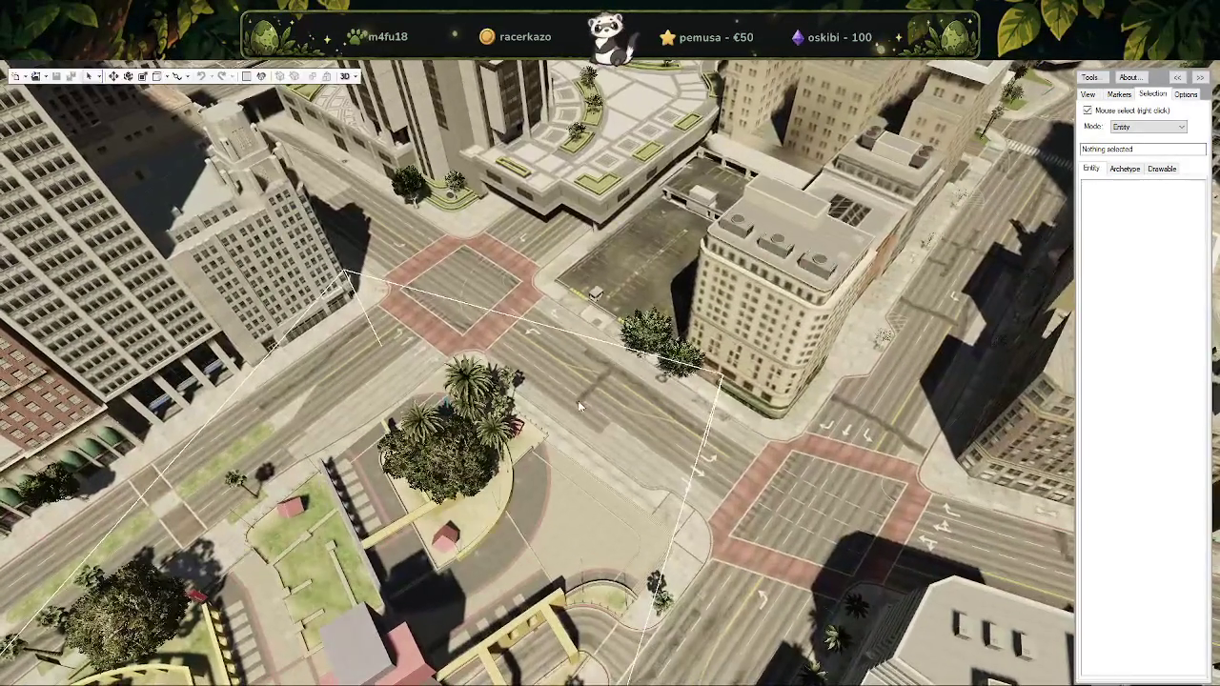
pyautogui.click(45, 76)
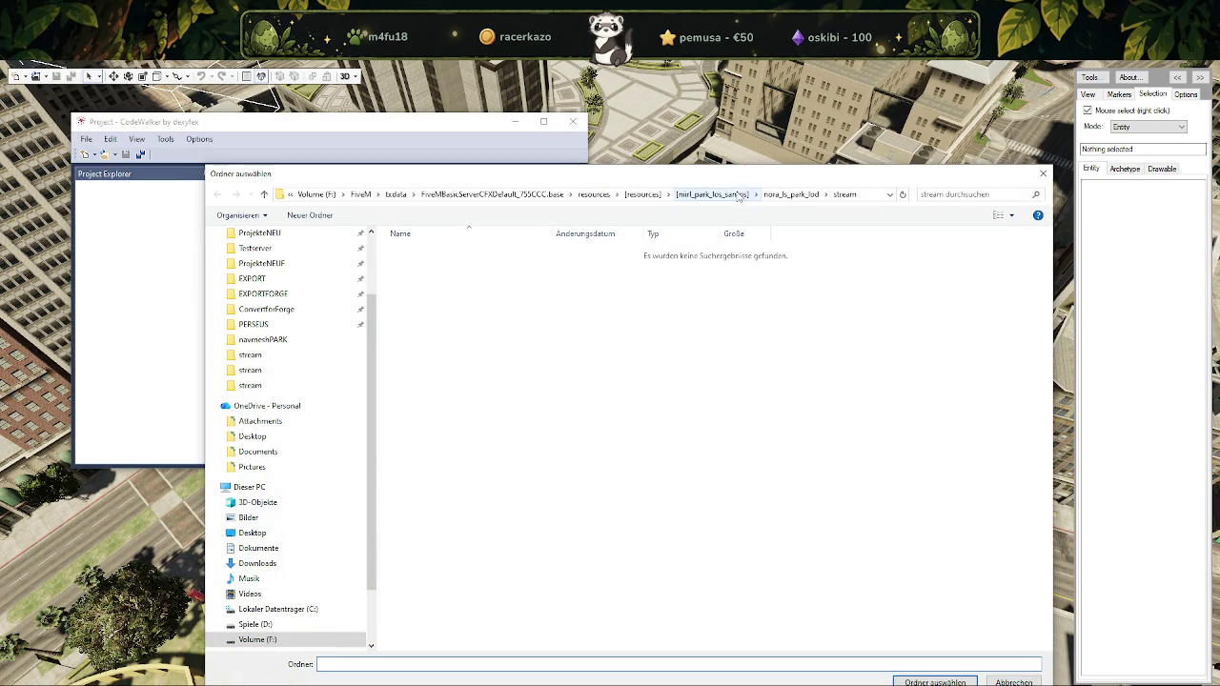
# Load the nora_ls_park folder as the project folder
pyautogui.click(719, 194)
pyautogui.doubleClick(743, 252)
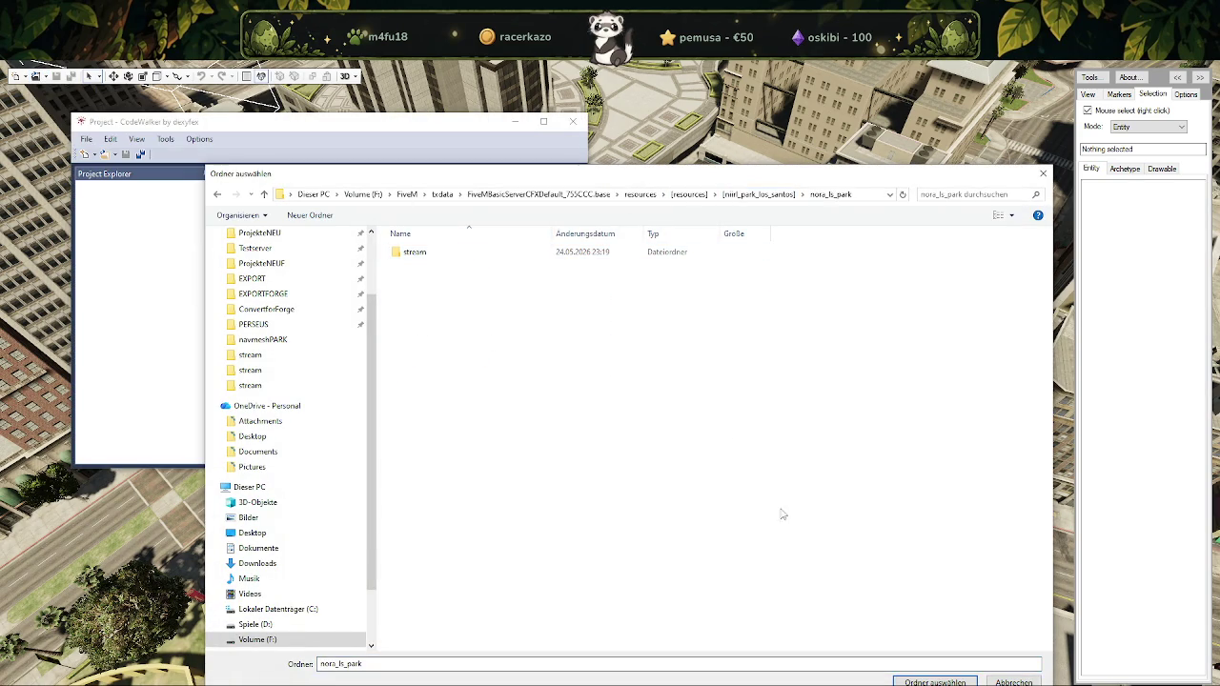
pyautogui.click(965, 682)
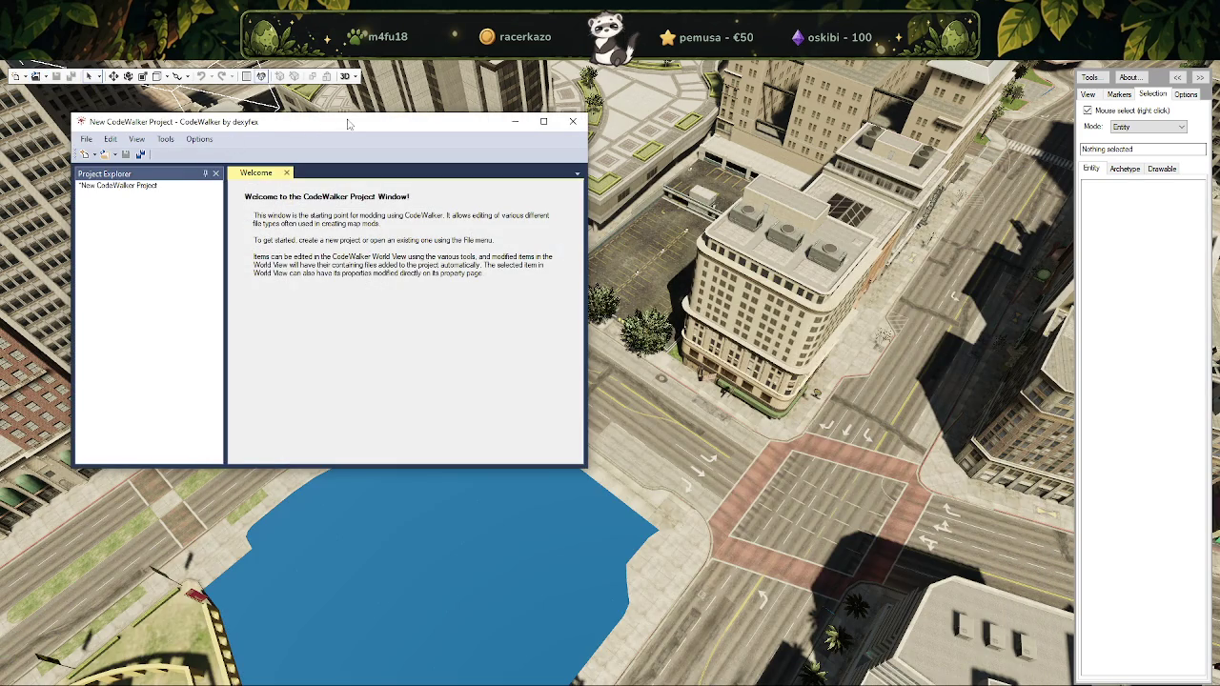
# Select park entities such as nirl_dt1_13_build2, raise one and undo, then orbit Blender's road tiles
pyautogui.click(591, 295)
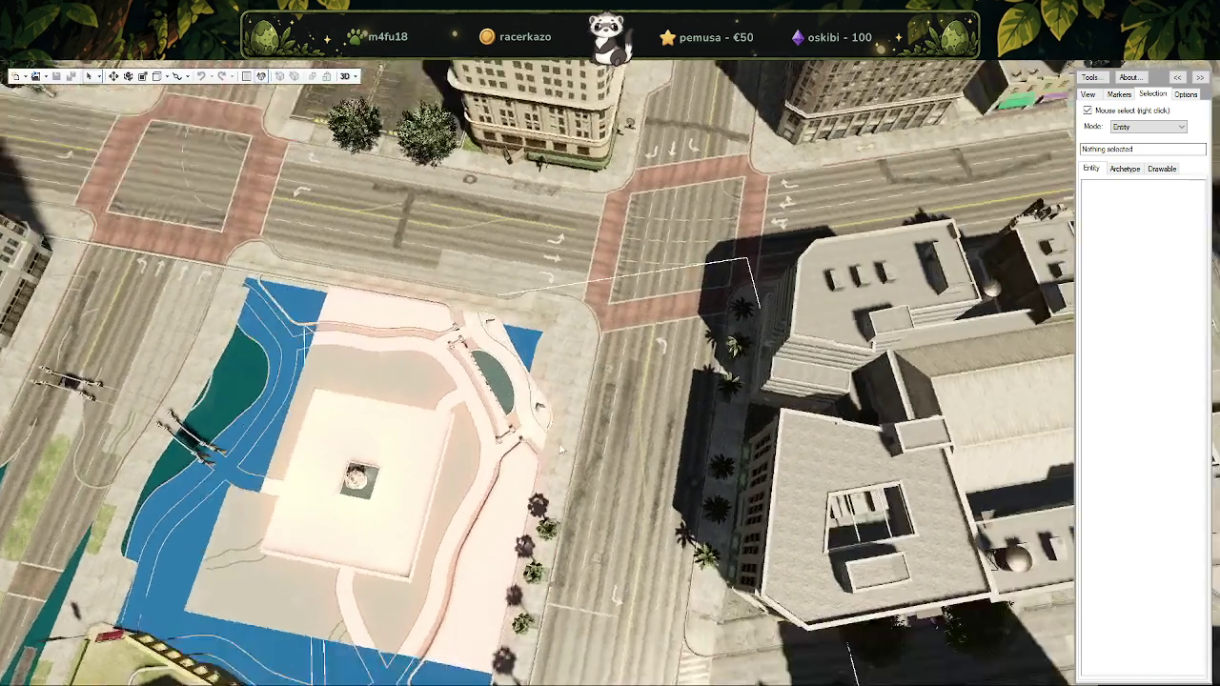
pyautogui.scroll(5, 535, 445)
pyautogui.scroll(-3, 534, 445)
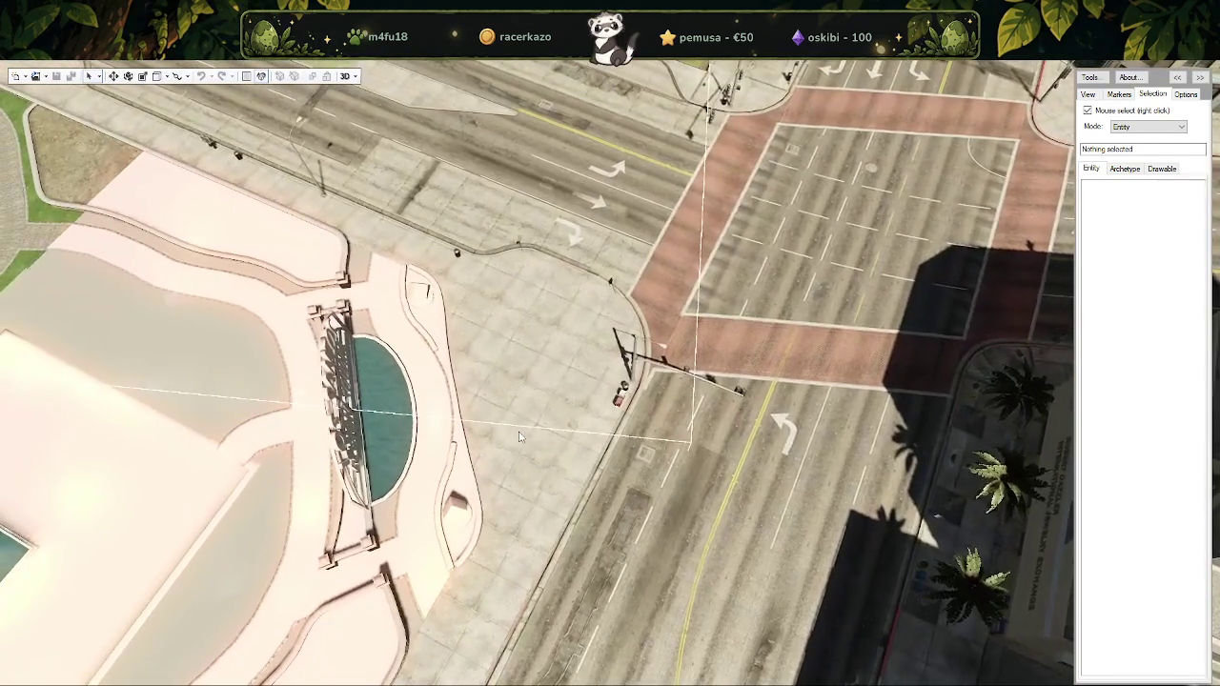
pyautogui.rightClick(529, 393)
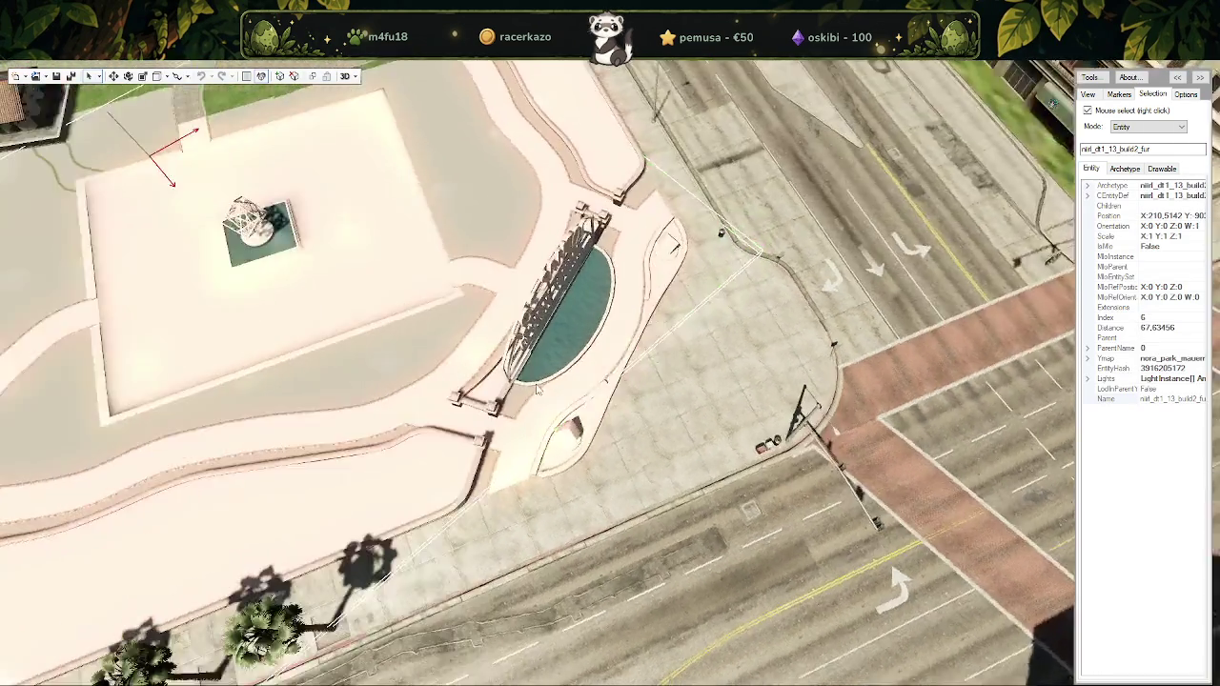
pyautogui.moveTo(534, 400); pyautogui.dragTo(436, 267)
pyautogui.scroll(-3, 436, 268)
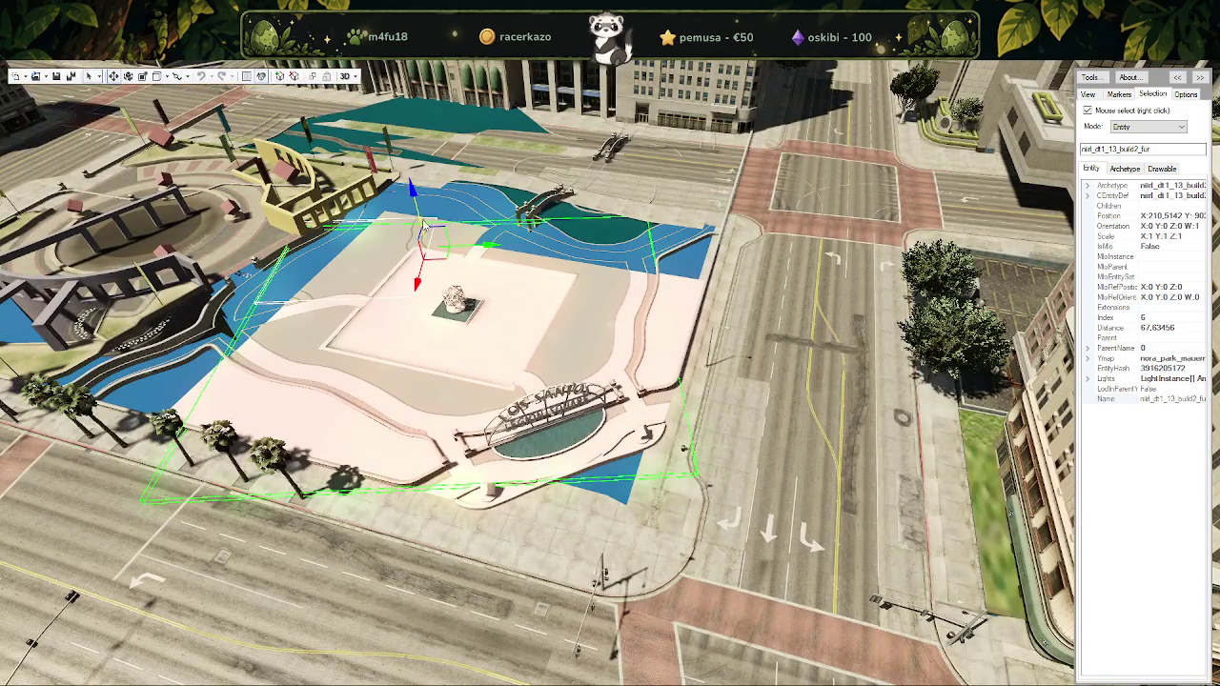
pyautogui.rightClick(562, 329)
pyautogui.moveTo(572, 333); pyautogui.dragTo(525, 288)
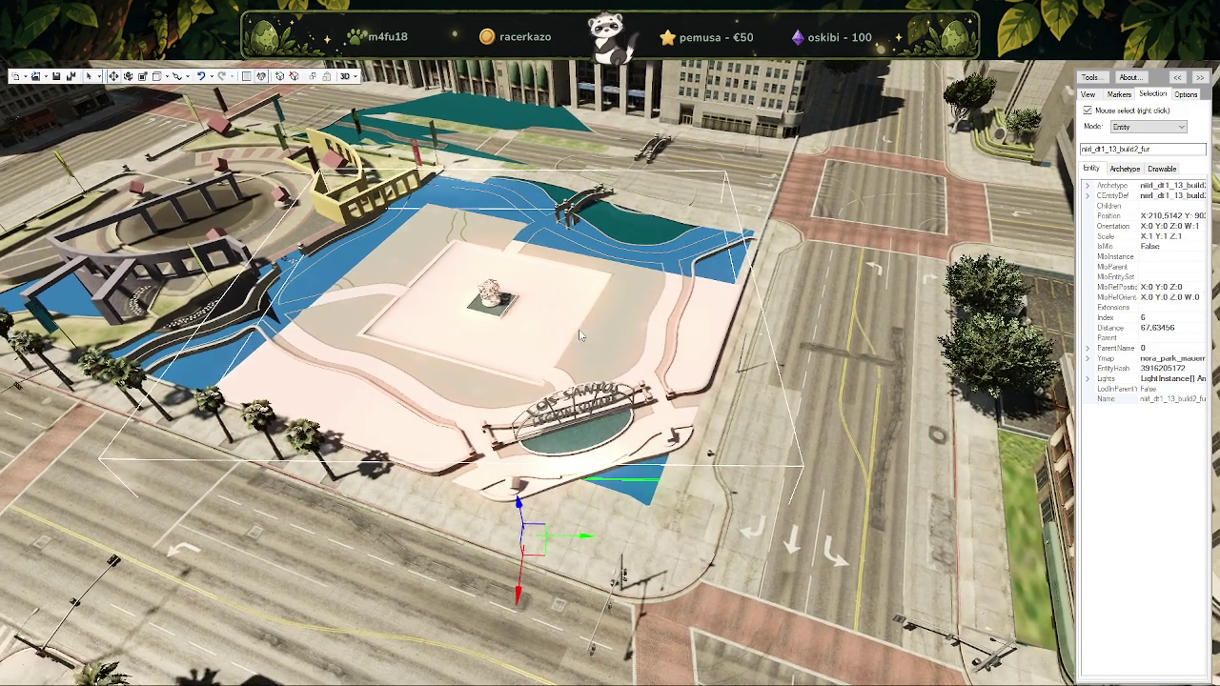
pyautogui.rightClick(523, 284)
pyautogui.moveTo(457, 198); pyautogui.dragTo(385, 133)
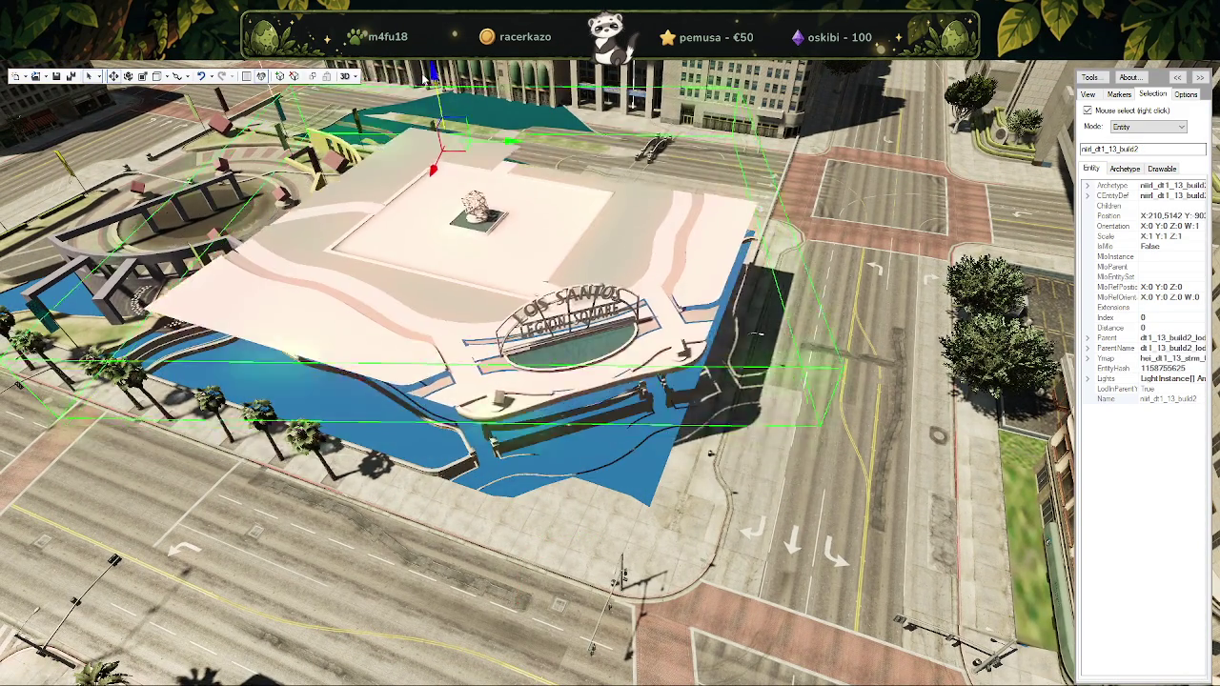
pyautogui.hotkey('ctrl', 'z')
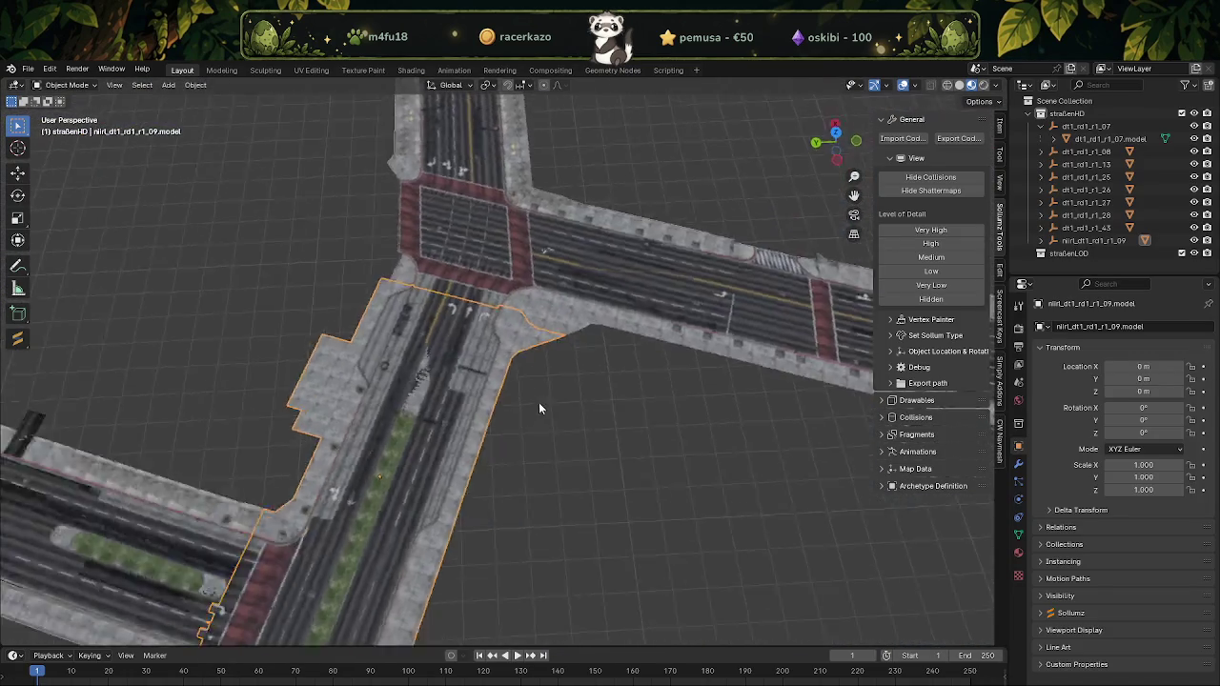
pyautogui.moveTo(539, 407)
pyautogui.mouseDown(button='middle')
pyautogui.moveTo(531, 333)
pyautogui.moveTo(433, 358)
pyautogui.mouseUp(button='middle')
# In Edit Mode on the lower road tile, select all faces using the dirt damage material
pyautogui.scroll(-3, 434, 353)
pyautogui.moveTo(435, 348); pyautogui.dragTo(597, 345, button='middle')
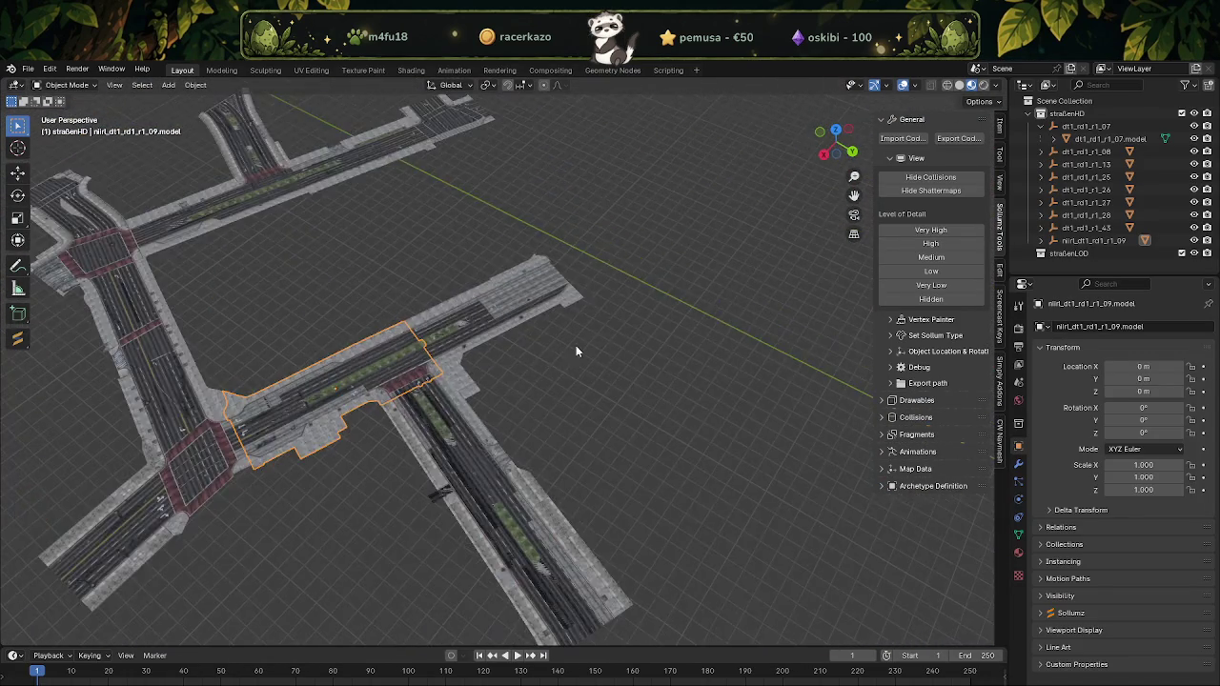
pyautogui.scroll(2, 598, 345)
pyautogui.scroll(2, 616, 396)
pyautogui.scroll(2, 603, 349)
pyautogui.scroll(2, 602, 362)
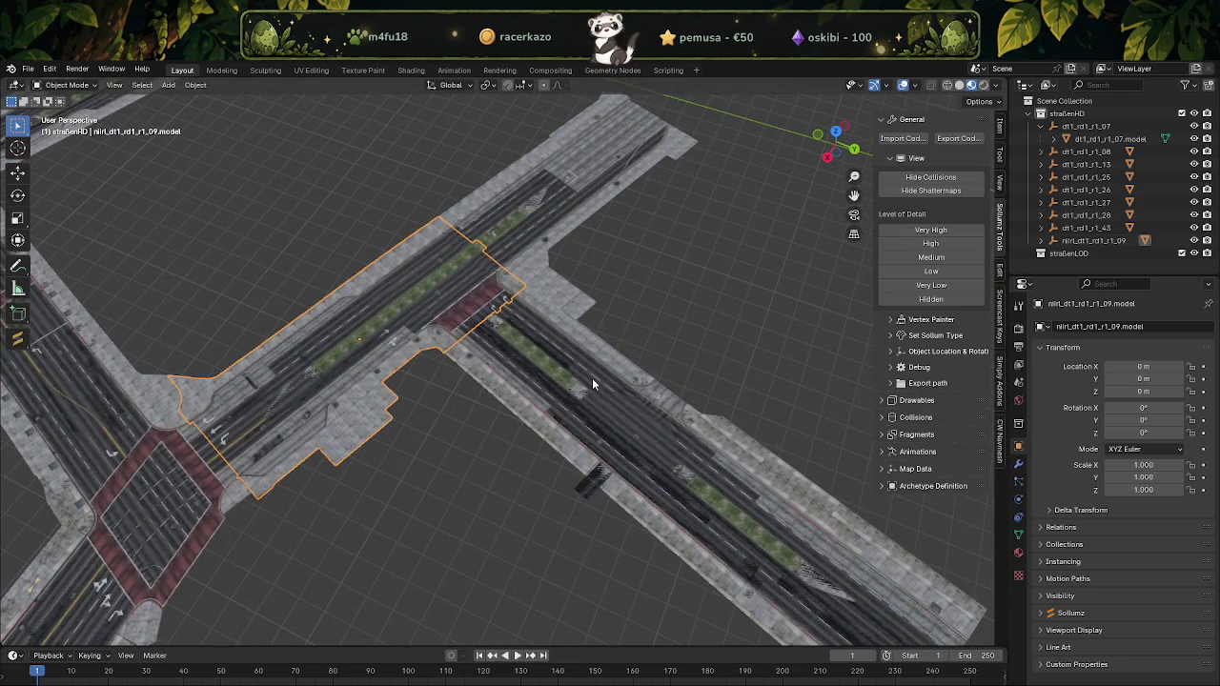
pyautogui.click(587, 486)
pyautogui.press('Tab')
pyautogui.hotkey('alt', 'a')
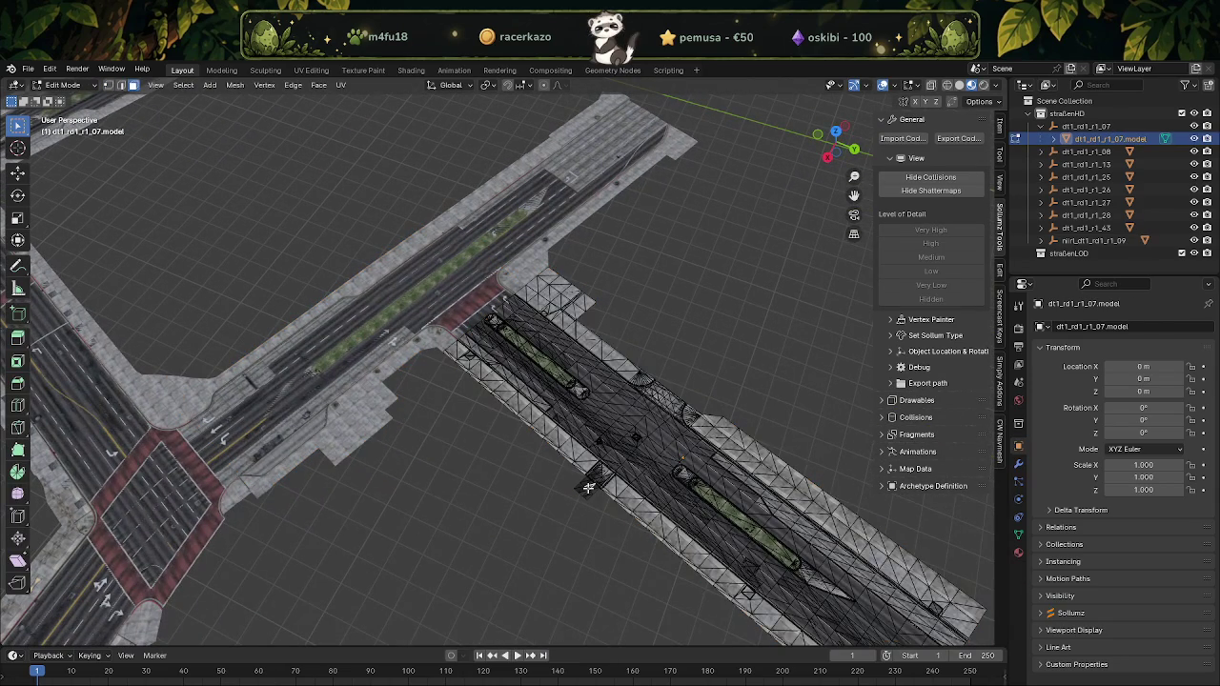
pyautogui.click(588, 487)
pyautogui.press('KP_Decimal')
pyautogui.scroll(-5, 588, 487)
pyautogui.scroll(-3, 587, 487)
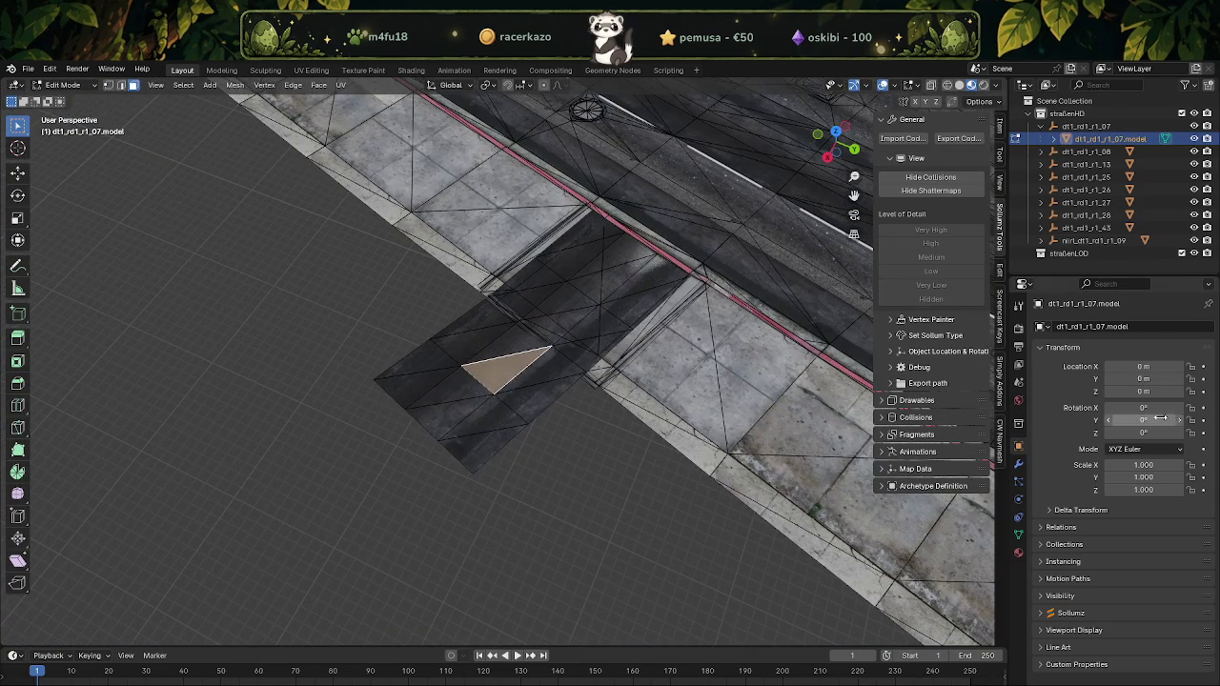
pyautogui.click(1019, 555)
pyautogui.click(1121, 421)
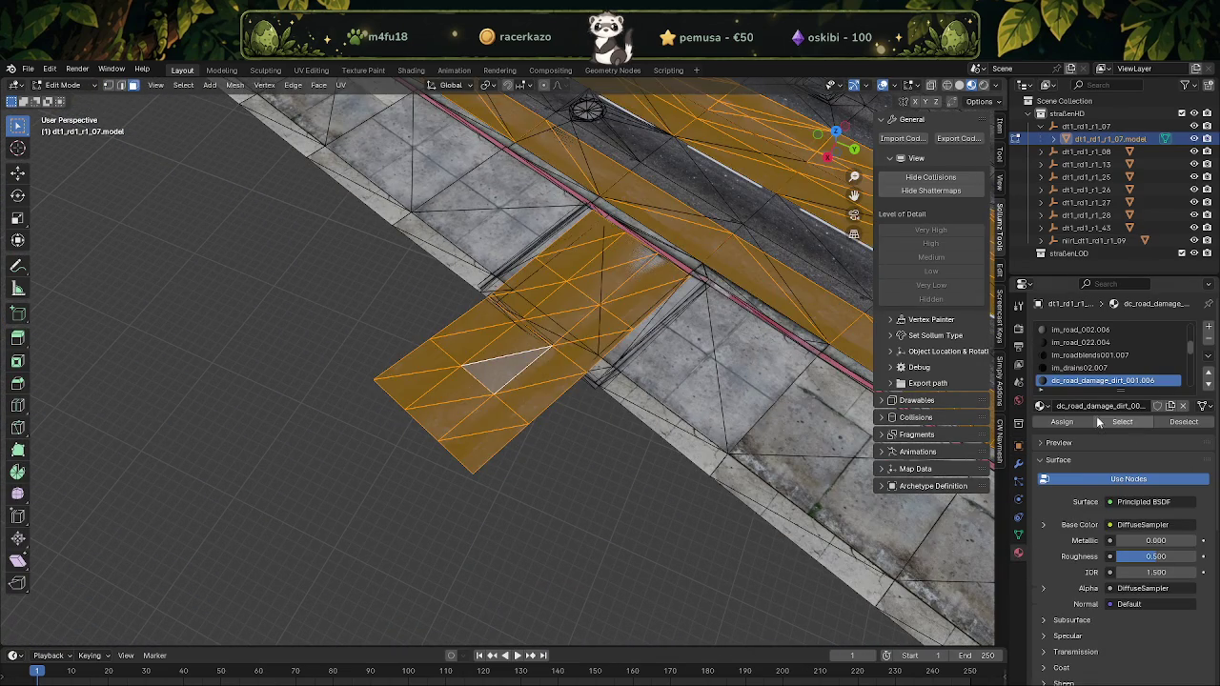
# Box-deselect the selected faces along the road strip, strip by strip
pyautogui.moveTo(684, 396); pyautogui.dragTo(573, 407, button='middle')
pyautogui.scroll(-2, 573, 407)
pyautogui.scroll(-3, 562, 381)
pyautogui.scroll(-3, 531, 345)
pyautogui.scroll(2, 531, 345)
pyautogui.moveTo(531, 345); pyautogui.dragTo(524, 208, button='middle')
pyautogui.keyDown('ctrl'); pyautogui.moveTo(524, 206); pyautogui.dragTo(646, 308); pyautogui.keyUp('ctrl')
pyautogui.keyDown('ctrl'); pyautogui.moveTo(632, 592); pyautogui.dragTo(531, 270); pyautogui.keyUp('ctrl')
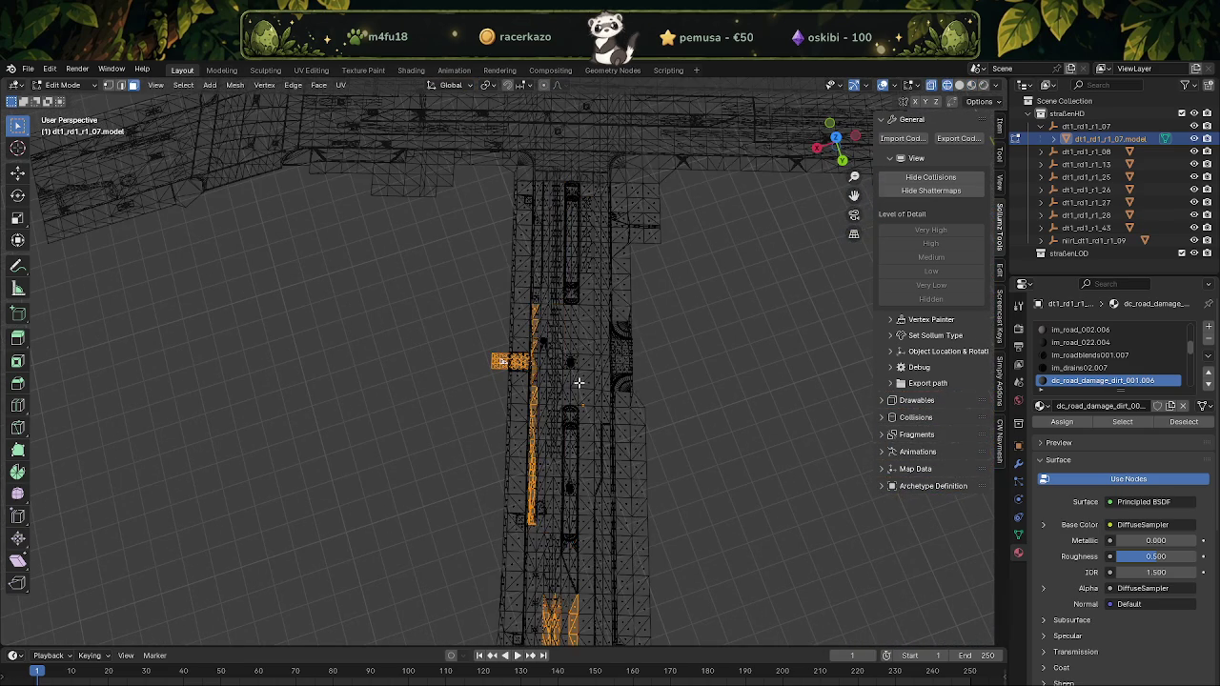
pyautogui.scroll(3, 577, 381)
pyautogui.scroll(2, 577, 292)
pyautogui.moveTo(573, 181)
pyautogui.keyDown('ctrl'); pyautogui.mouseDown()
pyautogui.moveTo(625, 342)
pyautogui.moveTo(664, 582)
pyautogui.mouseUp(); pyautogui.keyUp('ctrl')
pyautogui.moveTo(643, 485); pyautogui.dragTo(554, 382, button='middle')
pyautogui.keyDown('ctrl'); pyautogui.moveTo(491, 310); pyautogui.dragTo(682, 581); pyautogui.keyUp('ctrl')
# Deselect the last selected faces, switch to Material Preview, and return to Object Mode
pyautogui.keyDown('shift'); pyautogui.moveTo(681, 579); pyautogui.dragTo(667, 419, button='middle'); pyautogui.keyUp('shift')
pyautogui.keyDown('ctrl'); pyautogui.moveTo(450, 398); pyautogui.dragTo(682, 640); pyautogui.keyUp('ctrl')
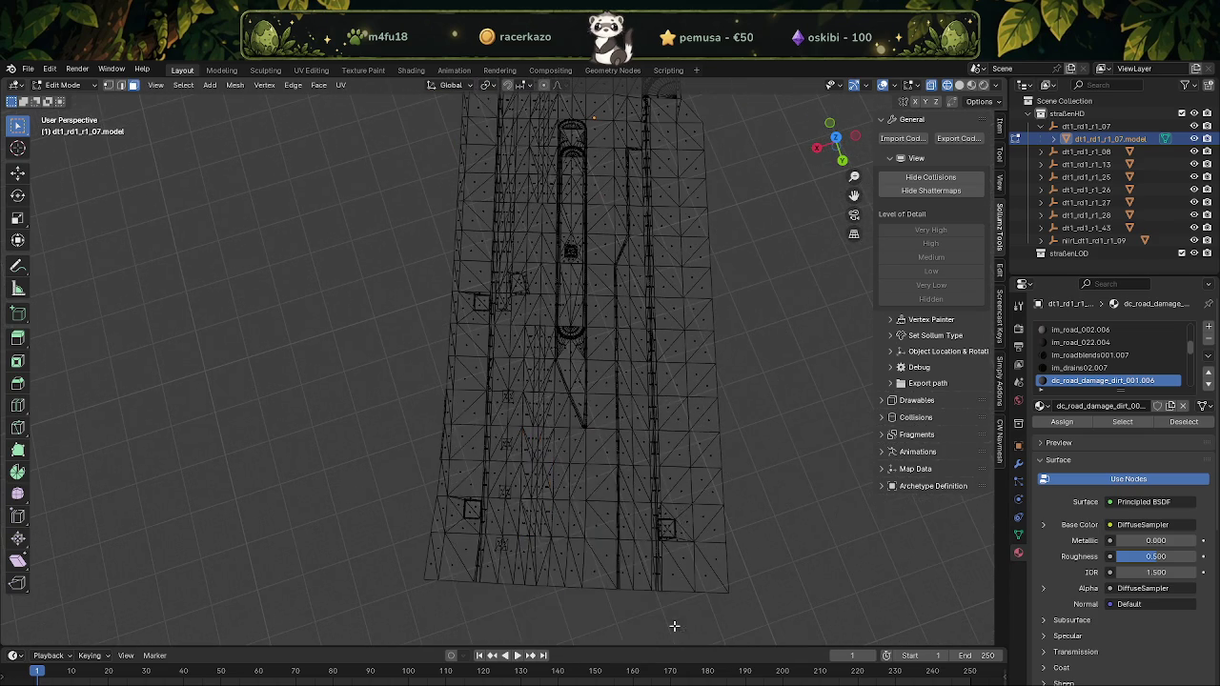
pyautogui.scroll(5, 467, 334)
pyautogui.moveTo(467, 334); pyautogui.dragTo(547, 381, button='middle')
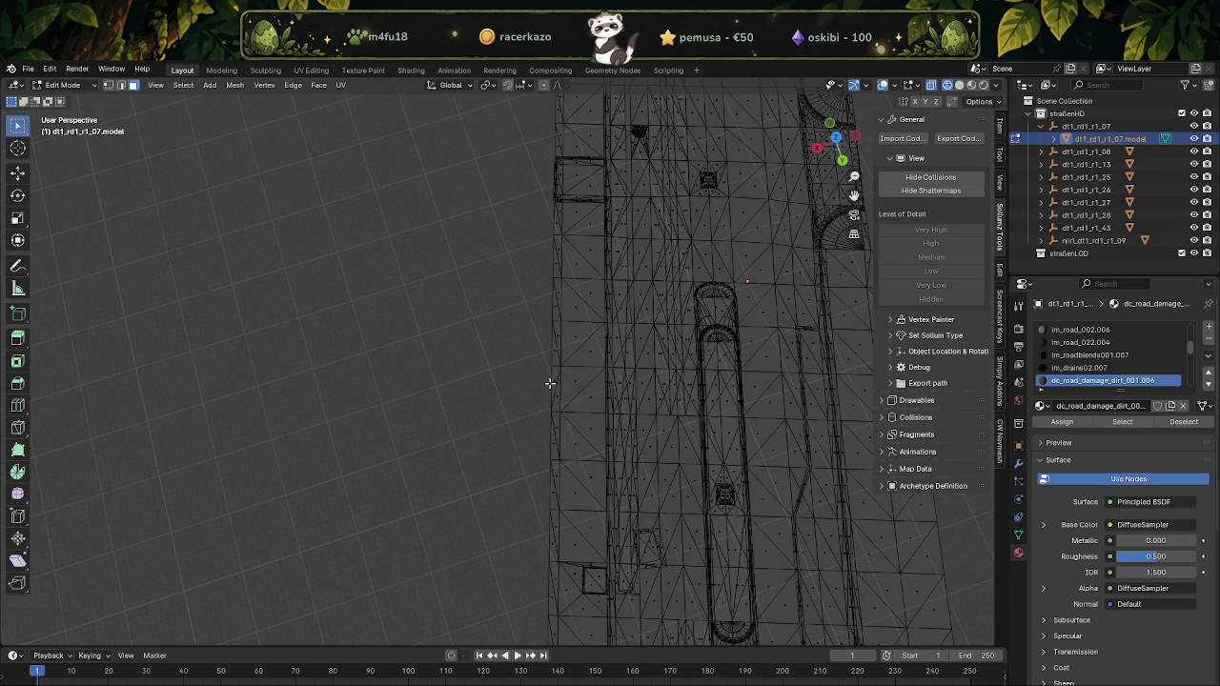
pyautogui.hotkey('shift', 'z')
pyautogui.scroll(2, 562, 367)
pyautogui.press('Tab')
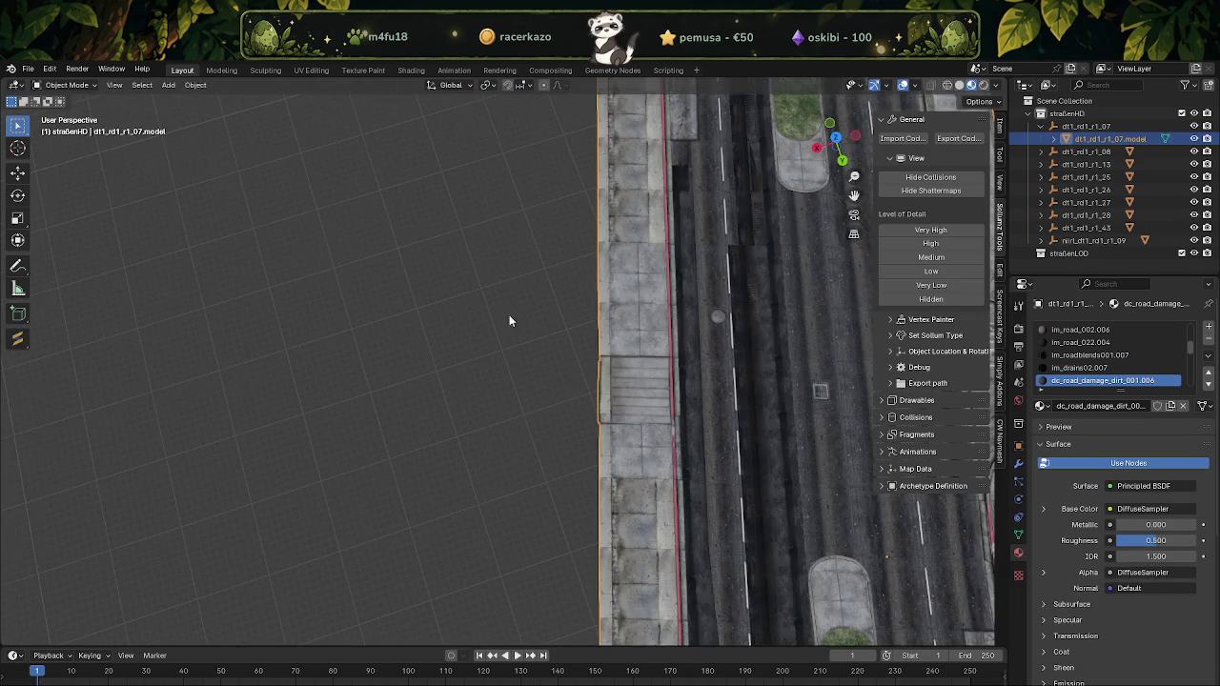
# Survey the whole intersection and select the intersection tile dt1_rd1_r1_43
pyautogui.moveTo(509, 327); pyautogui.dragTo(584, 306, button='middle')
pyautogui.scroll(-5, 464, 346)
pyautogui.moveTo(464, 346); pyautogui.dragTo(657, 357, button='middle')
pyautogui.scroll(2, 656, 354)
pyautogui.scroll(2, 656, 354)
pyautogui.scroll(2, 658, 352)
pyautogui.scroll(2, 636, 370)
pyautogui.scroll(-2, 637, 372)
pyautogui.scroll(-2, 567, 363)
pyautogui.scroll(-2, 624, 373)
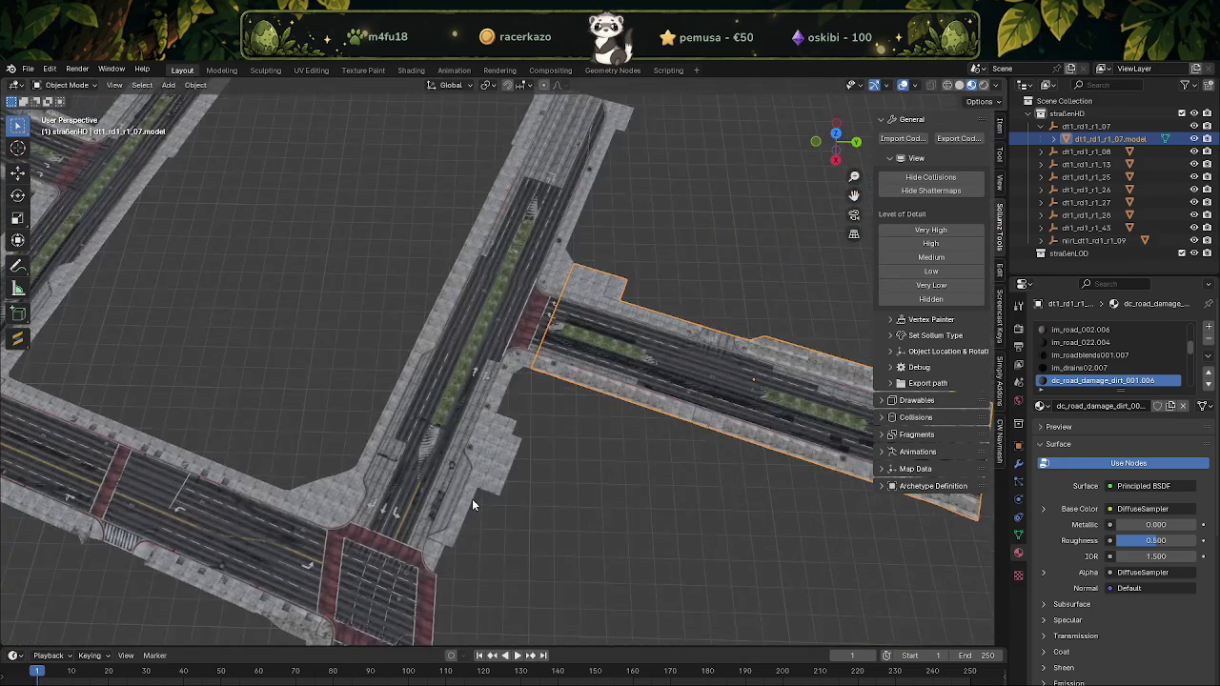
pyautogui.scroll(-2, 470, 381)
pyautogui.click(257, 303)
pyautogui.moveTo(207, 314)
pyautogui.keyDown('shift'); pyautogui.mouseDown(button='middle')
pyautogui.moveTo(572, 355)
pyautogui.moveTo(543, 329)
pyautogui.moveTo(570, 362)
pyautogui.moveTo(592, 366)
pyautogui.moveTo(525, 390)
pyautogui.mouseUp(button='middle'); pyautogui.keyUp('shift')
pyautogui.click(571, 355)
# On dt1_rd1_r1_43, join triangles into quads, merge vertices by distance and reset normals
pyautogui.scroll(2, 571, 361)
pyautogui.press('Tab')
pyautogui.rightClick(526, 393)
pyautogui.click(610, 439)
pyautogui.hotkey('alt', 'j')
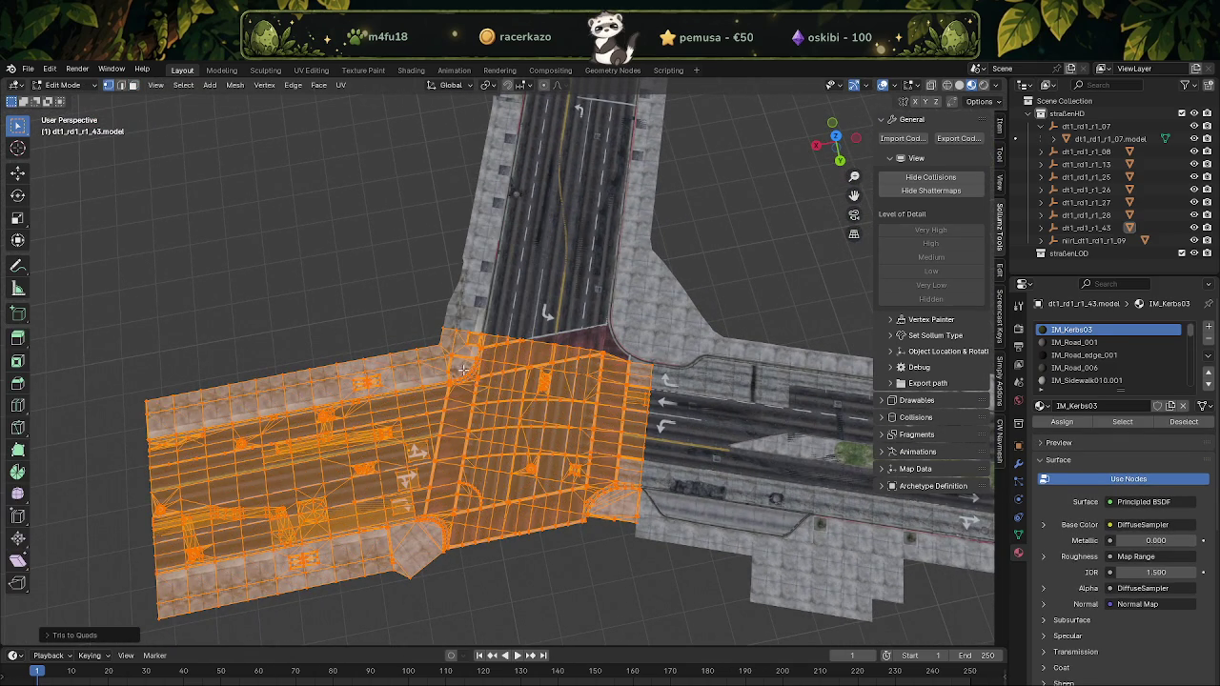
pyautogui.hotkey('ctrl', 'v')
pyautogui.click(554, 428)
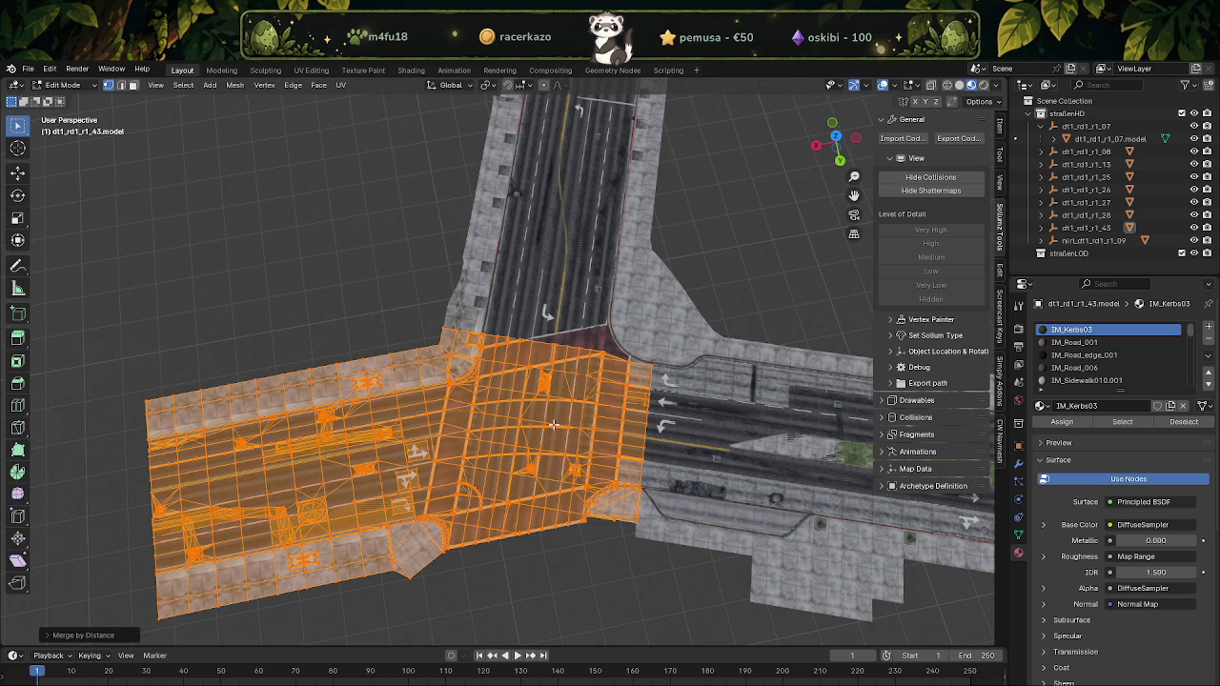
pyautogui.hotkey('alt', 'n')
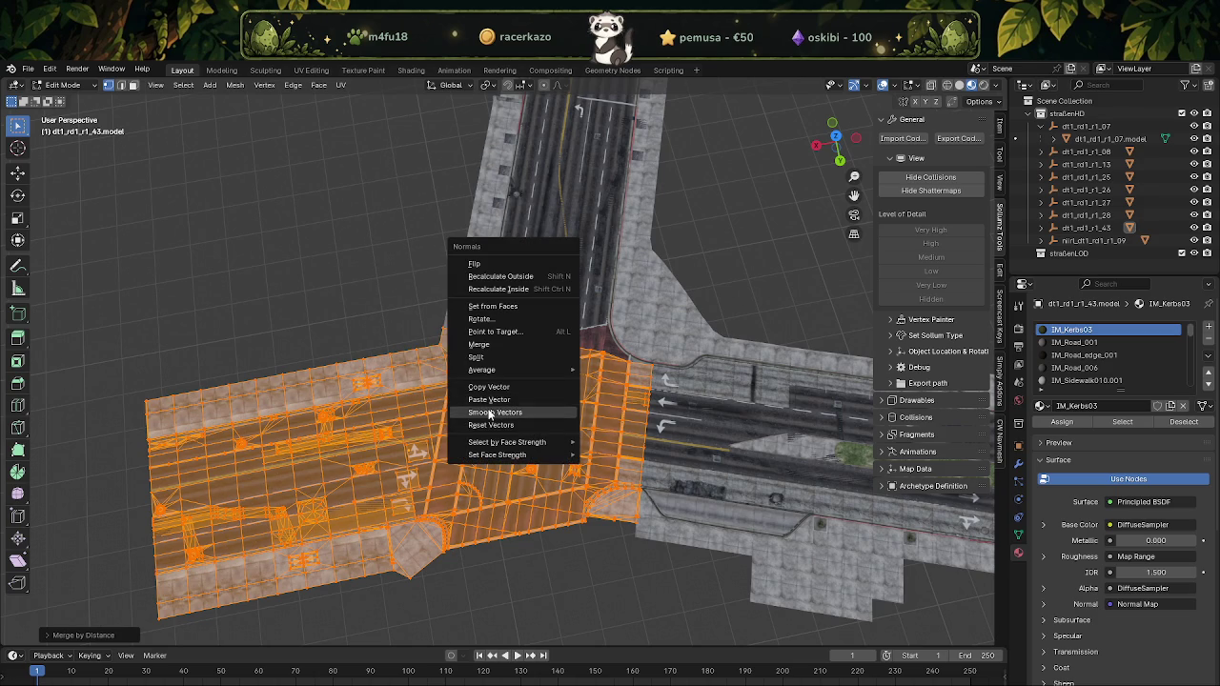
pyautogui.click(489, 426)
pyautogui.press('Tab')
# On nirl_dt1_rd1_r1_09, join triangles into quads, merge vertices by distance and reset normals
pyautogui.moveTo(556, 429); pyautogui.dragTo(507, 410, button='middle')
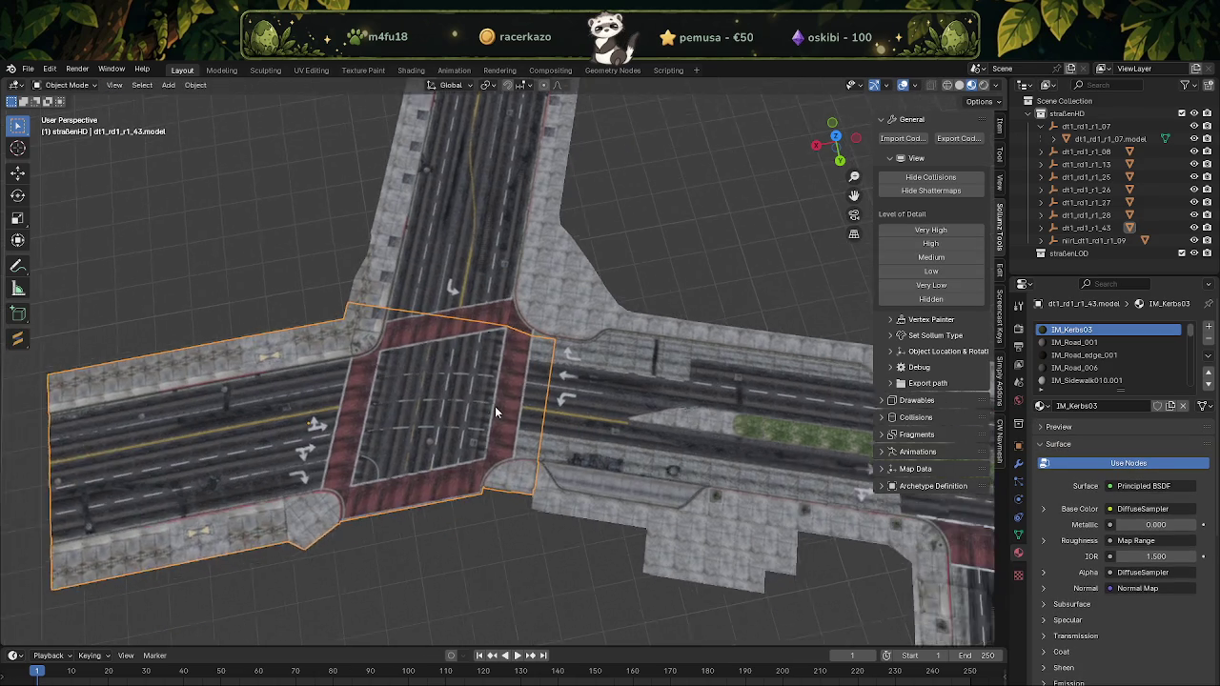
pyautogui.scroll(3, 505, 395)
pyautogui.click(529, 401)
pyautogui.press('Tab')
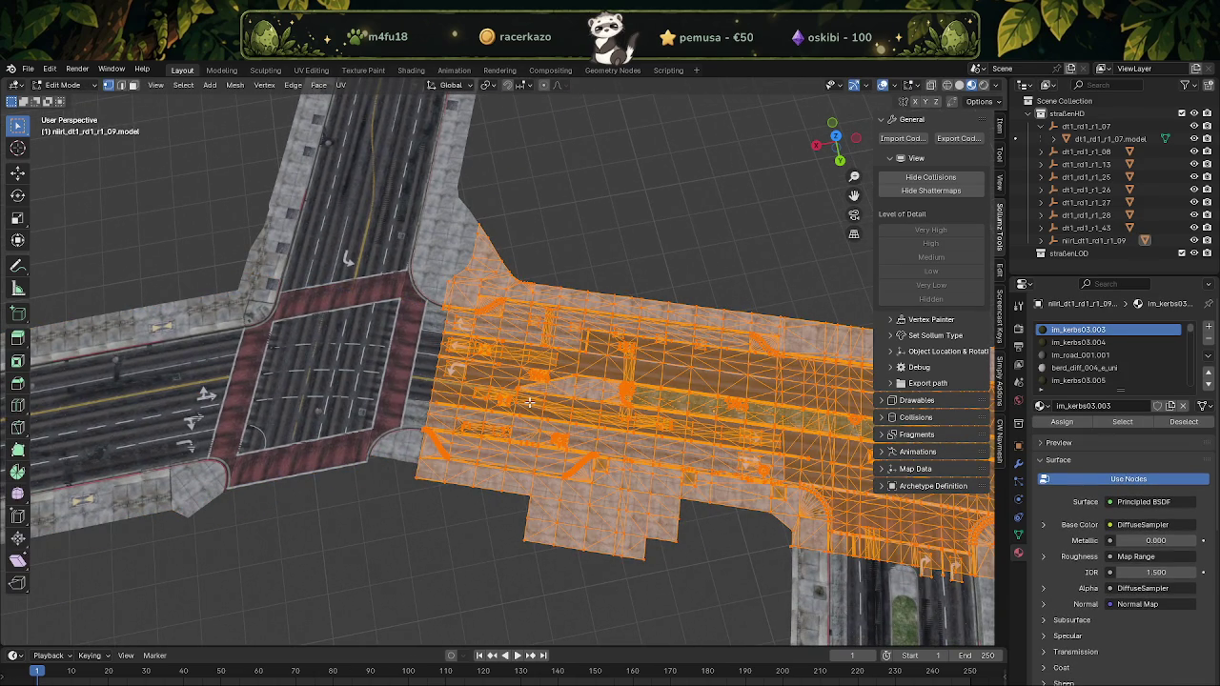
pyautogui.hotkey('alt', 'j')
pyautogui.hotkey('ctrl', 'v')
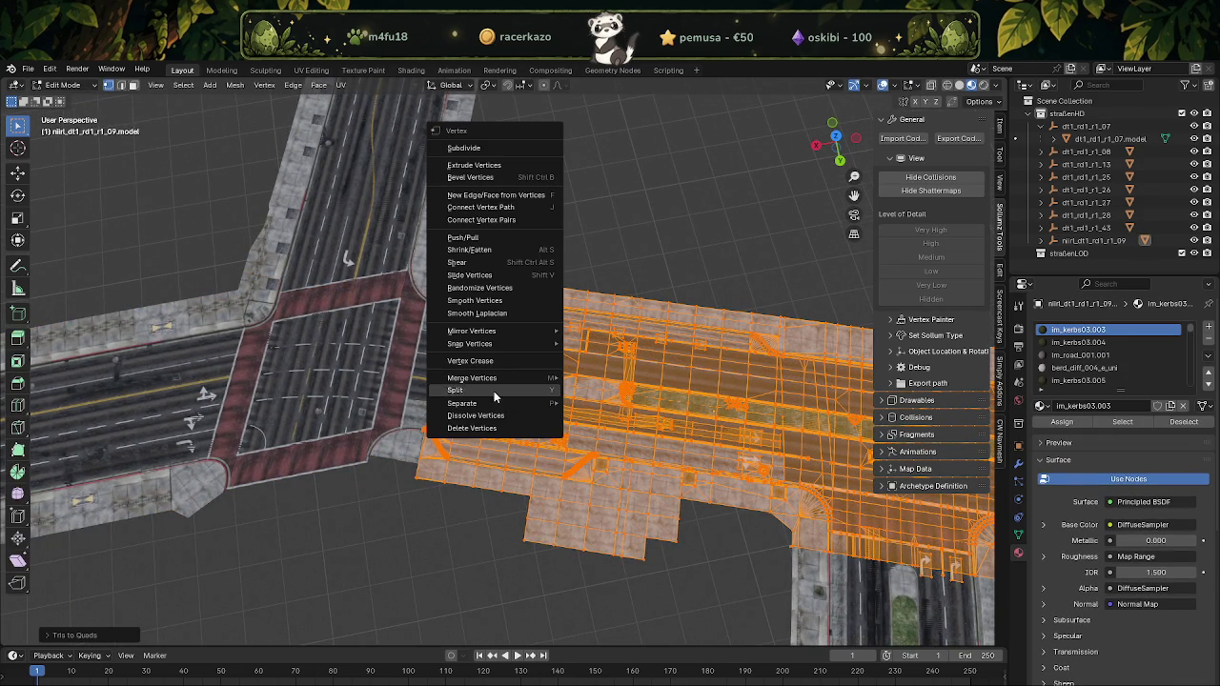
pyautogui.click(610, 423)
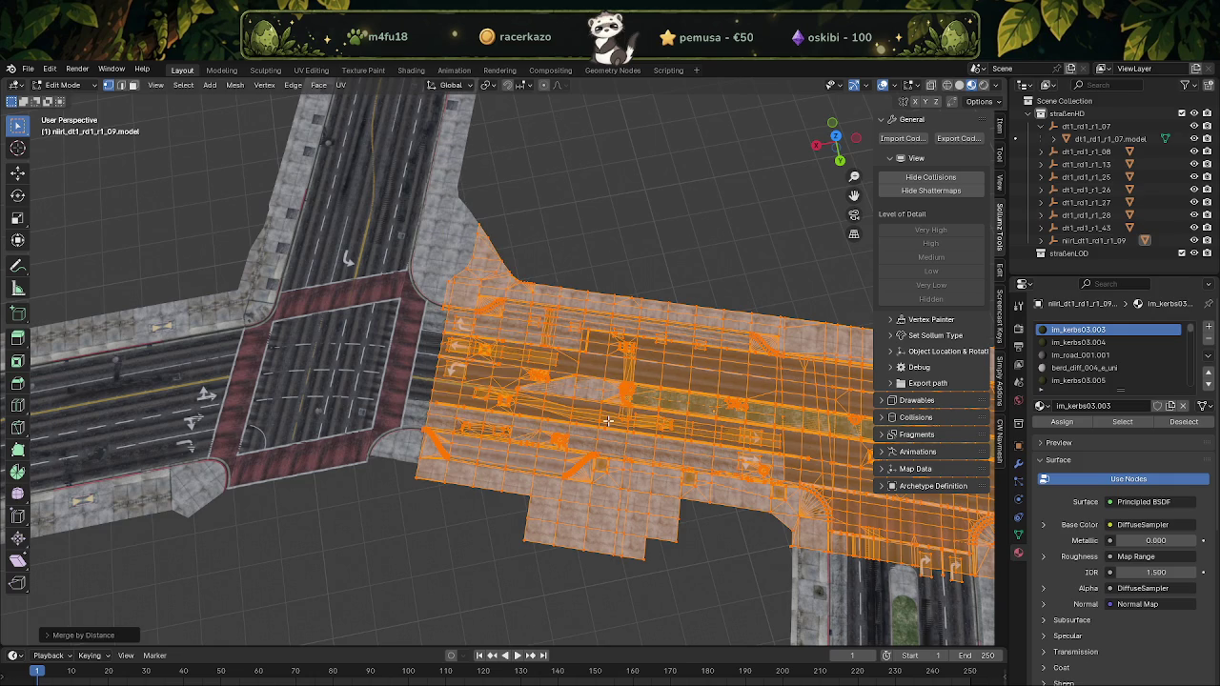
pyautogui.hotkey('alt', 'n')
pyautogui.click(556, 421)
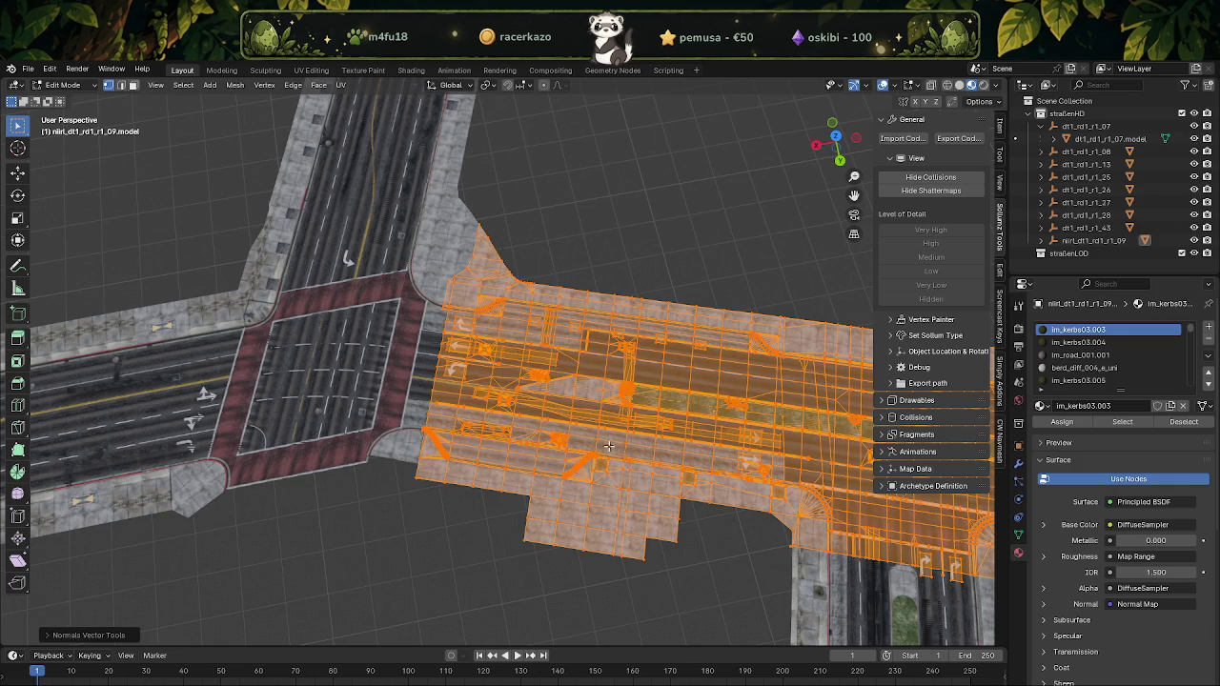
pyautogui.keyDown('shift'); pyautogui.moveTo(581, 435); pyautogui.dragTo(410, 253, button='middle'); pyautogui.keyUp('shift')
pyautogui.press('Tab')
# On dt1_rd1_r1_07, merge all vertices by distance and reset the custom normals
pyautogui.click(563, 402)
pyautogui.press('Tab')
pyautogui.press('a')
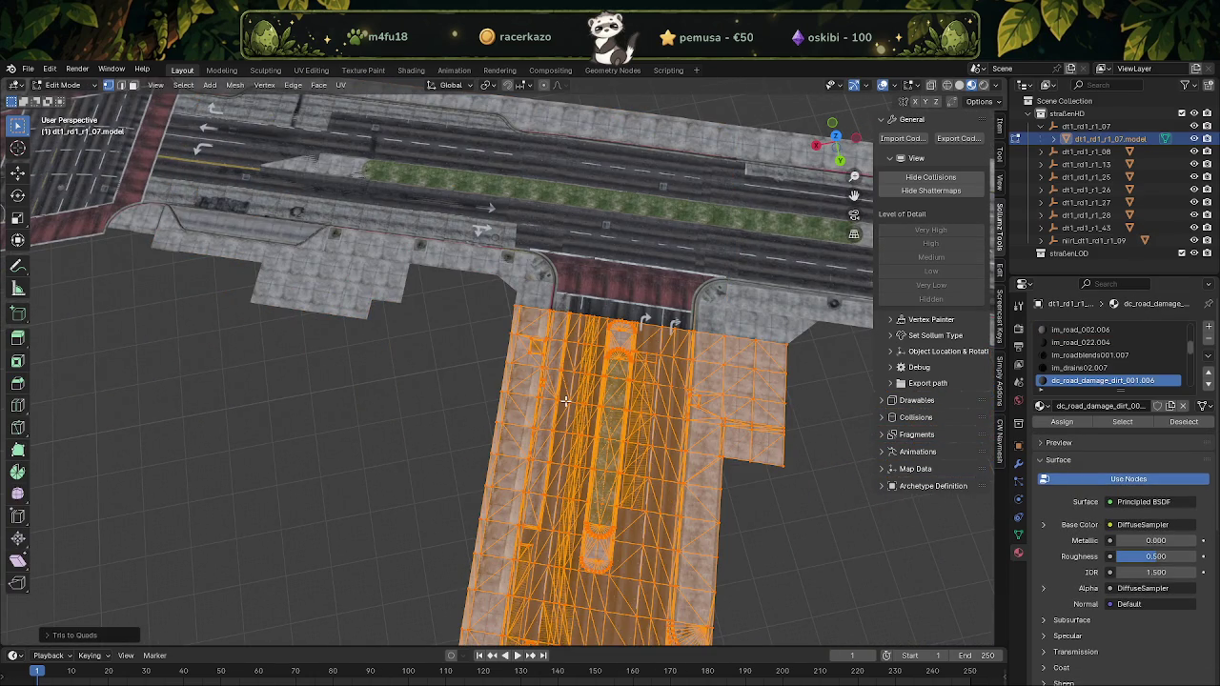
pyautogui.hotkey('ctrl', 'v')
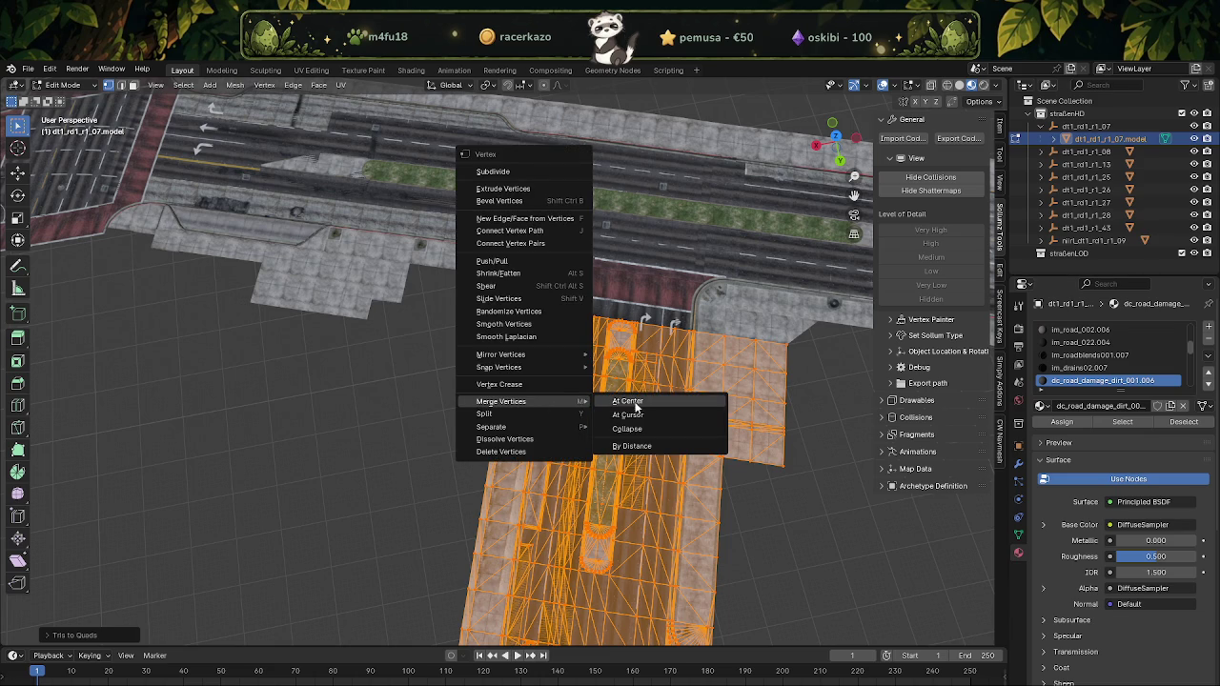
pyautogui.click(632, 447)
pyautogui.hotkey('alt', 'n')
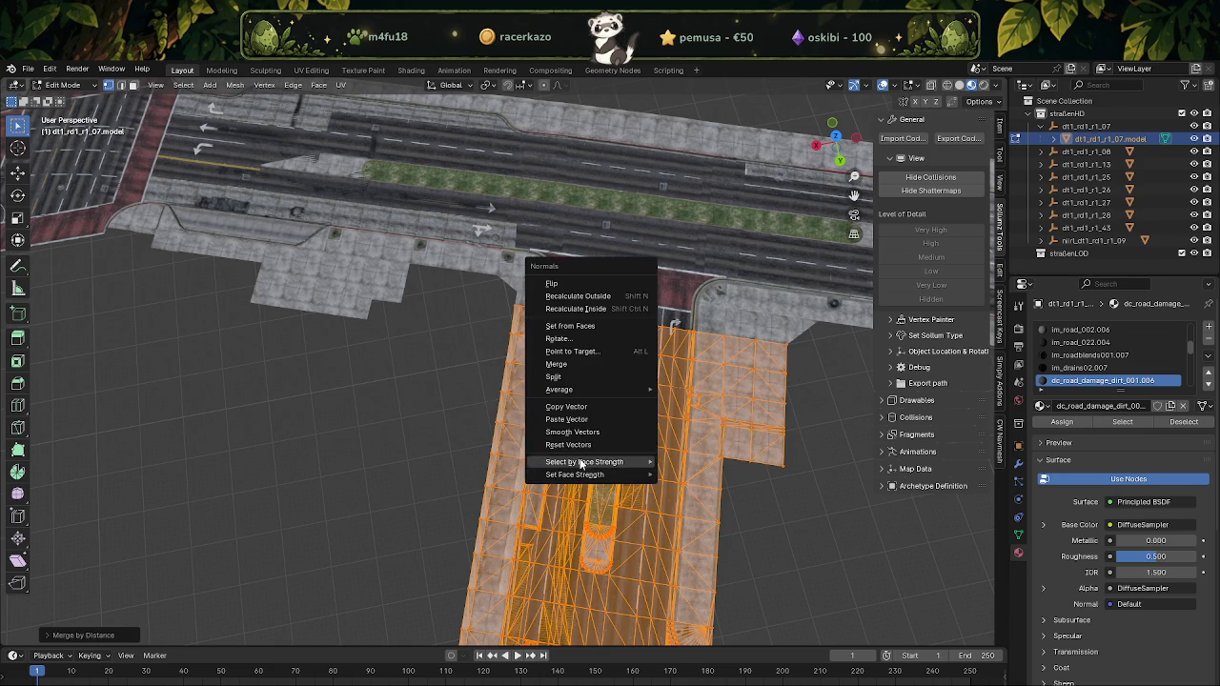
pyautogui.click(578, 447)
pyautogui.press('Tab')
# On dt1_rd1_r1_08, merge vertices by distance and reset the custom normals
pyautogui.moveTo(578, 447)
pyautogui.mouseDown(button='middle')
pyautogui.moveTo(604, 428)
pyautogui.moveTo(491, 338)
pyautogui.moveTo(532, 399)
pyautogui.mouseUp(button='middle')
pyautogui.click(491, 335)
pyautogui.press('Tab')
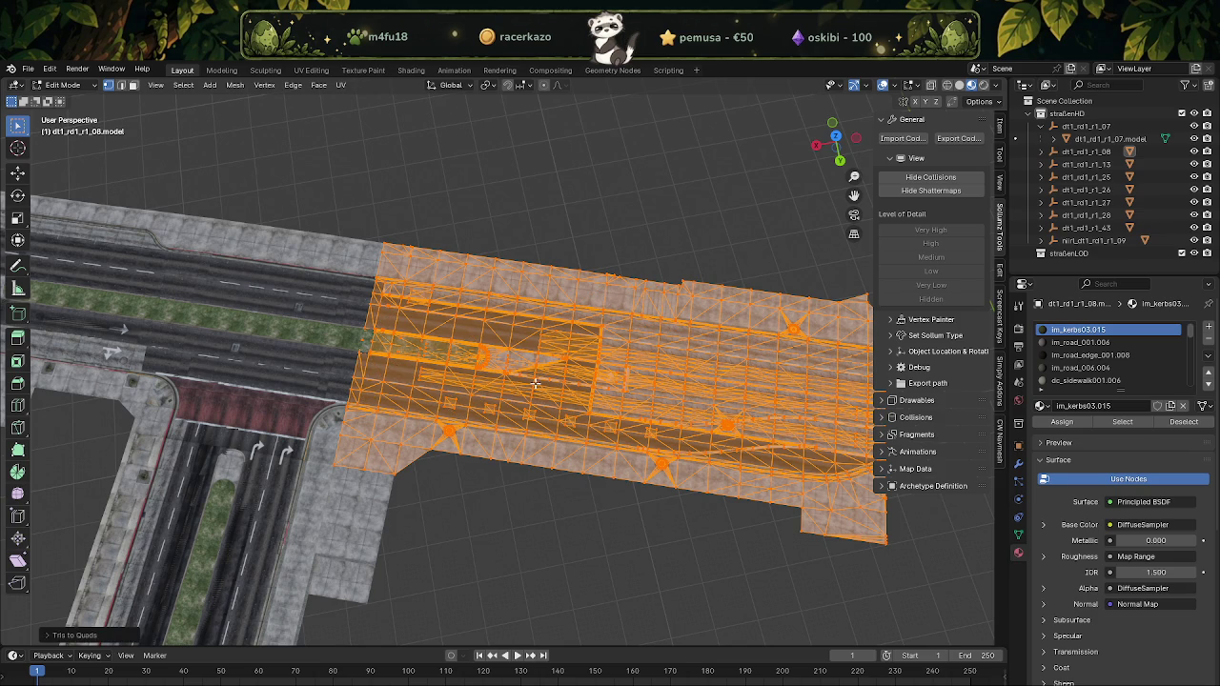
pyautogui.rightClick(534, 382)
pyautogui.moveTo(471, 383)
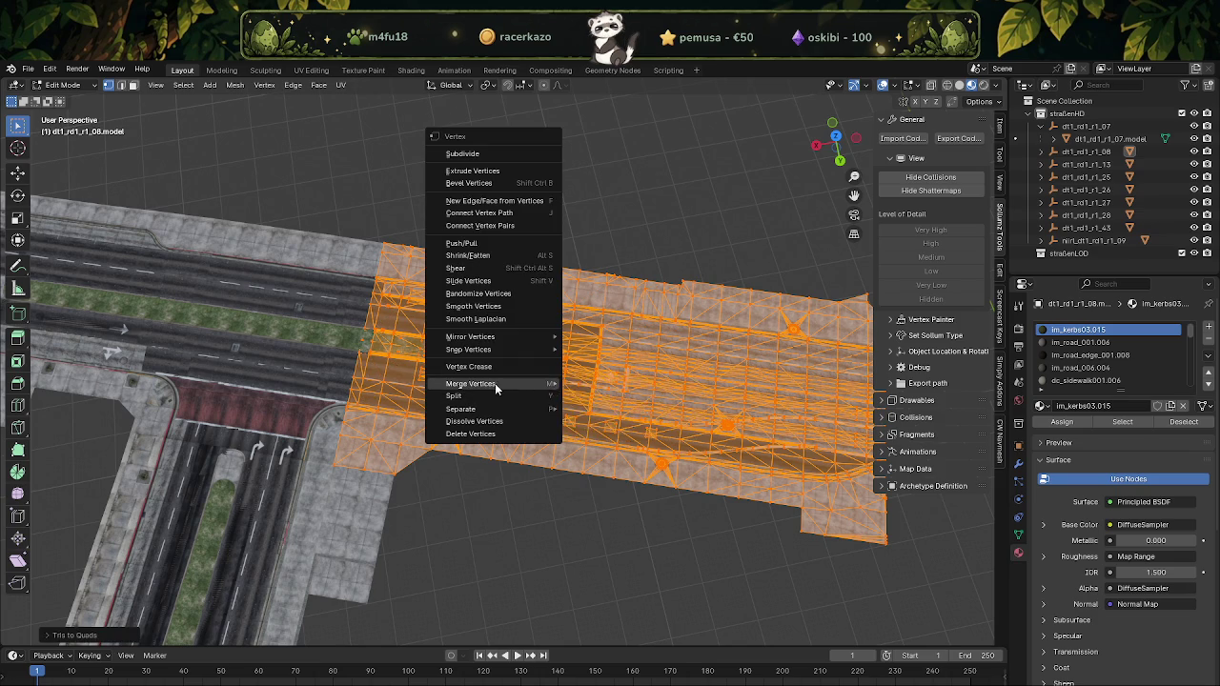
pyautogui.click(606, 427)
pyautogui.hotkey('alt', 'n')
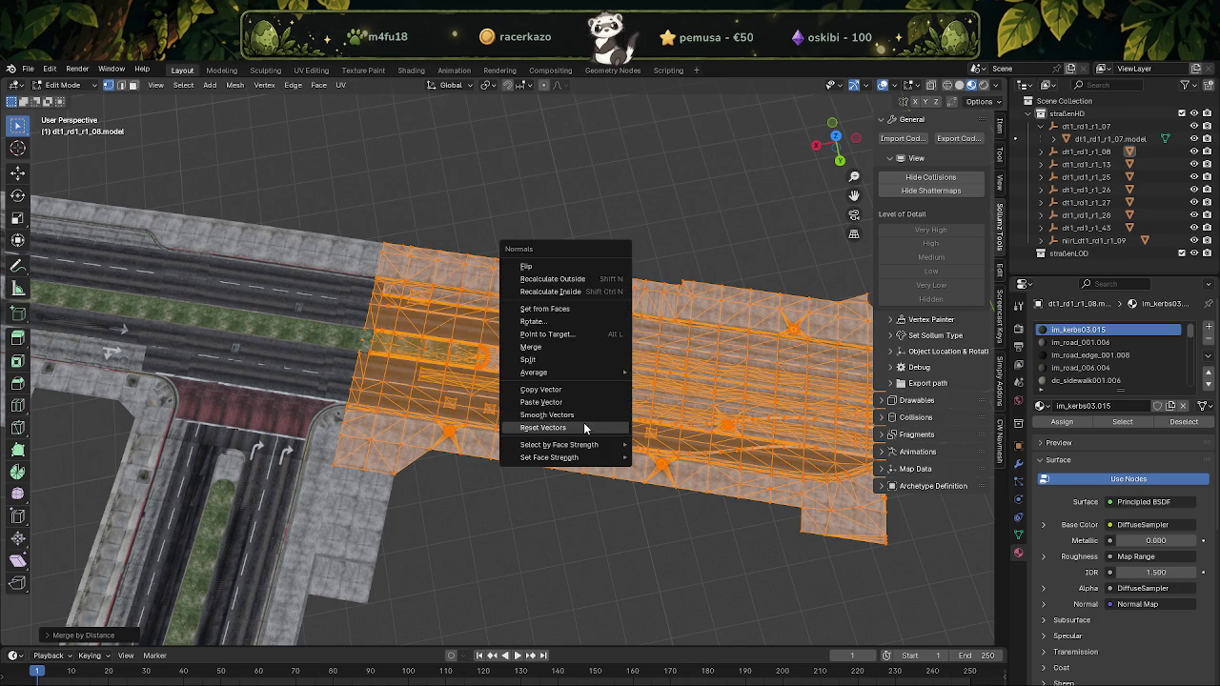
pyautogui.click(563, 428)
pyautogui.press('Tab')
# Orbit around the road network and select the bottom-left road tile
pyautogui.moveTo(606, 408)
pyautogui.mouseDown(button='middle')
pyautogui.moveTo(546, 398)
pyautogui.moveTo(590, 427)
pyautogui.moveTo(600, 394)
pyautogui.moveTo(677, 373)
pyautogui.moveTo(636, 270)
pyautogui.moveTo(591, 443)
pyautogui.mouseUp(button='middle')
pyautogui.scroll(3, 677, 373)
pyautogui.scroll(3, 619, 429)
pyautogui.scroll(2, 633, 435)
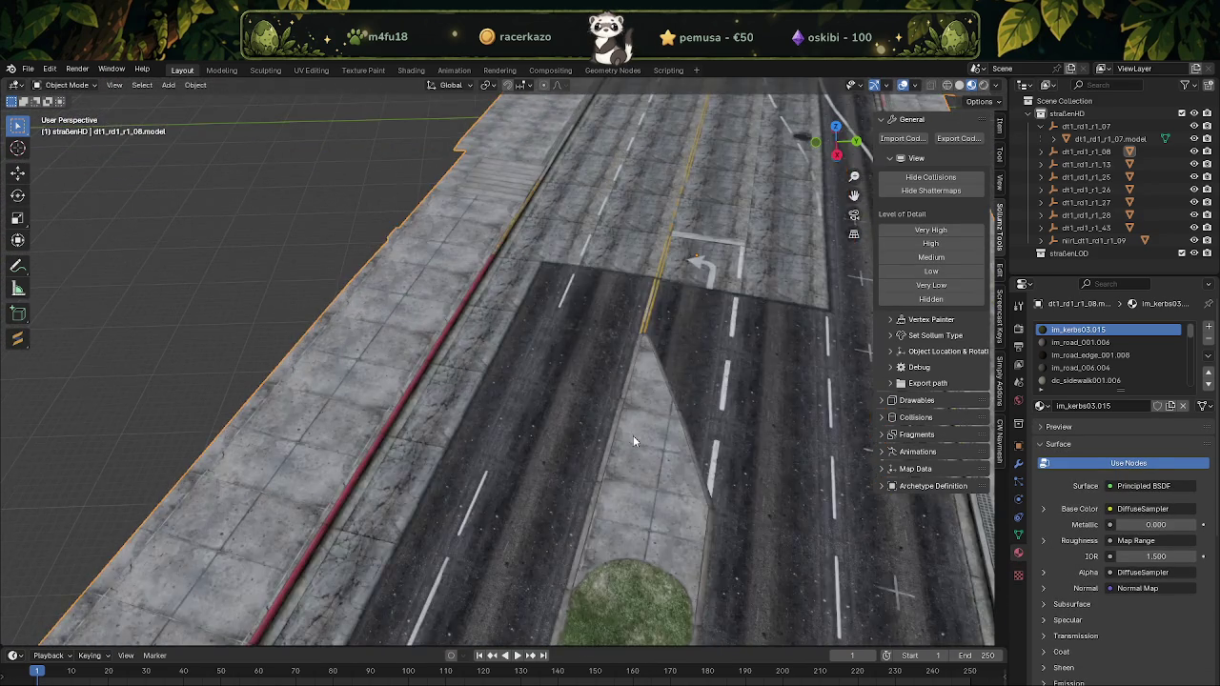
pyautogui.scroll(-3, 621, 446)
pyautogui.scroll(-6, 572, 457)
pyautogui.moveTo(629, 389)
pyautogui.mouseDown(button='middle')
pyautogui.moveTo(543, 462)
pyautogui.moveTo(578, 459)
pyautogui.mouseUp(button='middle')
pyautogui.click(425, 500)
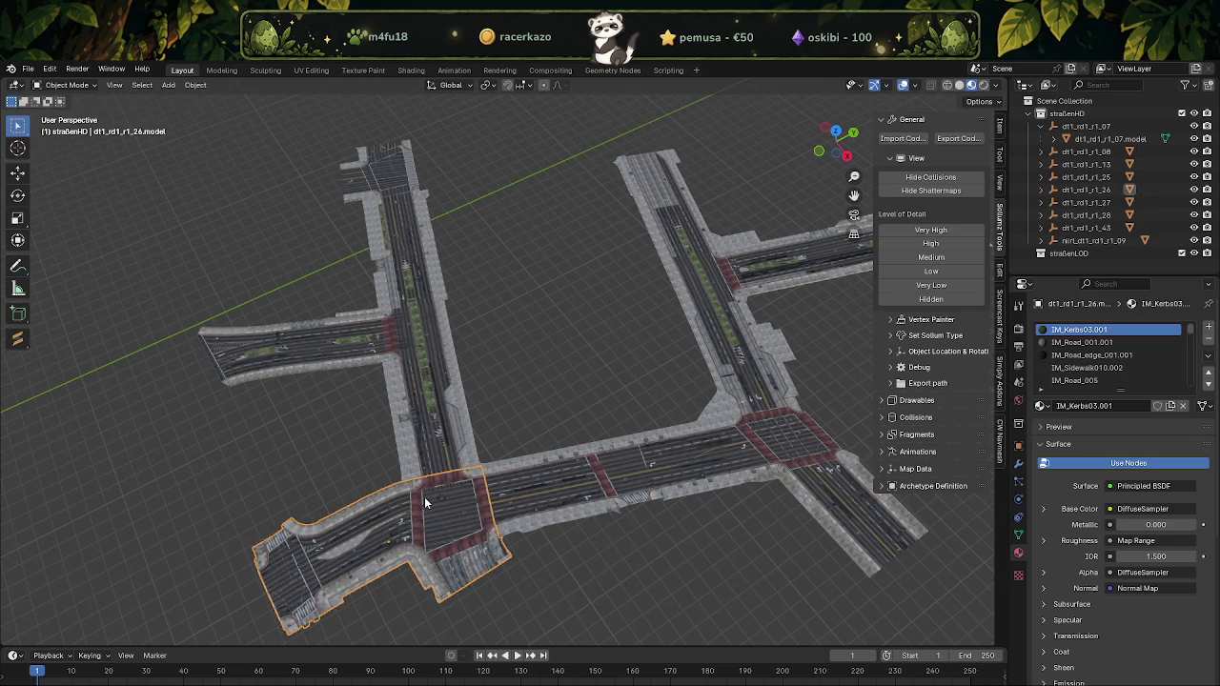
# On the bottom-left tile, merge vertices by distance and reset the custom normals
pyautogui.press('Tab')
pyautogui.rightClick(451, 497)
pyautogui.moveTo(402, 497)
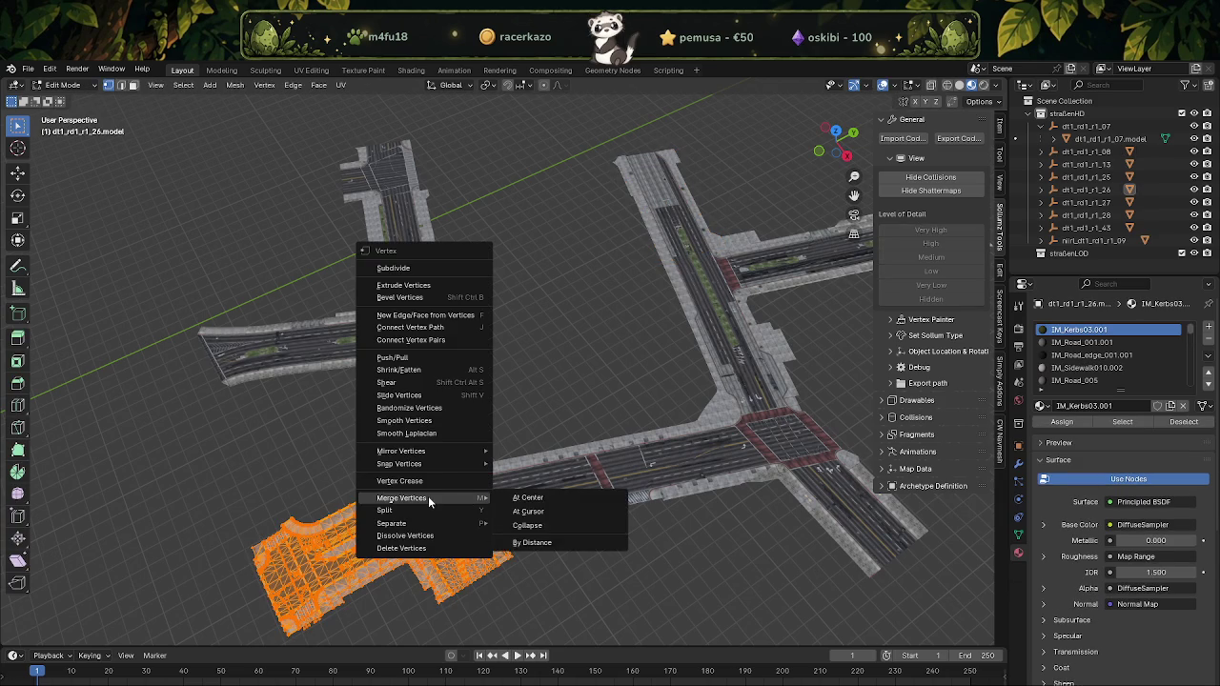
pyautogui.rightClick(453, 511)
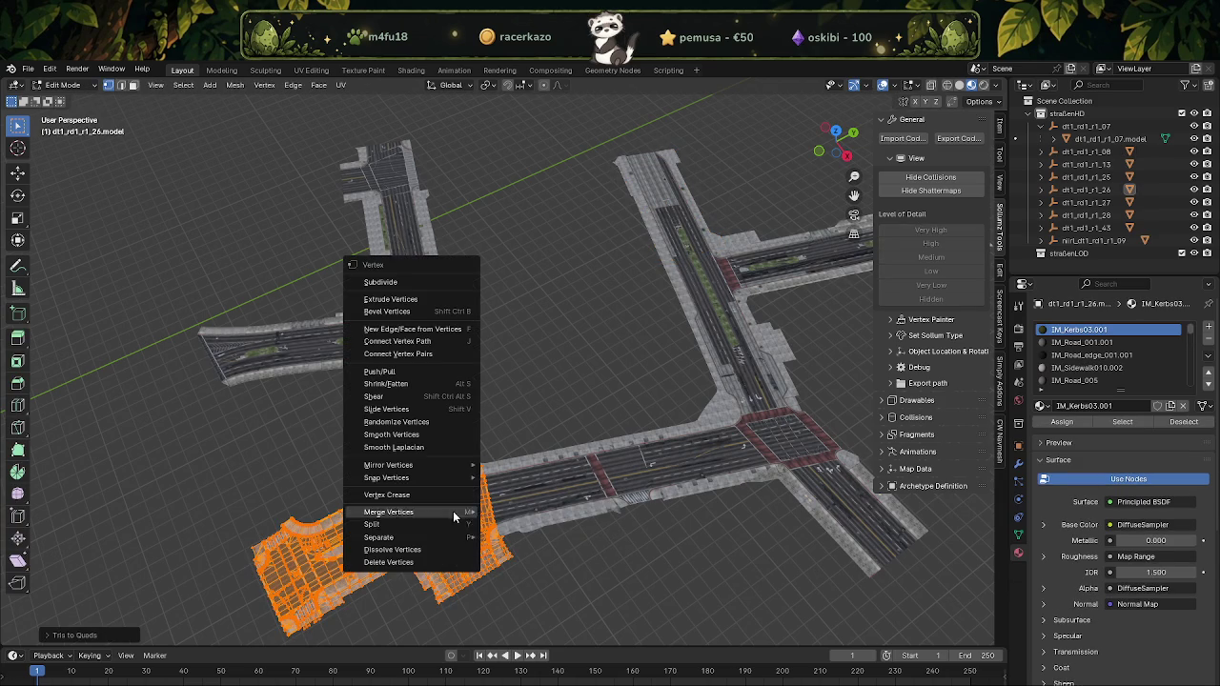
pyautogui.click(538, 556)
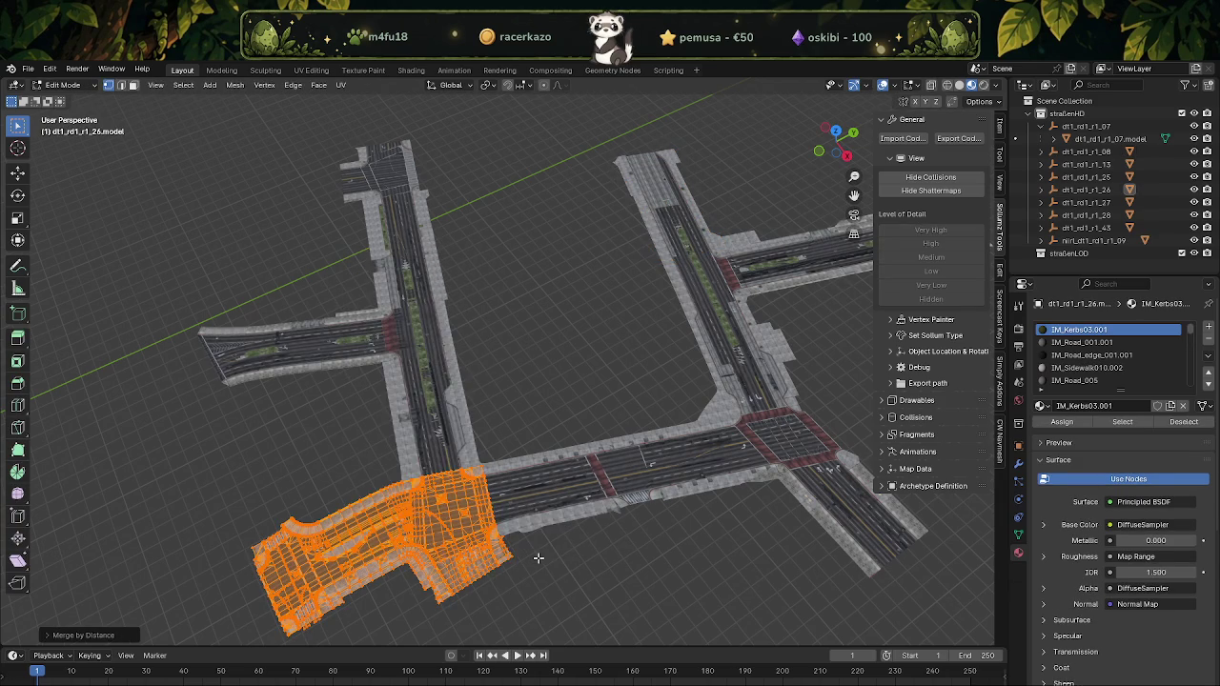
pyautogui.rightClick(539, 563)
pyautogui.click(486, 550)
pyautogui.press('Tab')
# On dt1_rd1_r1_27, join triangles into quads, merge vertices by distance and reset normals
pyautogui.click(422, 439)
pyautogui.press('Tab')
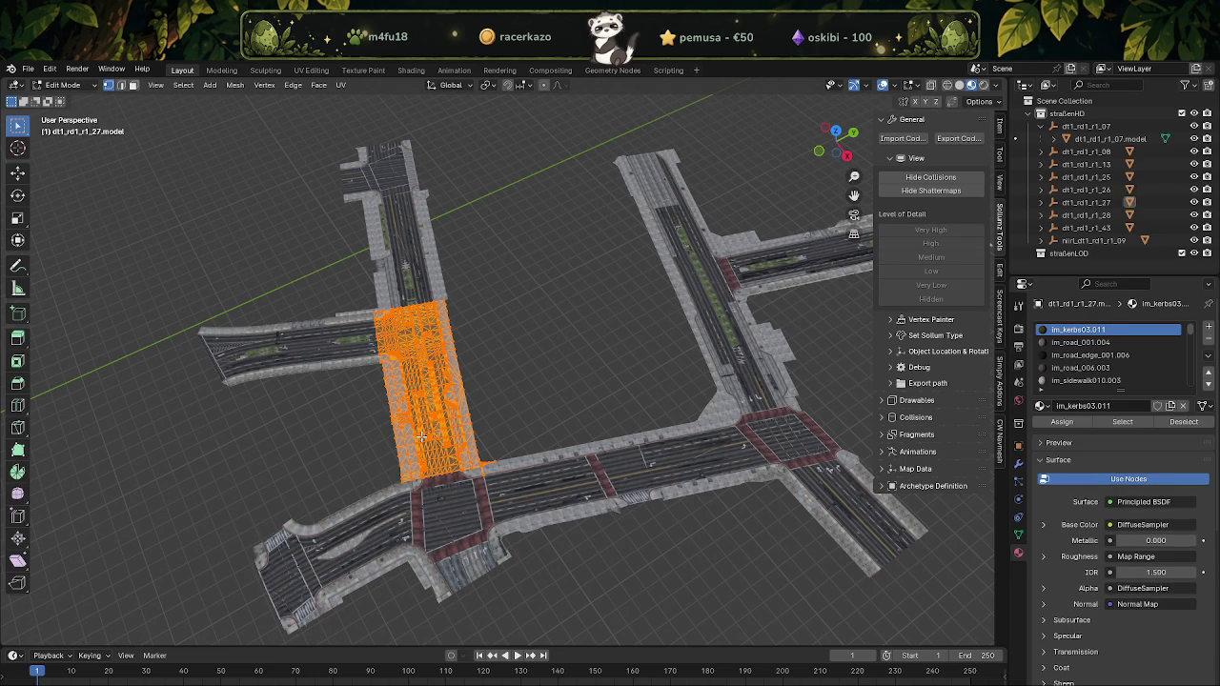
pyautogui.hotkey('alt', 'j')
pyautogui.rightClick(431, 425)
pyautogui.moveTo(370, 424)
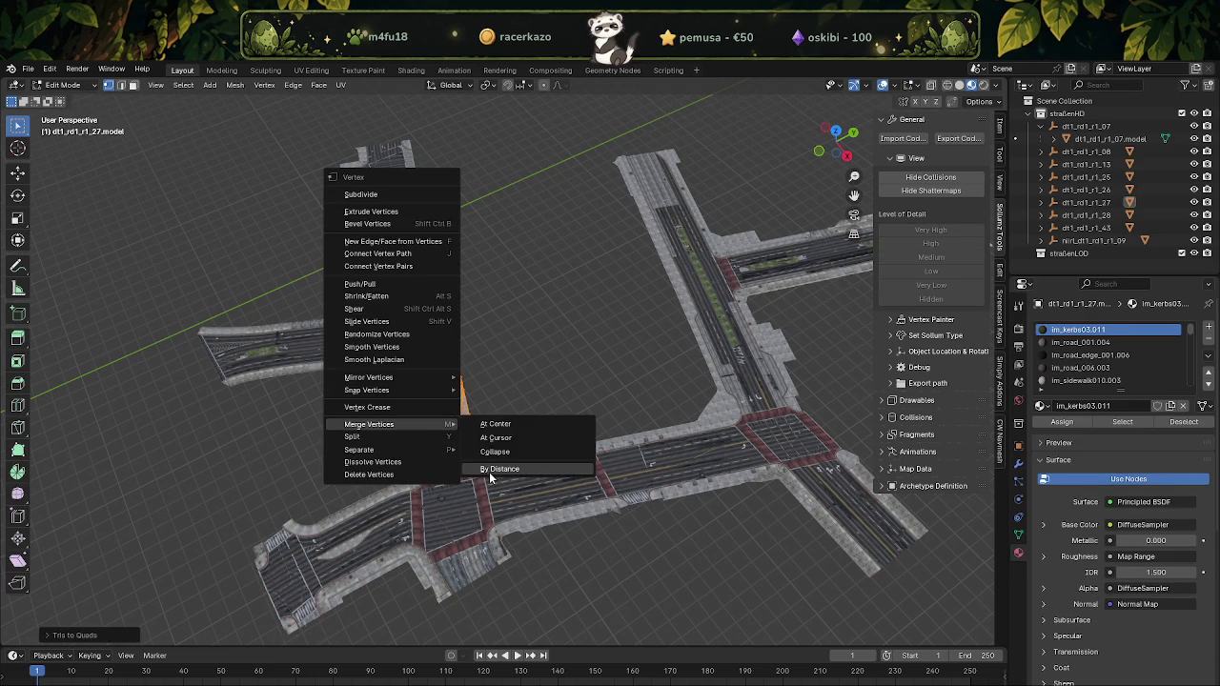
pyautogui.click(489, 469)
pyautogui.rightClick(489, 469)
pyautogui.click(489, 469)
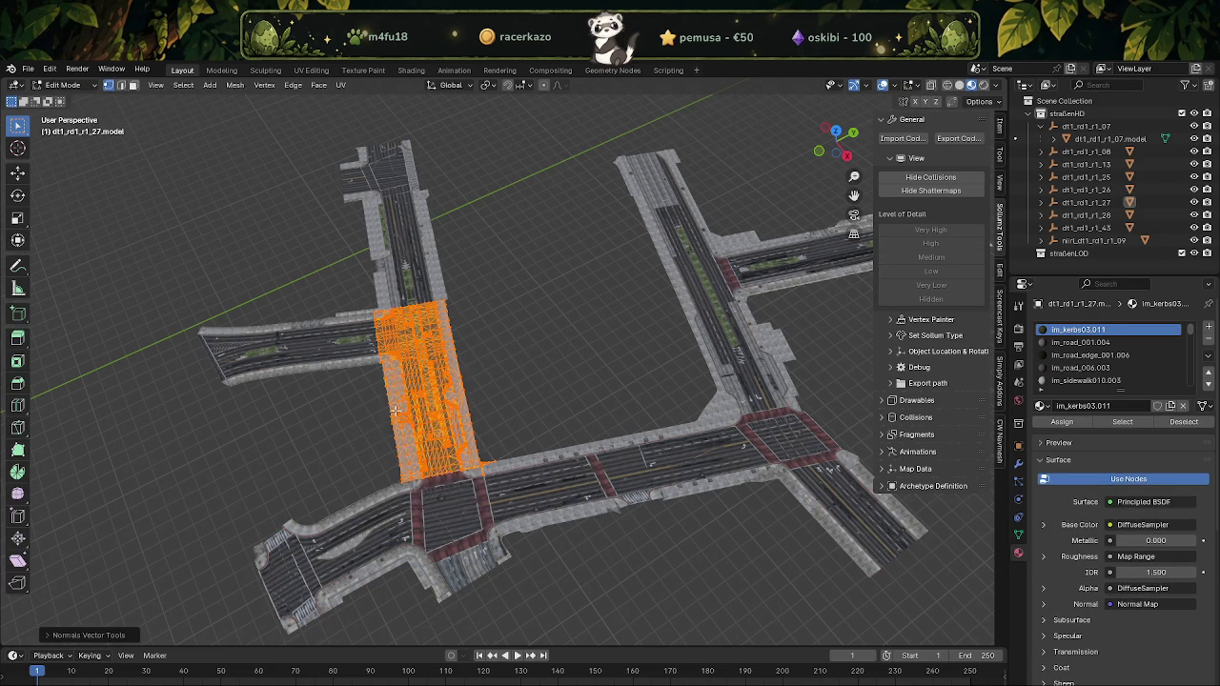
pyautogui.moveTo(489, 468); pyautogui.dragTo(478, 354, button='middle')
pyautogui.press('Tab')
# On dt1_rd1_r1_13, join triangles into quads, merge vertices by distance and reset normals
pyautogui.click(478, 354)
pyautogui.press('Tab')
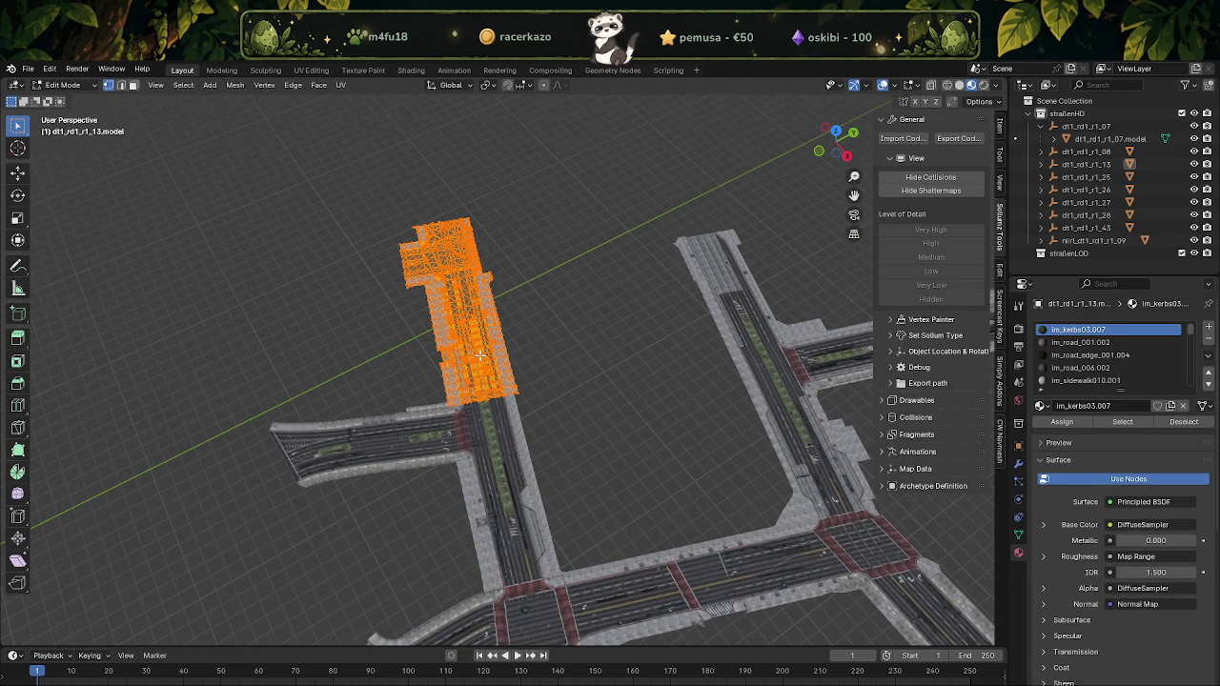
pyautogui.hotkey('alt', 'j')
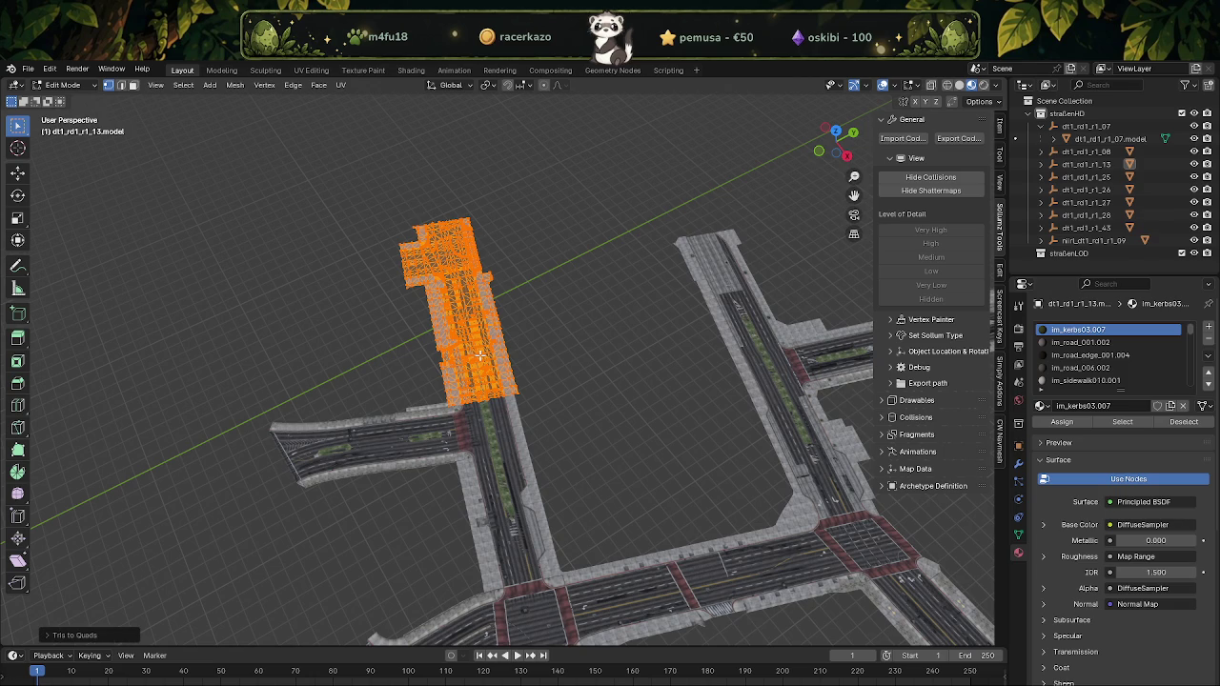
pyautogui.rightClick(480, 355)
pyautogui.click(543, 404)
pyautogui.hotkey('alt', 'n')
pyautogui.click(463, 364)
# On dt1_rd1_r1_25, join triangles into quads, merge vertices by distance and reset normals
pyautogui.hotkey('alt', 'q')
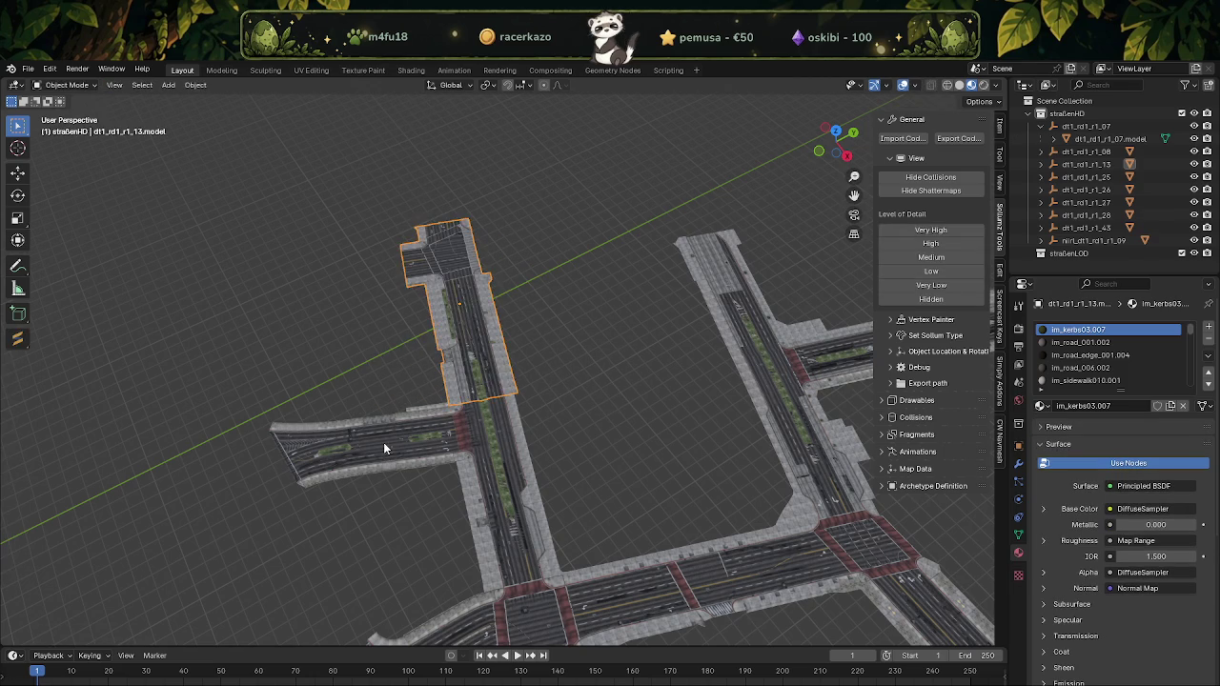
pyautogui.press('a')
pyautogui.hotkey('alt', 'j')
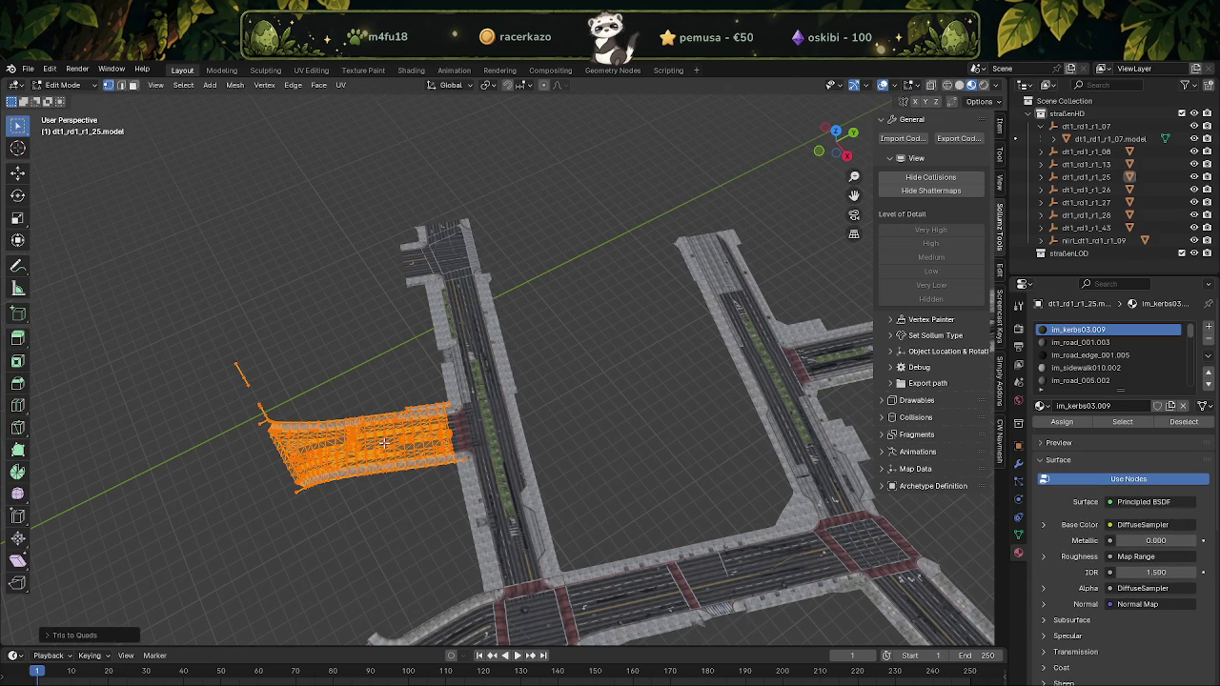
pyautogui.rightClick(384, 442)
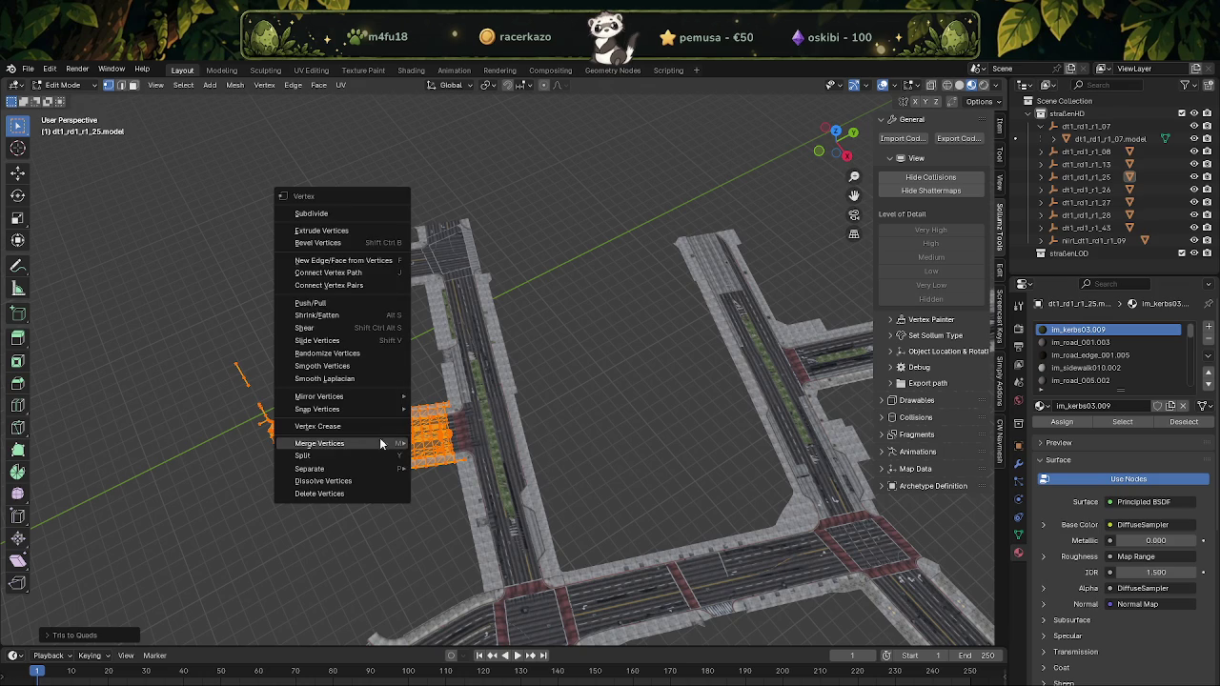
pyautogui.click(444, 486)
pyautogui.rightClick(433, 464)
pyautogui.click(424, 461)
pyautogui.press('Tab')
pyautogui.moveTo(396, 463)
pyautogui.mouseDown(button='middle')
pyautogui.moveTo(474, 420)
pyautogui.moveTo(616, 429)
pyautogui.moveTo(462, 361)
pyautogui.mouseUp(button='middle')
pyautogui.scroll(5, 648, 439)
pyautogui.scroll(3, 648, 412)
pyautogui.scroll(3, 649, 416)
pyautogui.keyDown('shift'); pyautogui.moveTo(631, 277); pyautogui.dragTo(600, 424, button='middle'); pyautogui.keyUp('shift')
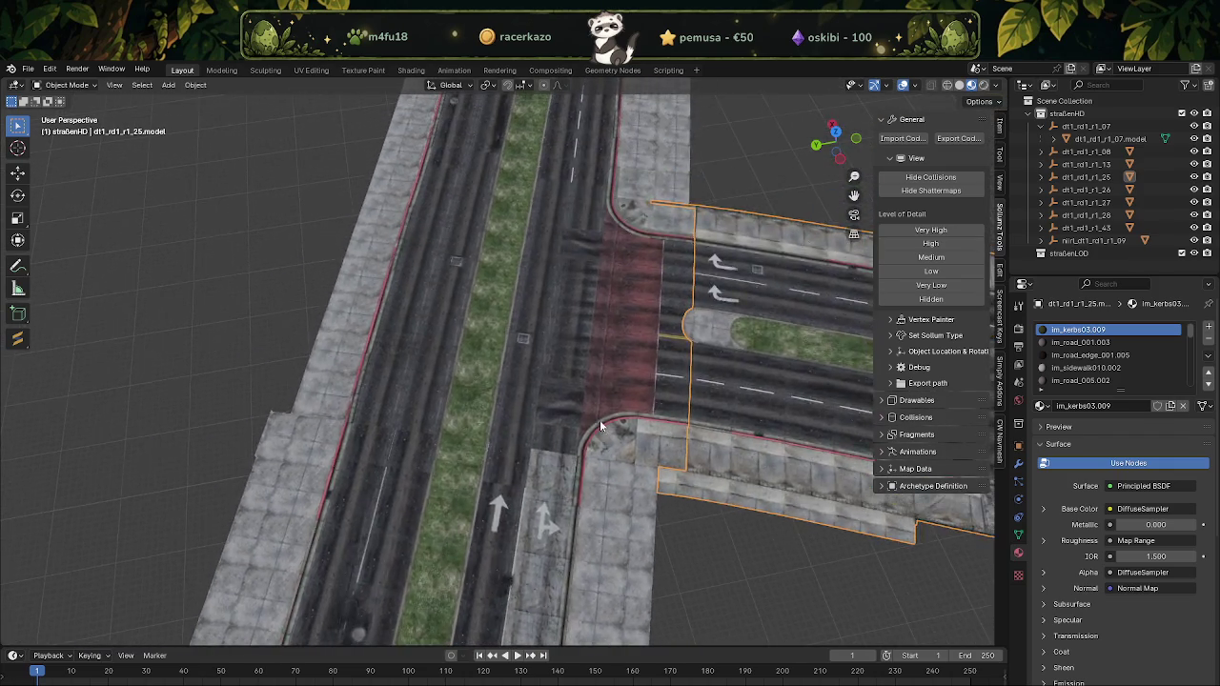
pyautogui.scroll(2, 600, 424)
pyautogui.scroll(2, 599, 424)
pyautogui.scroll(2, 599, 424)
pyautogui.scroll(1, 600, 424)
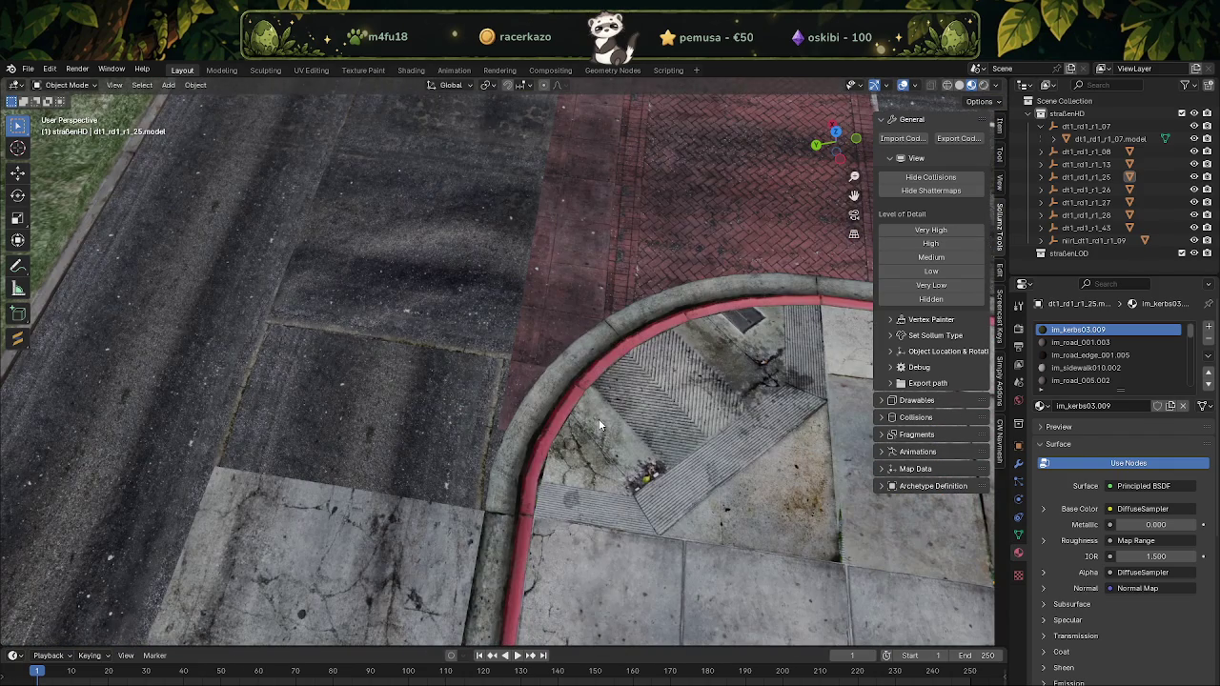
pyautogui.scroll(-5, 600, 425)
pyautogui.scroll(-3, 570, 408)
pyautogui.moveTo(570, 409)
pyautogui.mouseDown(button='middle')
pyautogui.moveTo(533, 389)
pyautogui.moveTo(501, 421)
pyautogui.moveTo(512, 321)
pyautogui.moveTo(578, 385)
pyautogui.moveTo(534, 397)
pyautogui.moveTo(558, 428)
pyautogui.moveTo(466, 403)
pyautogui.moveTo(510, 441)
pyautogui.moveTo(474, 447)
pyautogui.moveTo(484, 482)
pyautogui.mouseUp(button='middle')
pyautogui.scroll(2, 530, 385)
pyautogui.scroll(-3, 531, 385)
pyautogui.scroll(-2, 509, 438)
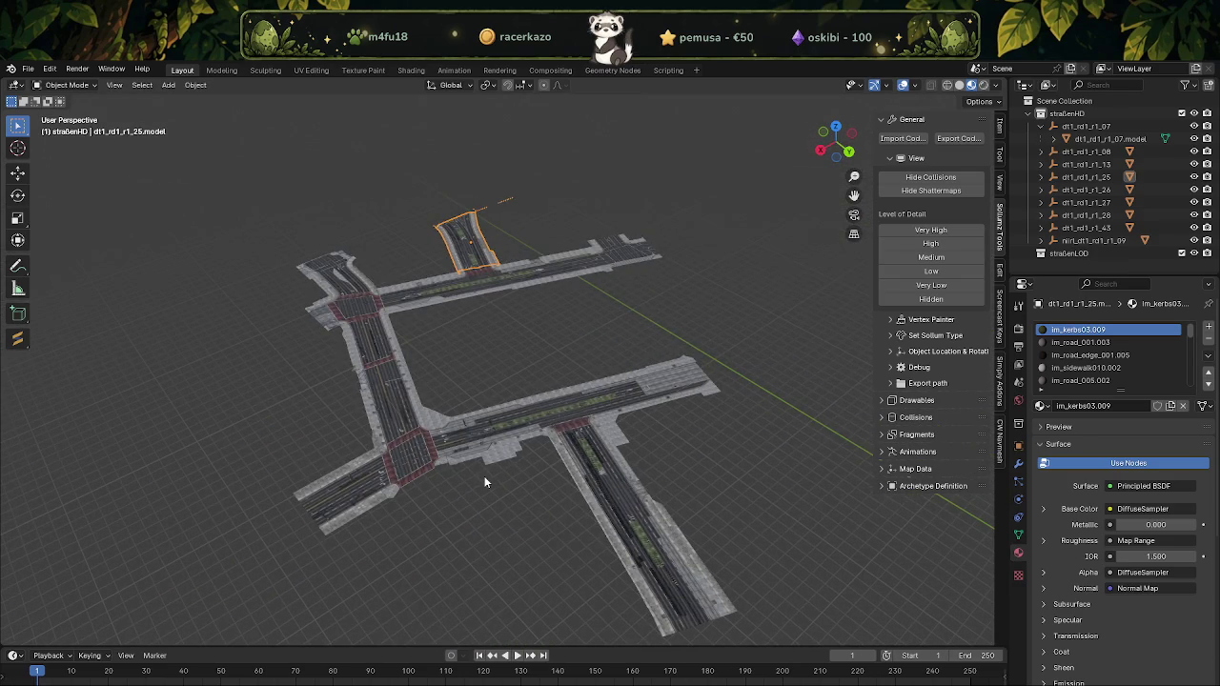
# Save the project as strassenfix.blend
pyautogui.hotkey('ctrl', 's')
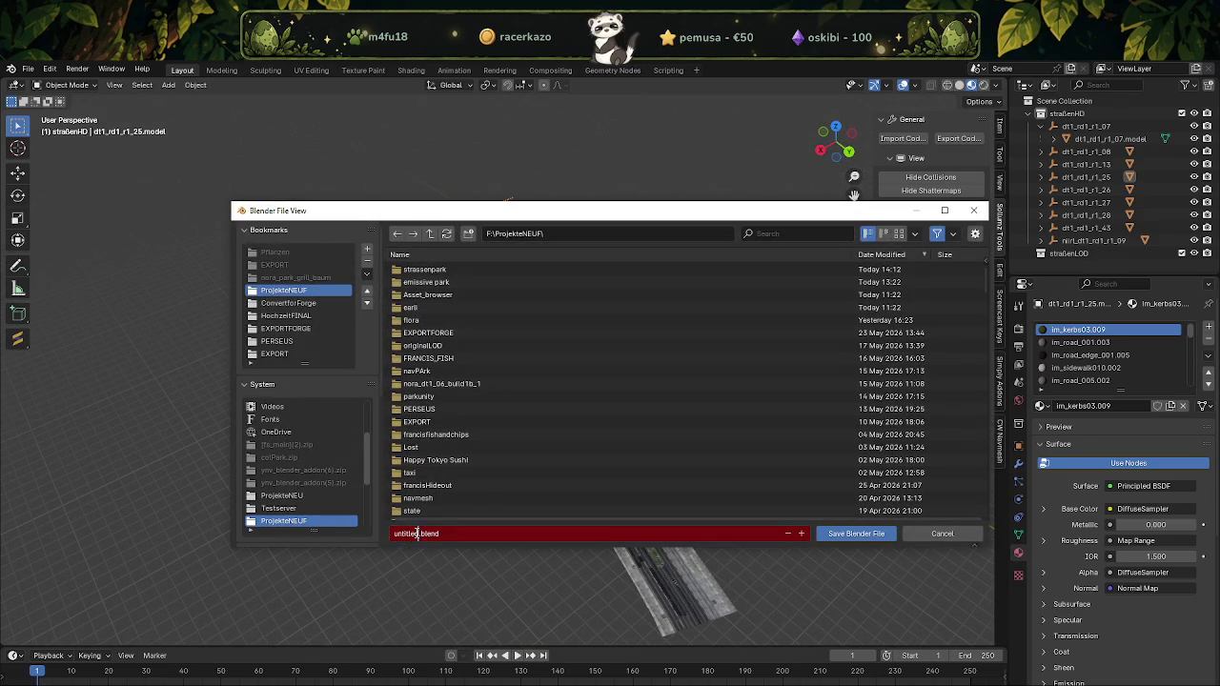
pyautogui.write('strassenH')
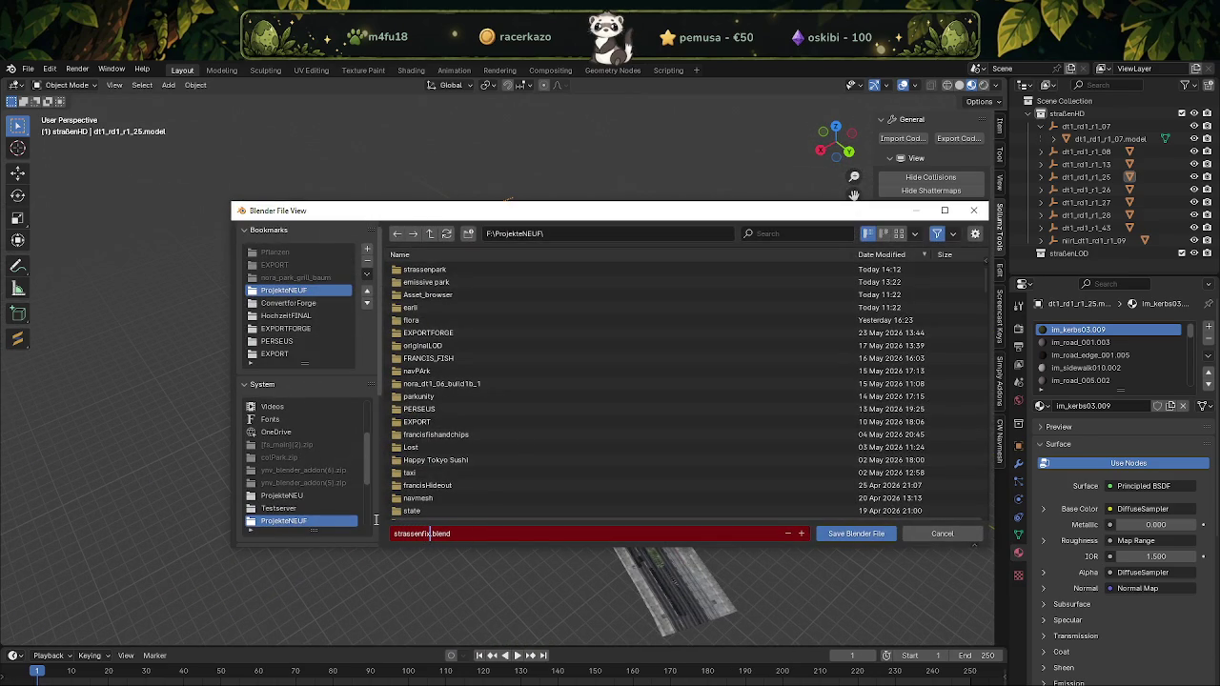
pyautogui.press('Return')
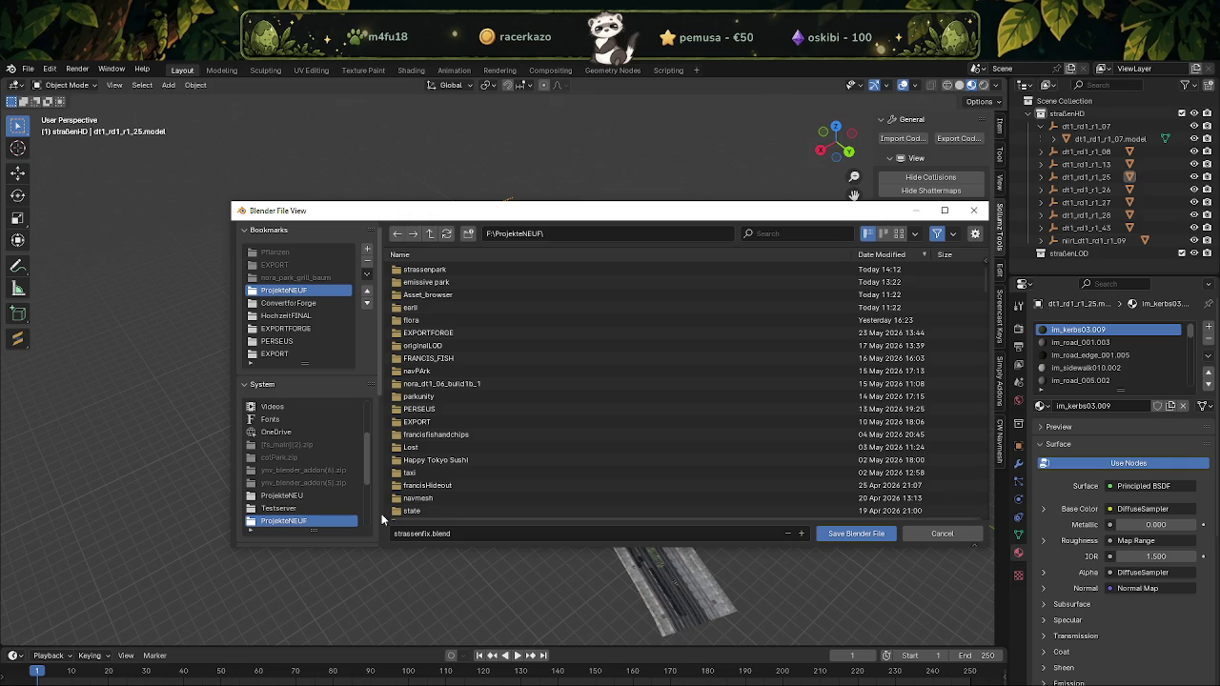
pyautogui.click(865, 537)
# Center the road intersection in view and select the nlrl_dt1_rd1_r1_09 tile
pyautogui.scroll(5, 609, 446)
pyautogui.moveTo(542, 480)
pyautogui.mouseDown(button='middle')
pyautogui.moveTo(621, 367)
pyautogui.moveTo(603, 396)
pyautogui.moveTo(584, 399)
pyautogui.mouseUp(button='middle')
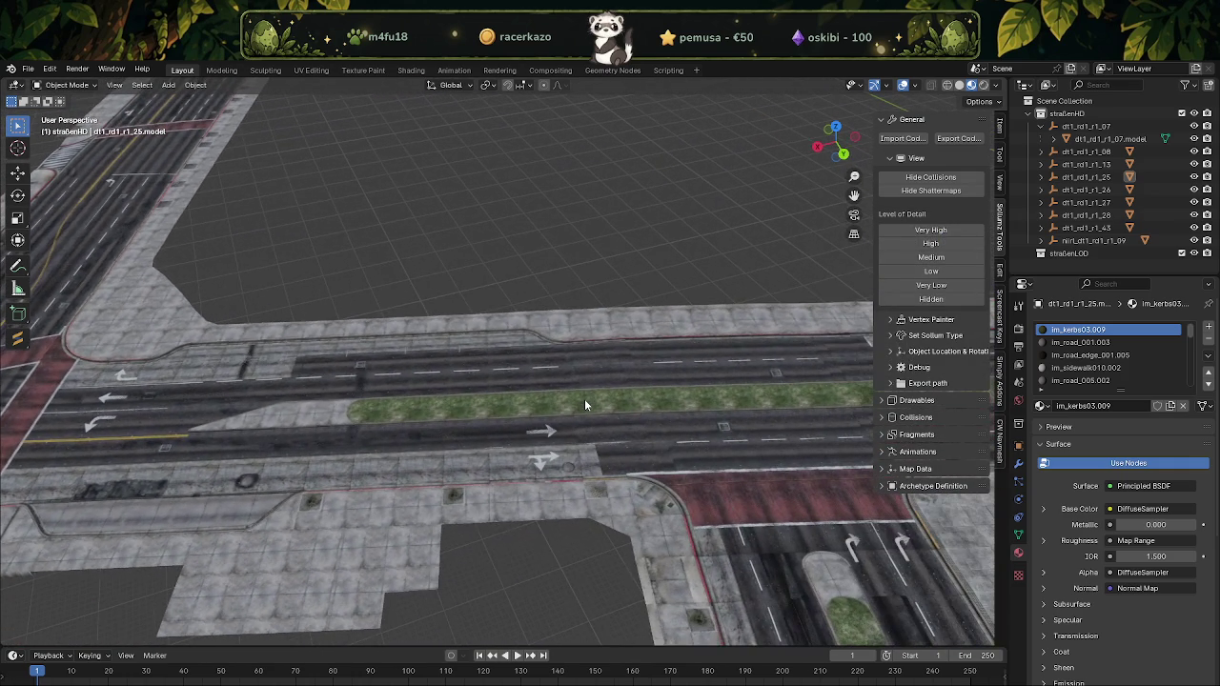
pyautogui.moveTo(630, 476)
pyautogui.keyDown('shift'); pyautogui.mouseDown(button='middle')
pyautogui.moveTo(559, 477)
pyautogui.moveTo(630, 454)
pyautogui.moveTo(460, 484)
pyautogui.moveTo(591, 468)
pyautogui.mouseUp(button='middle'); pyautogui.keyUp('shift')
pyautogui.click(591, 467)
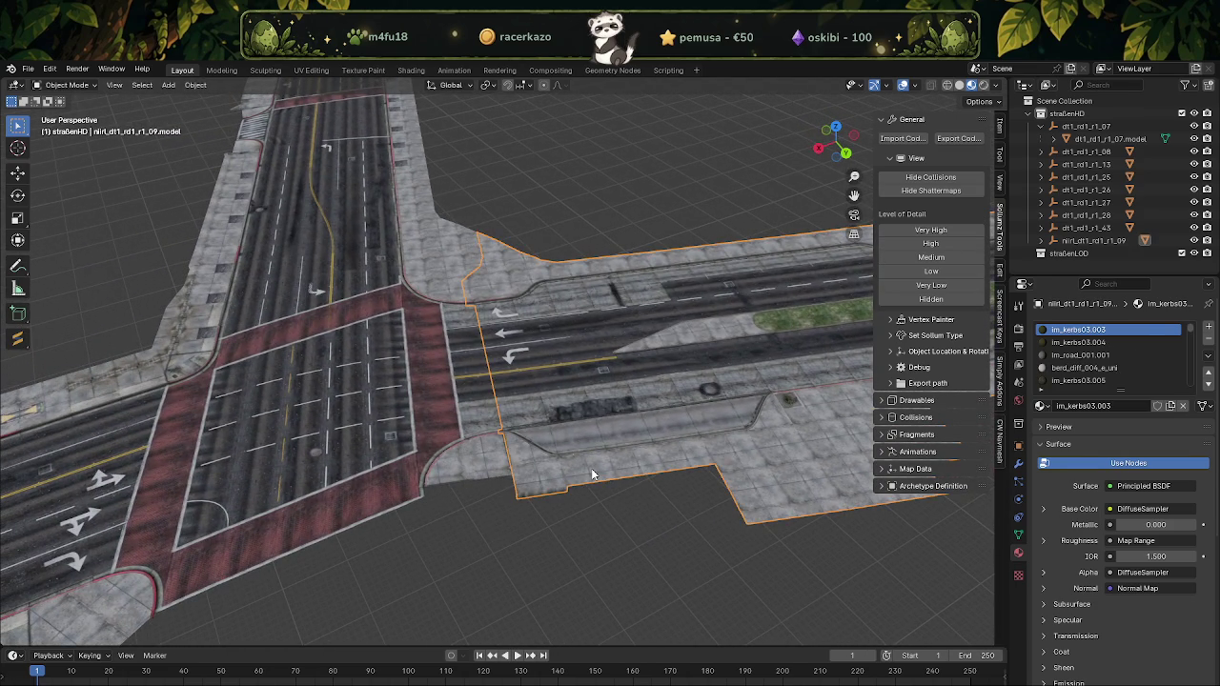
# Switch the road tile to Solid shading and Vertex Paint mode
pyautogui.press('Tab')
pyautogui.click(958, 85)
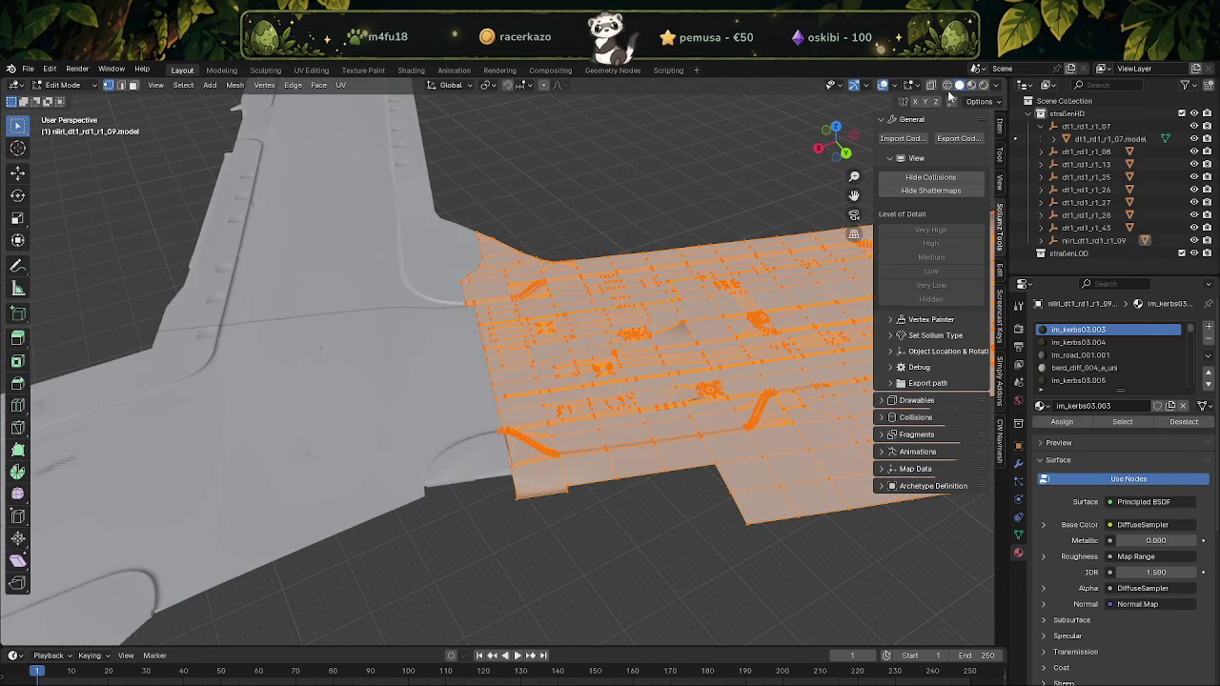
pyautogui.click(67, 85)
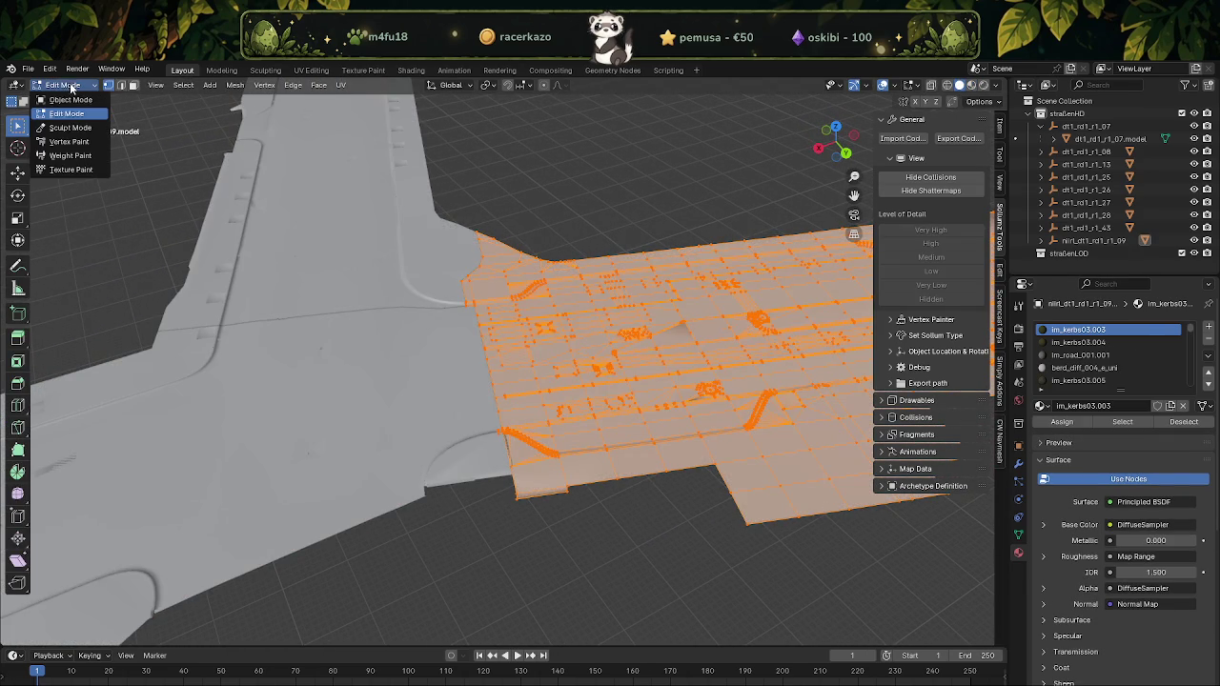
pyautogui.click(69, 141)
# Centre the painted road section in top orthographic view
pyautogui.scroll(-5, 529, 377)
pyautogui.moveTo(496, 381)
pyautogui.mouseDown(button='middle')
pyautogui.moveTo(531, 372)
pyautogui.moveTo(486, 400)
pyautogui.moveTo(558, 369)
pyautogui.mouseUp(button='middle')
pyautogui.scroll(5, 529, 375)
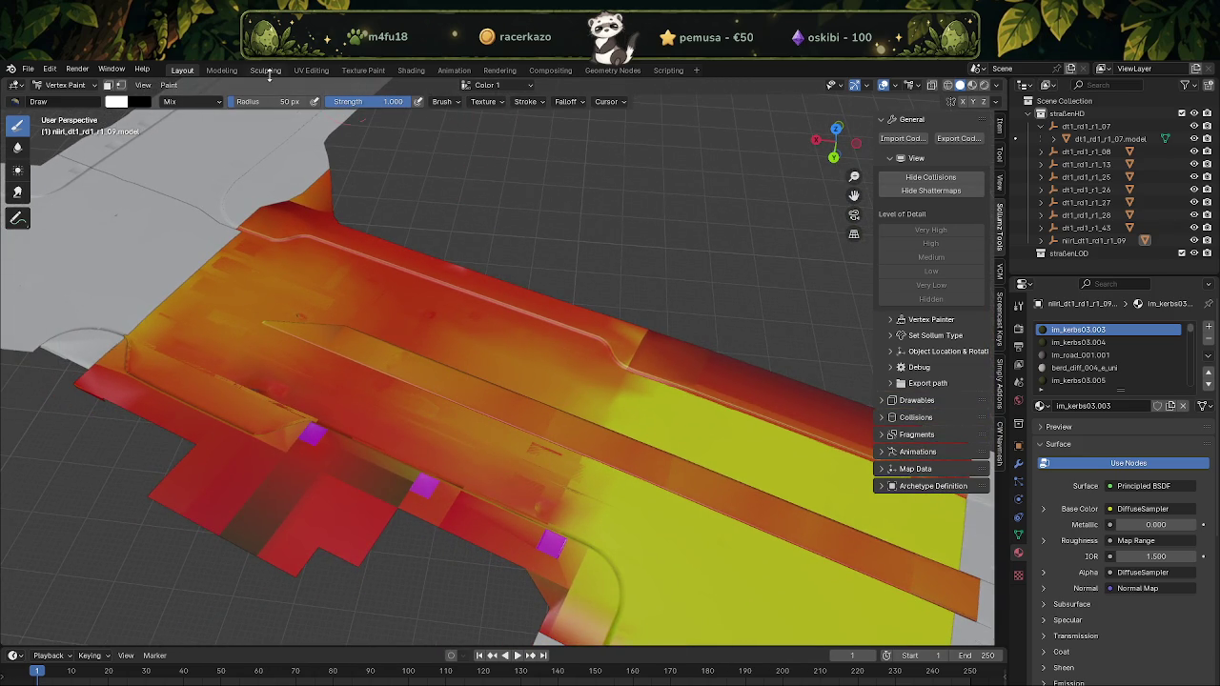
pyautogui.keyDown('shift'); pyautogui.moveTo(271, 460); pyautogui.dragTo(294, 437, button='middle'); pyautogui.keyUp('shift')
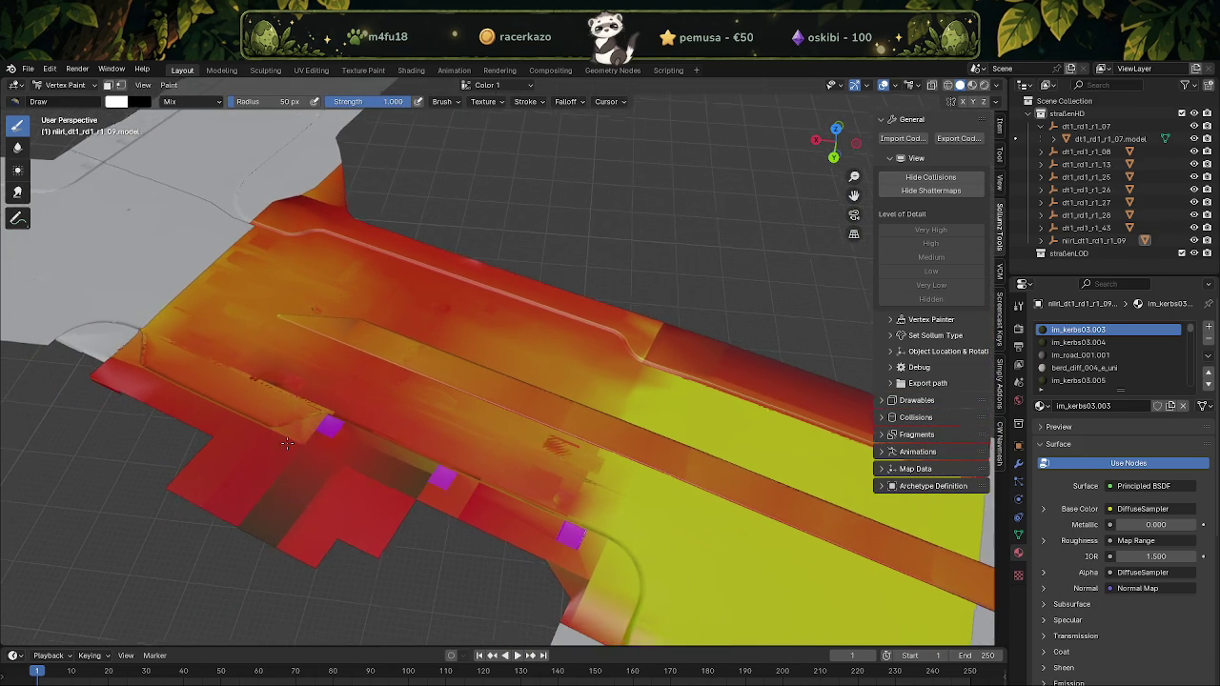
pyautogui.press('KP_7')
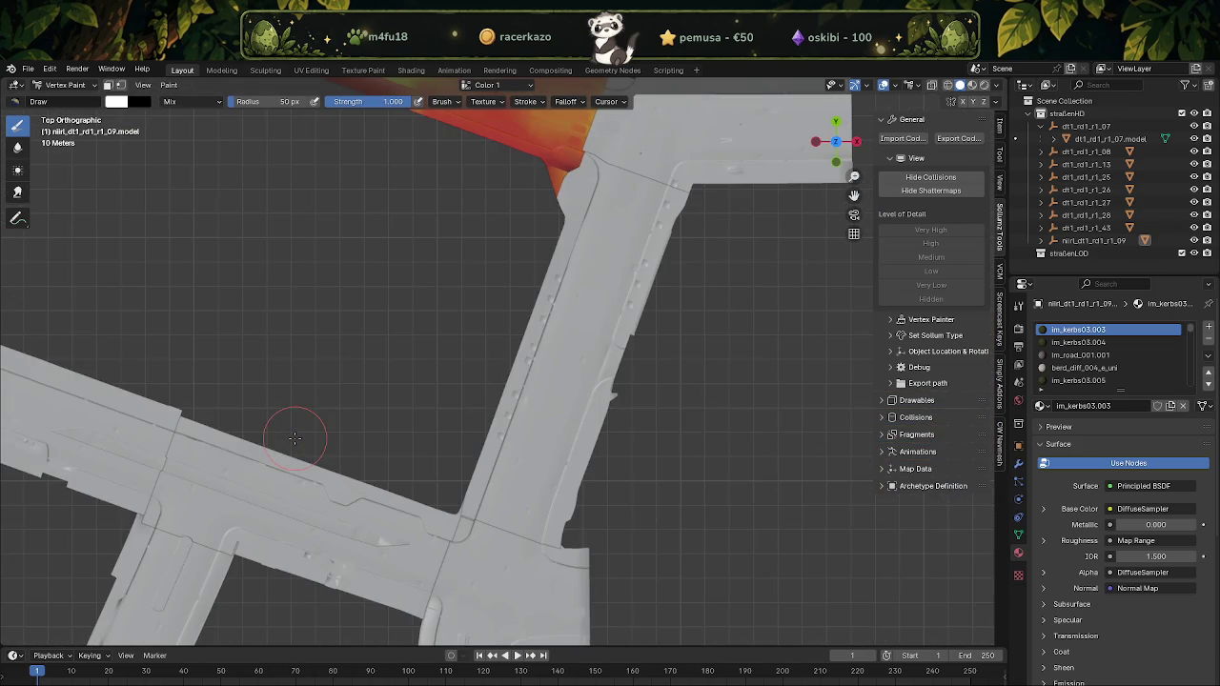
pyautogui.keyDown('shift'); pyautogui.moveTo(436, 286); pyautogui.dragTo(423, 540, button='middle'); pyautogui.keyUp('shift')
pyautogui.scroll(3, 423, 540)
pyautogui.scroll(3, 428, 524)
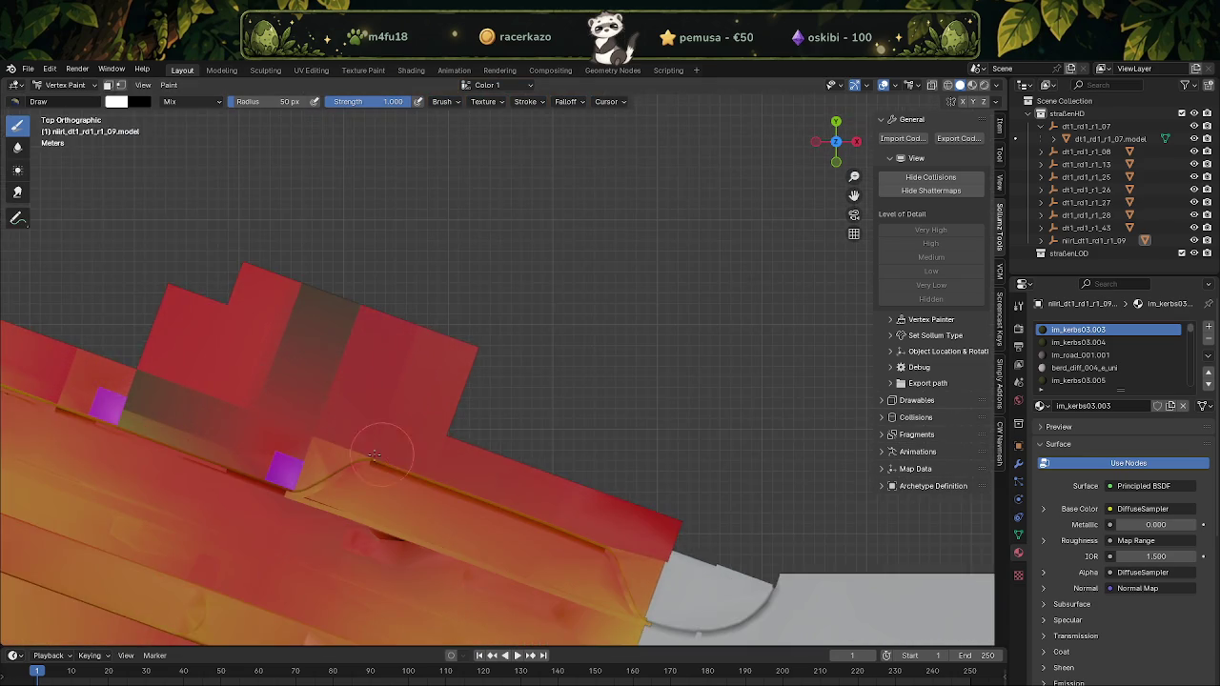
pyautogui.keyDown('shift'); pyautogui.moveTo(448, 587); pyautogui.dragTo(429, 476, button='middle'); pyautogui.keyUp('shift')
pyautogui.scroll(2, 464, 476)
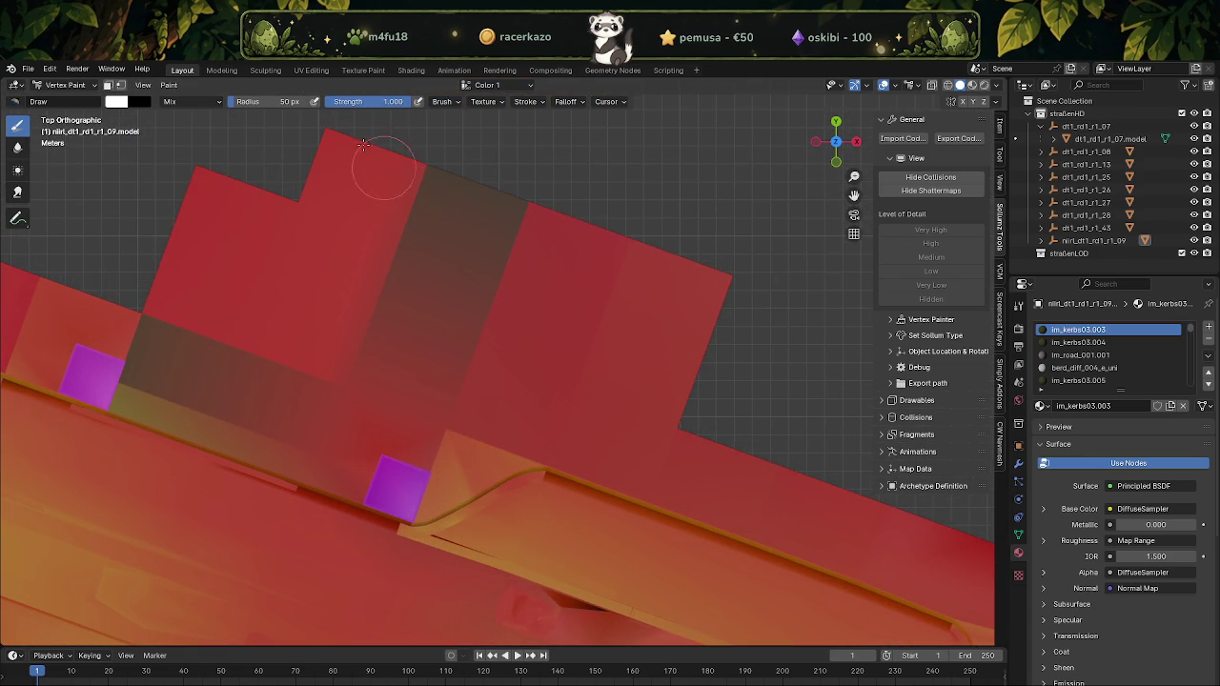
# Enable the vertex selection mask and set the paint colour to red
pyautogui.click(121, 85)
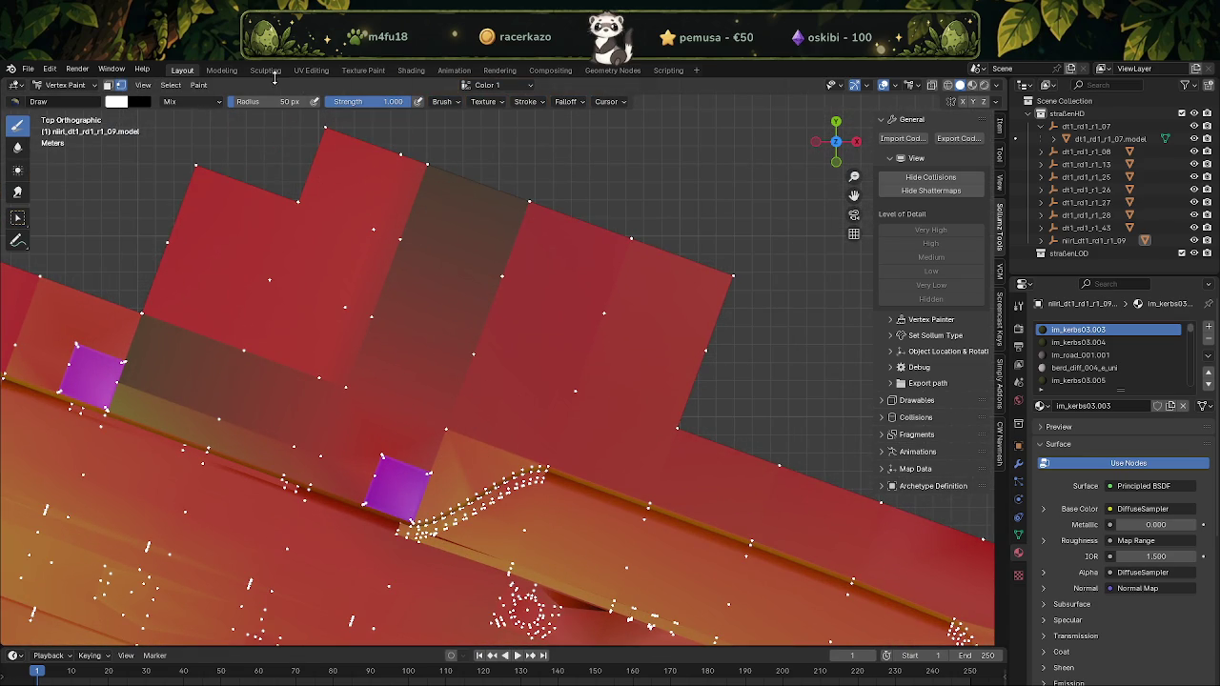
pyautogui.click(118, 102)
pyautogui.click(234, 256)
pyautogui.click(314, 238)
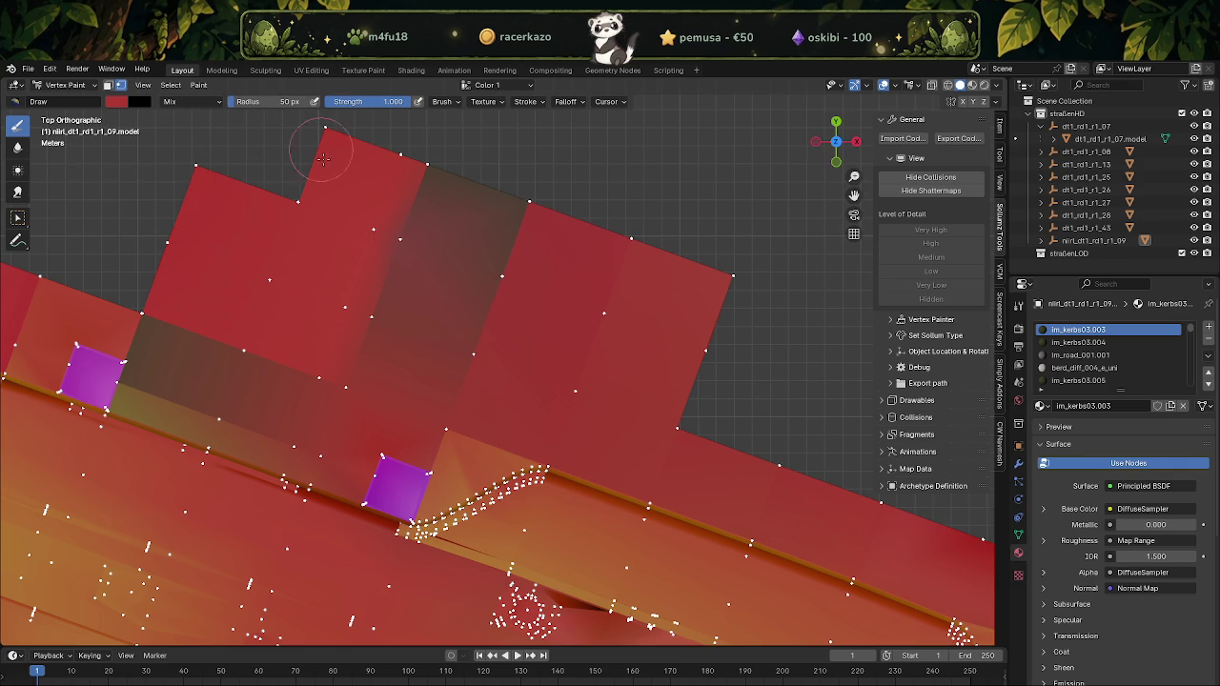
pyautogui.click(187, 102)
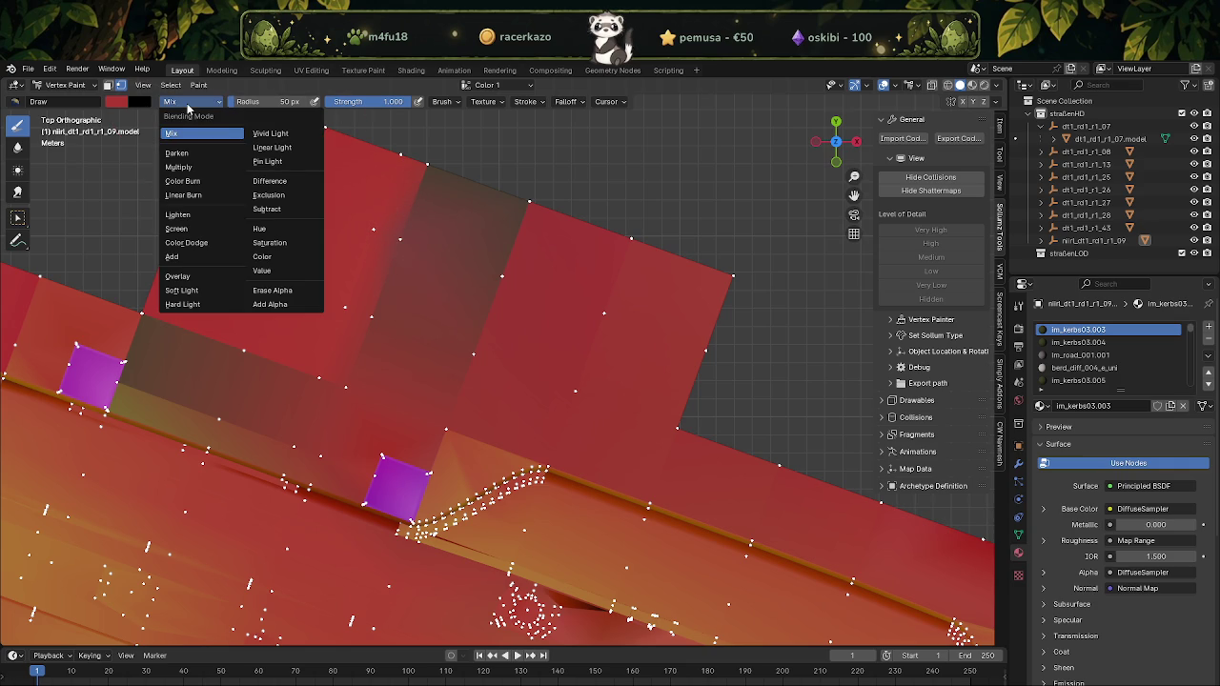
# Try Overlay, Lighten, Mix and Multiply brush blending, undoing the darker Multiply test stroke
pyautogui.click(178, 276)
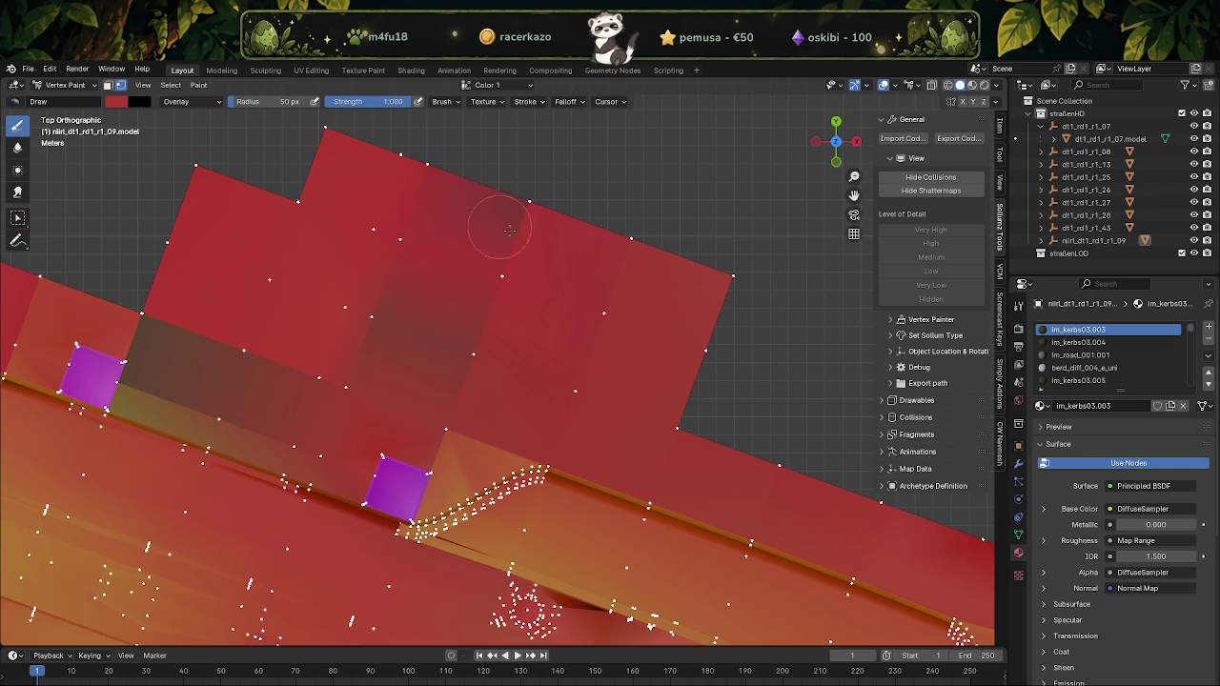
pyautogui.click(126, 103)
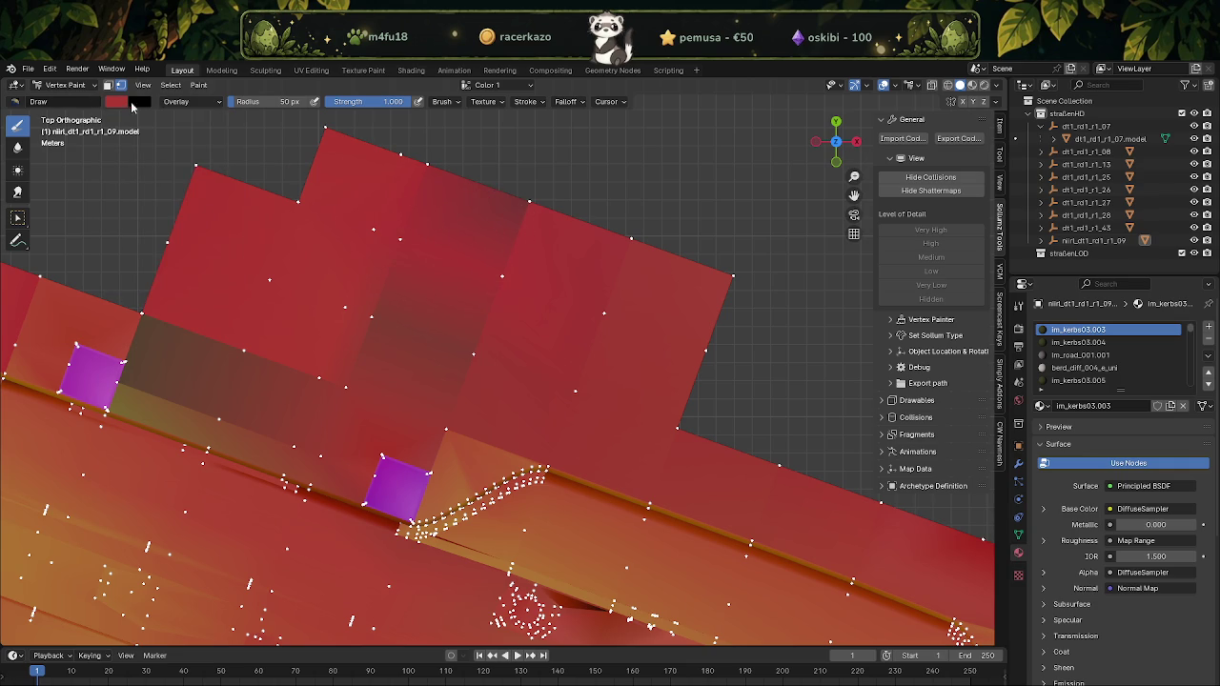
pyautogui.click(184, 102)
pyautogui.click(178, 215)
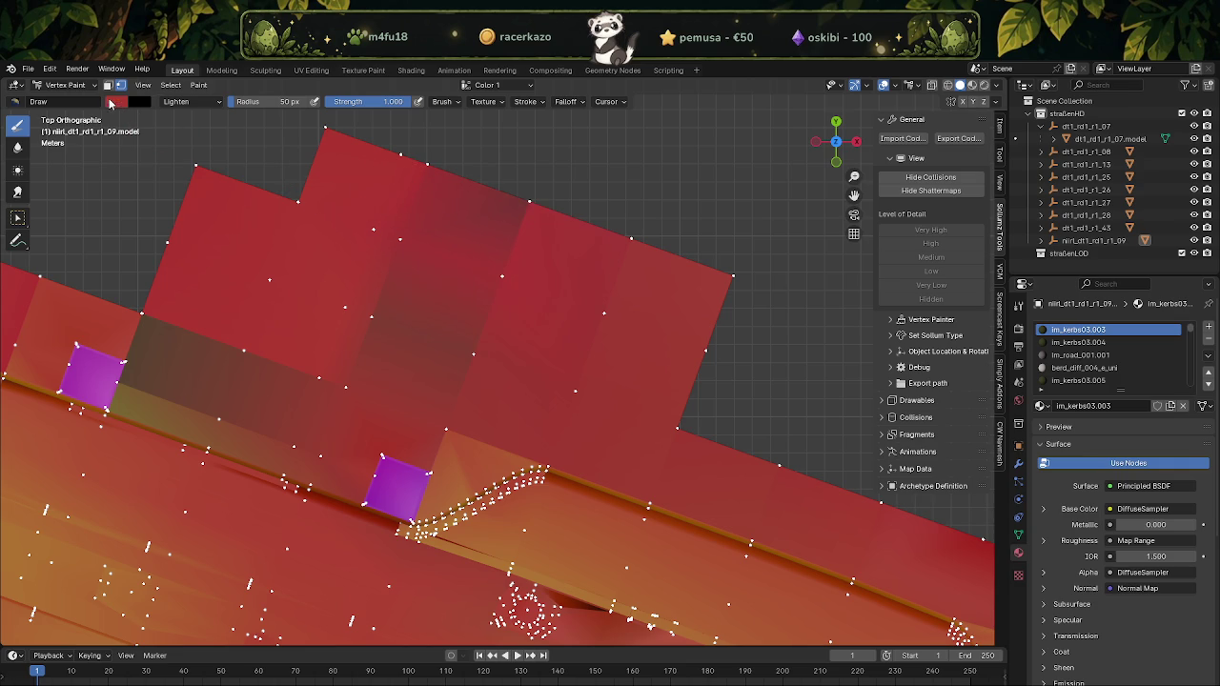
pyautogui.click(190, 102)
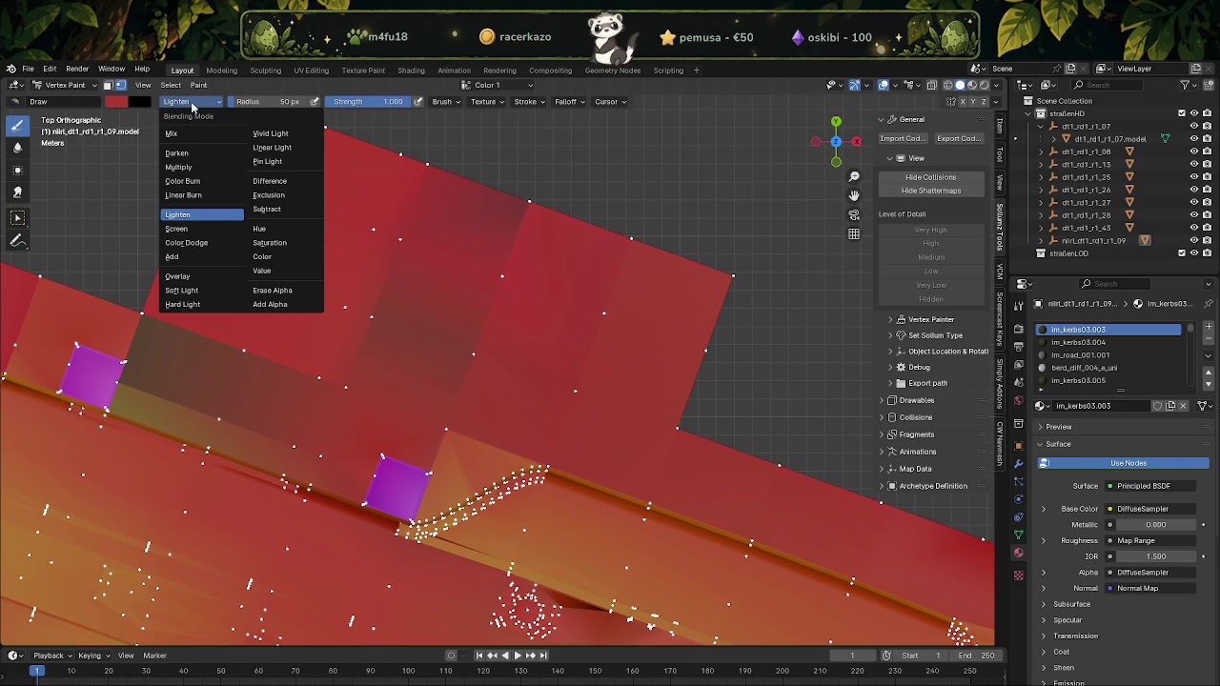
pyautogui.click(189, 132)
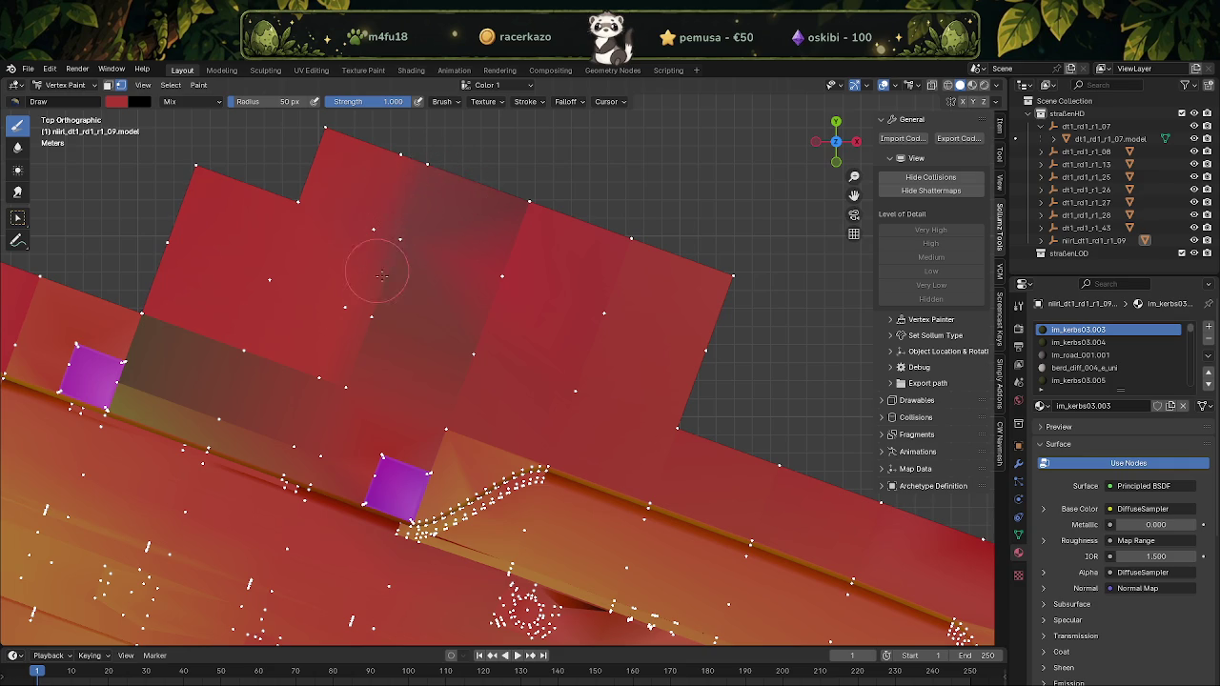
pyautogui.click(194, 101)
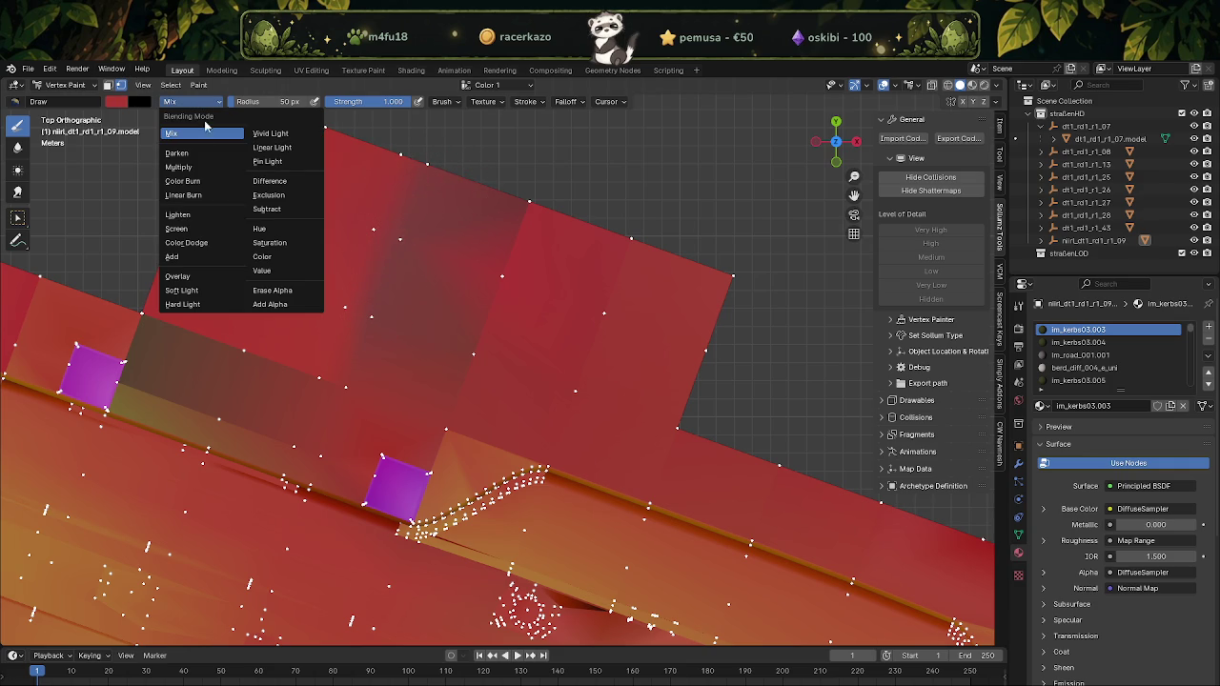
pyautogui.click(196, 166)
pyautogui.moveTo(454, 183)
pyautogui.mouseDown()
pyautogui.moveTo(490, 239)
pyautogui.moveTo(491, 286)
pyautogui.mouseUp()
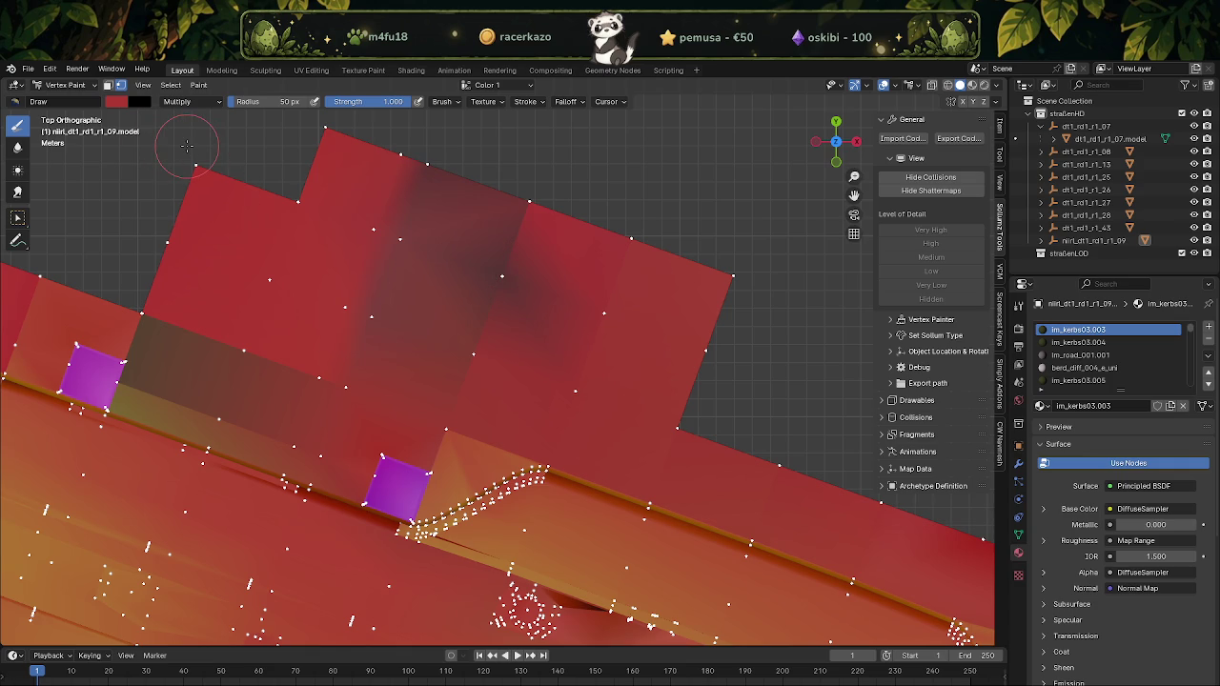
pyautogui.hotkey('ctrl', 'z')
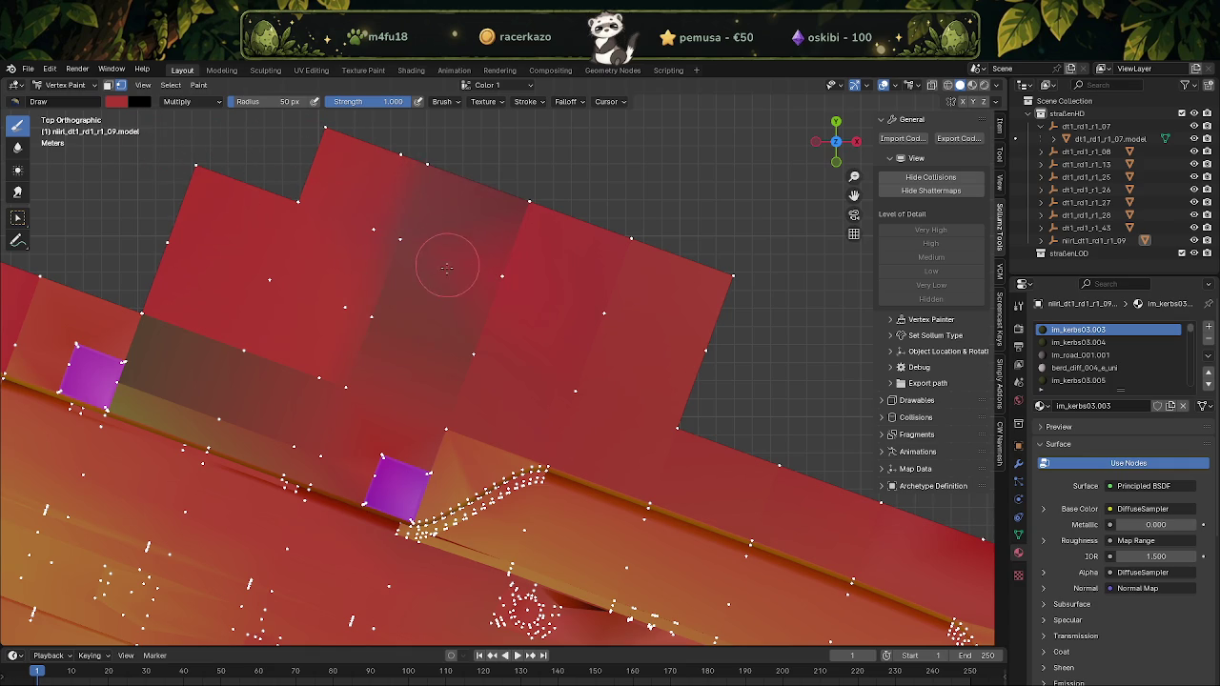
# Test Add blending, repaint the lightened patch red, and return blending to Overlay
pyautogui.click(186, 101)
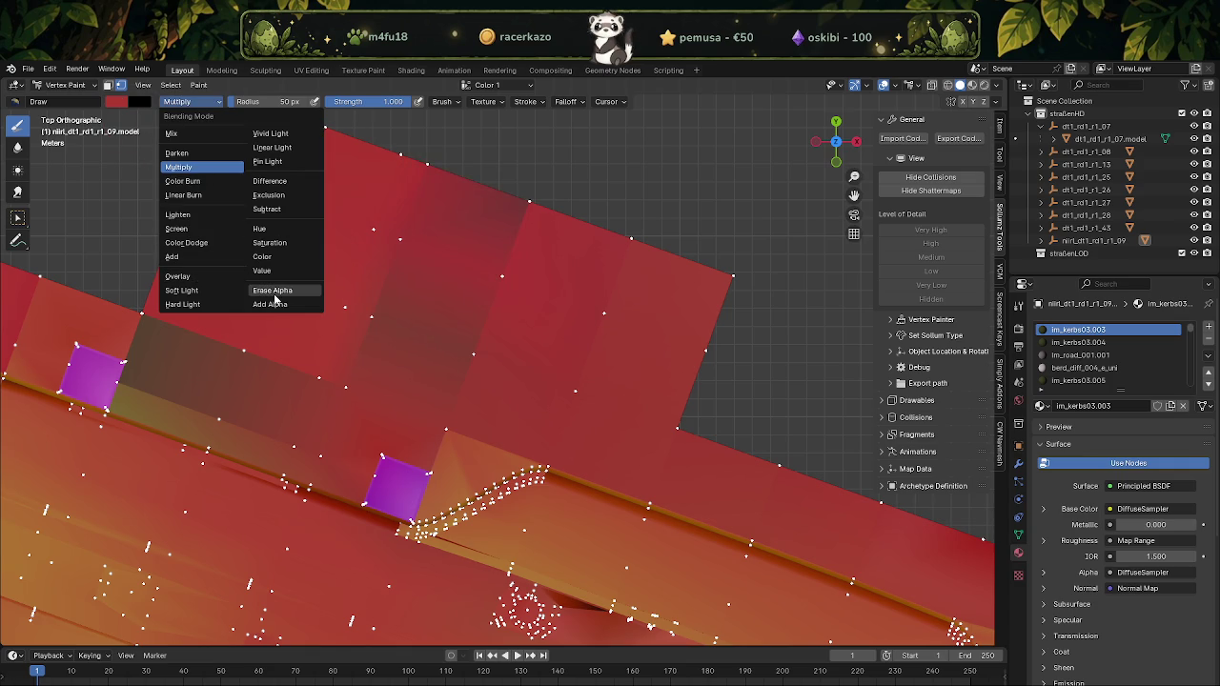
pyautogui.click(183, 258)
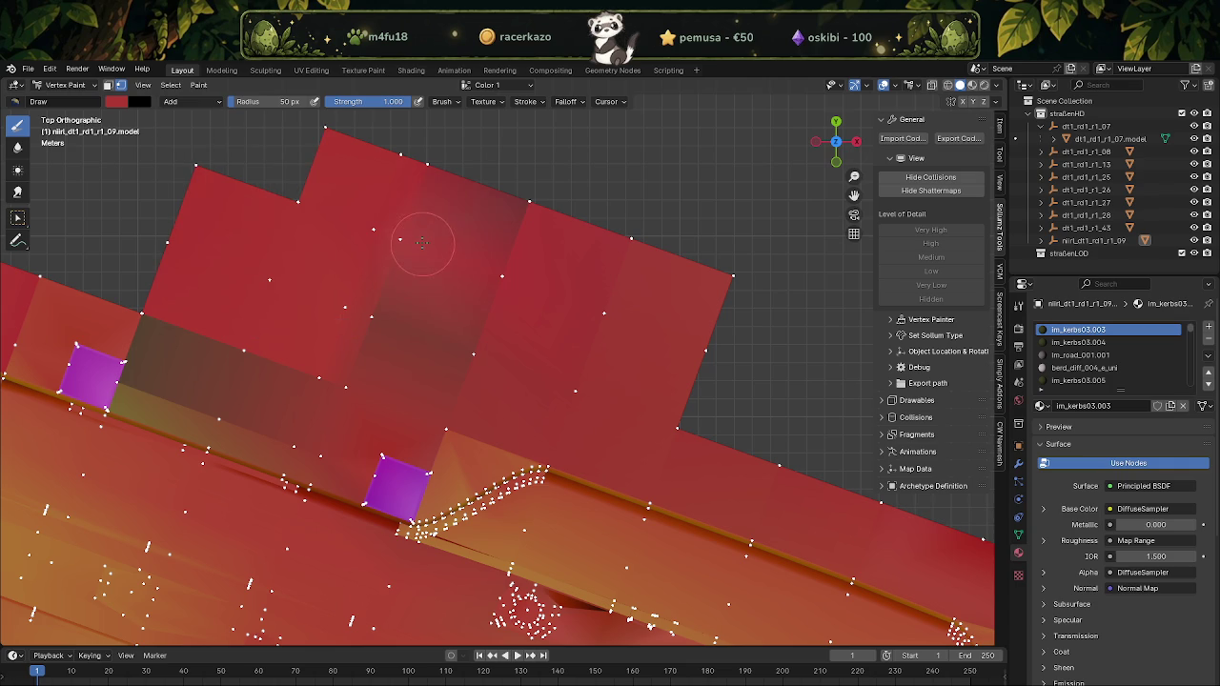
pyautogui.moveTo(484, 265); pyautogui.dragTo(374, 319)
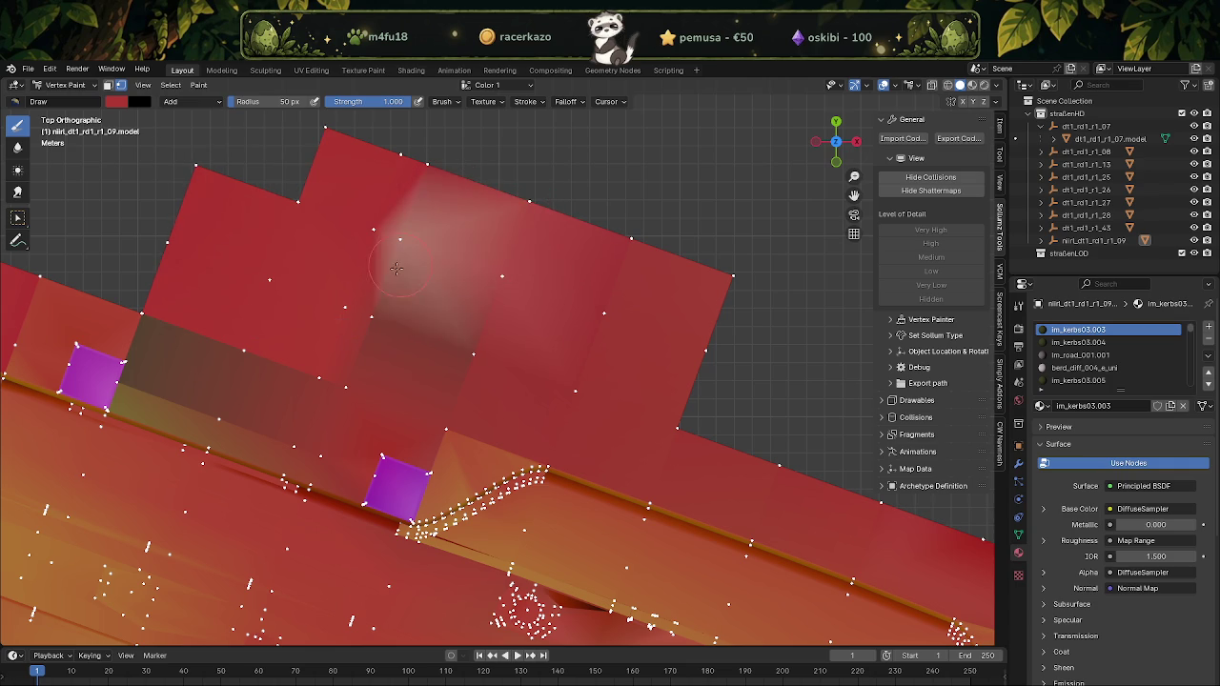
pyautogui.moveTo(486, 303)
pyautogui.keyDown('ctrl'); pyautogui.mouseDown()
pyautogui.moveTo(508, 280)
pyautogui.moveTo(337, 208)
pyautogui.mouseUp(); pyautogui.keyUp('ctrl')
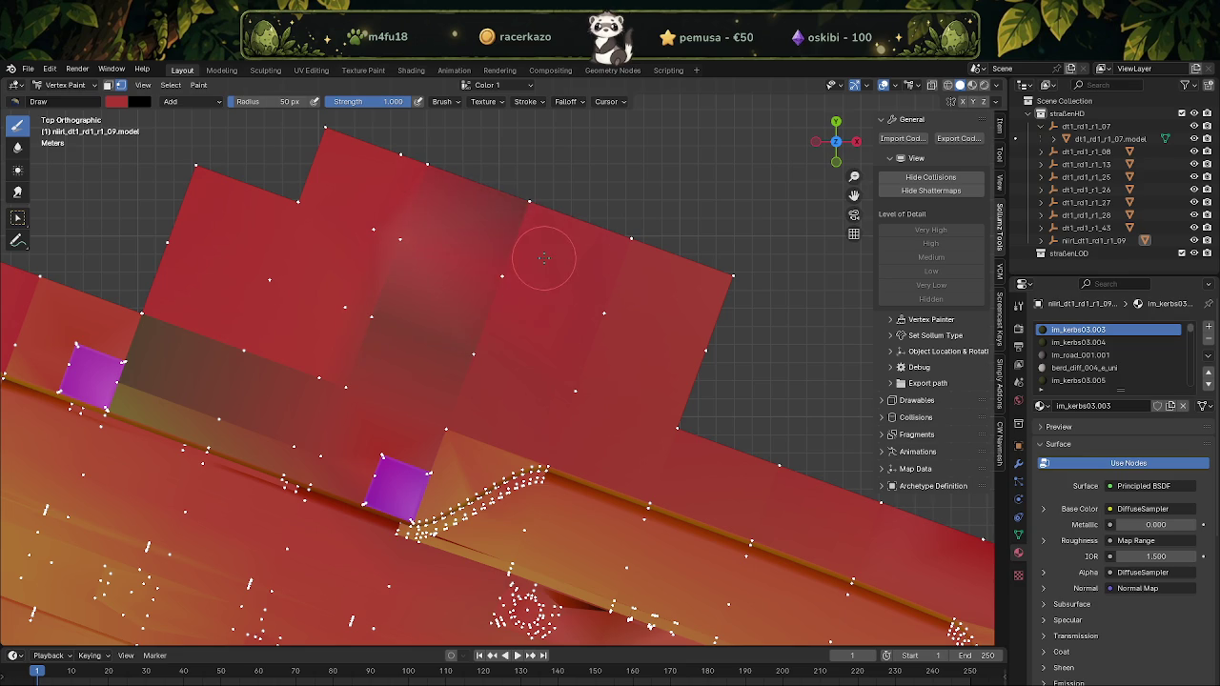
pyautogui.click(183, 102)
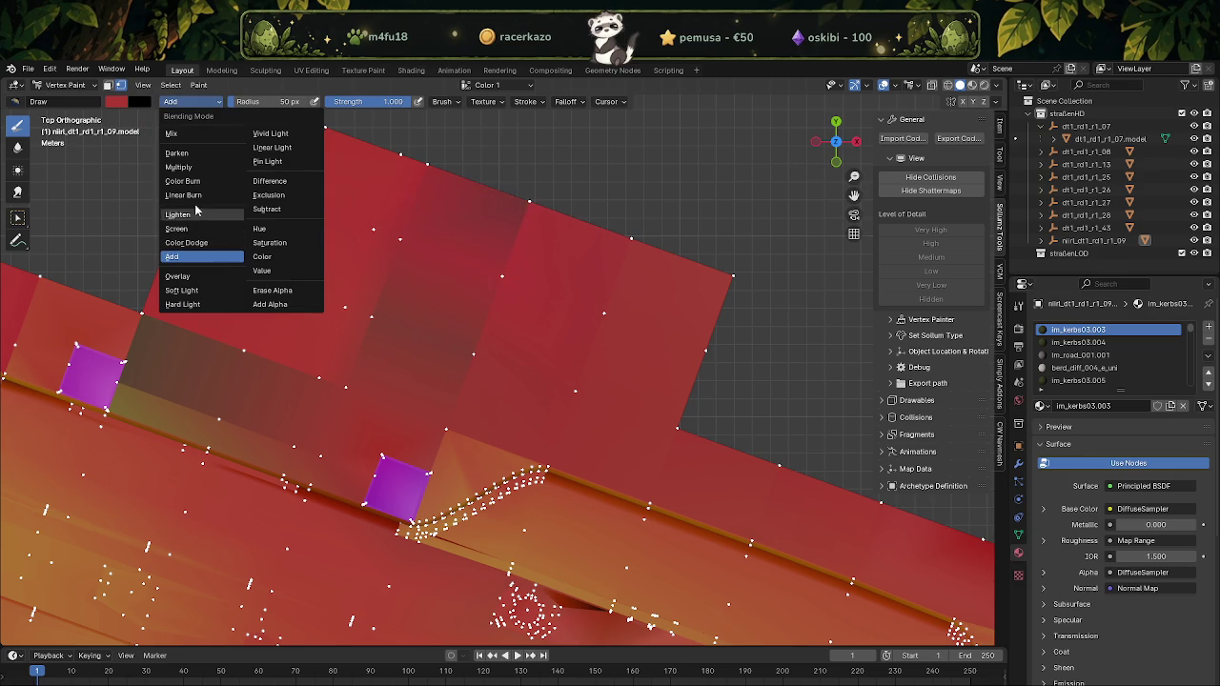
pyautogui.click(178, 276)
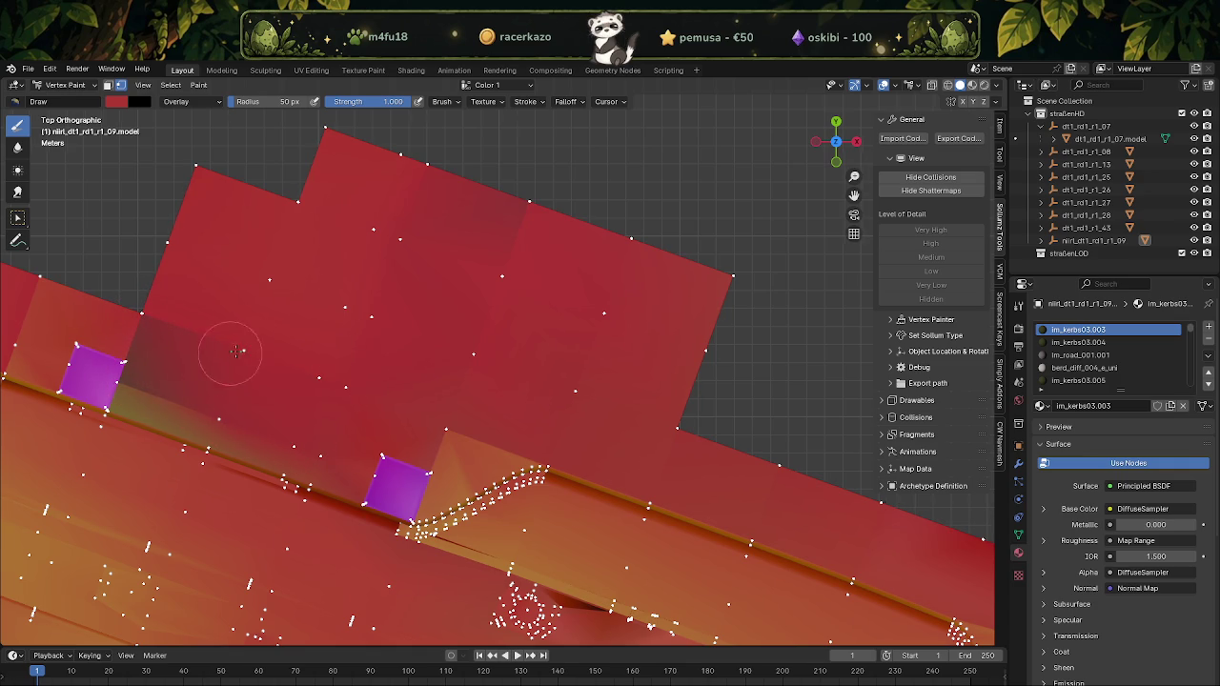
# Check the tile in wireframe, then frame the red painted road mesh in view
pyautogui.scroll(1, 228, 354)
pyautogui.scroll(1, 372, 273)
pyautogui.scroll(1, 253, 289)
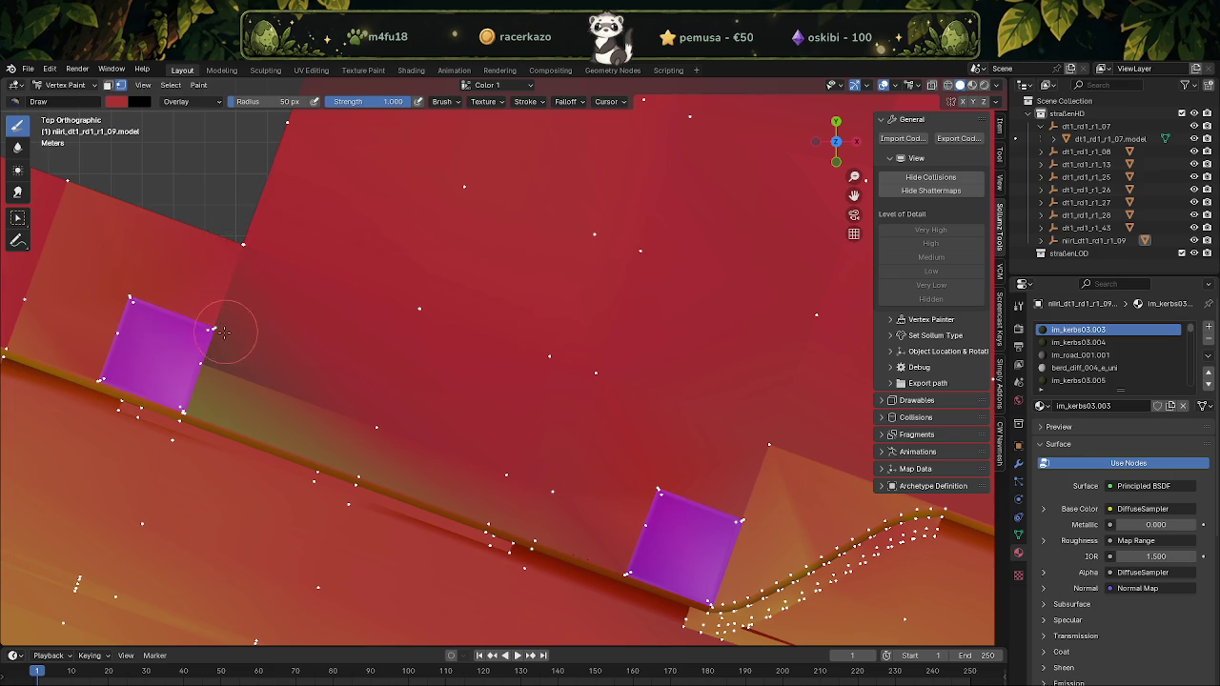
pyautogui.hotkey('shift', 'z')
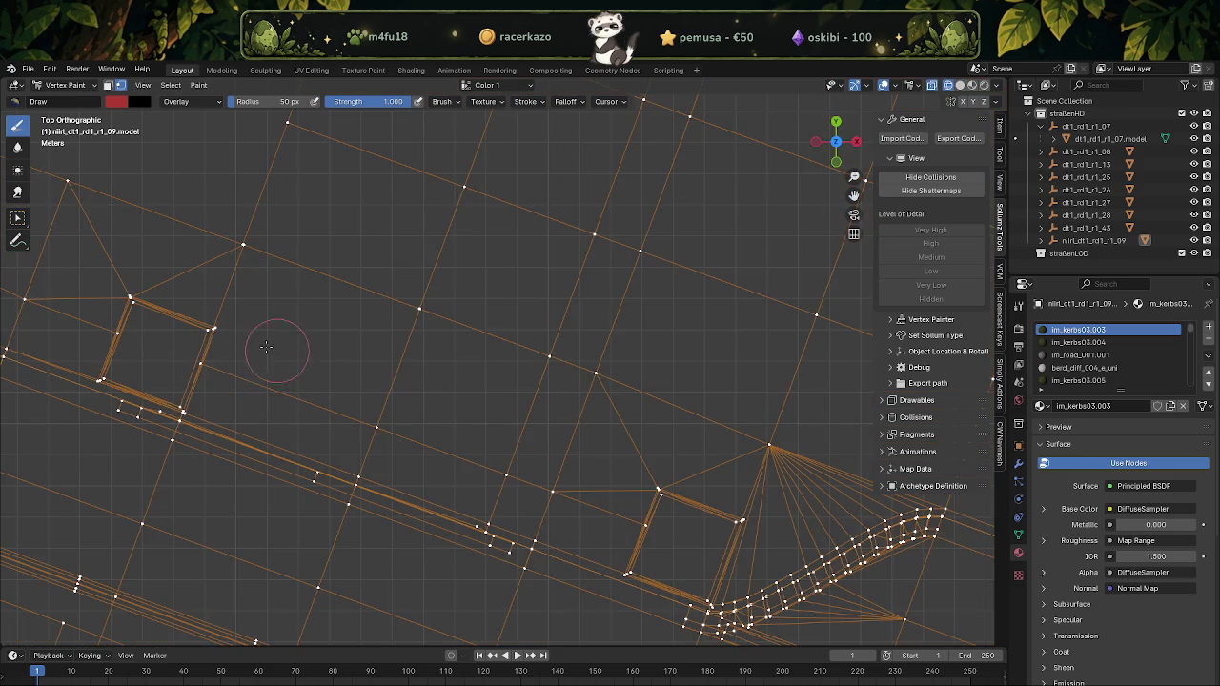
pyautogui.hotkey('shift', 'z')
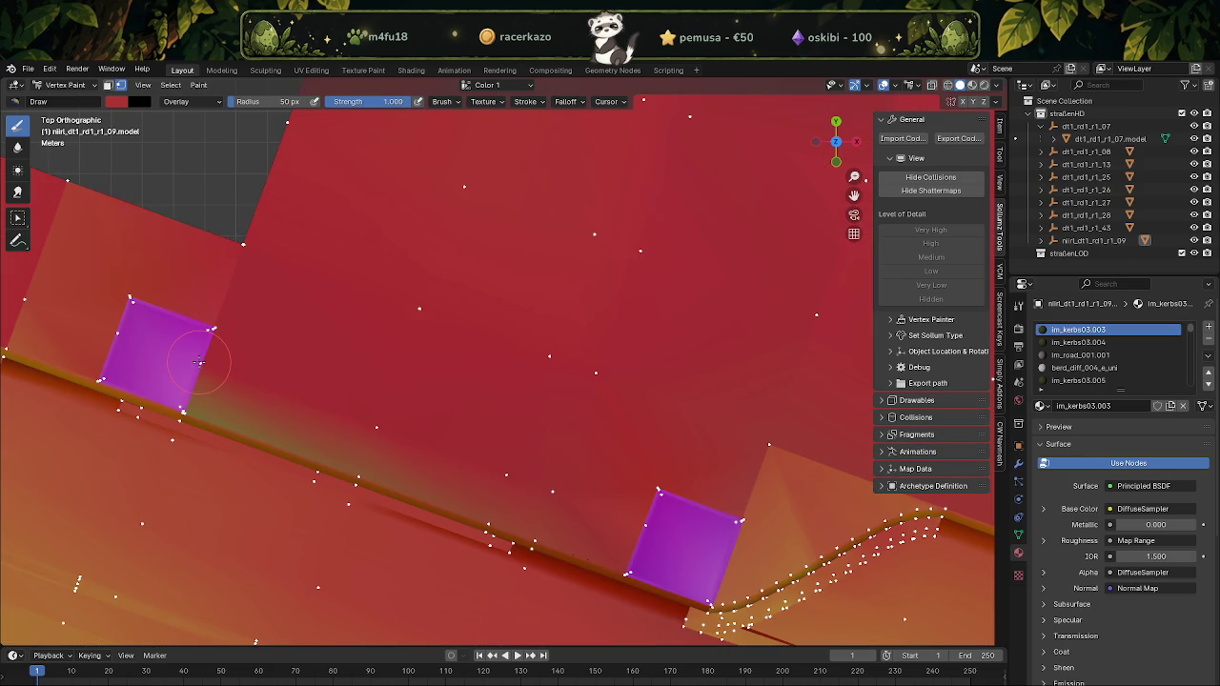
pyautogui.moveTo(477, 349)
pyautogui.mouseDown(button='middle')
pyautogui.moveTo(432, 352)
pyautogui.moveTo(391, 397)
pyautogui.mouseUp(button='middle')
pyautogui.press('KP_Decimal')
pyautogui.scroll(5, 449, 324)
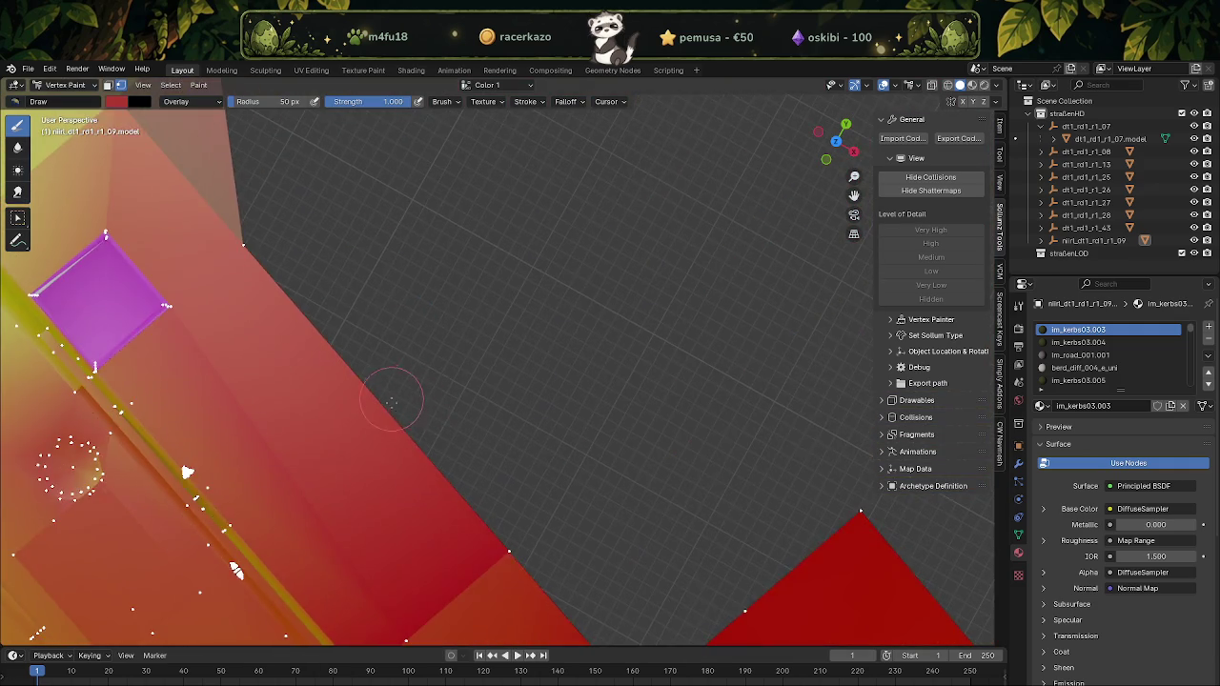
pyautogui.scroll(-3, 391, 397)
pyautogui.scroll(3, 505, 438)
pyautogui.keyDown('shift'); pyautogui.moveTo(498, 444); pyautogui.dragTo(467, 400, button='middle'); pyautogui.keyUp('shift')
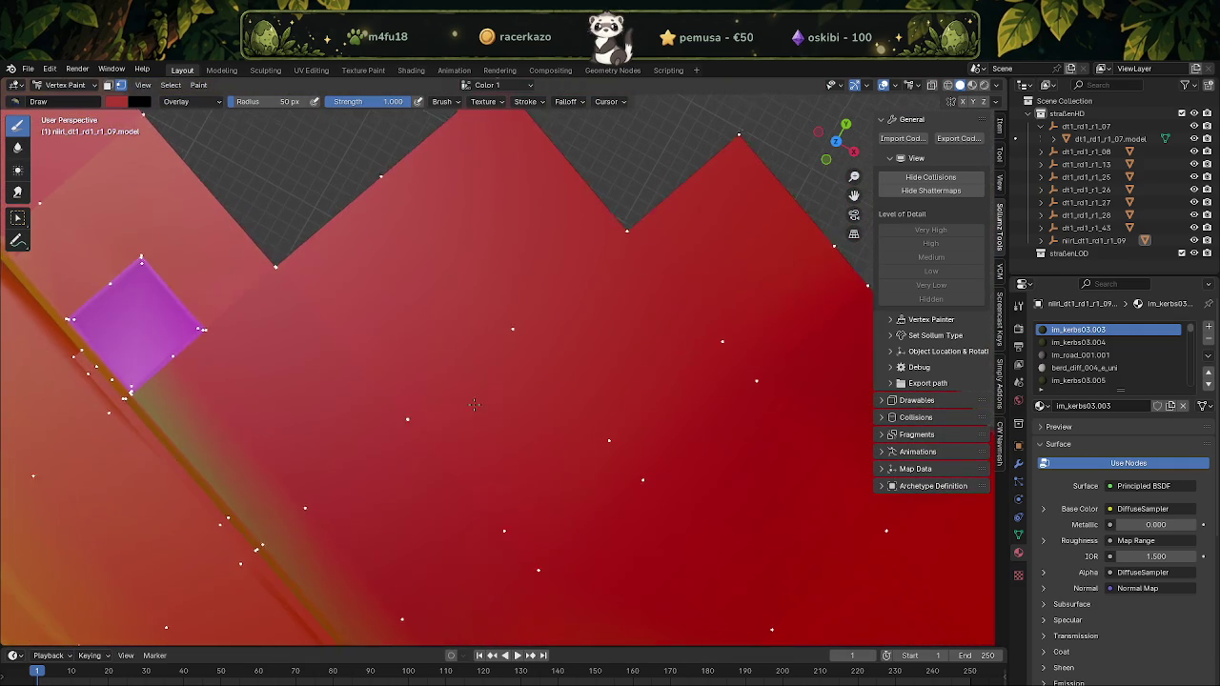
# Apply Smooth Vertex Colors to the road tile and inspect the softened result
pyautogui.press('Tab')
pyautogui.press('Tab')
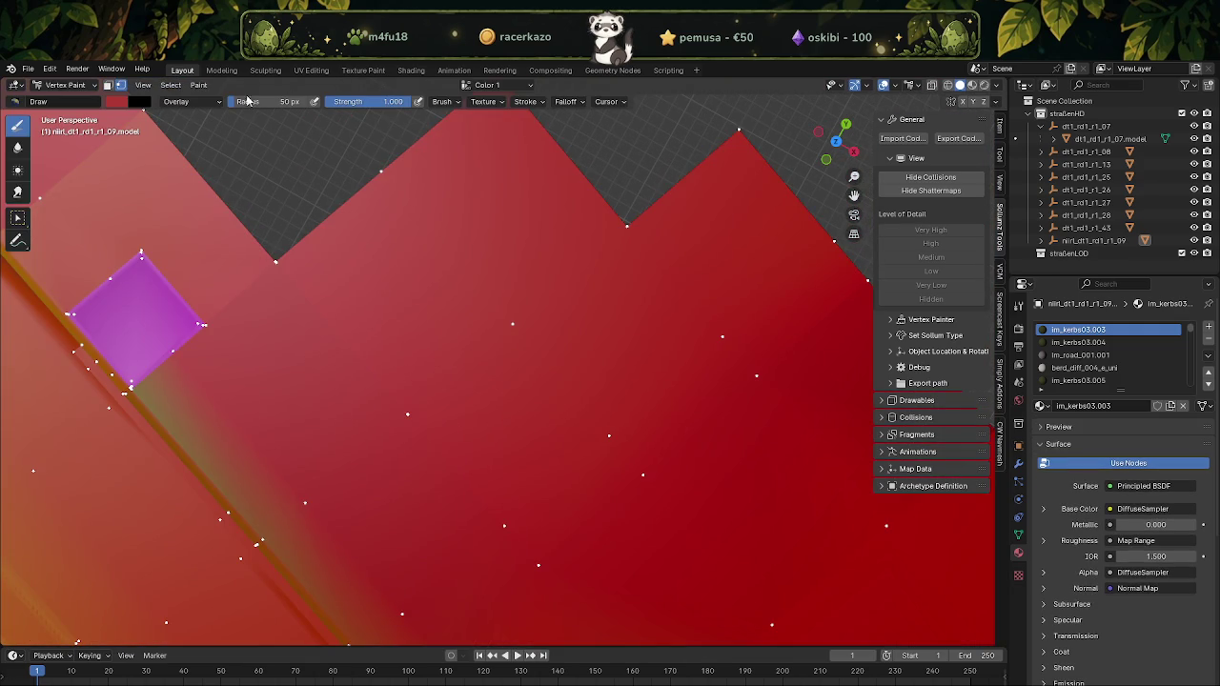
pyautogui.click(208, 87)
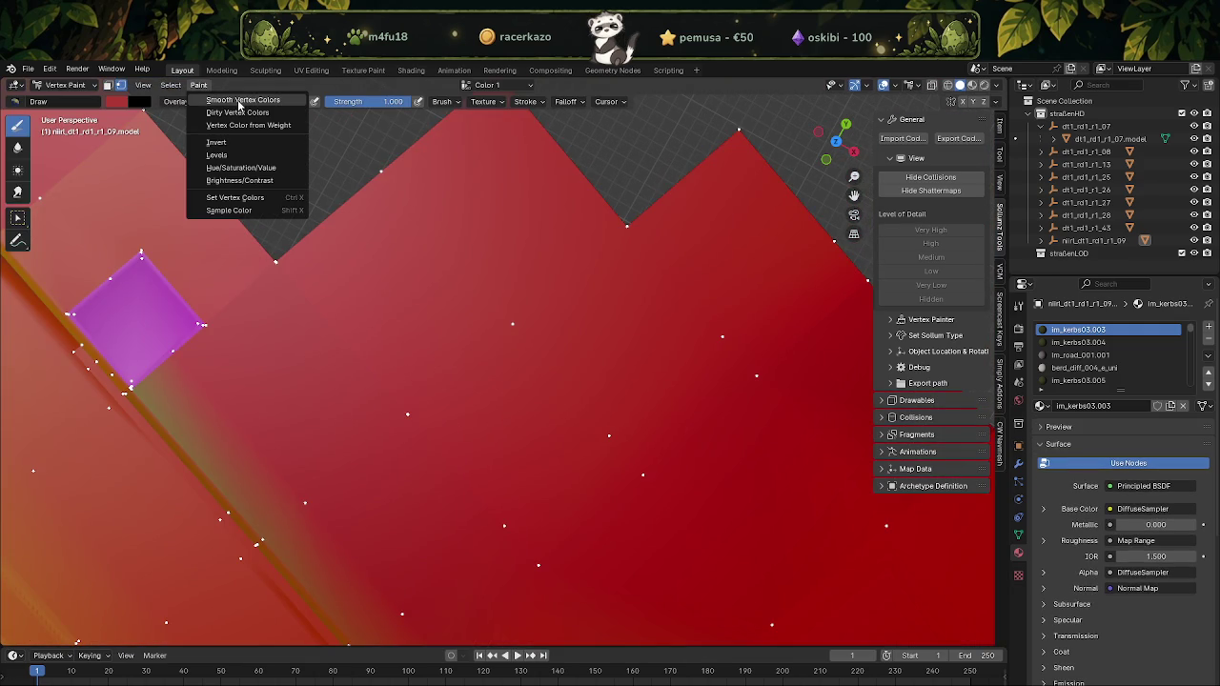
pyautogui.click(238, 100)
pyautogui.scroll(-5, 419, 276)
pyautogui.scroll(3, 419, 276)
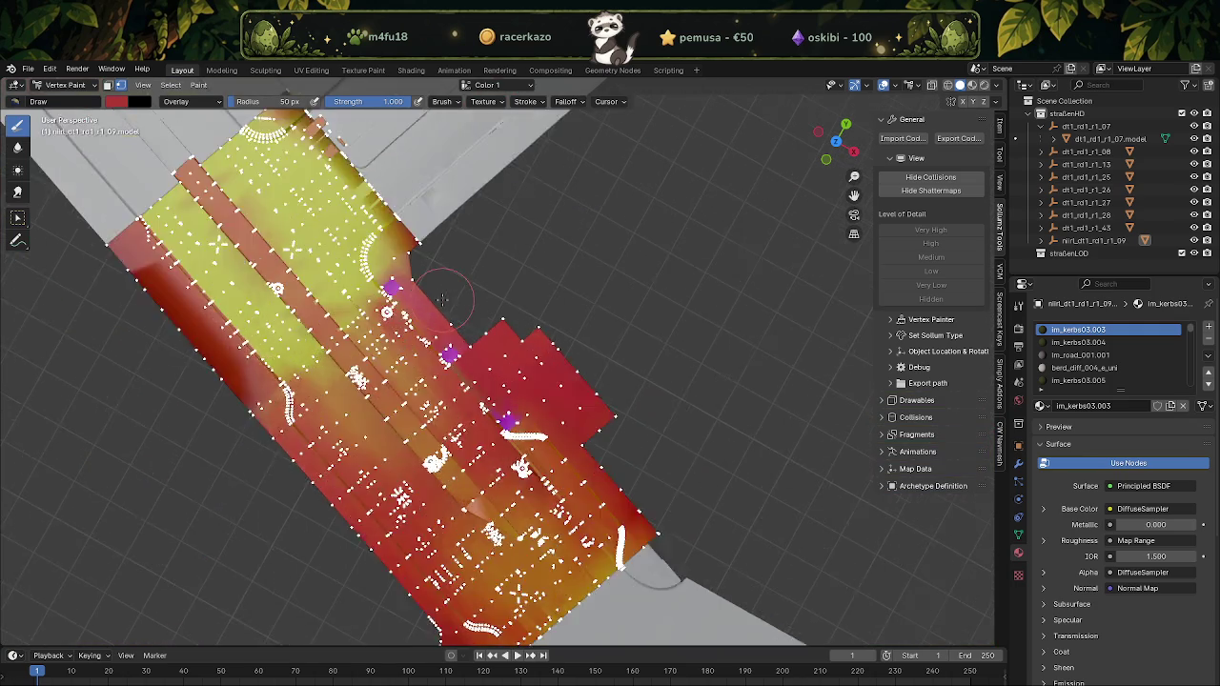
pyautogui.scroll(2, 444, 299)
pyautogui.scroll(-3, 429, 290)
pyautogui.moveTo(495, 371); pyautogui.dragTo(467, 351, button='middle')
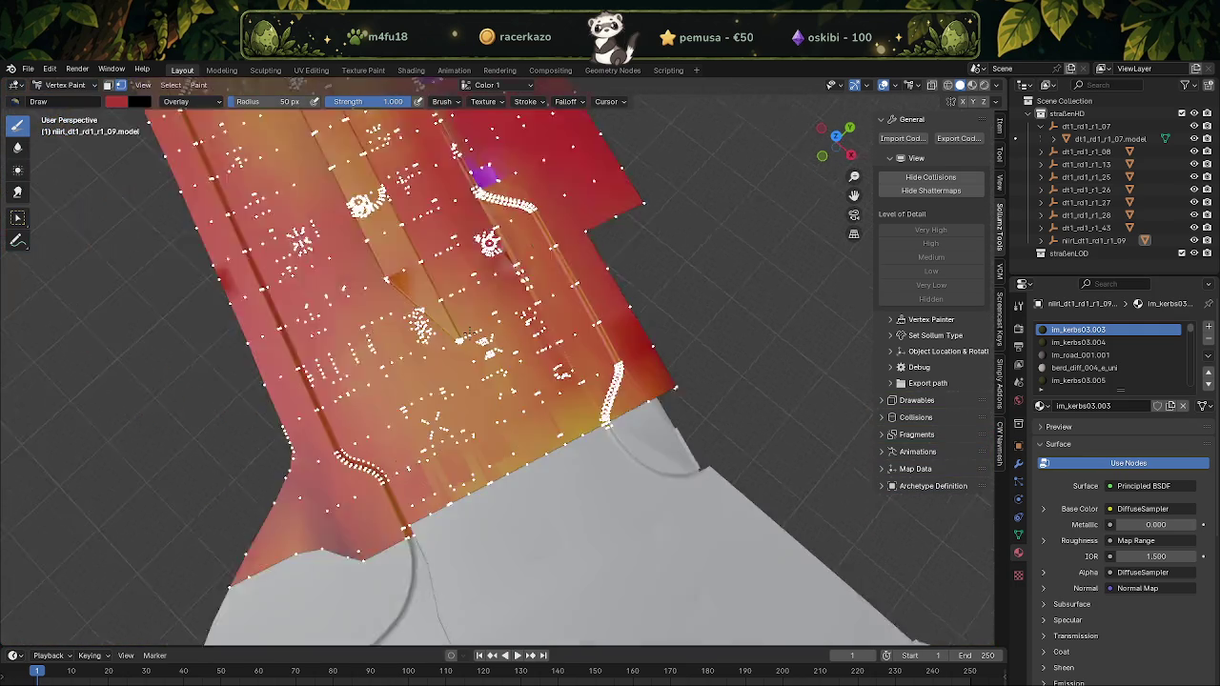
pyautogui.scroll(-3, 468, 360)
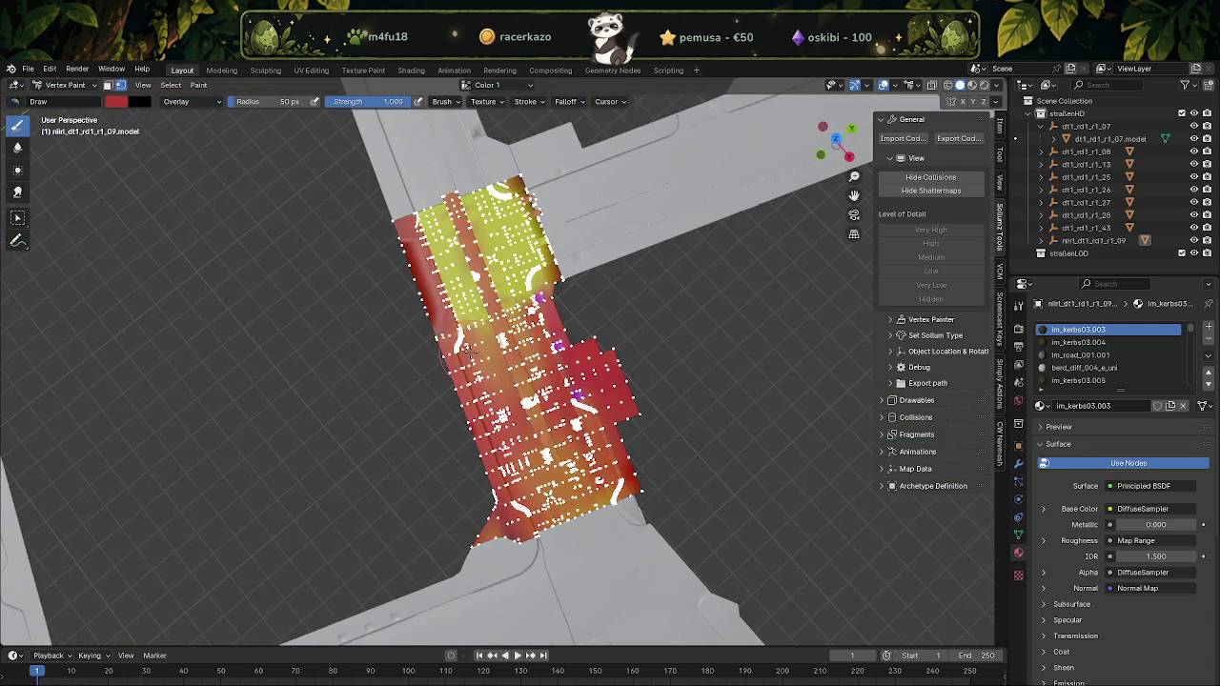
pyautogui.scroll(3, 600, 415)
pyautogui.scroll(2, 726, 467)
pyautogui.scroll(2, 505, 327)
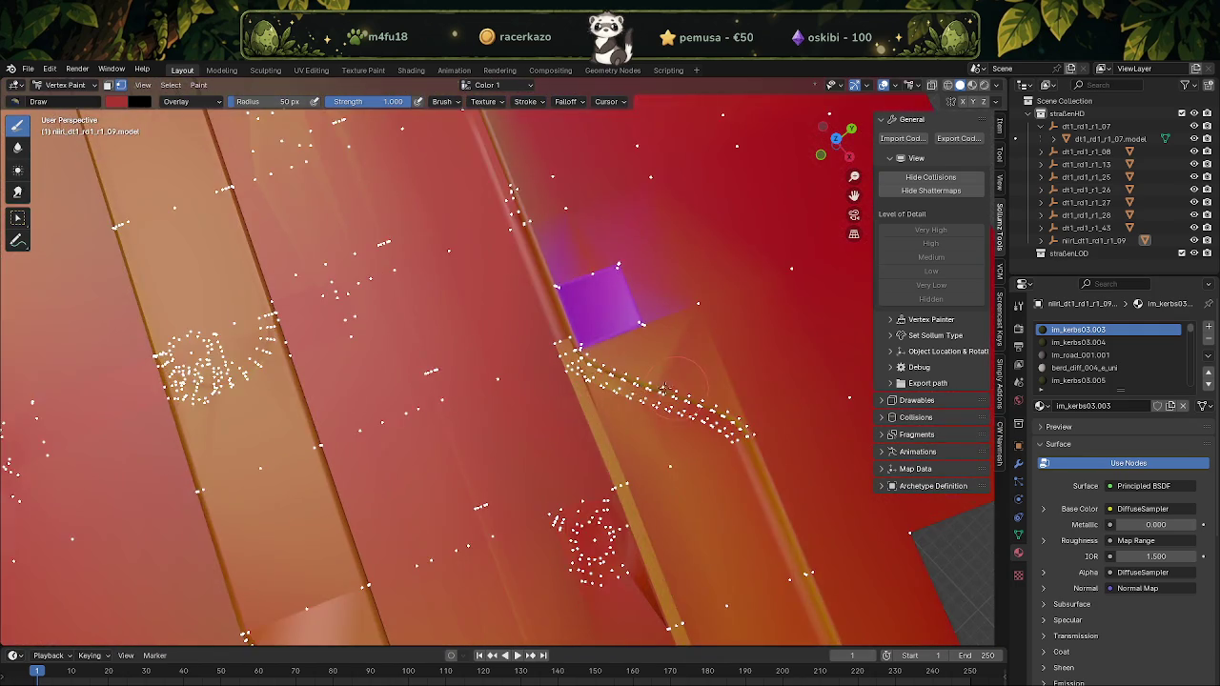
pyautogui.scroll(2, 534, 328)
pyautogui.scroll(2, 562, 329)
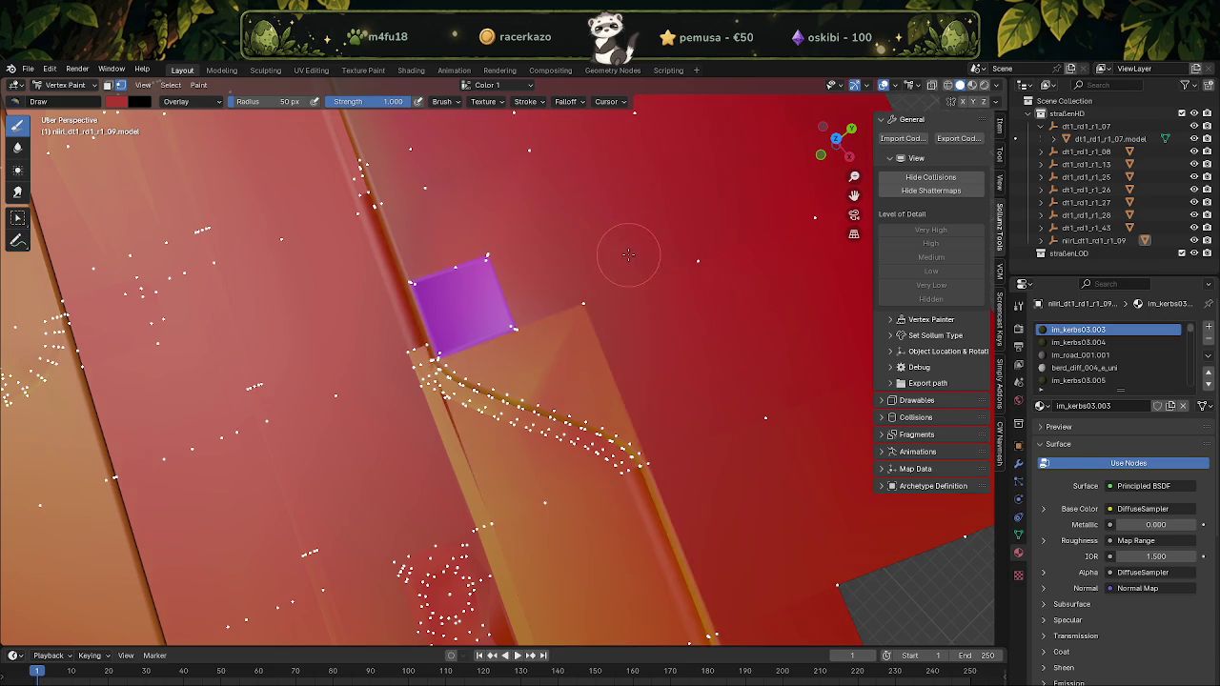
# Enter Edit Mode, select and deselect all, then return to Vertex Paint
pyautogui.press('Tab')
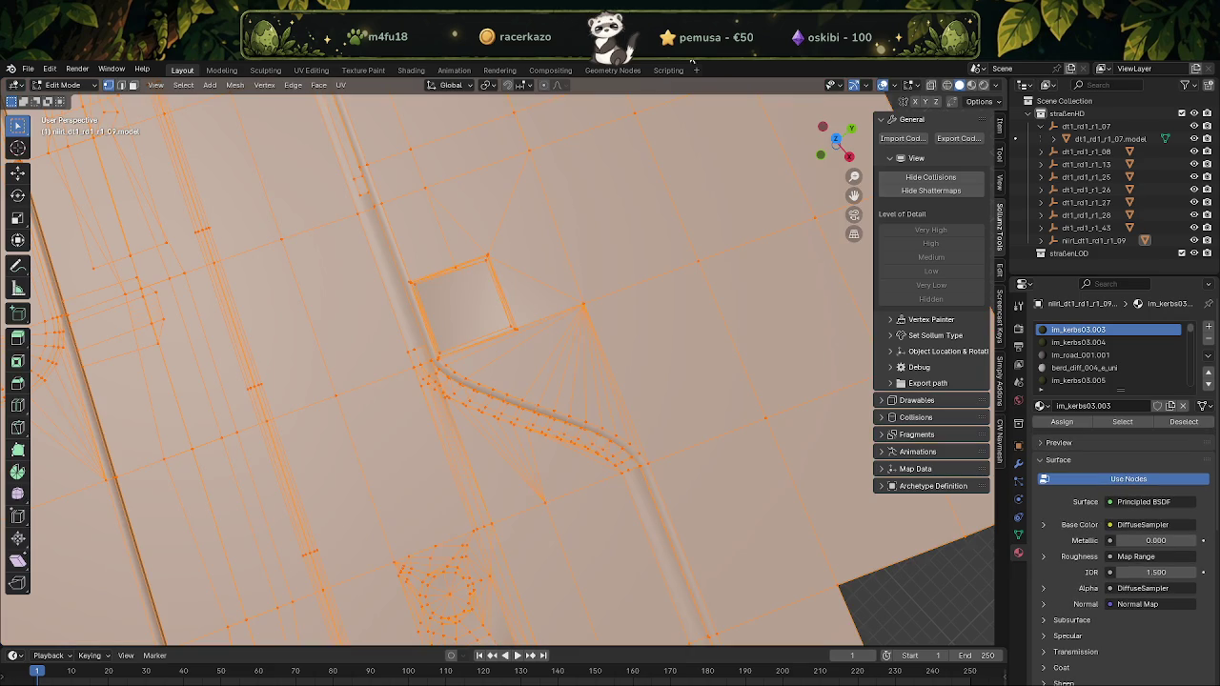
pyautogui.press('a')
pyautogui.hotkey('alt', 'a')
pyautogui.scroll(-3, 572, 304)
pyautogui.press('Tab')
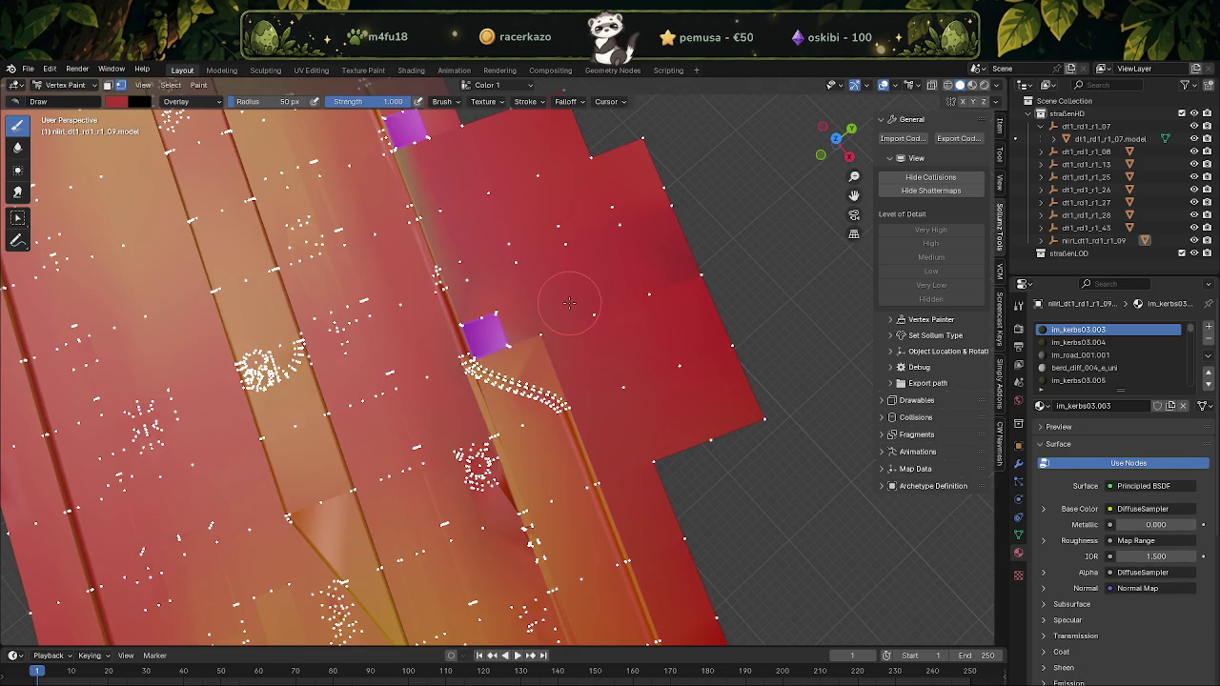
pyautogui.scroll(2, 572, 314)
pyautogui.scroll(2, 579, 349)
# Paint the orange edge stripe red, undoing the stray strokes beside the dotted strip
pyautogui.moveTo(579, 349); pyautogui.dragTo(672, 364, button='middle')
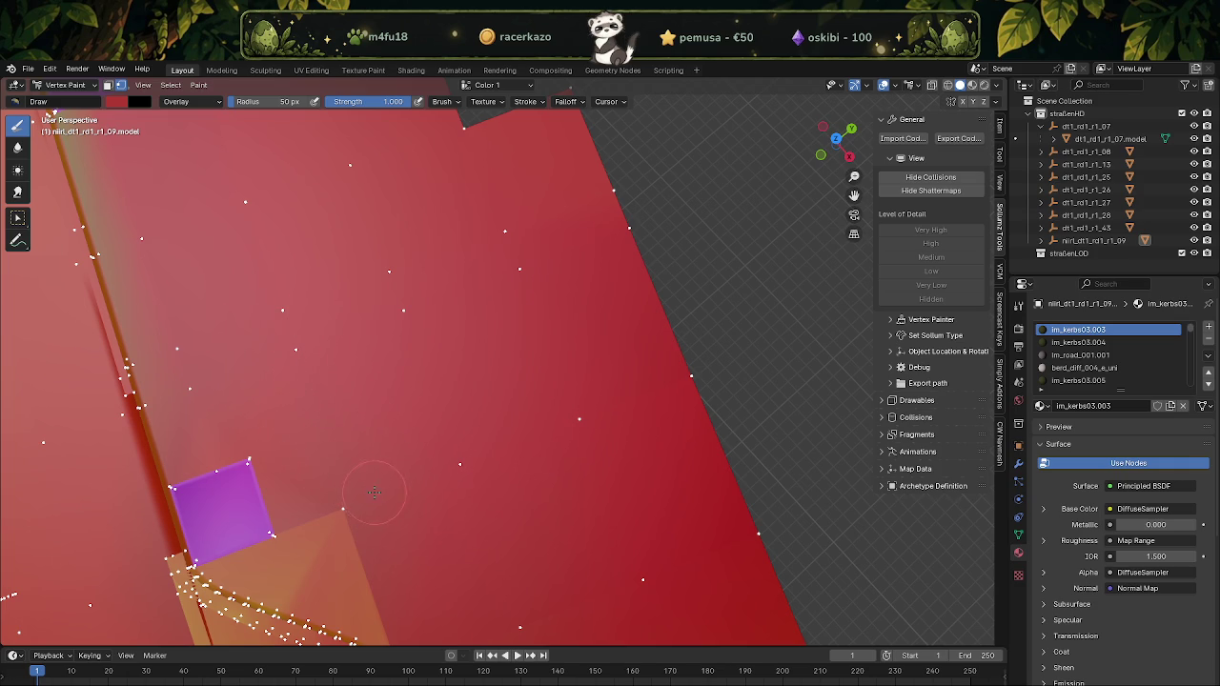
pyautogui.moveTo(411, 499)
pyautogui.mouseDown(button='middle')
pyautogui.moveTo(434, 225)
pyautogui.moveTo(448, 238)
pyautogui.mouseUp(button='middle')
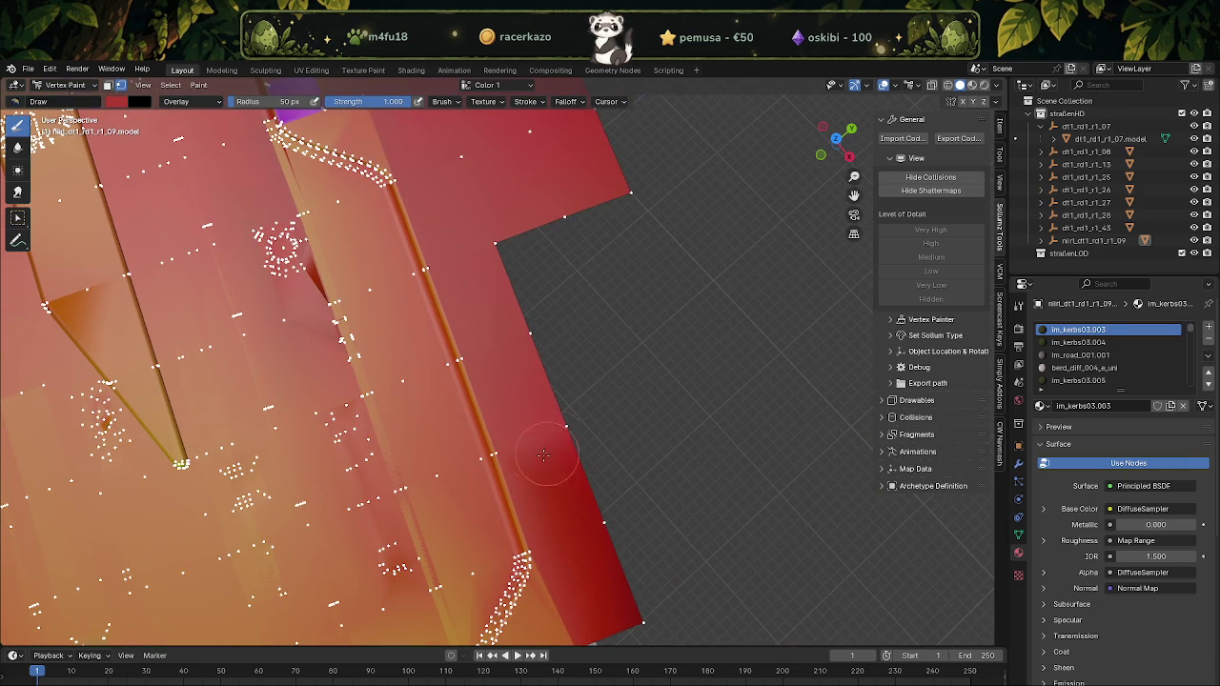
pyautogui.moveTo(523, 458); pyautogui.dragTo(504, 467)
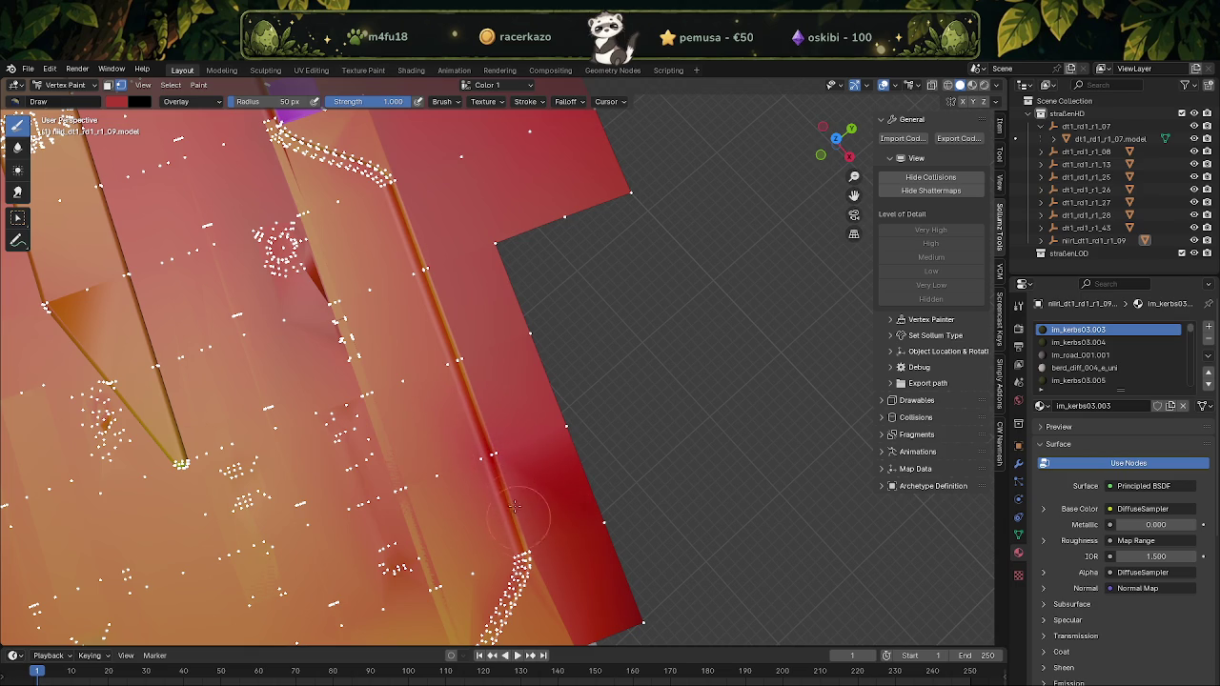
pyautogui.moveTo(517, 523)
pyautogui.mouseDown()
pyautogui.moveTo(552, 552)
pyautogui.moveTo(585, 541)
pyautogui.mouseUp()
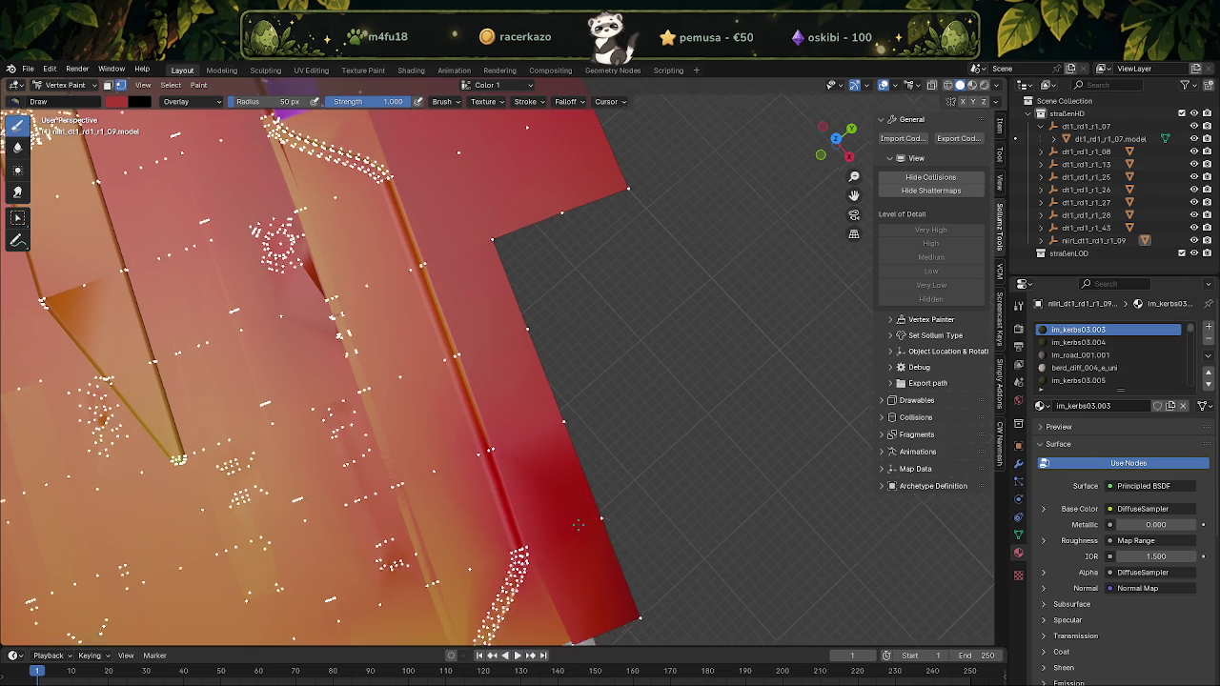
pyautogui.keyDown('shift'); pyautogui.moveTo(585, 541); pyautogui.dragTo(561, 412, button='middle'); pyautogui.keyUp('shift')
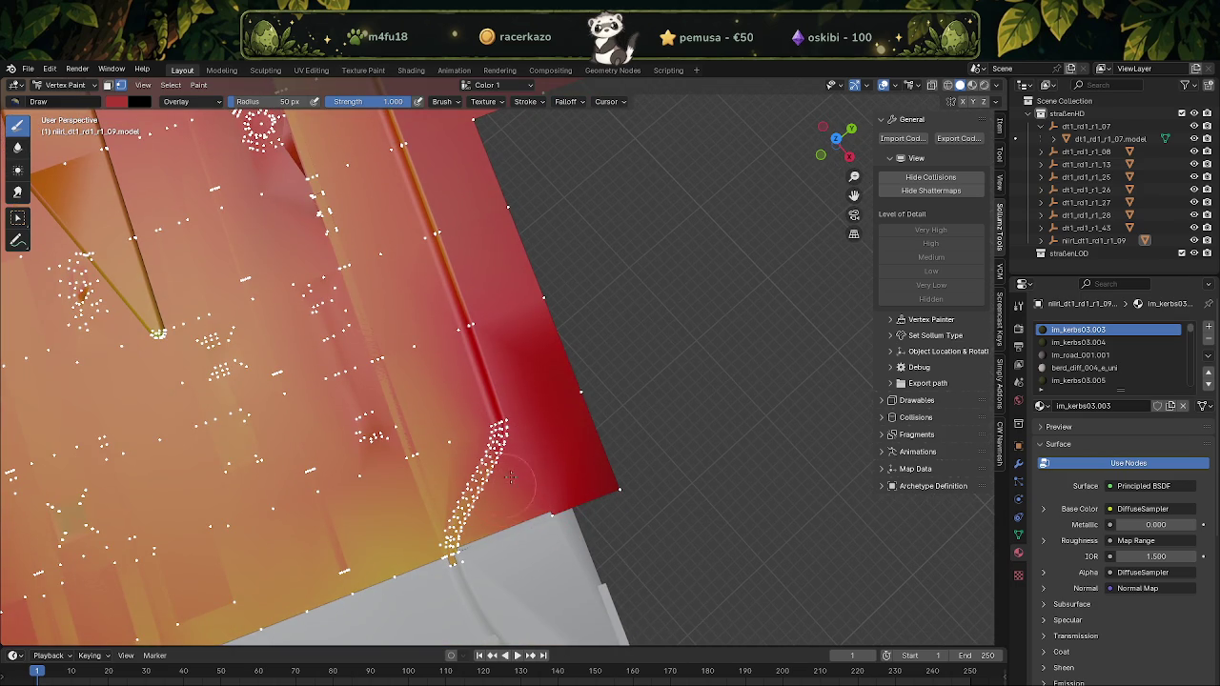
pyautogui.moveTo(478, 527)
pyautogui.mouseDown()
pyautogui.moveTo(477, 508)
pyautogui.moveTo(450, 543)
pyautogui.mouseUp()
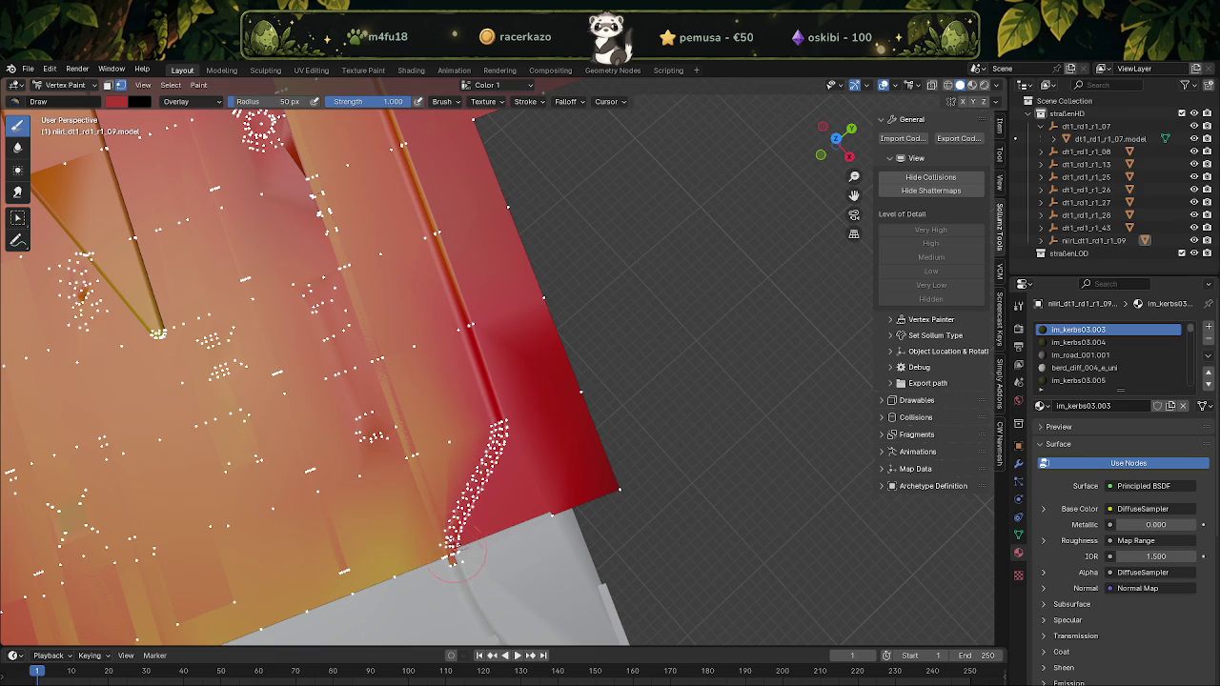
pyautogui.hotkey('ctrl', 'z')
pyautogui.hotkey('ctrl', 'z')
pyautogui.hotkey('ctrl', 'z')
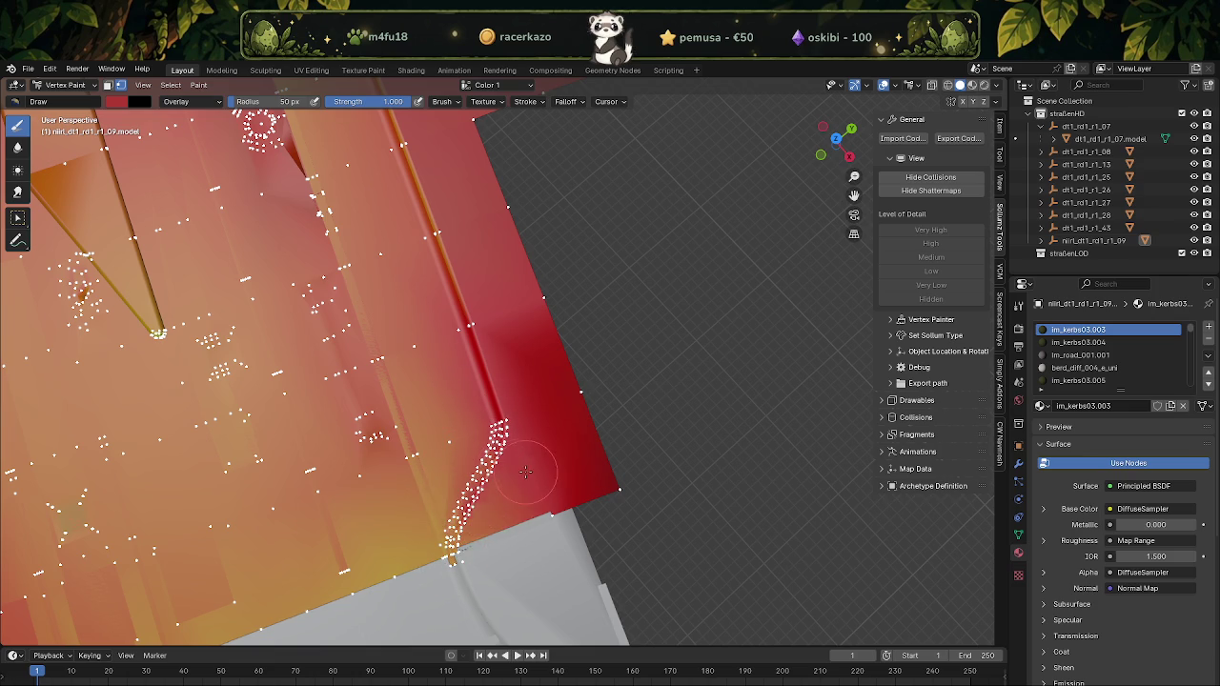
# Paint red right of the lower dotted strip and over the pale band by the grey edge
pyautogui.scroll(1, 524, 519)
pyautogui.moveTo(524, 519); pyautogui.dragTo(563, 486, button='middle')
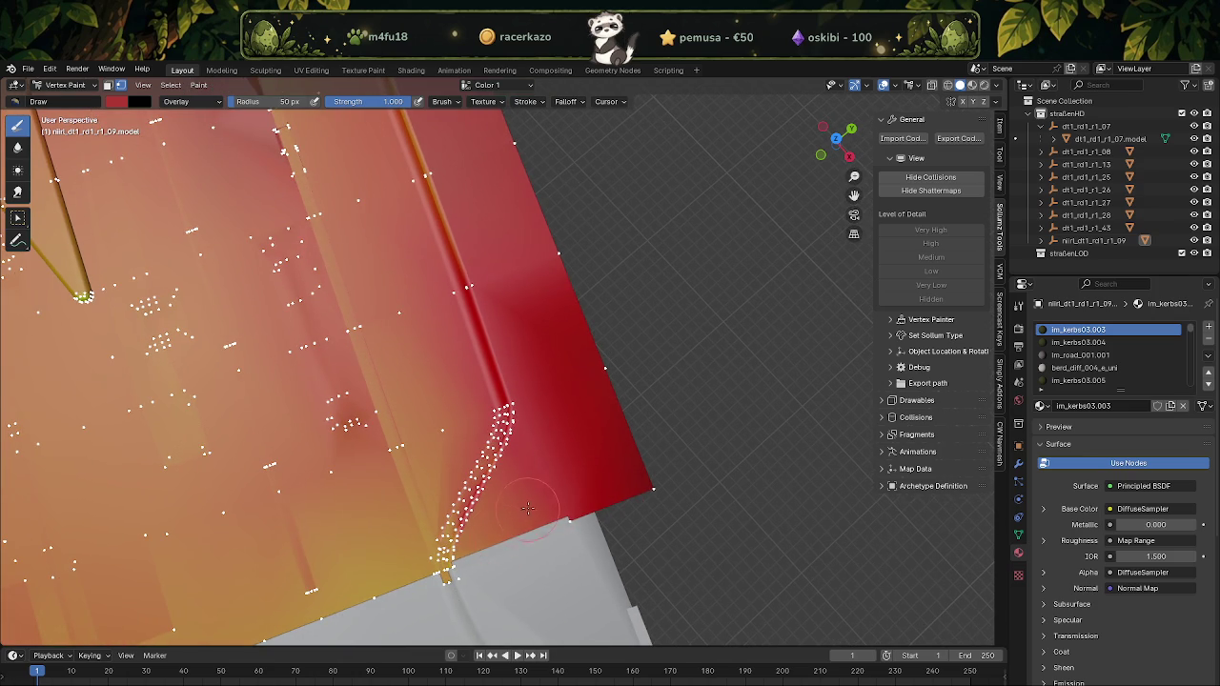
pyautogui.moveTo(473, 544); pyautogui.dragTo(478, 548)
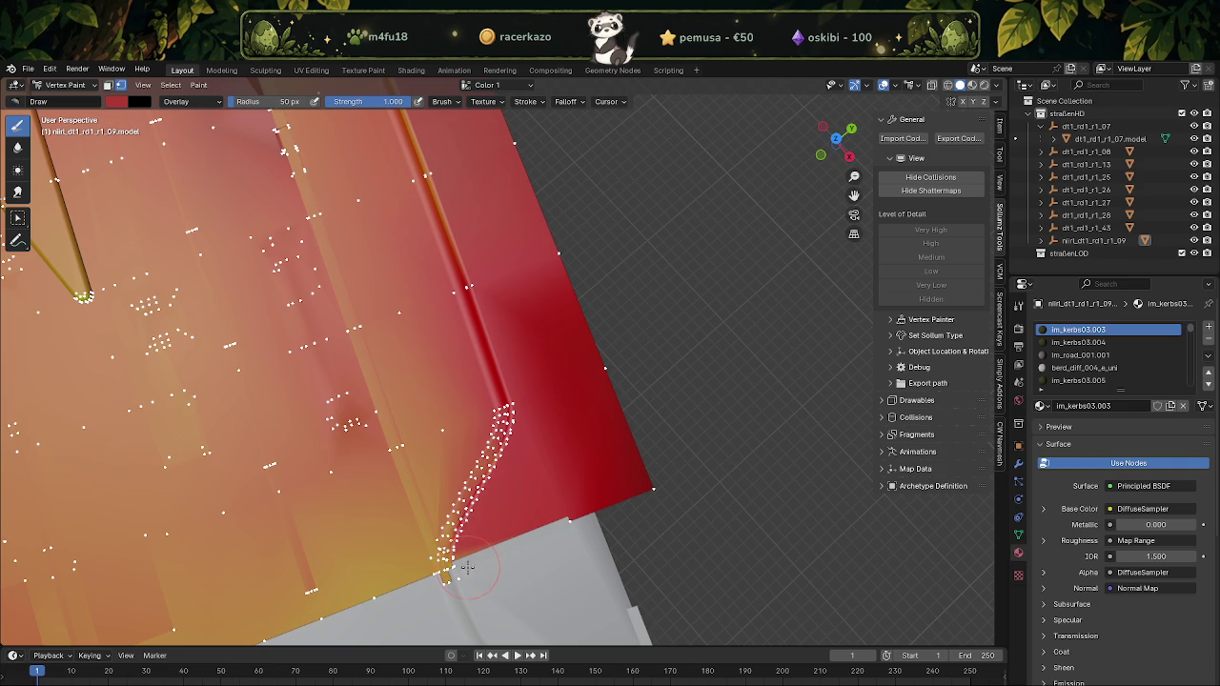
pyautogui.scroll(4, 457, 553)
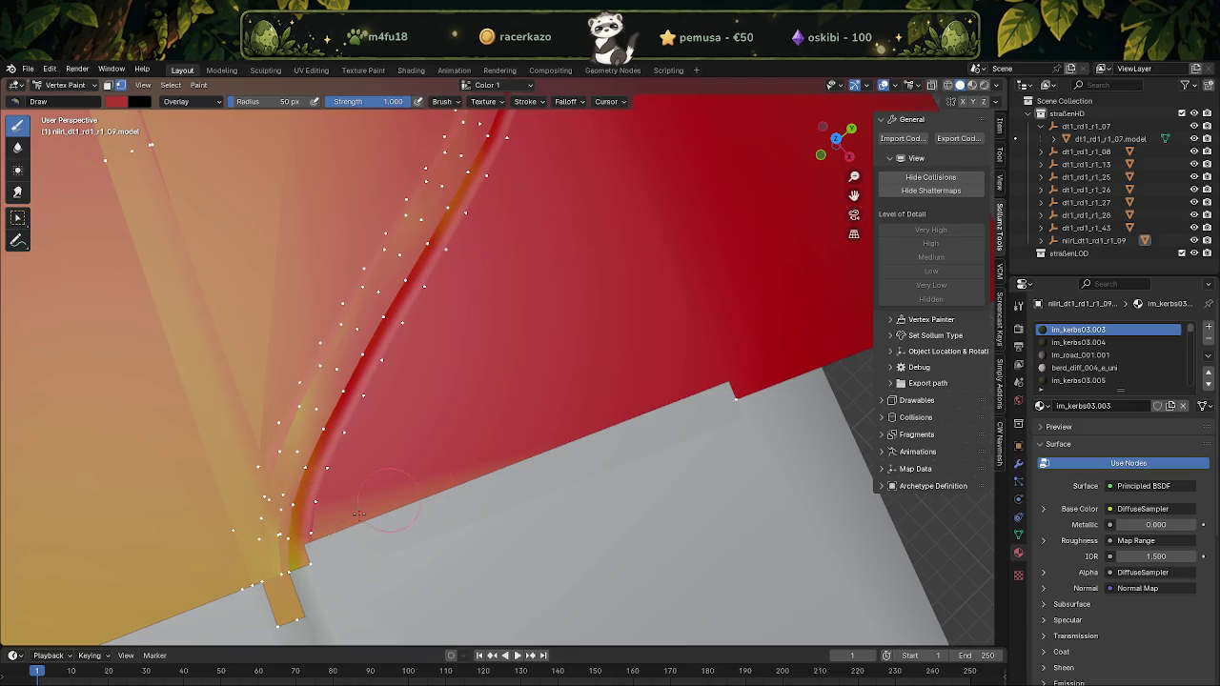
pyautogui.hotkey('shift', 'z')
pyautogui.hotkey('shift', 'z')
pyautogui.moveTo(316, 557); pyautogui.dragTo(308, 566)
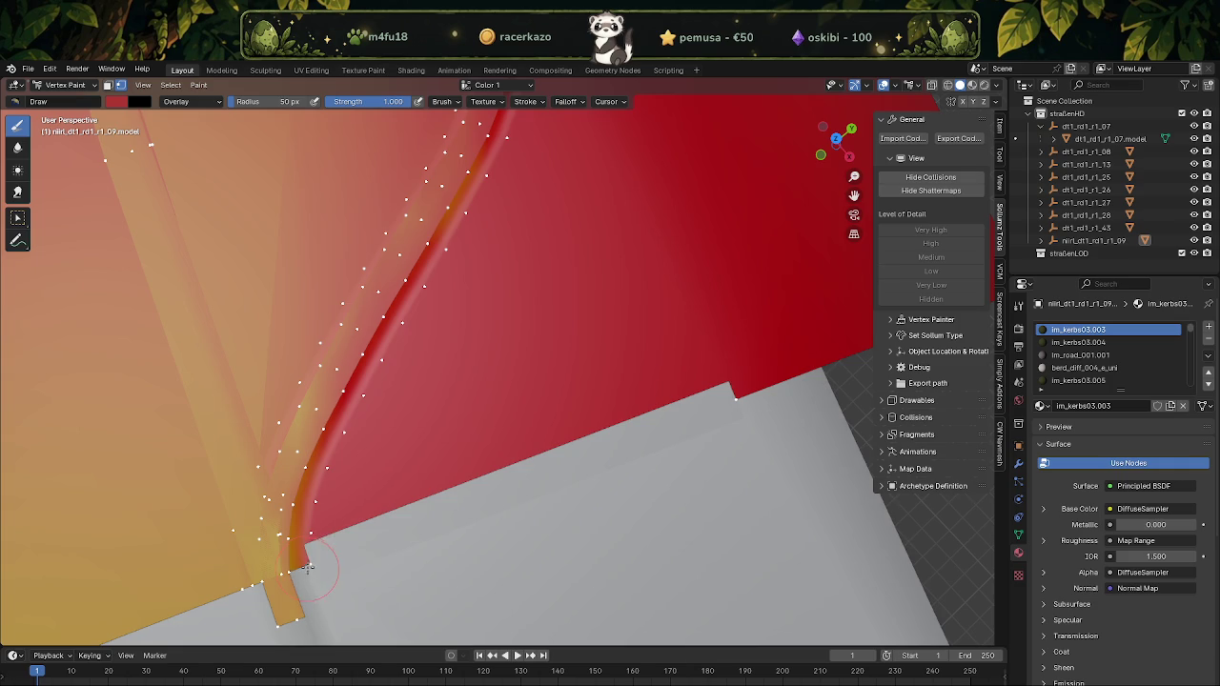
pyautogui.scroll(3, 479, 276)
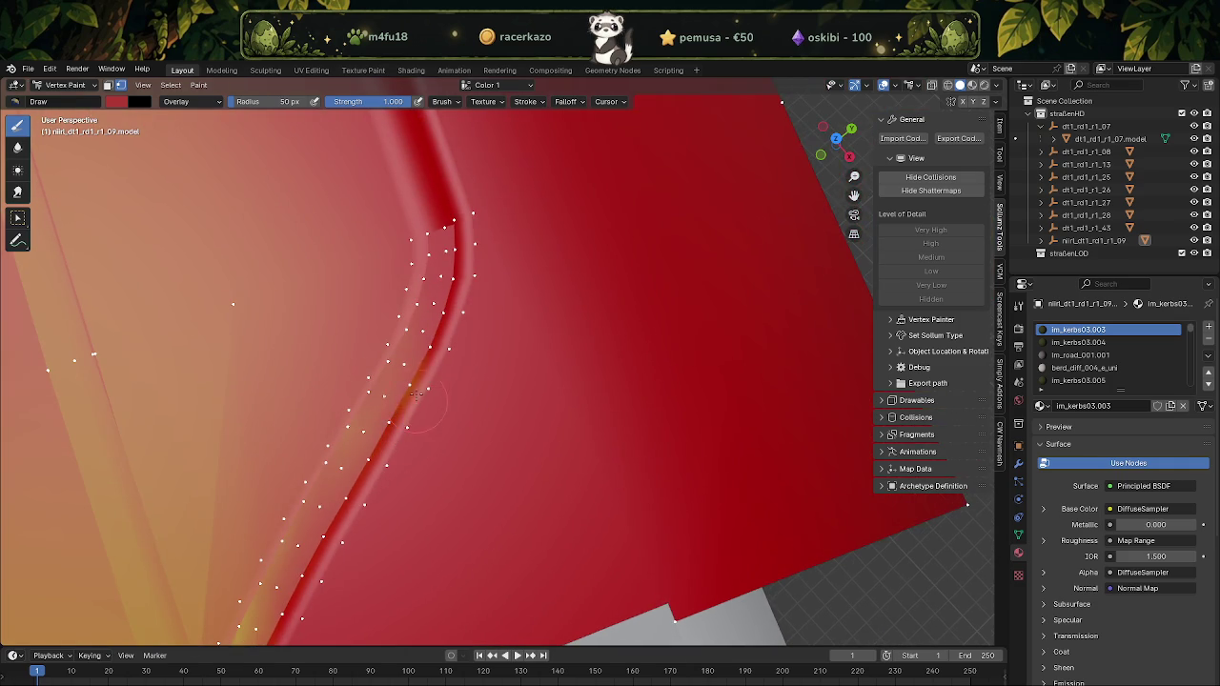
# Paint the orange crease stripe and adjoining panel dark red along their length
pyautogui.moveTo(454, 200); pyautogui.dragTo(482, 370, button='middle')
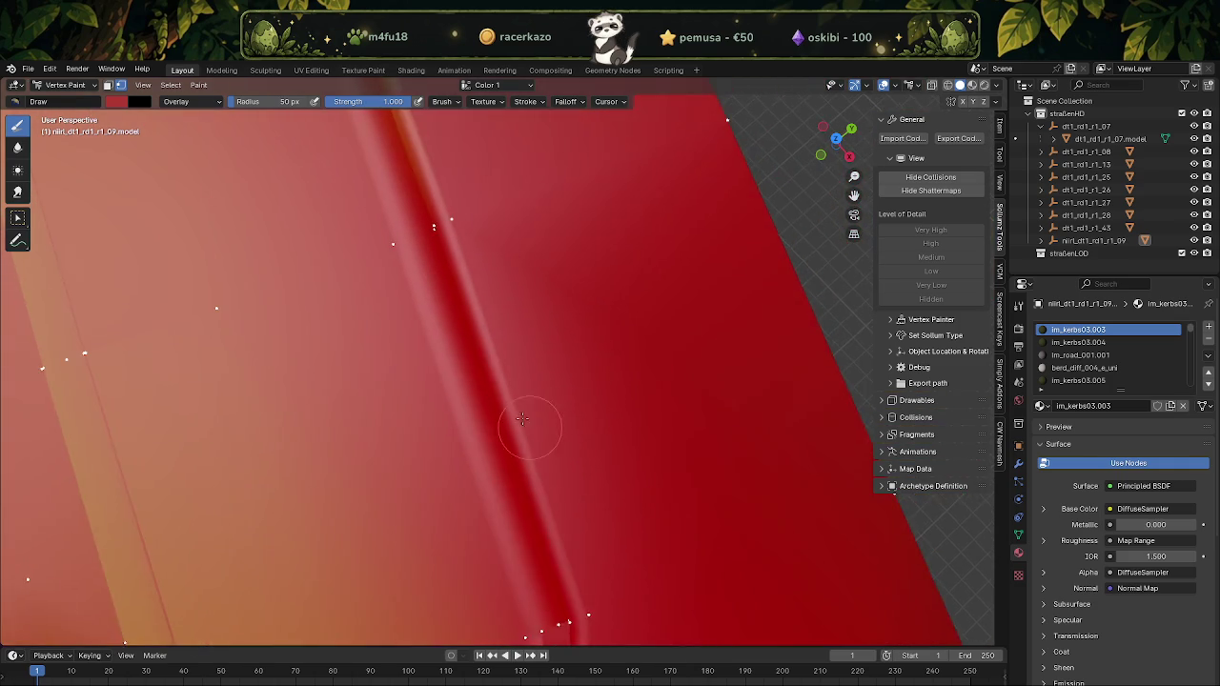
pyautogui.moveTo(482, 369)
pyautogui.mouseDown()
pyautogui.moveTo(495, 533)
pyautogui.moveTo(448, 349)
pyautogui.moveTo(477, 327)
pyautogui.moveTo(513, 493)
pyautogui.mouseUp()
pyautogui.moveTo(512, 494); pyautogui.dragTo(431, 268, button='middle')
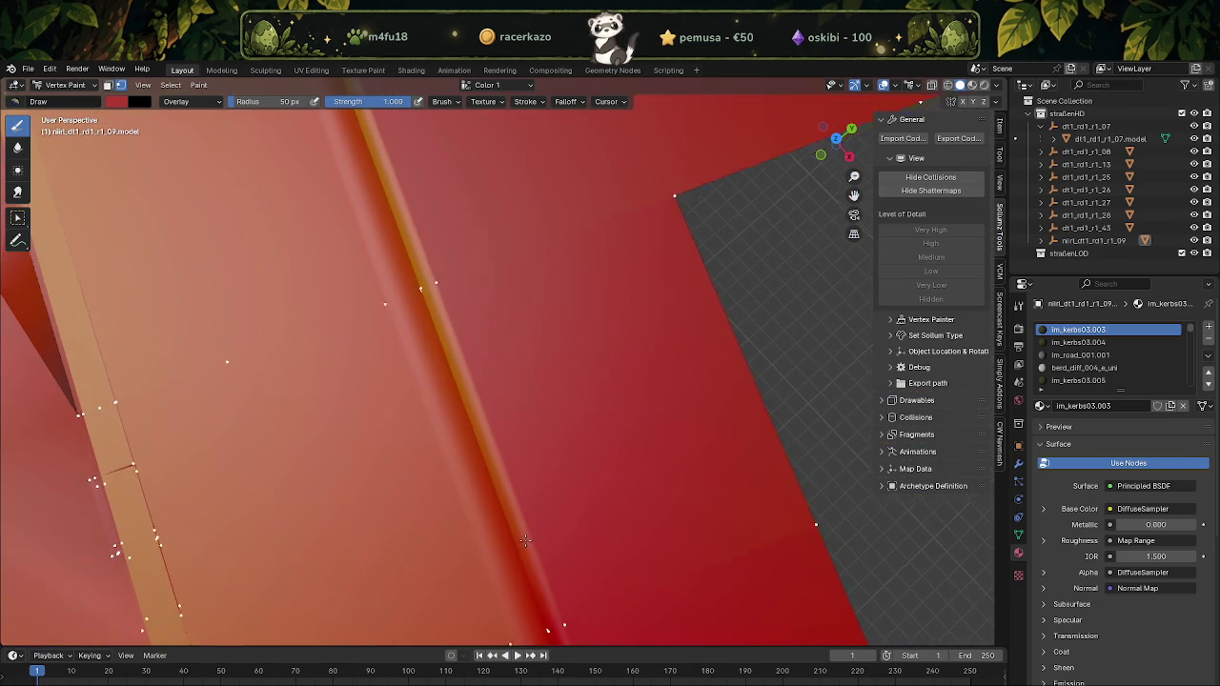
pyautogui.moveTo(434, 271); pyautogui.dragTo(471, 382)
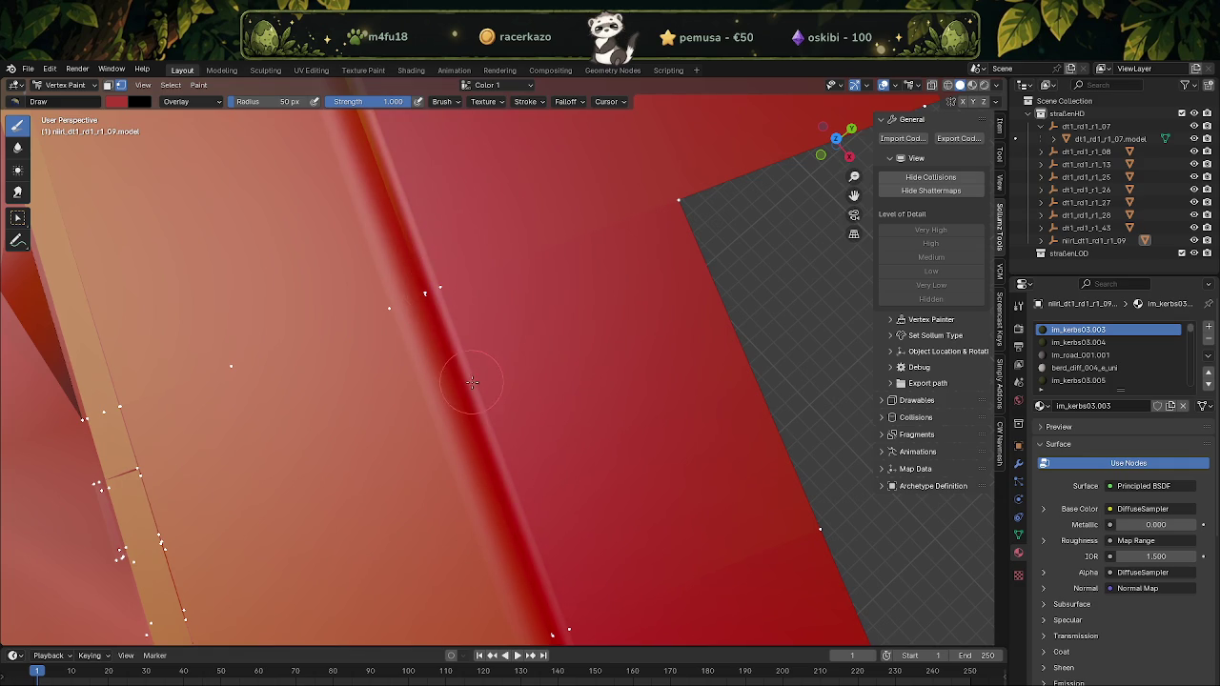
pyautogui.moveTo(500, 489); pyautogui.dragTo(424, 267, button='middle')
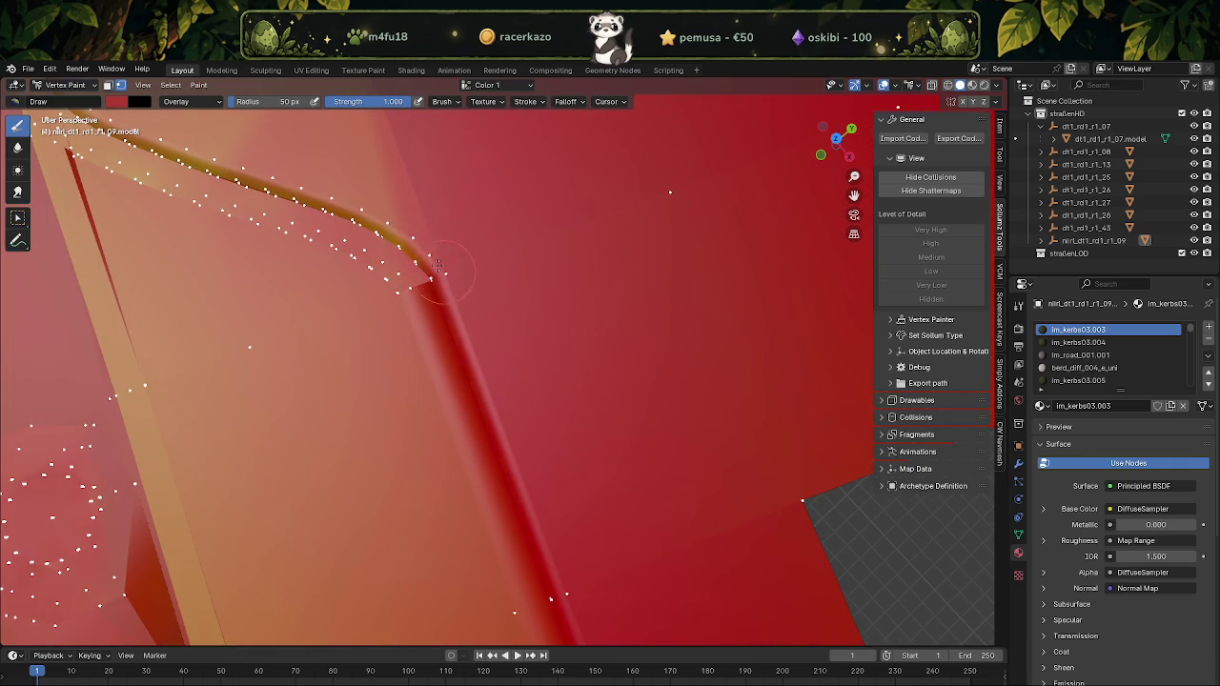
pyautogui.moveTo(393, 230); pyautogui.dragTo(388, 228)
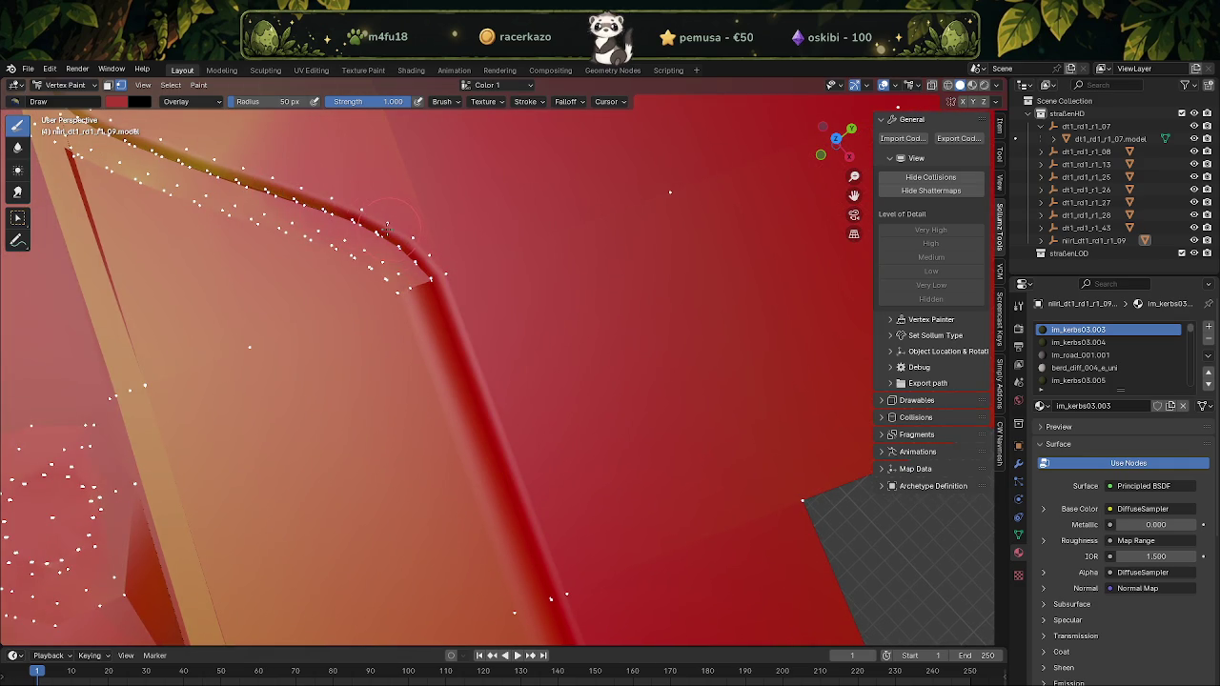
pyautogui.moveTo(320, 216); pyautogui.dragTo(605, 372, button='middle')
pyautogui.moveTo(605, 372)
pyautogui.mouseDown()
pyautogui.moveTo(500, 353)
pyautogui.moveTo(388, 303)
pyautogui.mouseUp()
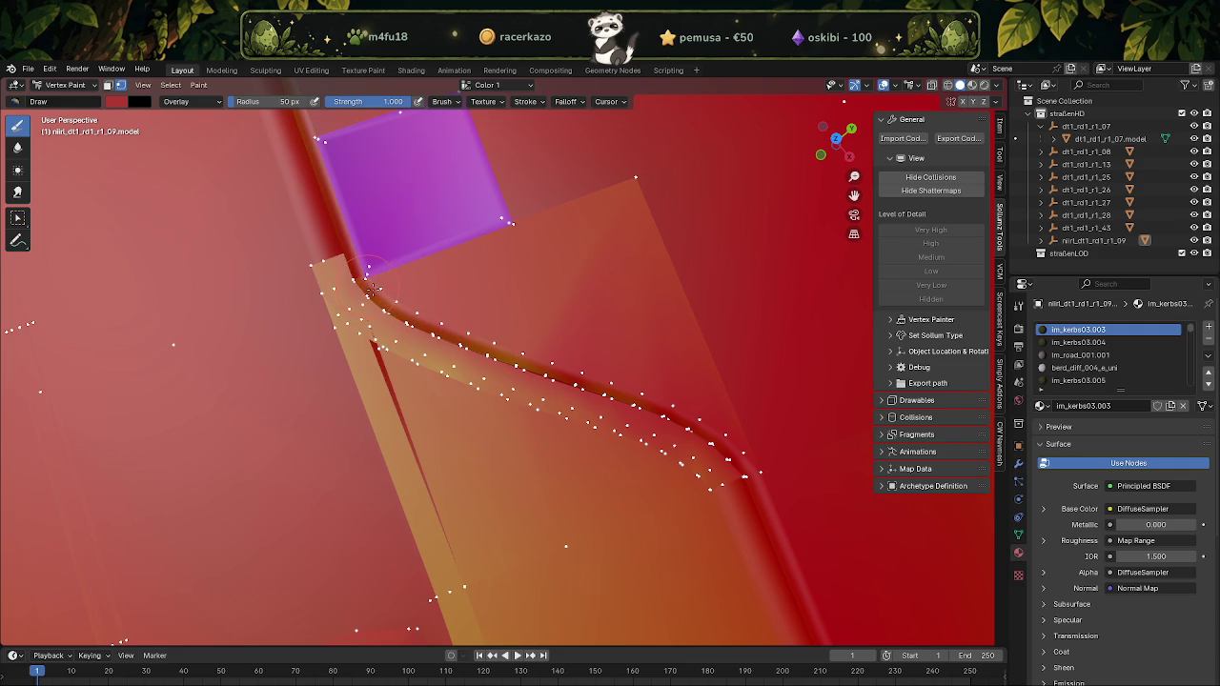
pyautogui.moveTo(541, 308); pyautogui.dragTo(635, 171)
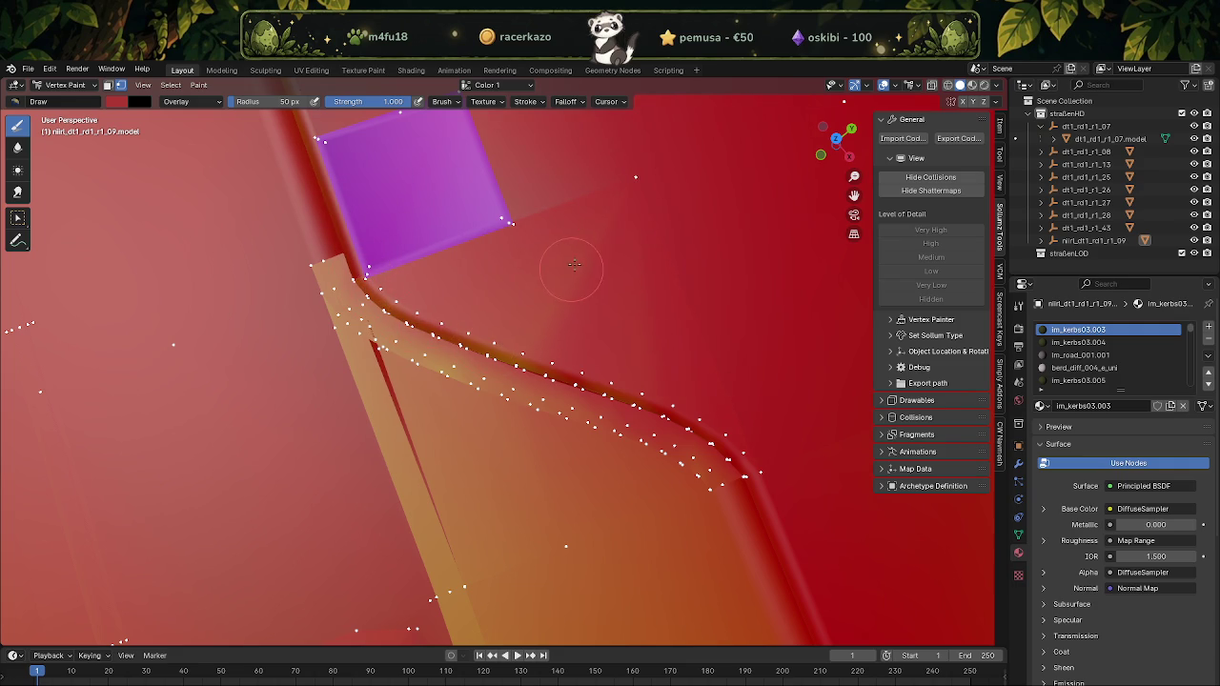
pyautogui.moveTo(481, 354)
pyautogui.mouseDown()
pyautogui.moveTo(624, 382)
pyautogui.moveTo(741, 441)
pyautogui.moveTo(548, 343)
pyautogui.moveTo(419, 319)
pyautogui.moveTo(365, 277)
pyautogui.mouseUp()
pyautogui.moveTo(417, 313)
pyautogui.mouseDown()
pyautogui.moveTo(610, 377)
pyautogui.moveTo(757, 486)
pyautogui.mouseUp()
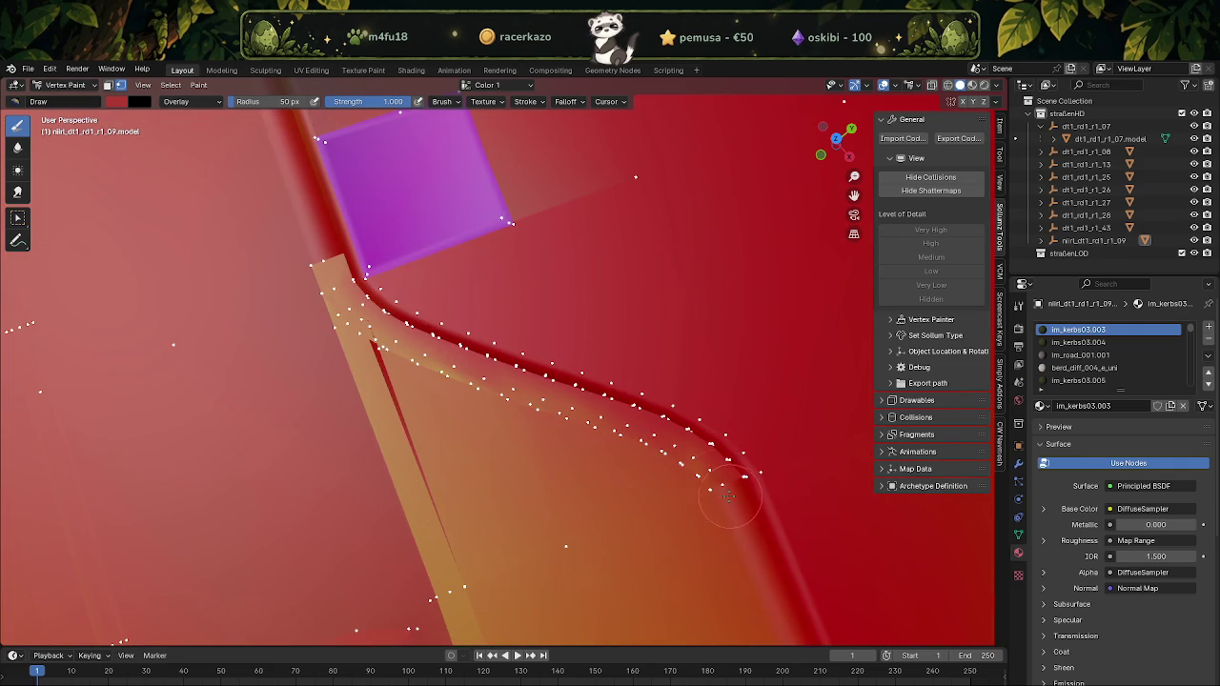
pyautogui.moveTo(696, 438)
pyautogui.mouseDown()
pyautogui.moveTo(522, 383)
pyautogui.moveTo(335, 276)
pyautogui.moveTo(412, 343)
pyautogui.mouseUp()
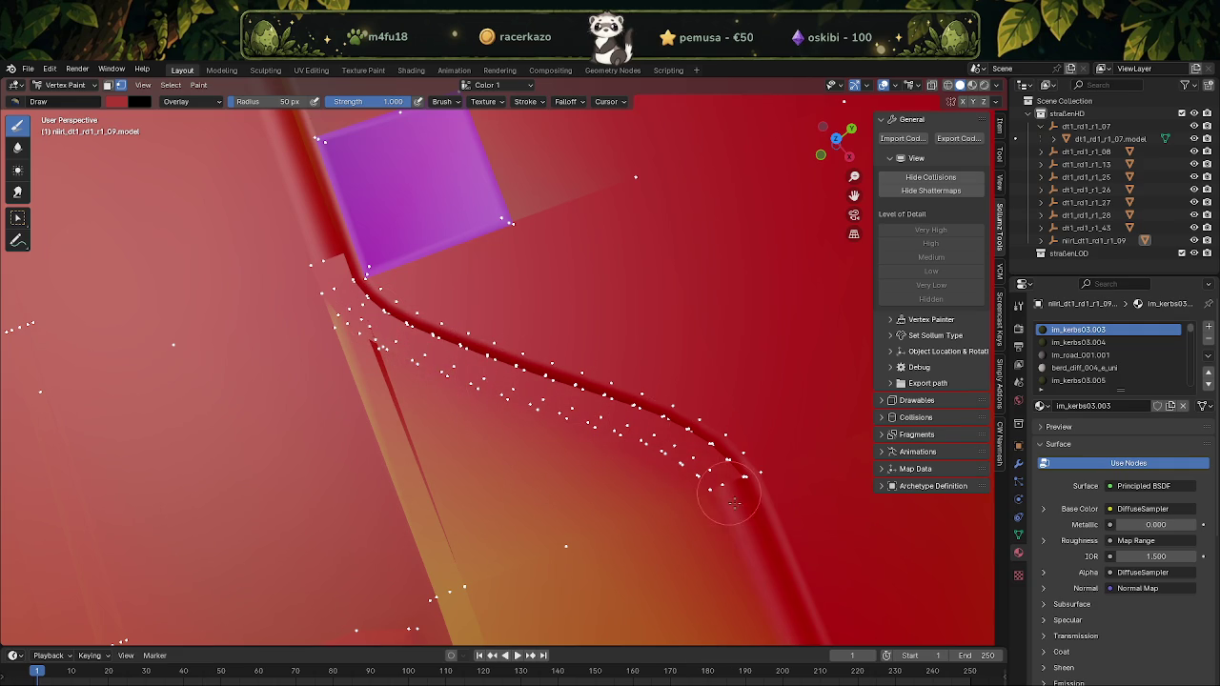
# Paint red over the pale stripe along the crease and the patch beside the yellow strip
pyautogui.keyDown('shift'); pyautogui.moveTo(500, 453); pyautogui.dragTo(599, 447, button='middle'); pyautogui.keyUp('shift')
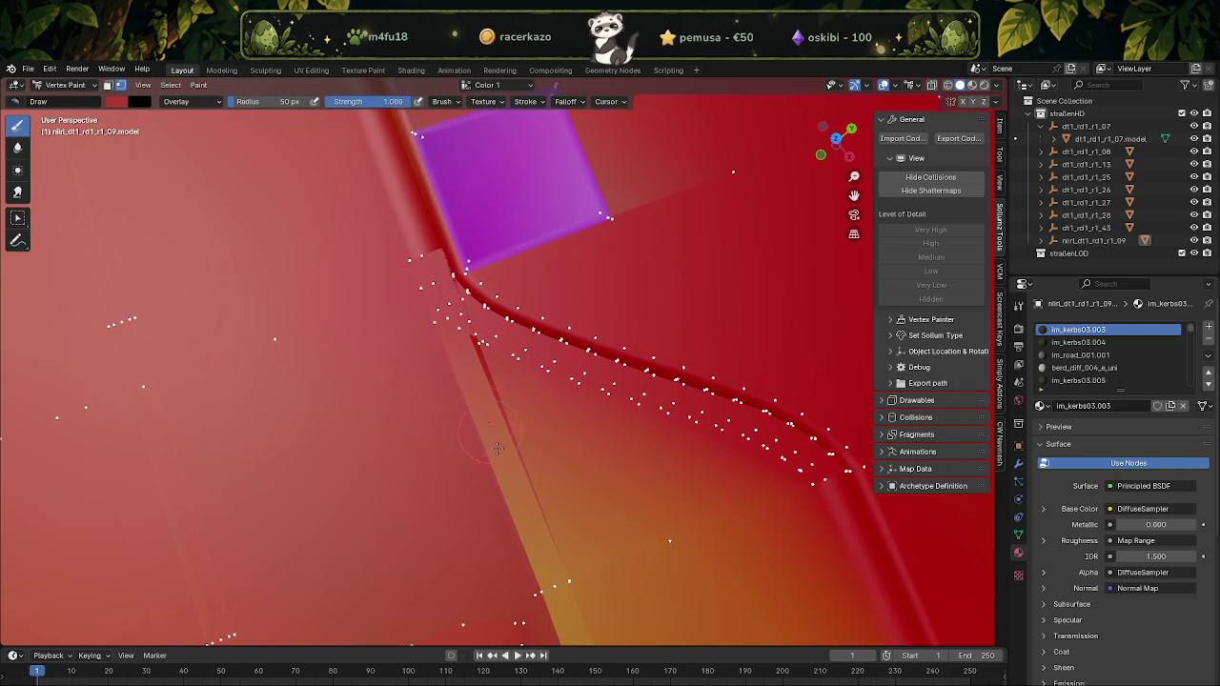
pyautogui.moveTo(487, 427); pyautogui.dragTo(545, 593)
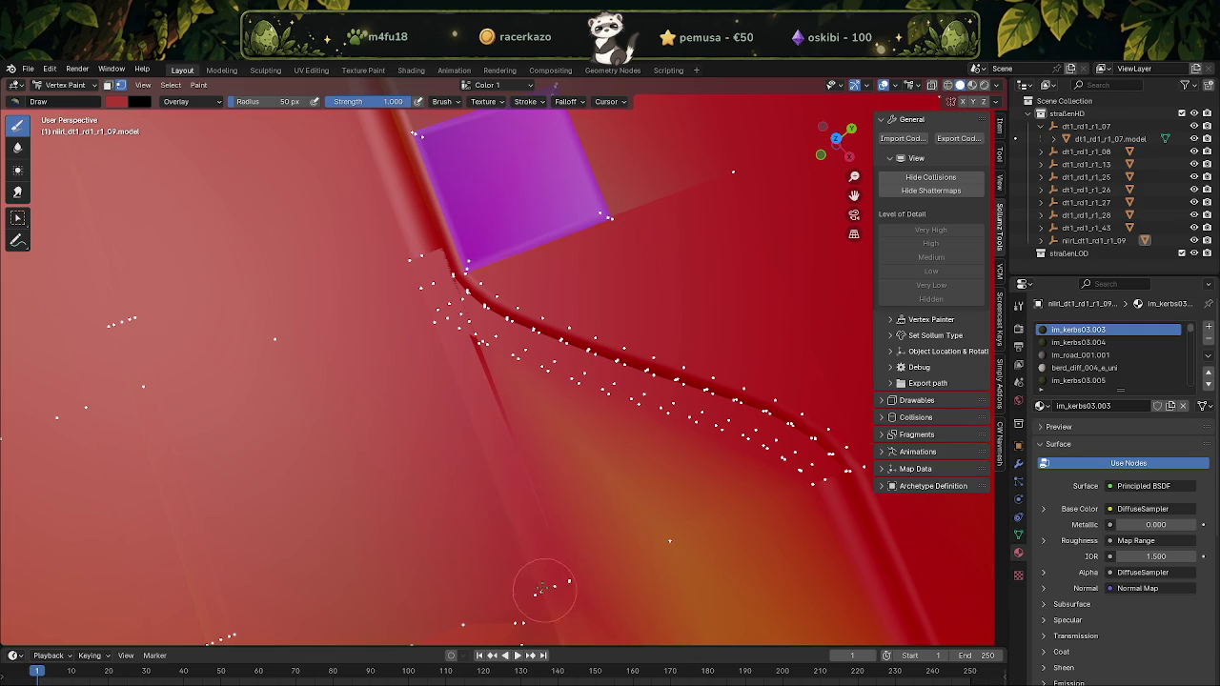
pyautogui.scroll(-3, 515, 526)
pyautogui.scroll(4, 514, 526)
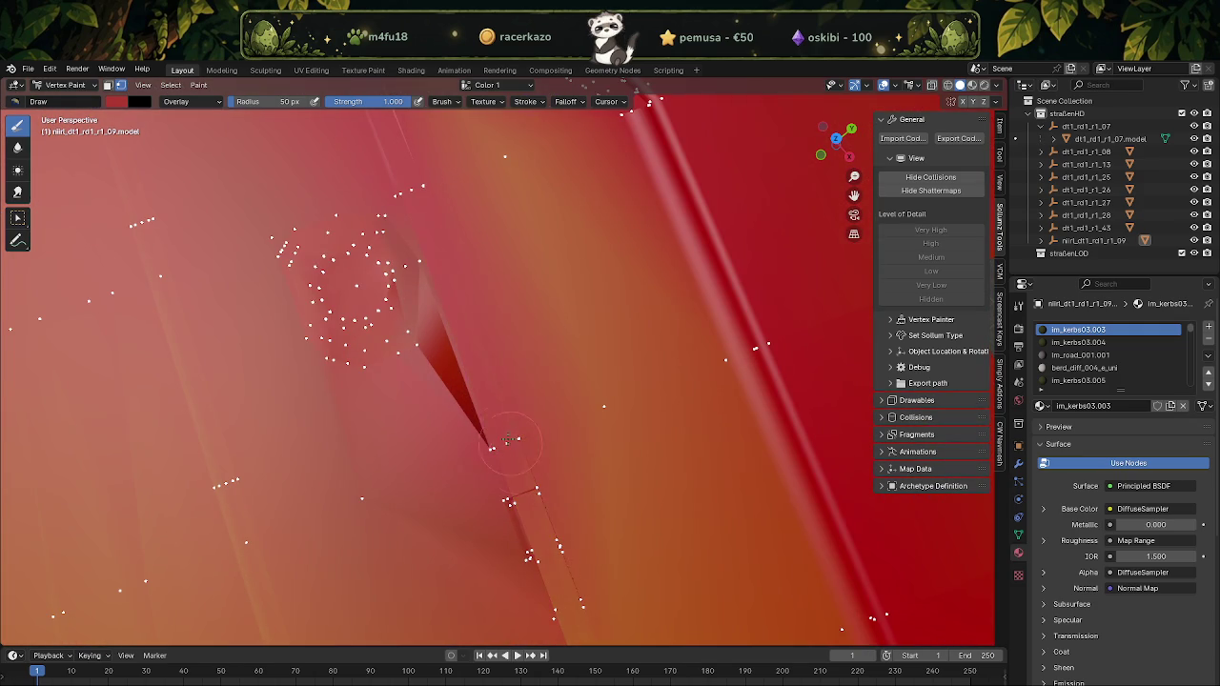
pyautogui.scroll(-3, 495, 431)
pyautogui.scroll(2, 389, 332)
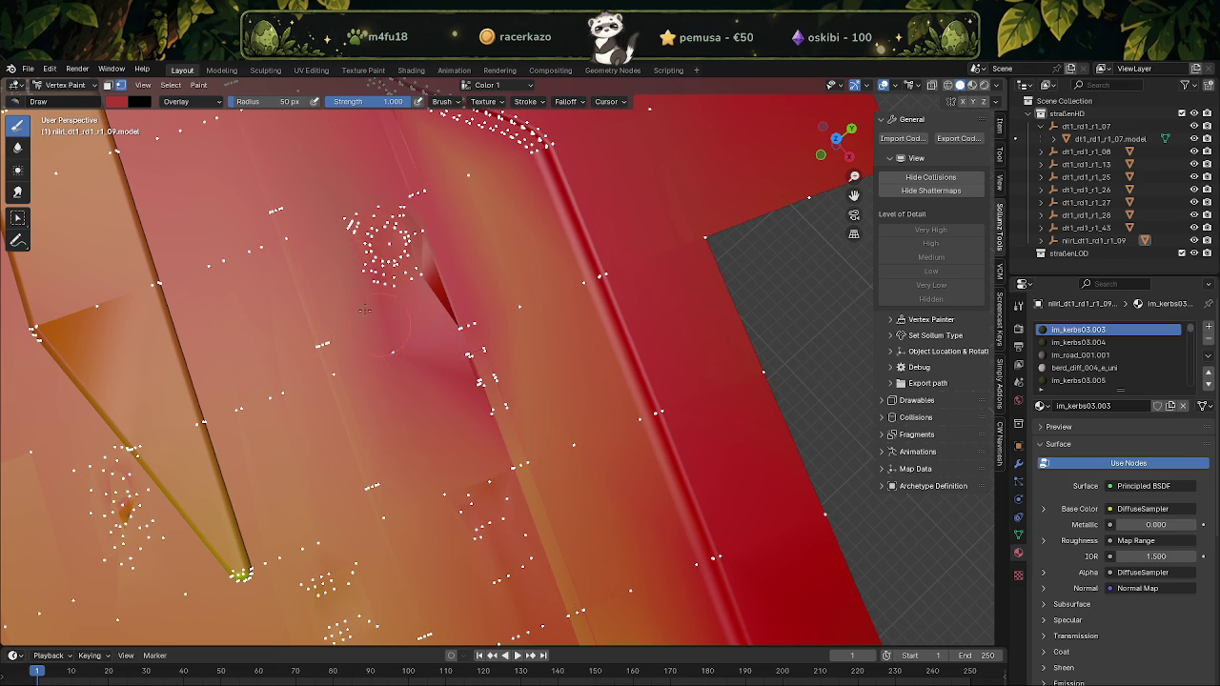
pyautogui.moveTo(425, 237)
pyautogui.mouseDown(button='middle')
pyautogui.moveTo(487, 410)
pyautogui.moveTo(428, 349)
pyautogui.mouseUp(button='middle')
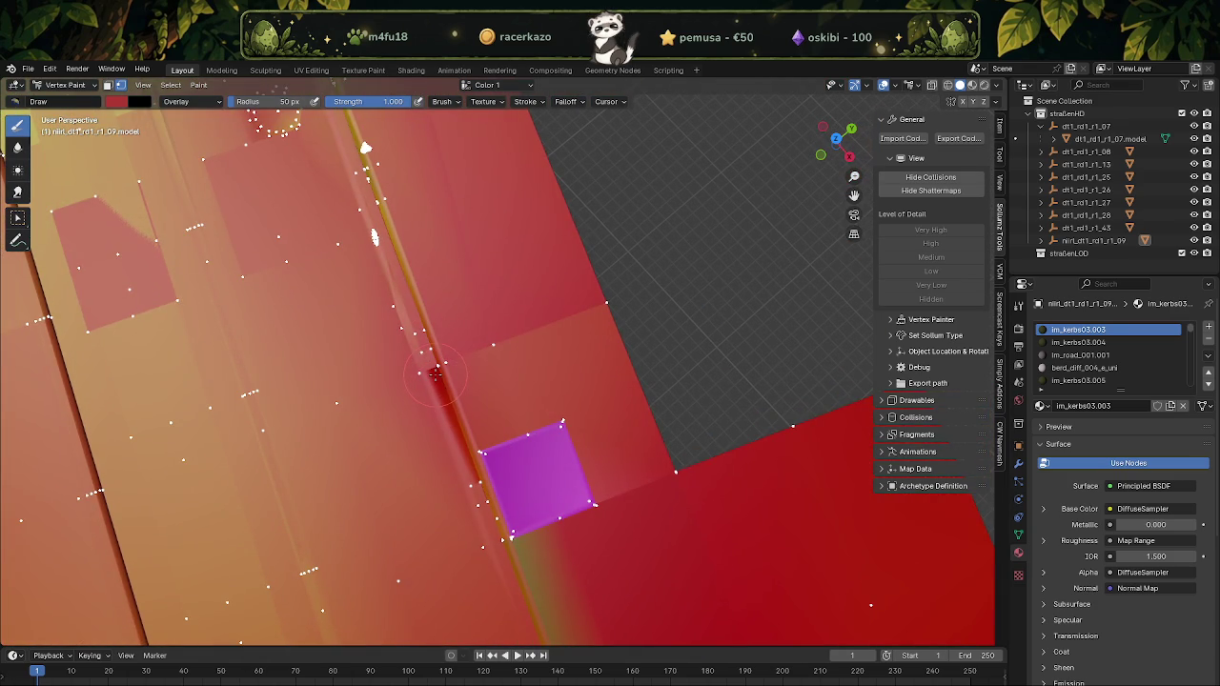
pyautogui.scroll(-4, 438, 350)
pyautogui.moveTo(448, 349); pyautogui.dragTo(515, 477, button='middle')
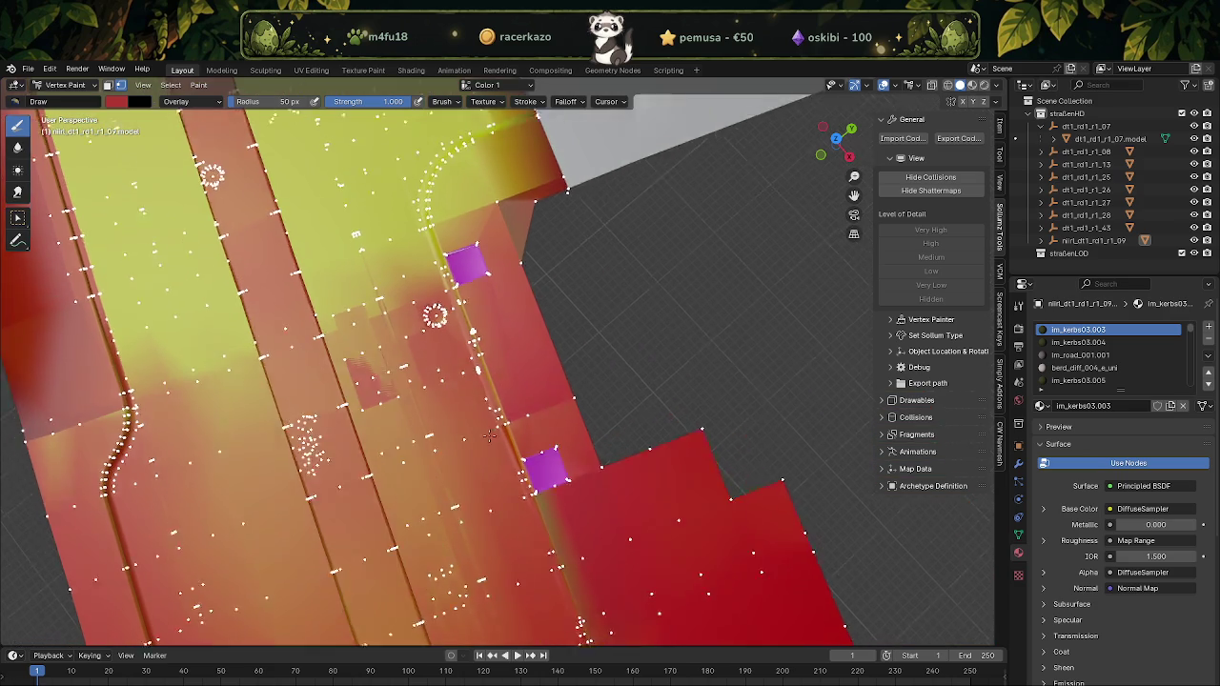
pyautogui.scroll(3, 514, 476)
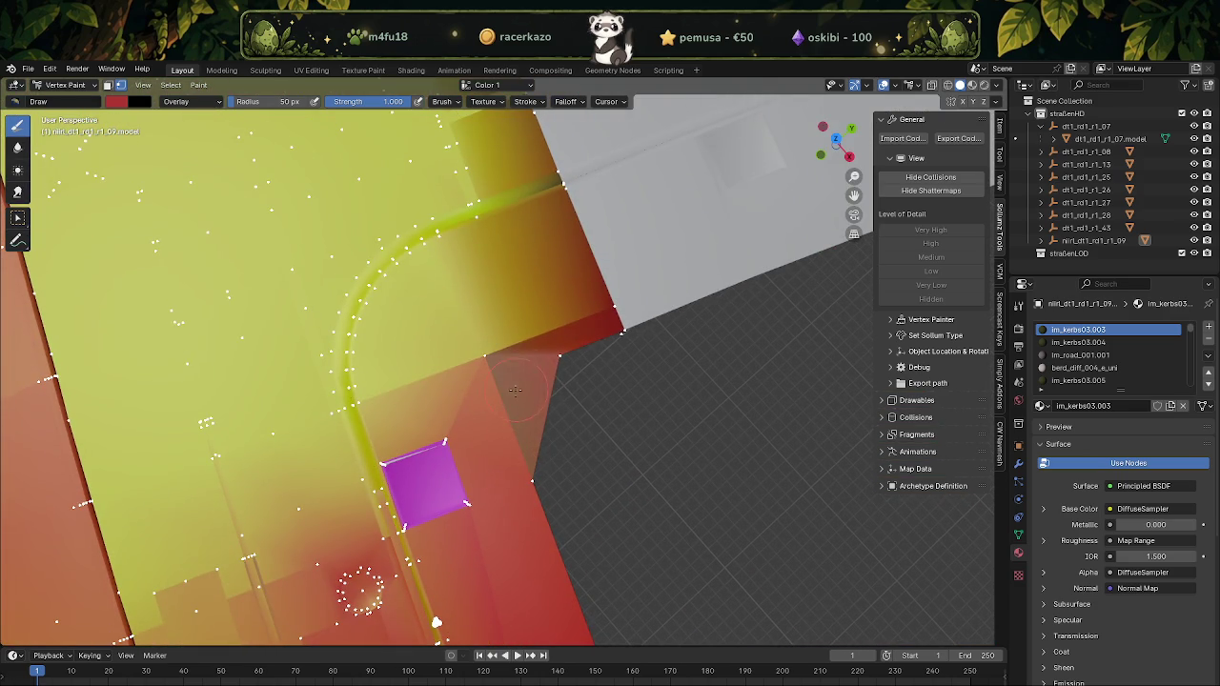
pyautogui.moveTo(559, 362); pyautogui.dragTo(436, 382)
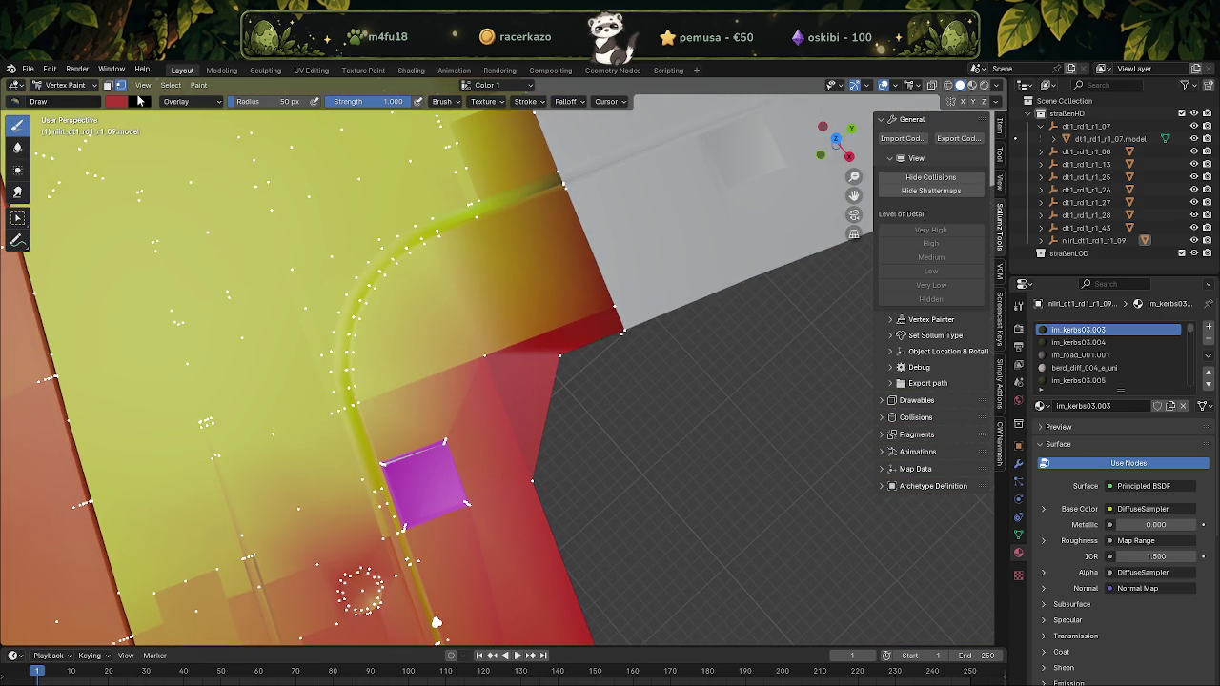
# Sample yellow from the mesh and test Mix and Multiply strokes, undoing both
pyautogui.click(143, 99)
pyautogui.click(393, 300)
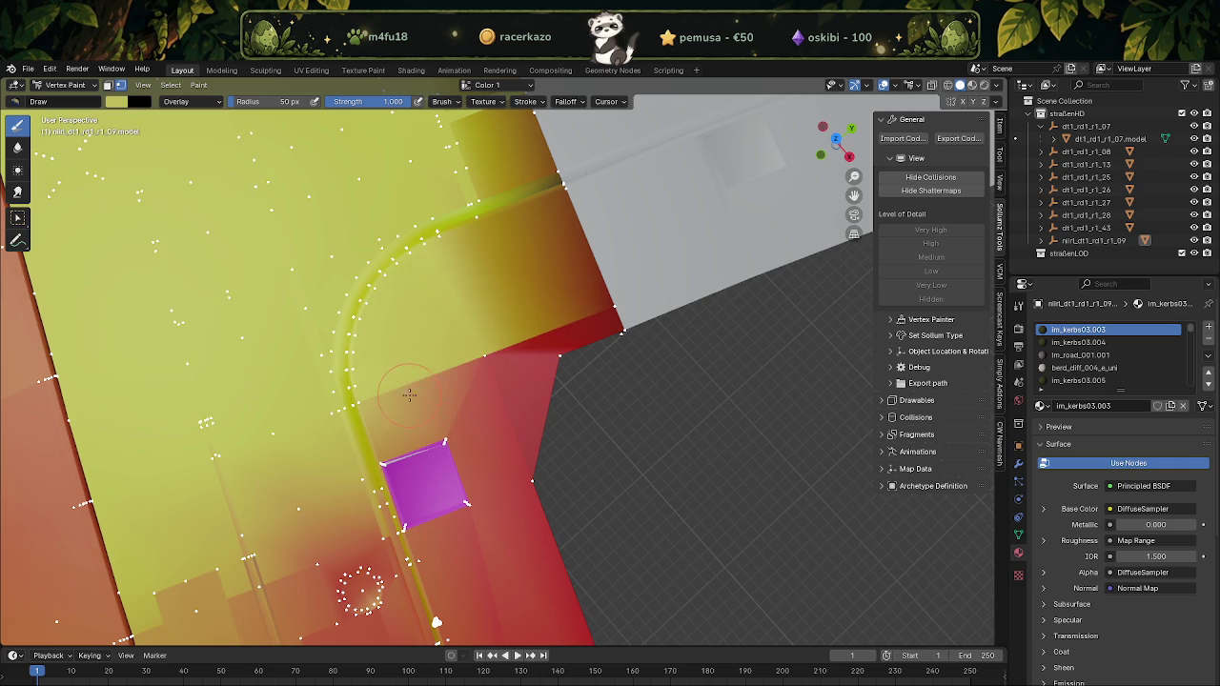
pyautogui.click(201, 103)
pyautogui.click(190, 275)
pyautogui.moveTo(353, 403); pyautogui.dragTo(362, 400)
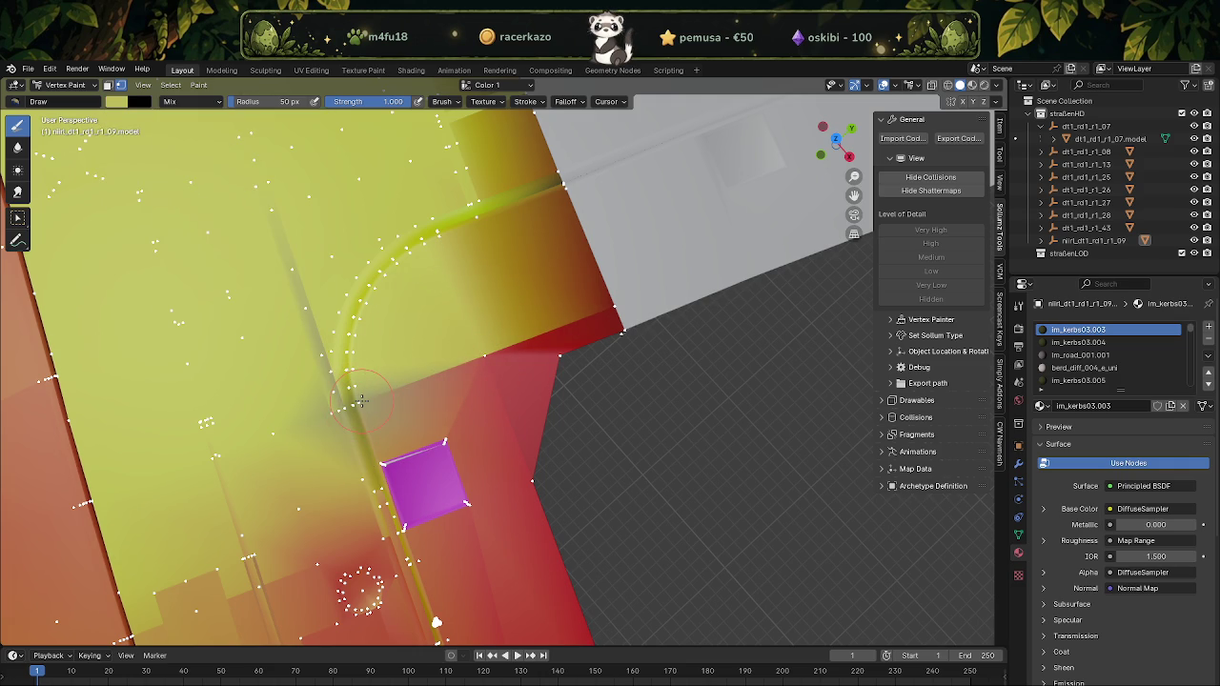
pyautogui.hotkey('ctrl', 'z')
pyautogui.click(219, 102)
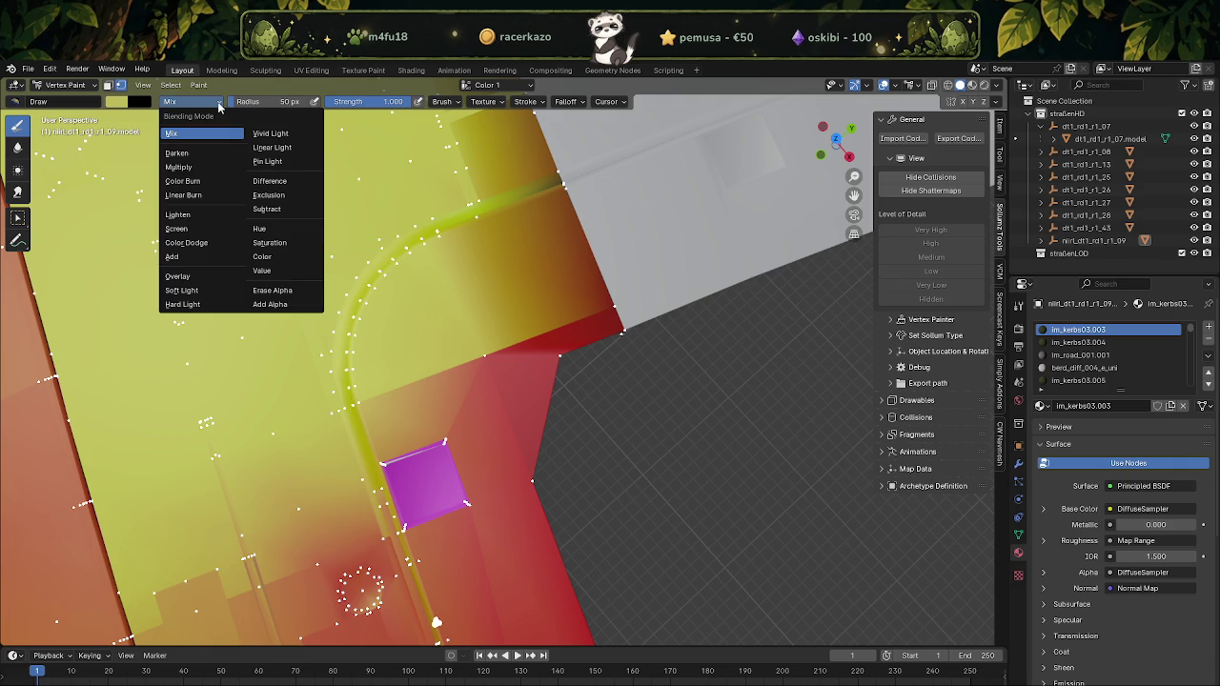
pyautogui.click(178, 166)
pyautogui.moveTo(534, 343); pyautogui.dragTo(479, 360)
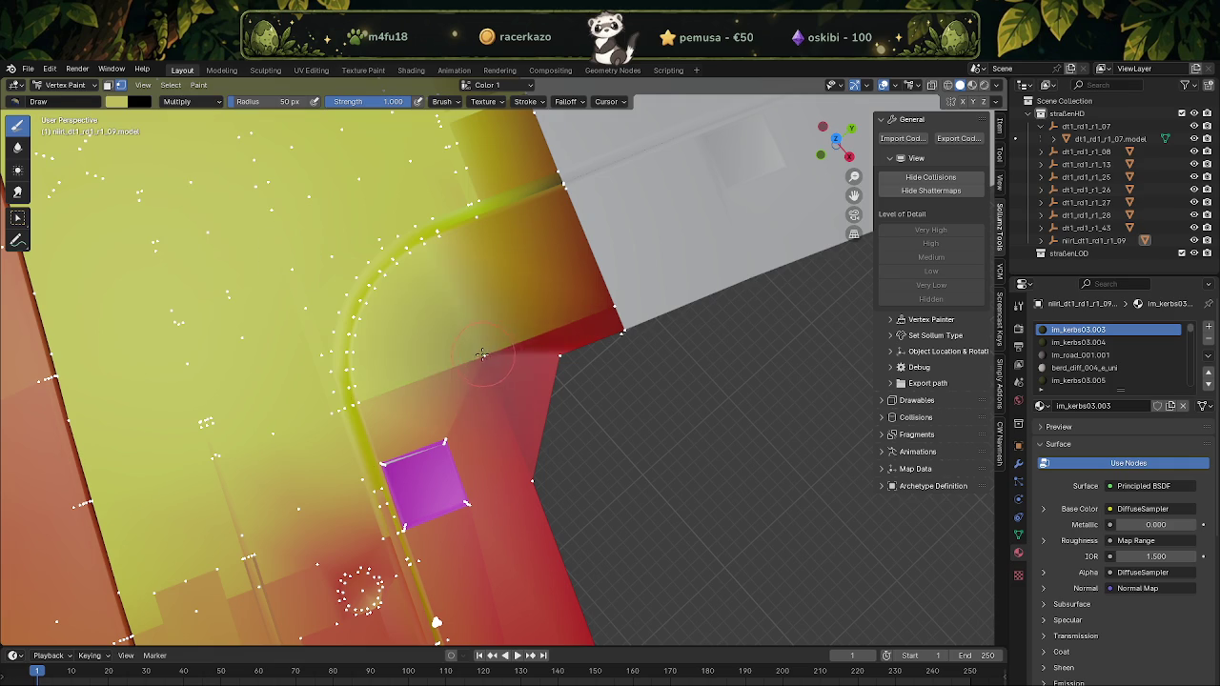
pyautogui.click(479, 360)
pyautogui.hotkey('ctrl', 'z')
pyautogui.hotkey('ctrl', 'z')
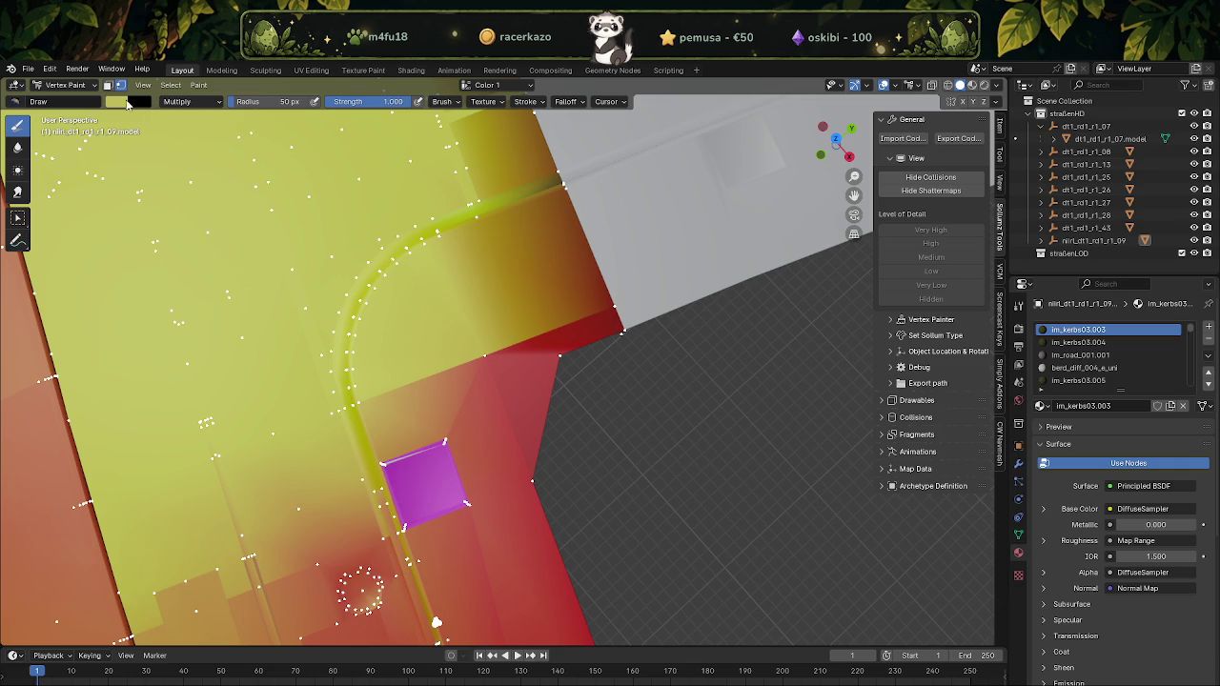
# Lower brush strength to 0.471, switch blending to Color, and tint the red band yellow
pyautogui.moveTo(400, 102); pyautogui.dragTo(144, 80)
pyautogui.click(200, 102)
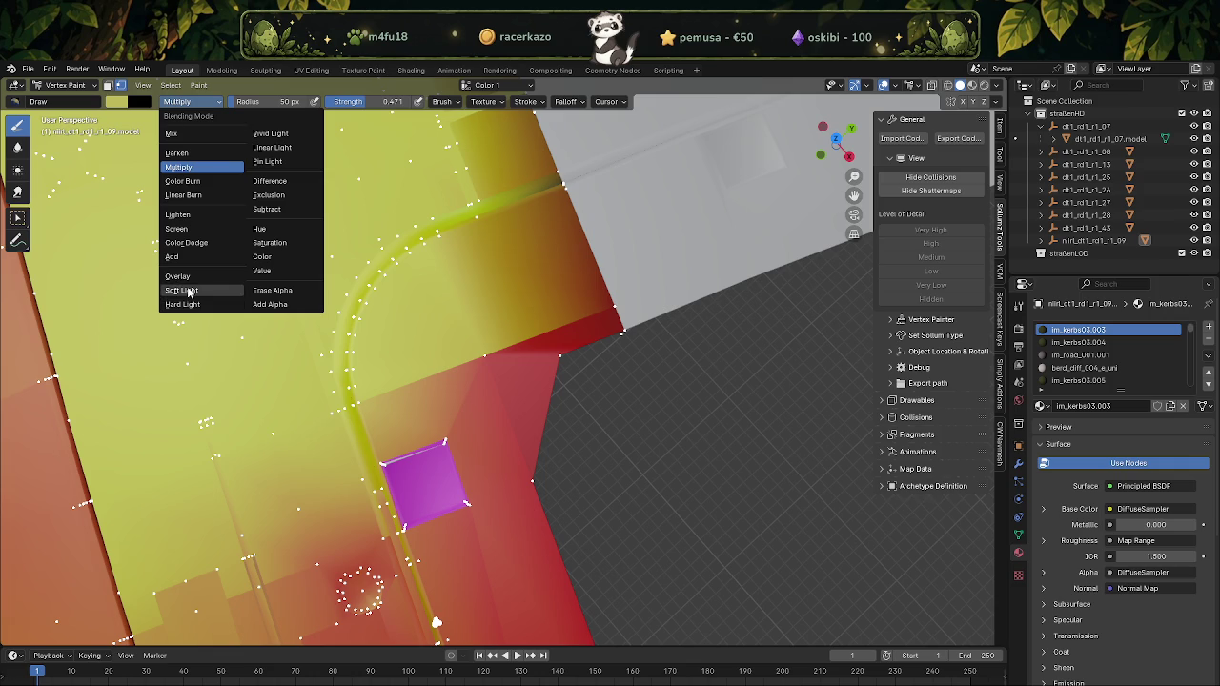
pyautogui.click(265, 257)
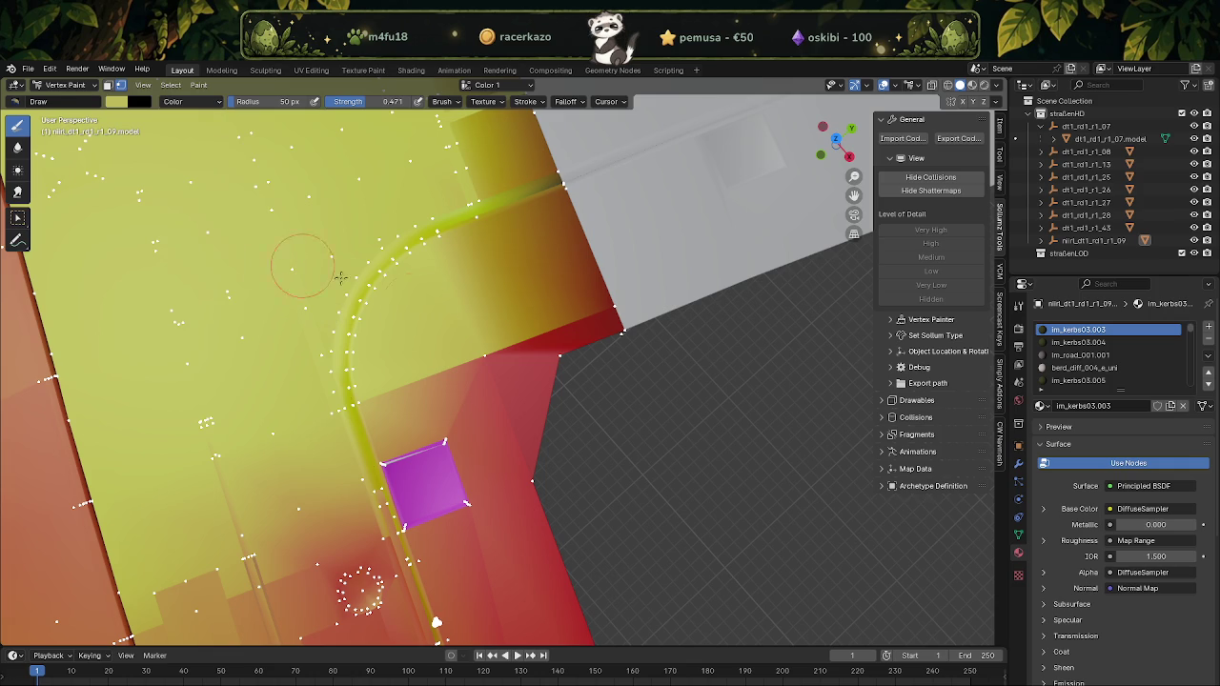
pyautogui.moveTo(502, 339); pyautogui.dragTo(567, 336)
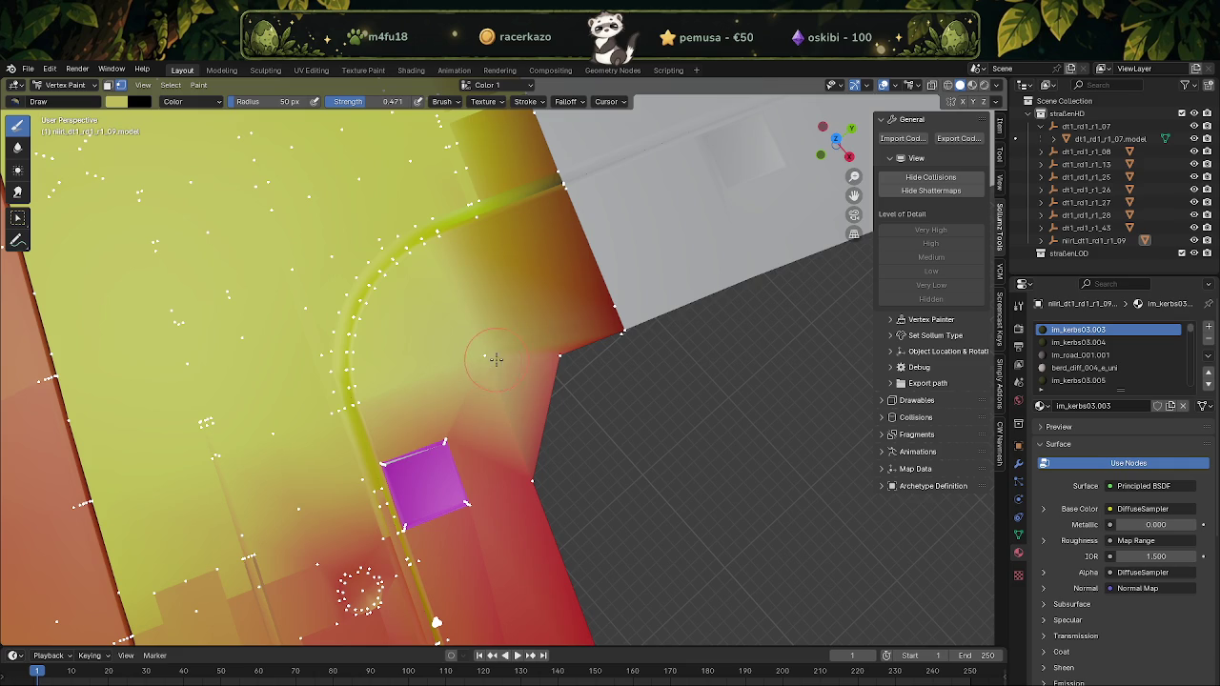
pyautogui.moveTo(529, 367); pyautogui.dragTo(541, 387)
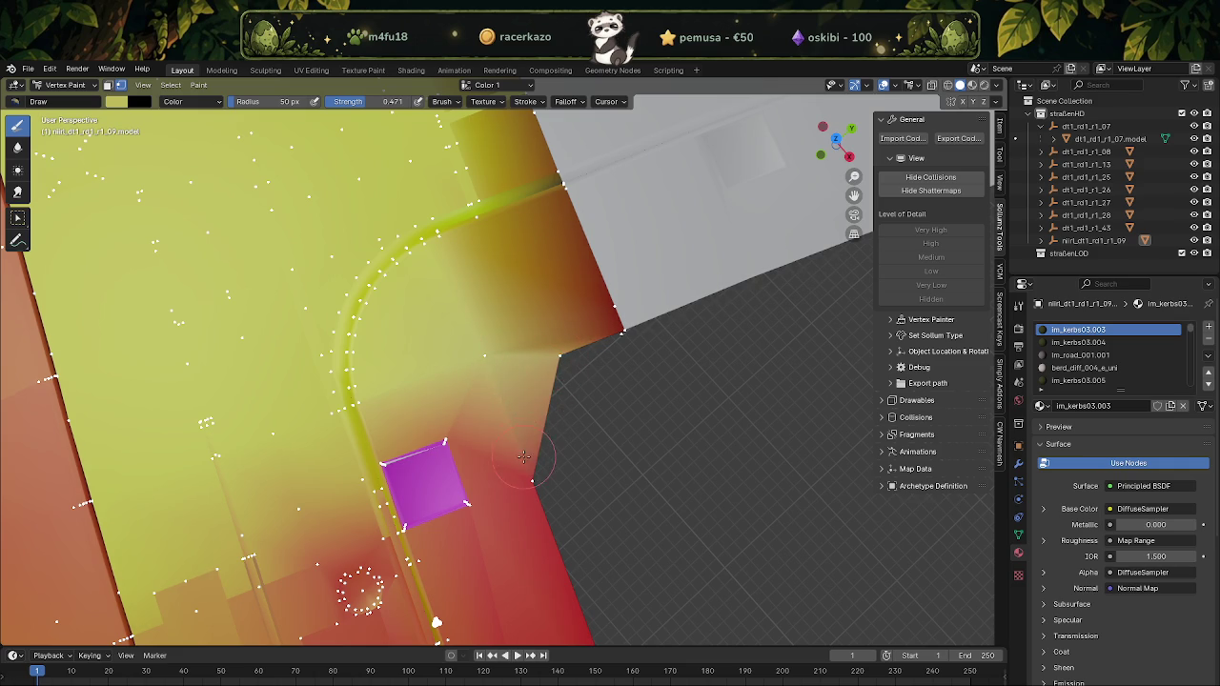
pyautogui.moveTo(472, 434); pyautogui.dragTo(394, 430)
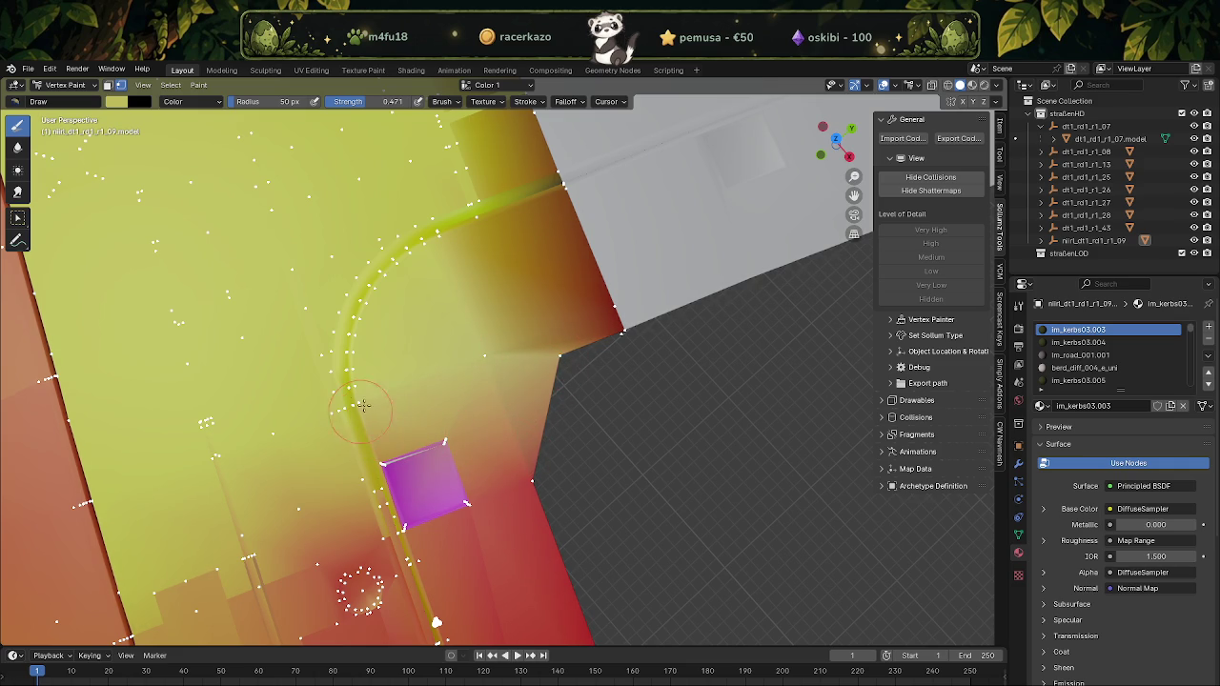
pyautogui.moveTo(518, 334); pyautogui.dragTo(512, 234, button='middle')
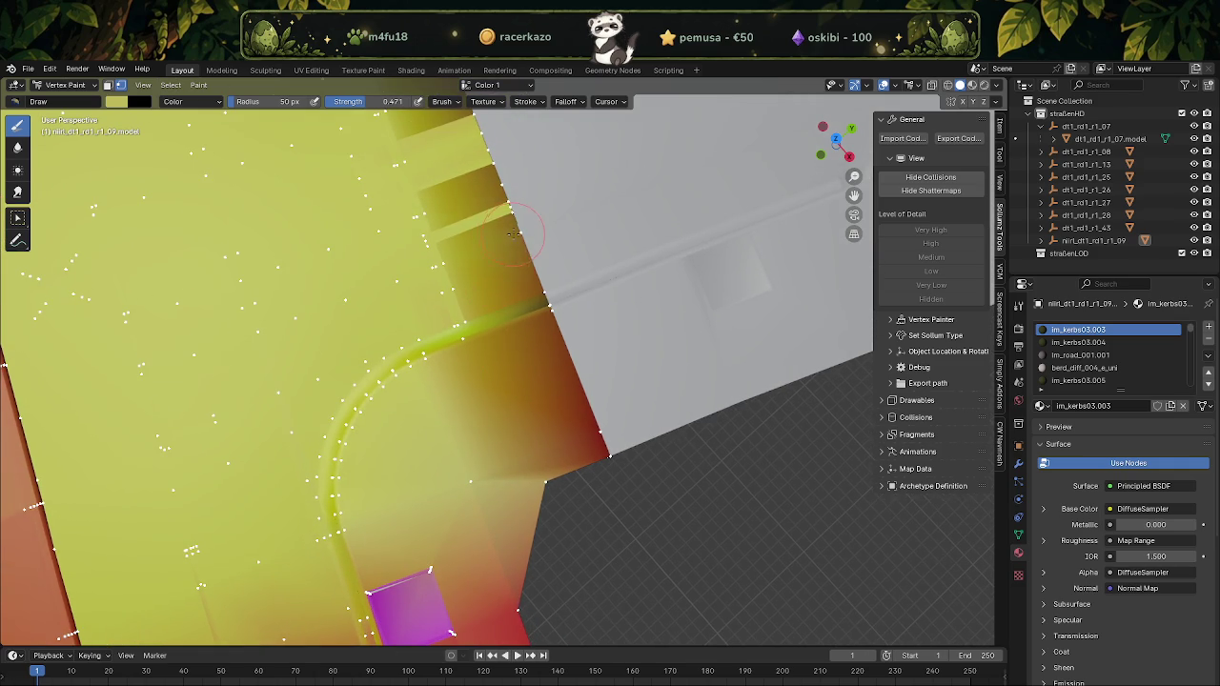
pyautogui.moveTo(538, 269); pyautogui.dragTo(503, 275)
pyautogui.moveTo(459, 282); pyautogui.dragTo(506, 291, button='middle')
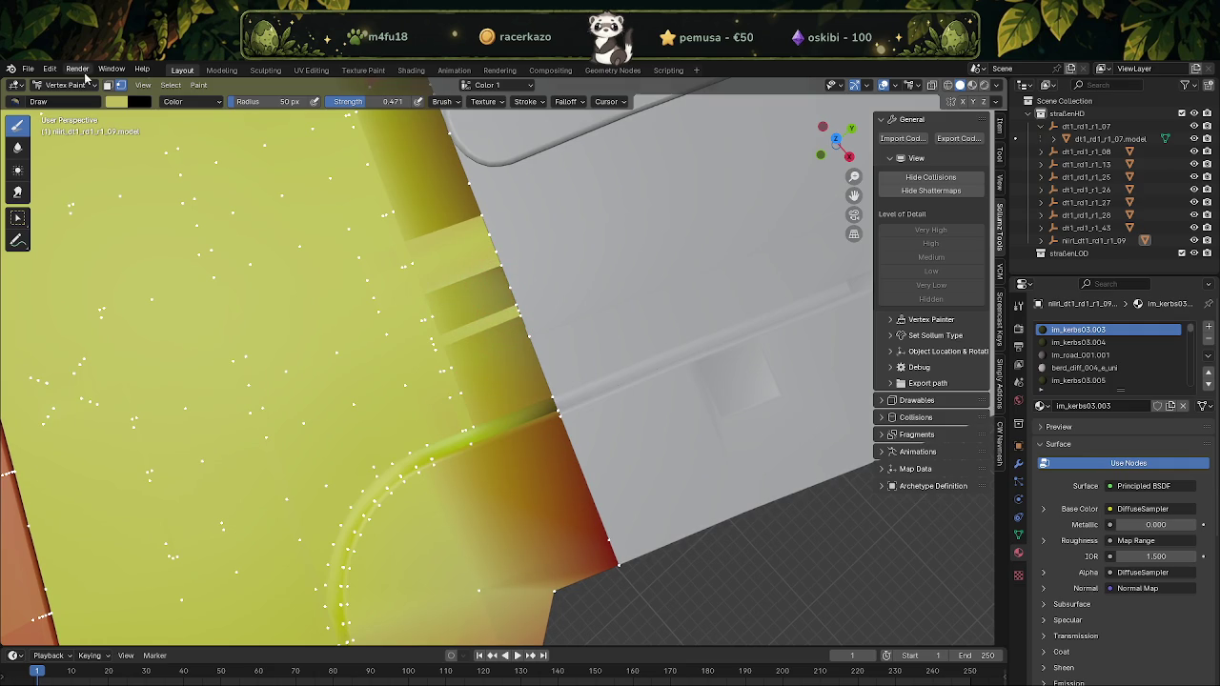
pyautogui.click(118, 102)
pyautogui.click(188, 102)
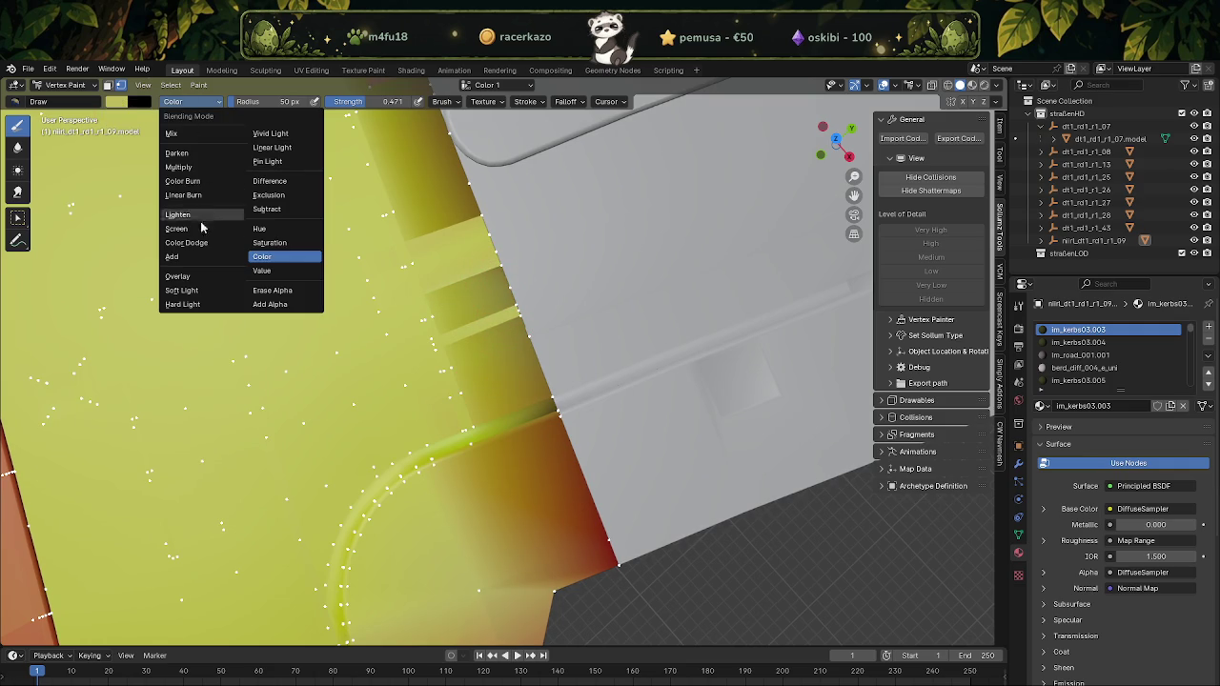
# Set the brush to Overlay blending, strength 0.971 and radius 136 px
pyautogui.click(177, 275)
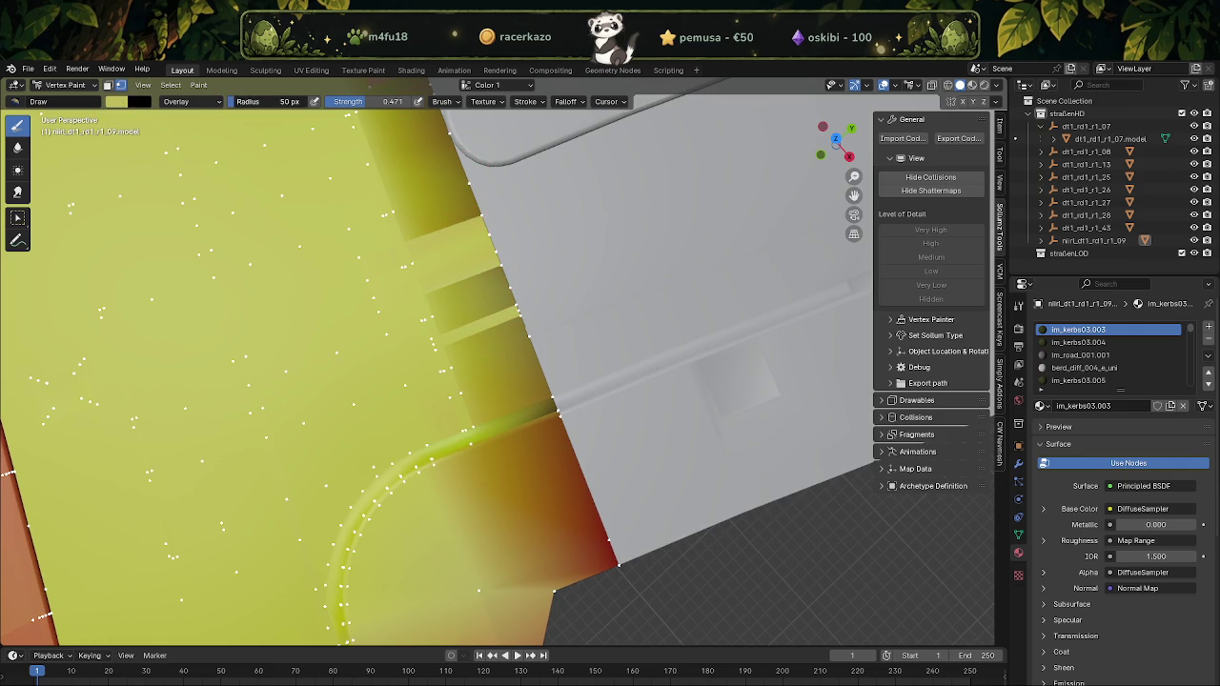
pyautogui.moveTo(355, 112); pyautogui.dragTo(400, 104)
pyautogui.moveTo(286, 102); pyautogui.dragTo(250, 102)
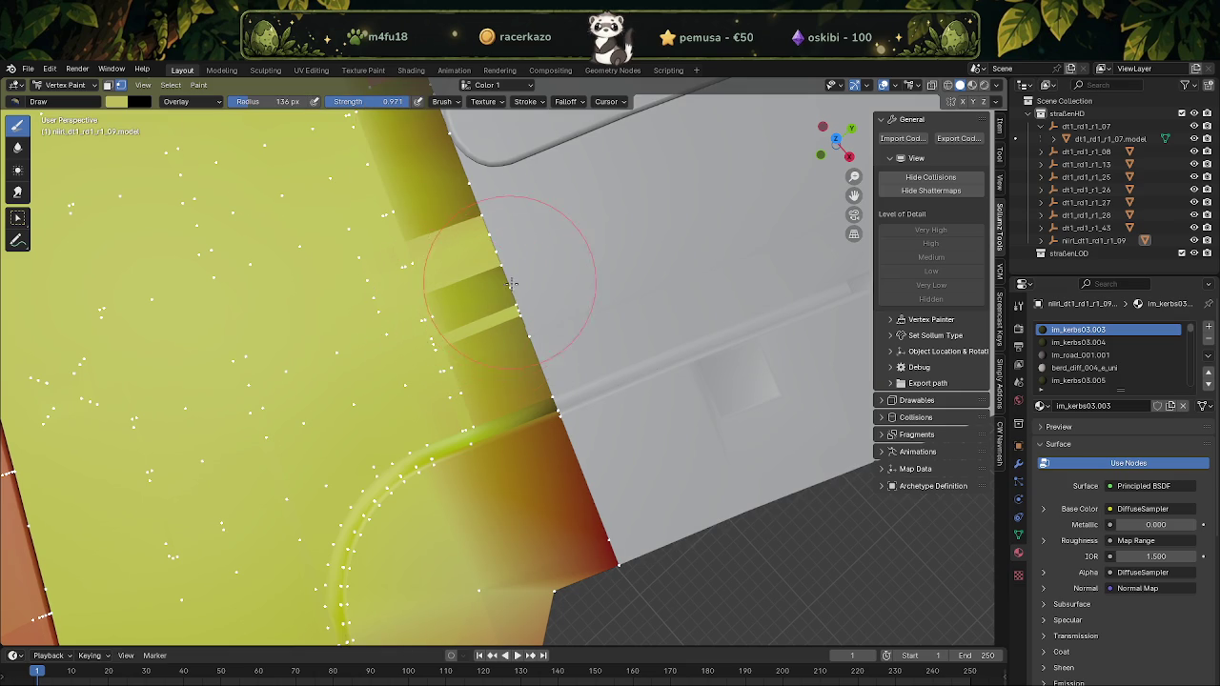
# Paint yellow along the tile's outer edge and over the small orange blocks
pyautogui.moveTo(526, 341); pyautogui.dragTo(550, 407)
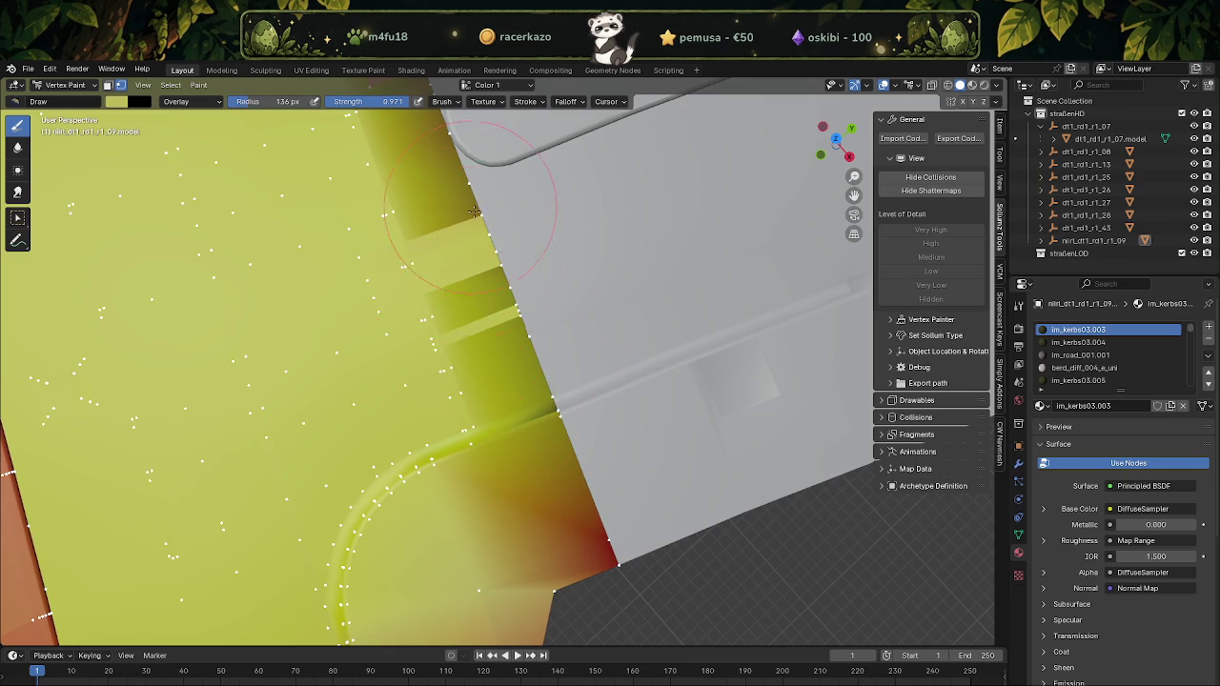
pyautogui.moveTo(400, 377); pyautogui.dragTo(539, 401, button='middle')
pyautogui.moveTo(539, 401); pyautogui.dragTo(464, 197)
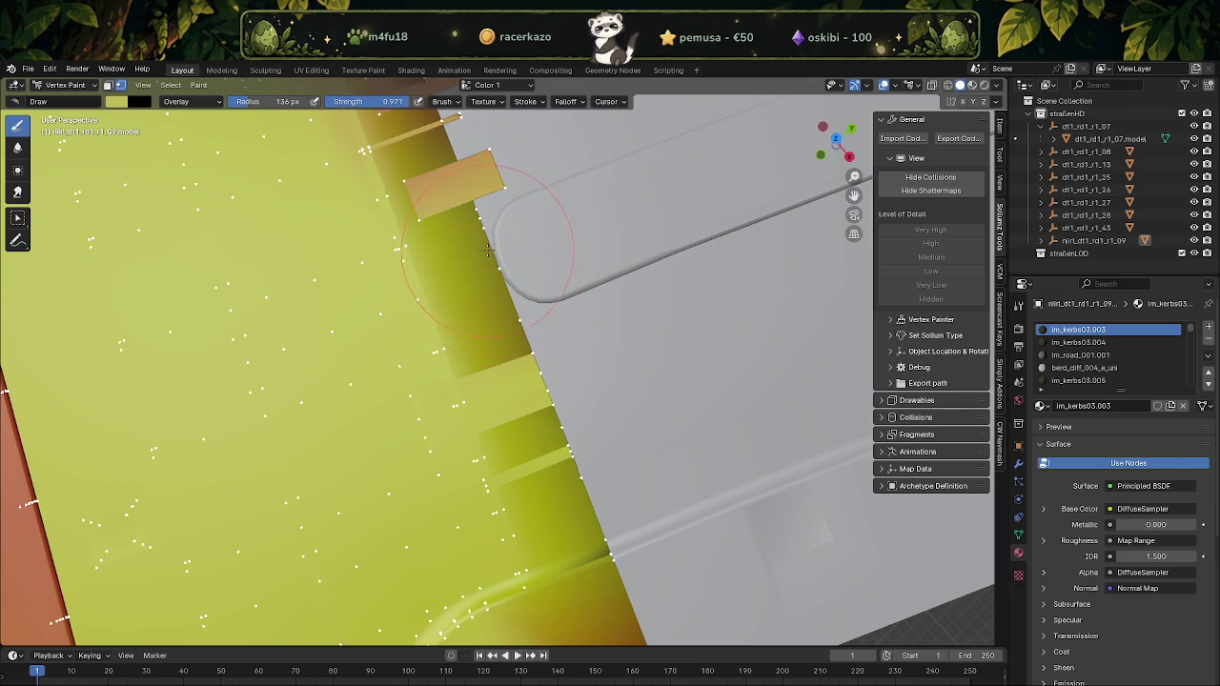
pyautogui.moveTo(518, 381)
pyautogui.mouseDown(button='middle')
pyautogui.moveTo(530, 400)
pyautogui.moveTo(581, 377)
pyautogui.mouseUp(button='middle')
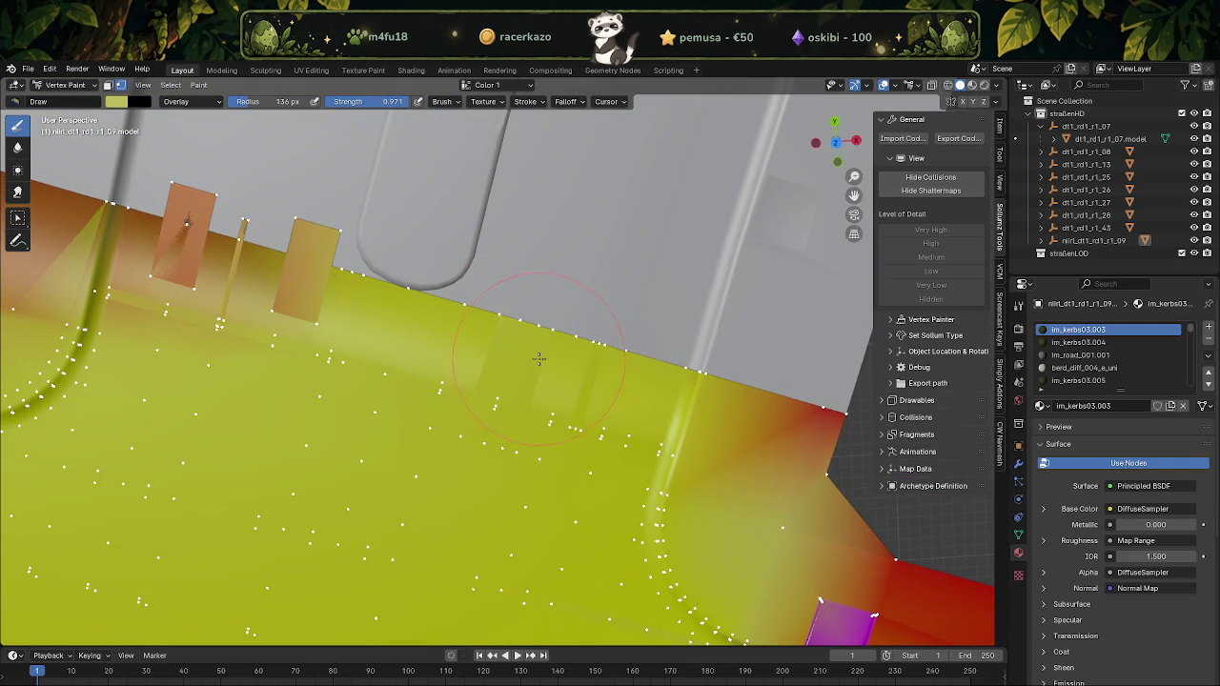
pyautogui.moveTo(420, 368)
pyautogui.mouseDown()
pyautogui.moveTo(204, 275)
pyautogui.moveTo(177, 245)
pyautogui.moveTo(240, 313)
pyautogui.moveTo(133, 217)
pyautogui.mouseUp()
pyautogui.keyDown('shift'); pyautogui.moveTo(142, 241); pyautogui.dragTo(416, 273, button='middle'); pyautogui.keyUp('shift')
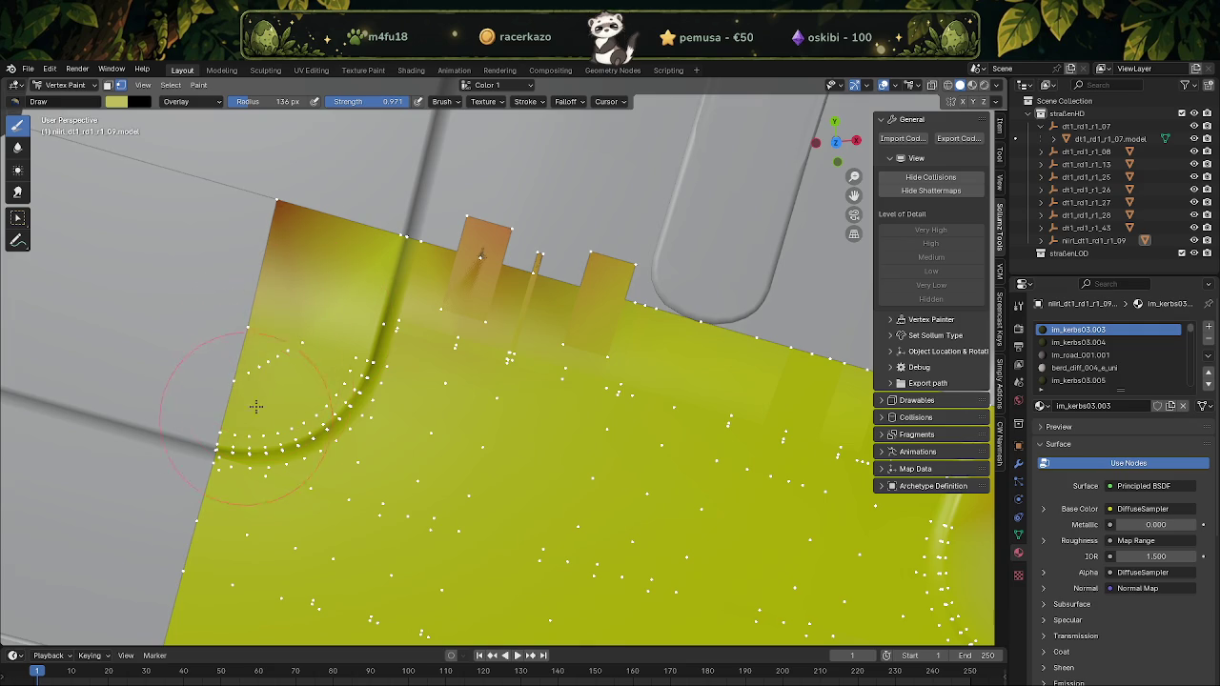
pyautogui.moveTo(332, 461); pyautogui.dragTo(376, 365, button='middle')
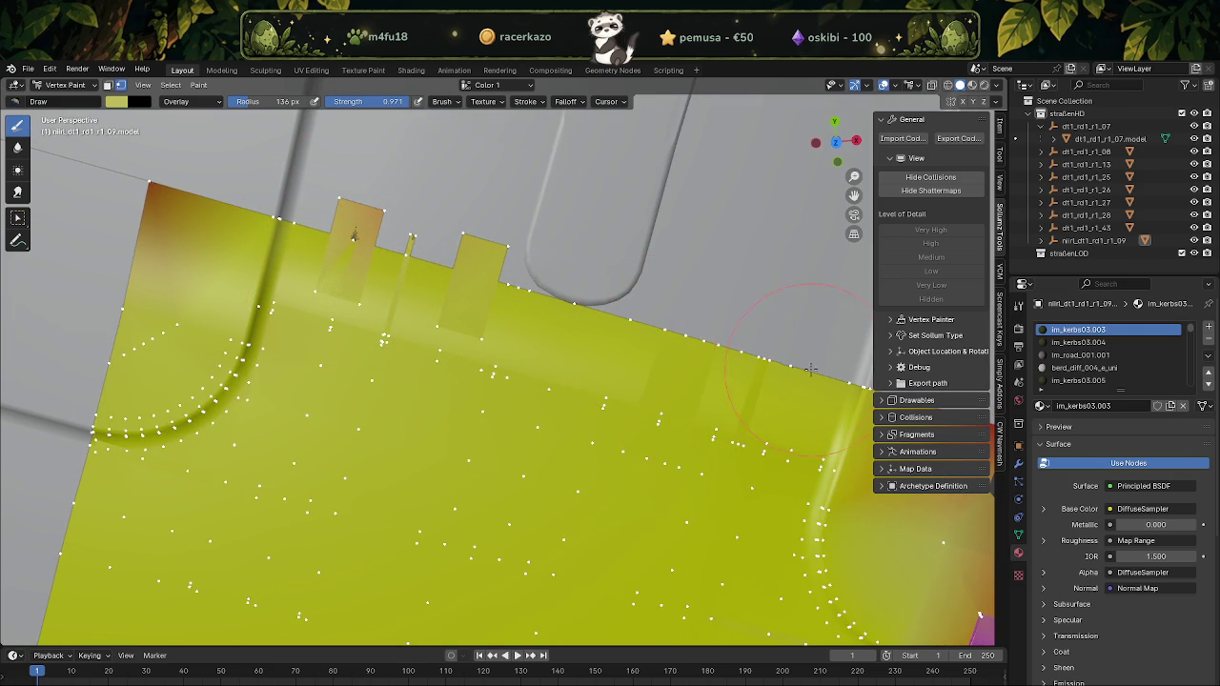
pyautogui.keyDown('shift'); pyautogui.moveTo(811, 369); pyautogui.dragTo(599, 367, button='middle'); pyautogui.keyUp('shift')
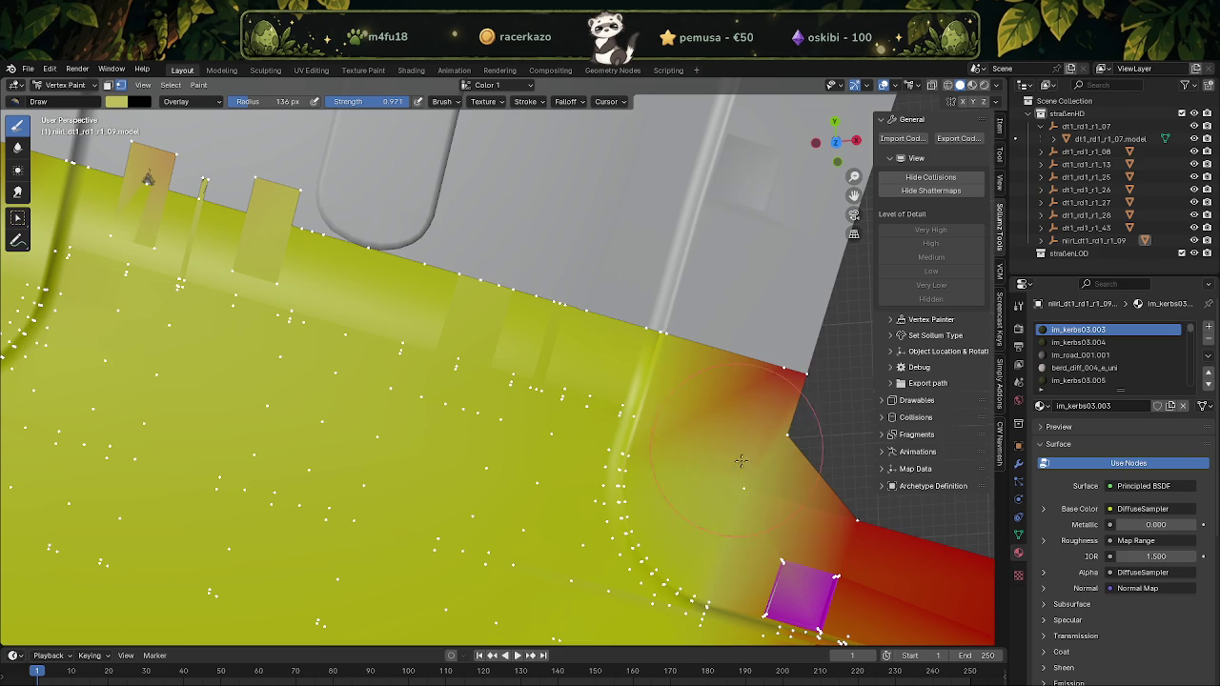
pyautogui.keyDown('shift'); pyautogui.moveTo(764, 555); pyautogui.dragTo(624, 488, button='middle'); pyautogui.keyUp('shift')
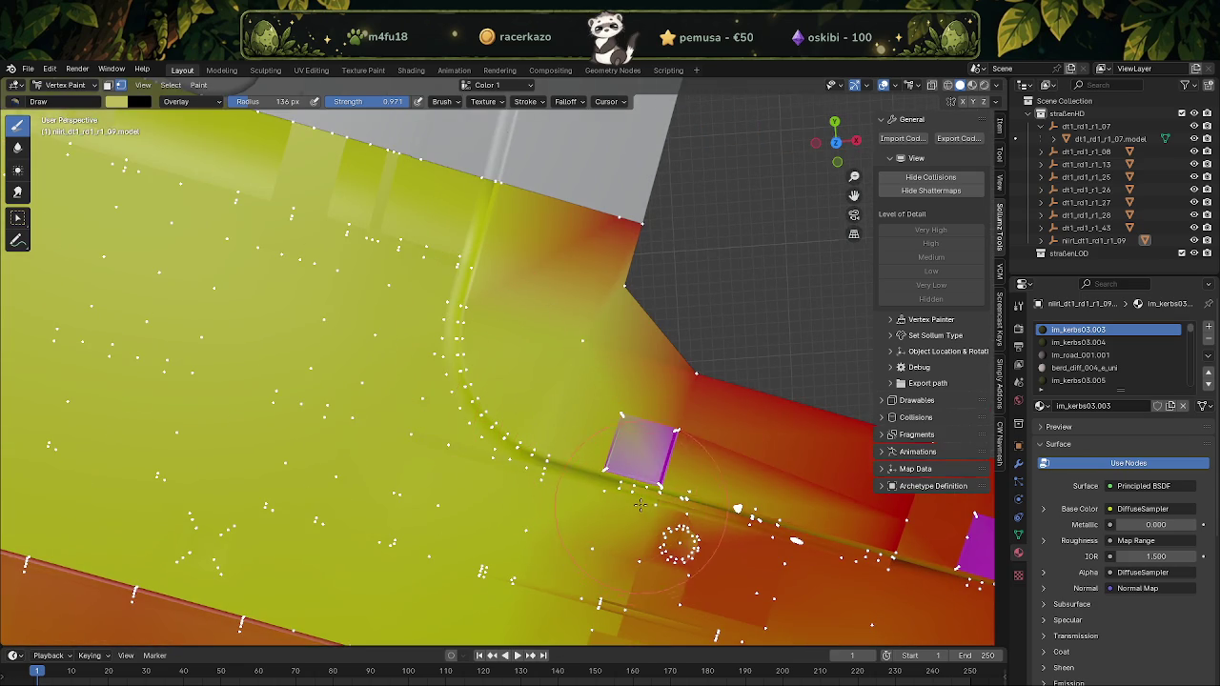
# Zoom in on the road tile and paint the orange-red corner patch yellow
pyautogui.scroll(-2, 624, 488)
pyautogui.keyDown('shift'); pyautogui.moveTo(522, 496); pyautogui.dragTo(436, 389, button='middle'); pyautogui.keyUp('shift')
pyautogui.scroll(-3, 431, 391)
pyautogui.scroll(-3, 431, 390)
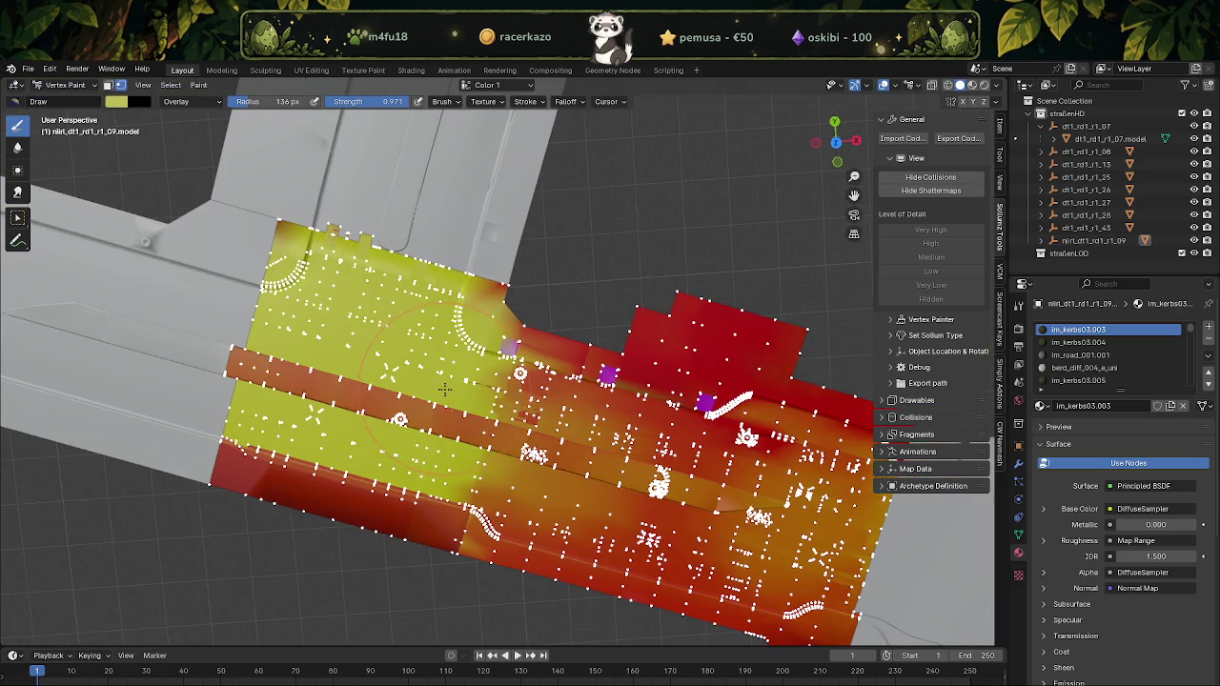
pyautogui.moveTo(621, 430)
pyautogui.keyDown('shift'); pyautogui.mouseDown(button='middle')
pyautogui.moveTo(463, 314)
pyautogui.moveTo(327, 255)
pyautogui.moveTo(455, 349)
pyautogui.moveTo(448, 377)
pyautogui.moveTo(443, 343)
pyautogui.moveTo(399, 439)
pyautogui.mouseUp(button='middle'); pyautogui.keyUp('shift')
pyautogui.scroll(2, 455, 348)
pyautogui.scroll(-2, 443, 343)
pyautogui.scroll(1, 399, 439)
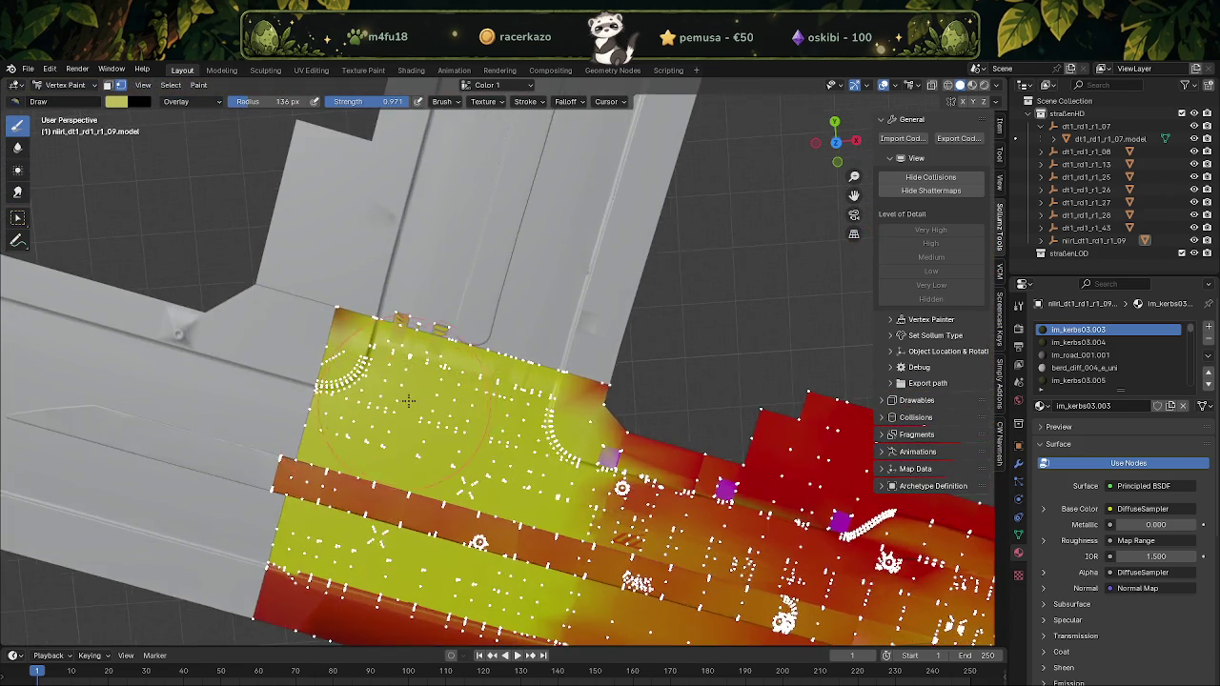
pyautogui.scroll(2, 420, 429)
pyautogui.scroll(2, 476, 400)
pyautogui.scroll(2, 555, 370)
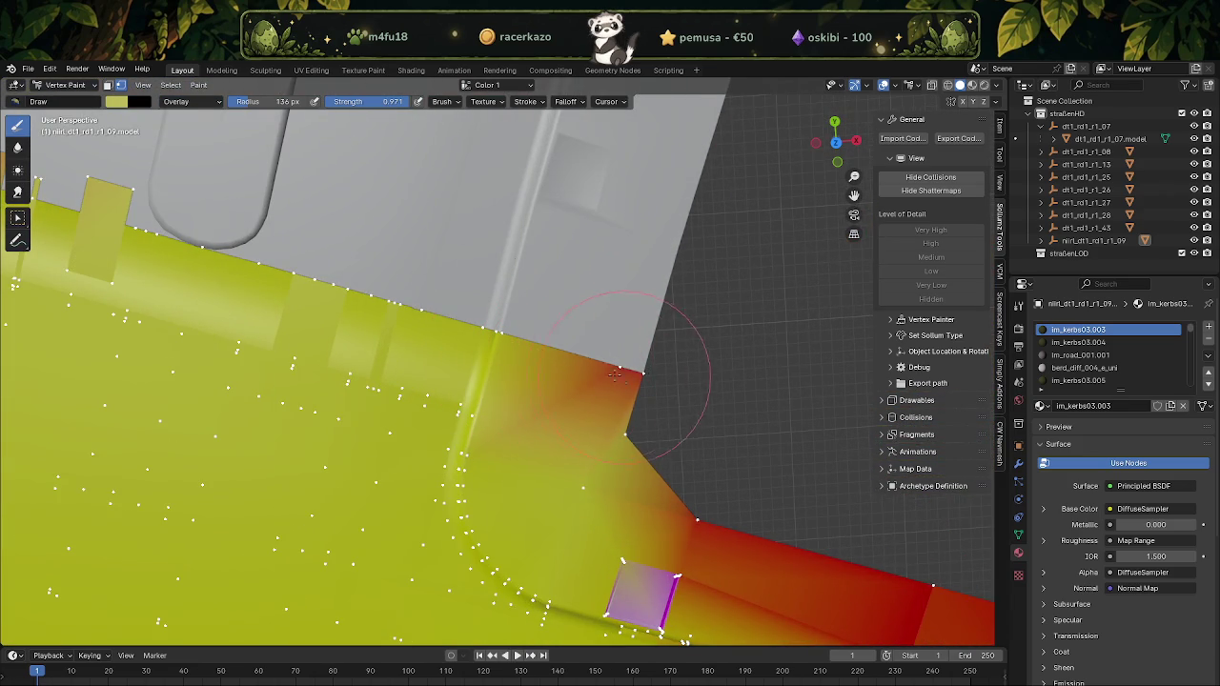
pyautogui.moveTo(626, 378); pyautogui.dragTo(557, 386)
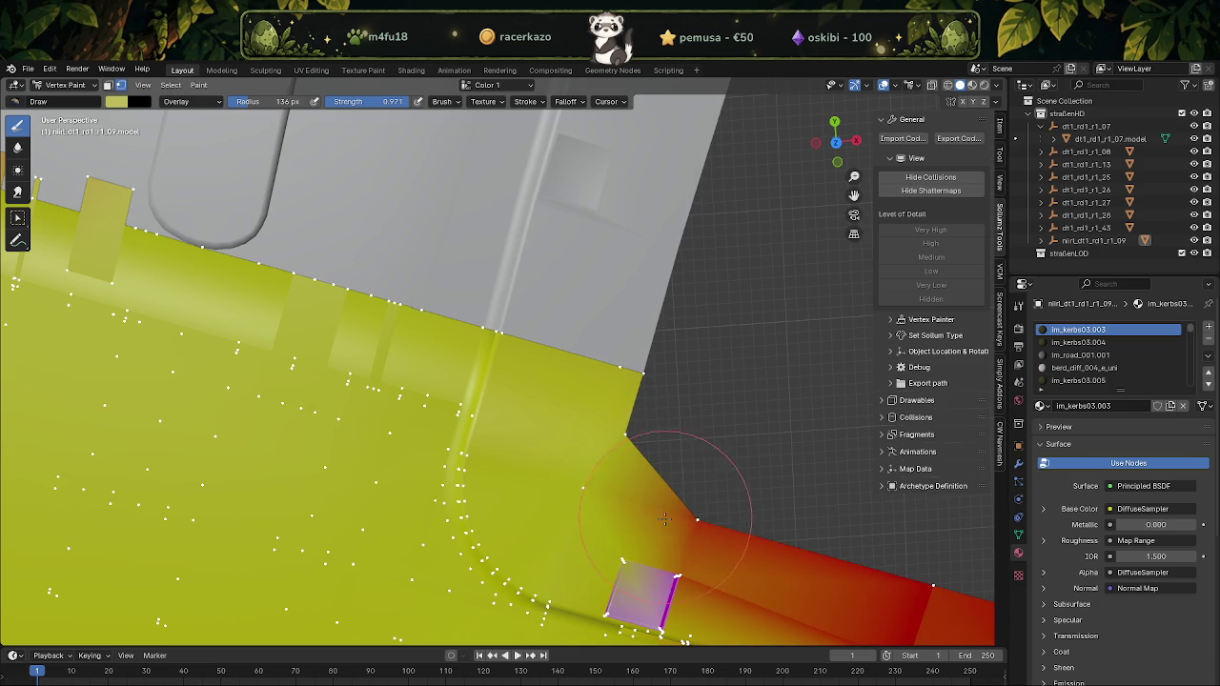
# Paint the remaining orange-red corner areas yellow, including the patch's top-left corner
pyautogui.keyDown('shift'); pyautogui.moveTo(676, 564); pyautogui.dragTo(624, 520, button='middle'); pyautogui.keyUp('shift')
pyautogui.moveTo(624, 520)
pyautogui.mouseDown()
pyautogui.moveTo(648, 495)
pyautogui.moveTo(653, 504)
pyautogui.moveTo(620, 422)
pyautogui.moveTo(642, 459)
pyautogui.mouseUp()
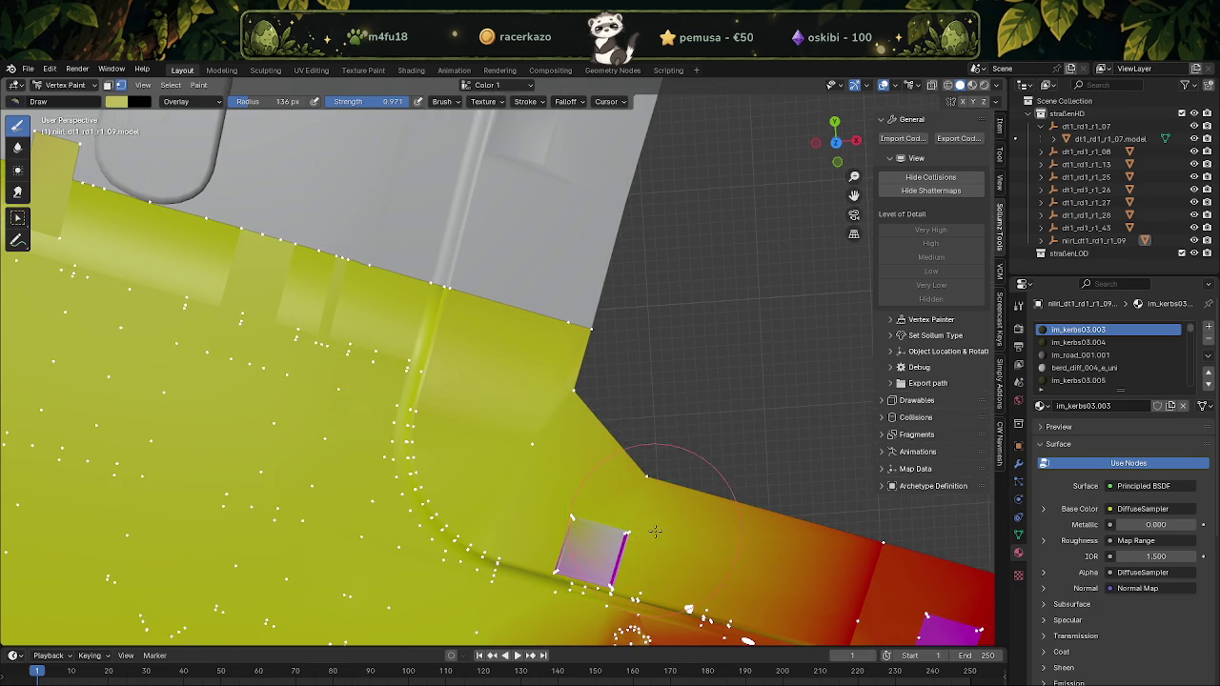
pyautogui.scroll(-2, 657, 562)
pyautogui.scroll(-1, 564, 519)
pyautogui.scroll(-3, 571, 457)
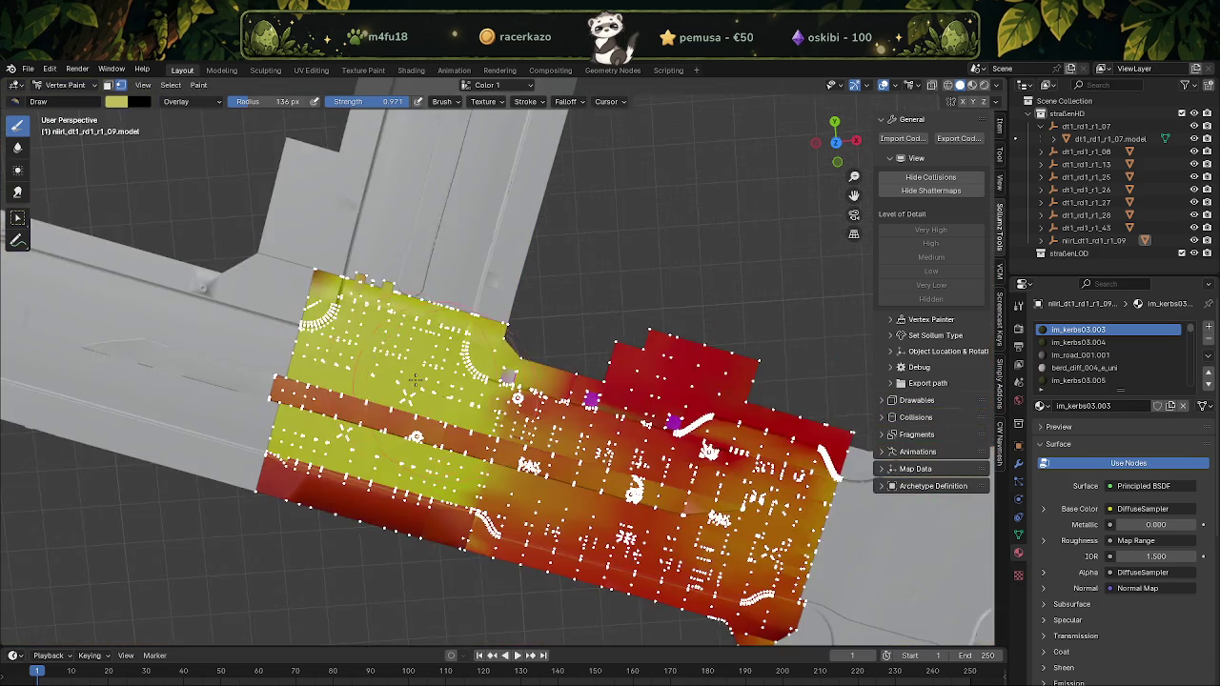
pyautogui.scroll(2, 473, 362)
pyautogui.scroll(3, 394, 221)
pyautogui.scroll(1, 381, 215)
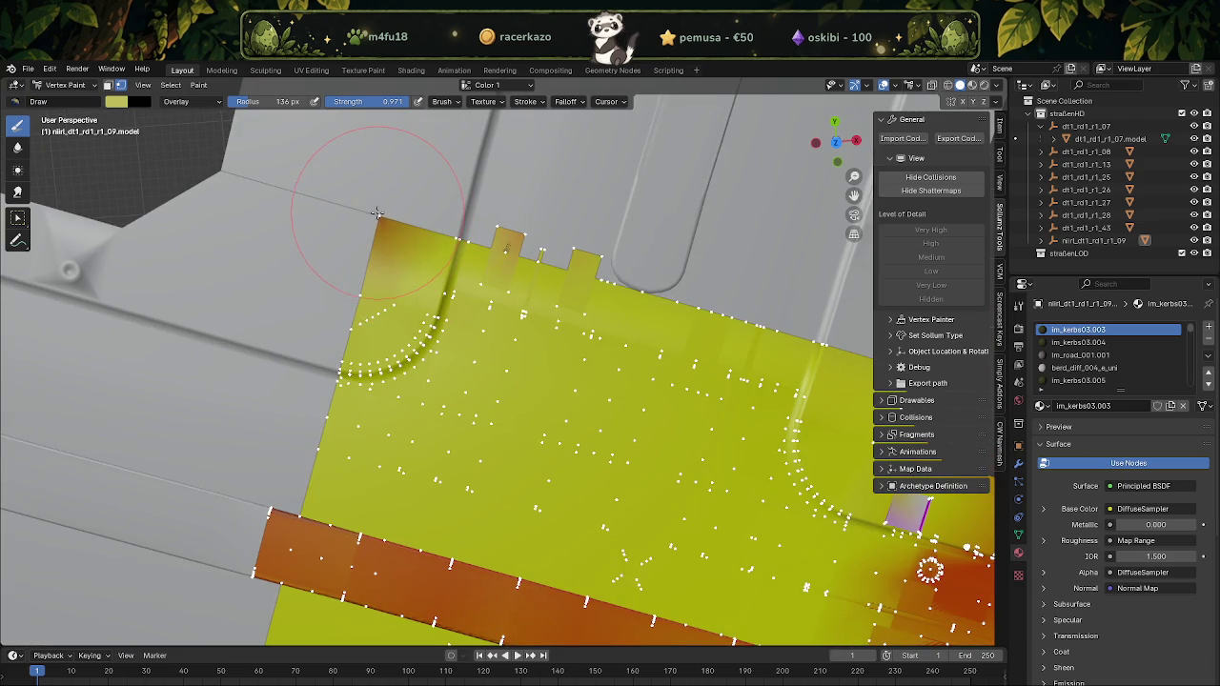
pyautogui.click(380, 220)
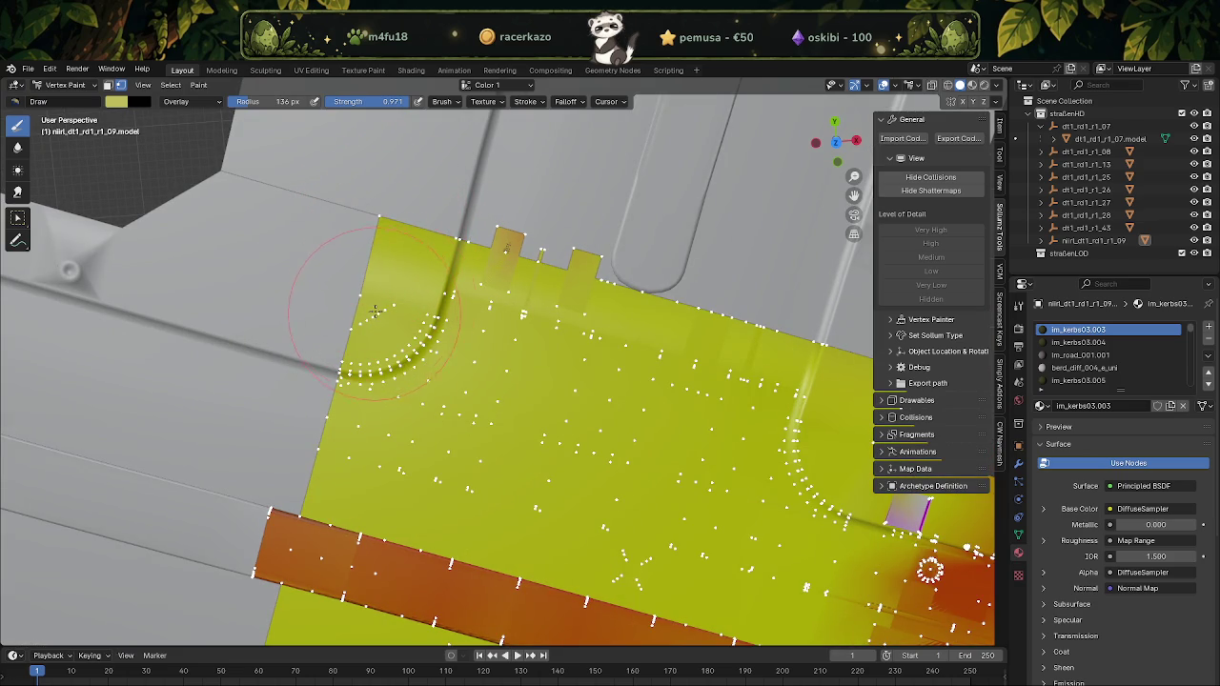
pyautogui.click(63, 85)
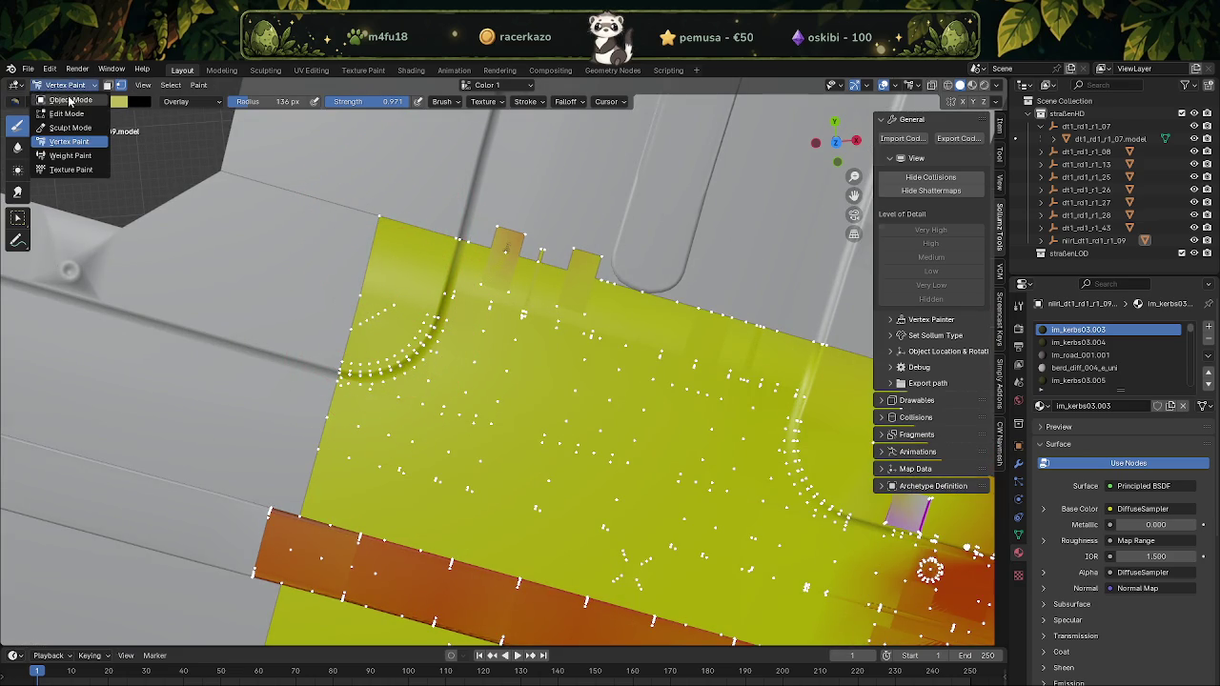
# Select tile dt1_rd1_r1_07 in Object Mode and switch it into Vertex Paint mode
pyautogui.click(57, 106)
pyautogui.click(524, 202)
pyautogui.press('Tab')
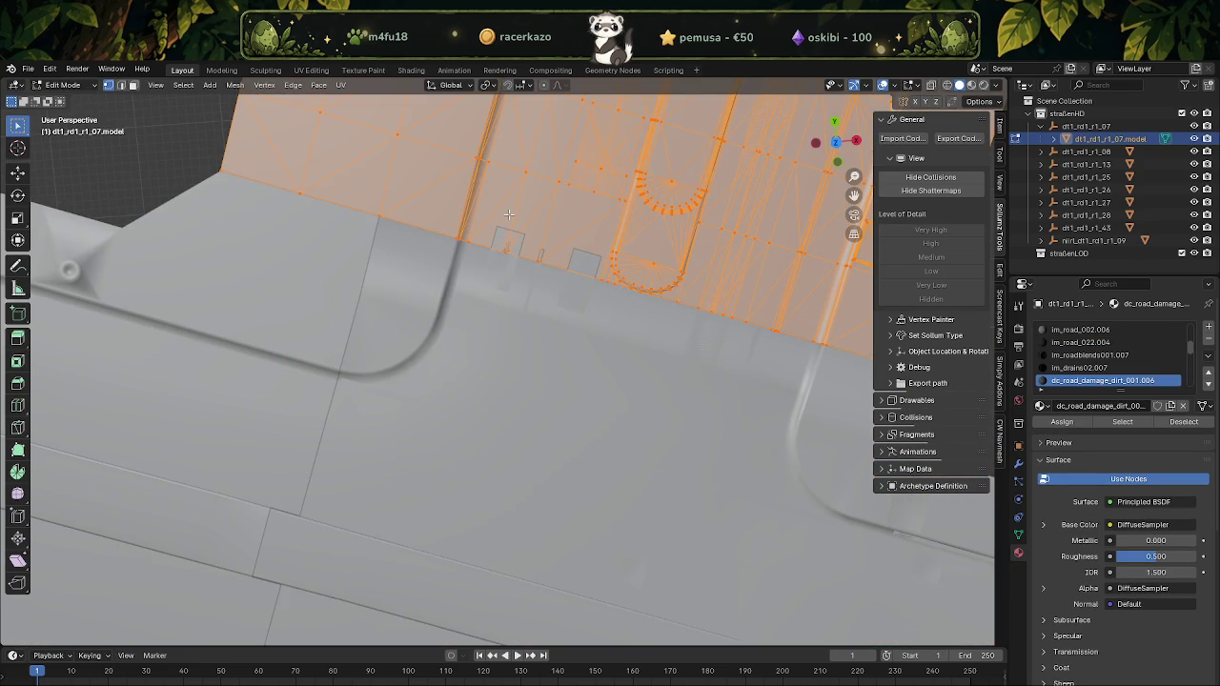
pyautogui.click(89, 85)
pyautogui.click(57, 141)
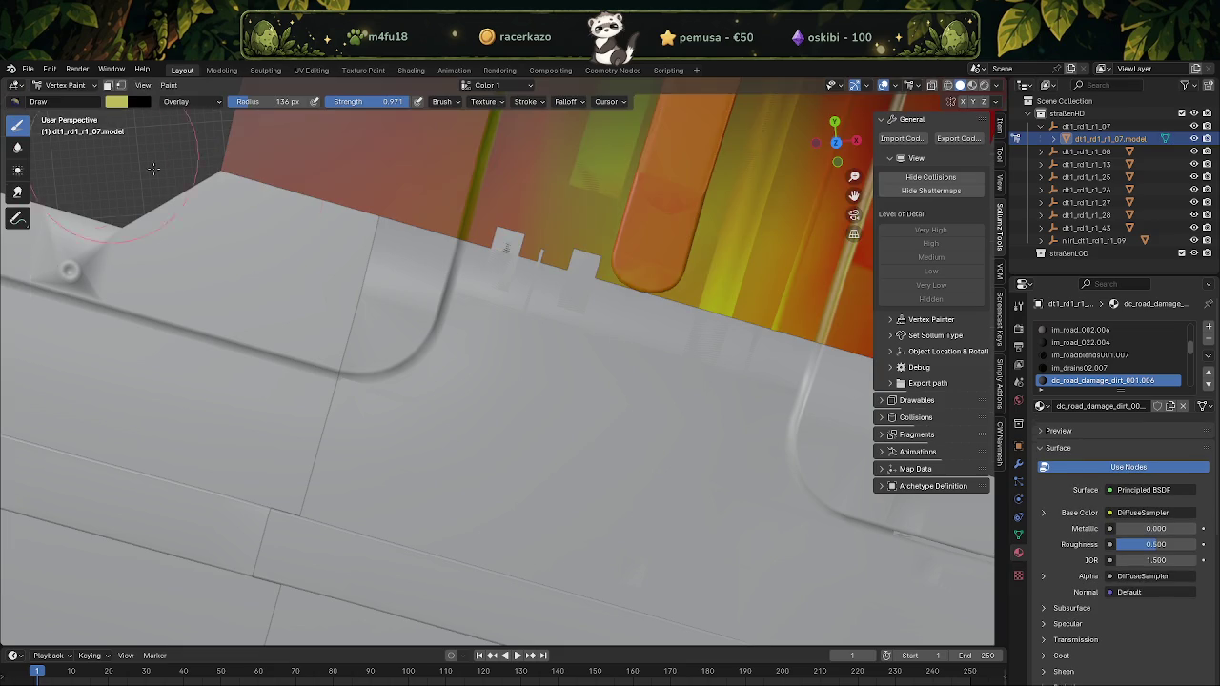
# Enable the vertex selection mask and brush yellow over the red area near the U-shaped curb
pyautogui.keyDown('shift'); pyautogui.moveTo(655, 257); pyautogui.dragTo(464, 246, button='middle'); pyautogui.keyUp('shift')
pyautogui.moveTo(551, 277); pyautogui.dragTo(579, 292)
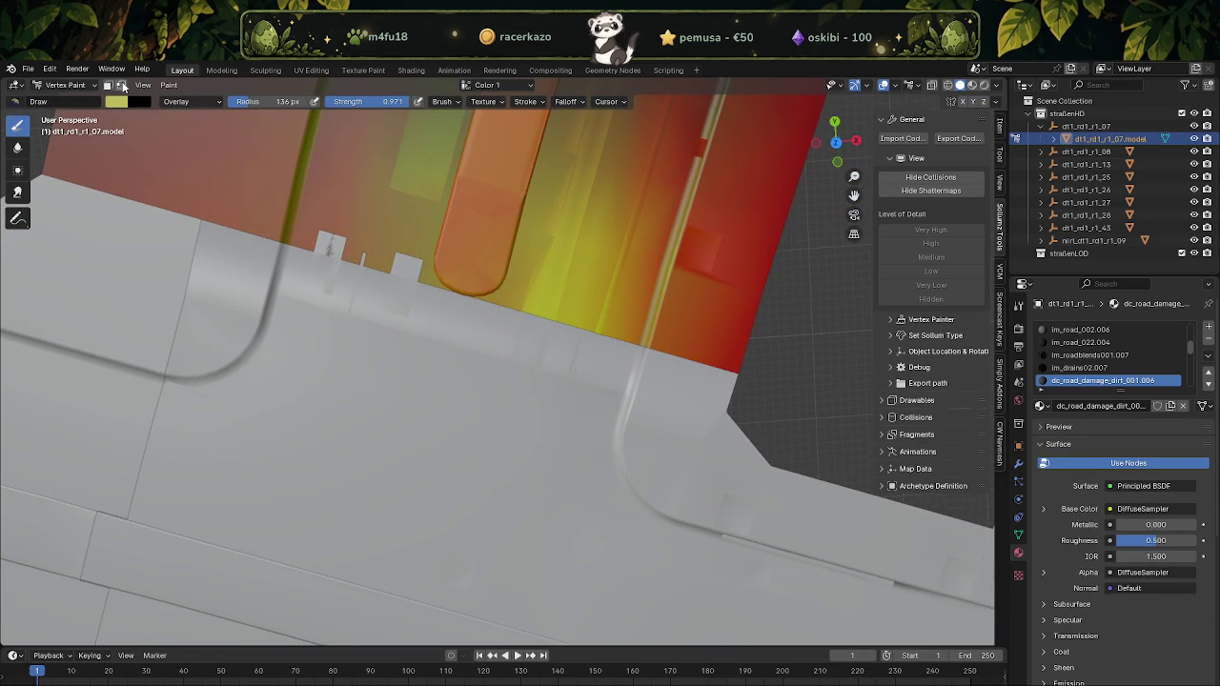
pyautogui.click(121, 85)
pyautogui.moveTo(532, 299)
pyautogui.mouseDown()
pyautogui.moveTo(541, 313)
pyautogui.moveTo(733, 370)
pyautogui.mouseUp()
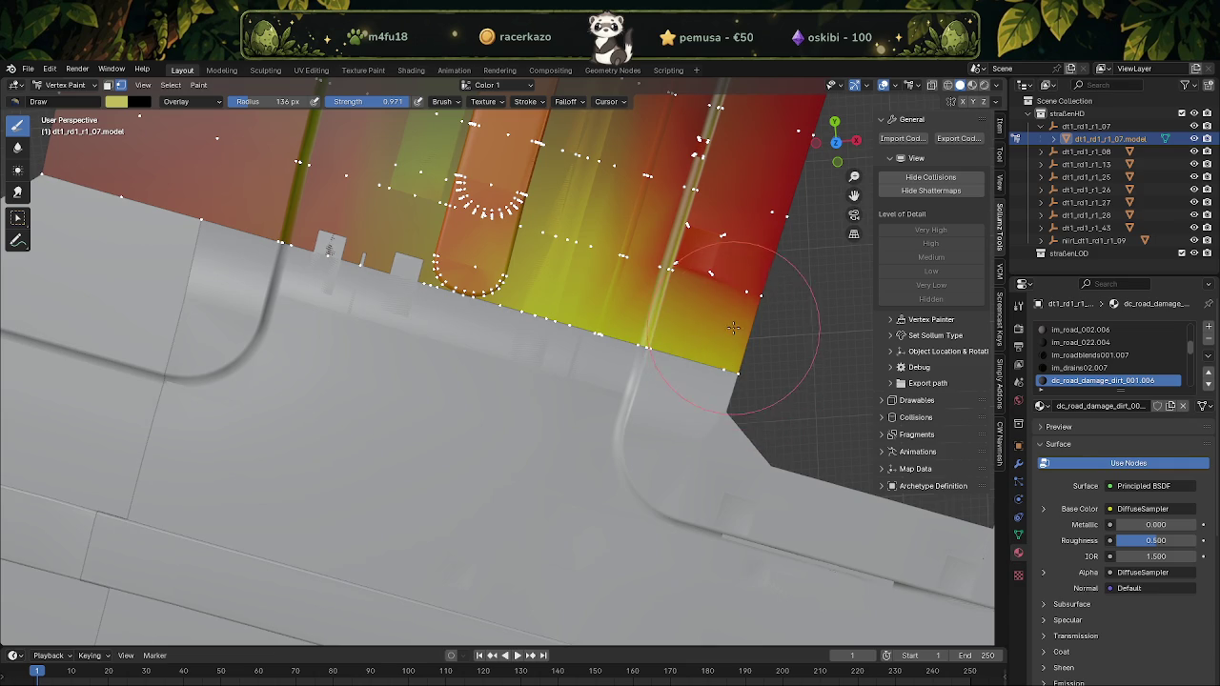
# Spread yellow over the reddish areas along the notched and lower-left edges
pyautogui.moveTo(560, 283); pyautogui.dragTo(354, 259)
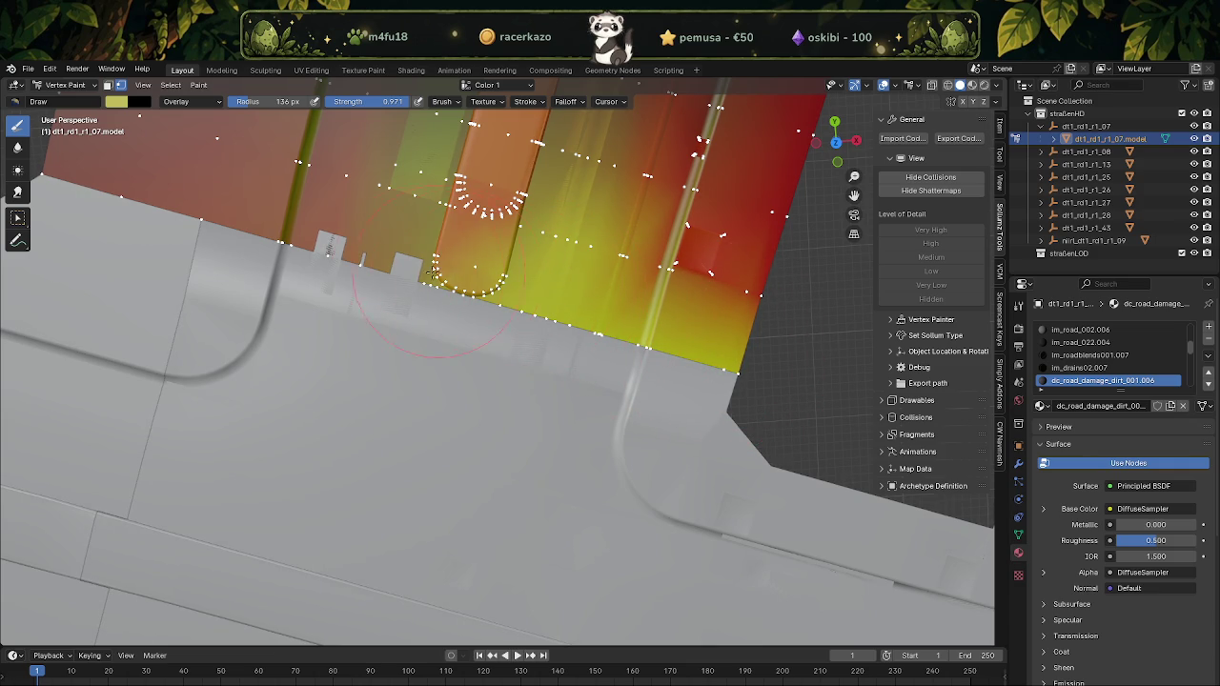
pyautogui.keyDown('shift'); pyautogui.moveTo(354, 260); pyautogui.dragTo(500, 363, button='middle'); pyautogui.keyUp('shift')
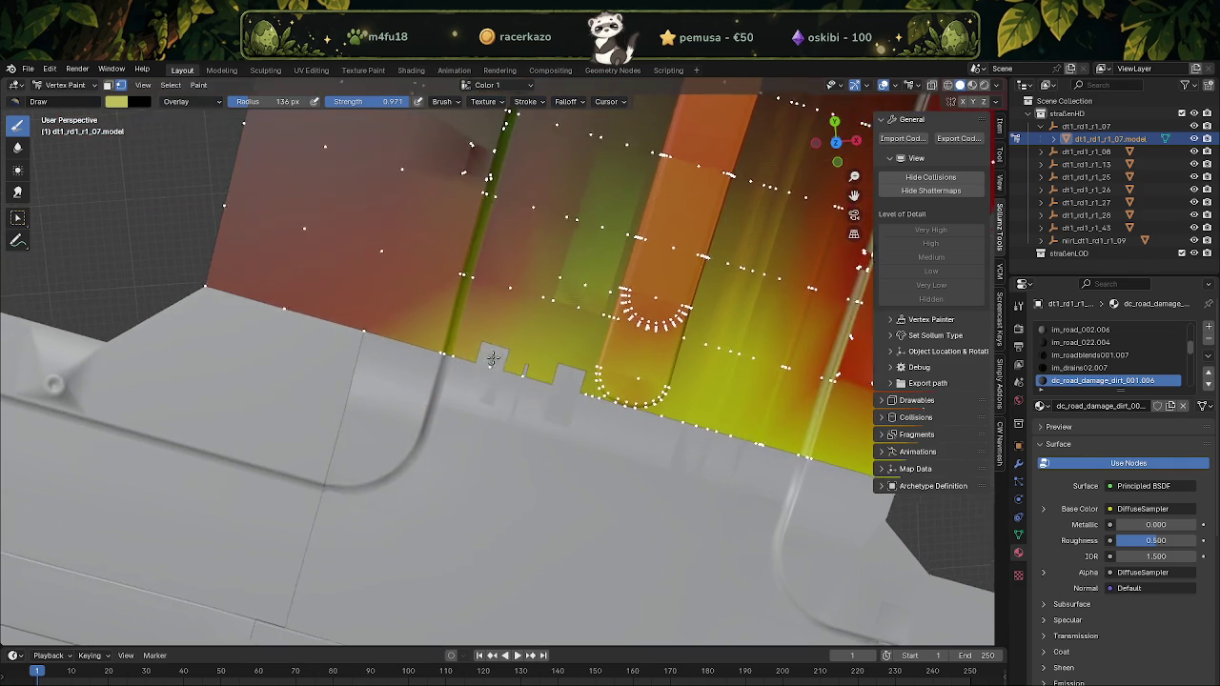
pyautogui.moveTo(341, 301)
pyautogui.mouseDown()
pyautogui.moveTo(217, 192)
pyautogui.moveTo(557, 344)
pyautogui.mouseUp()
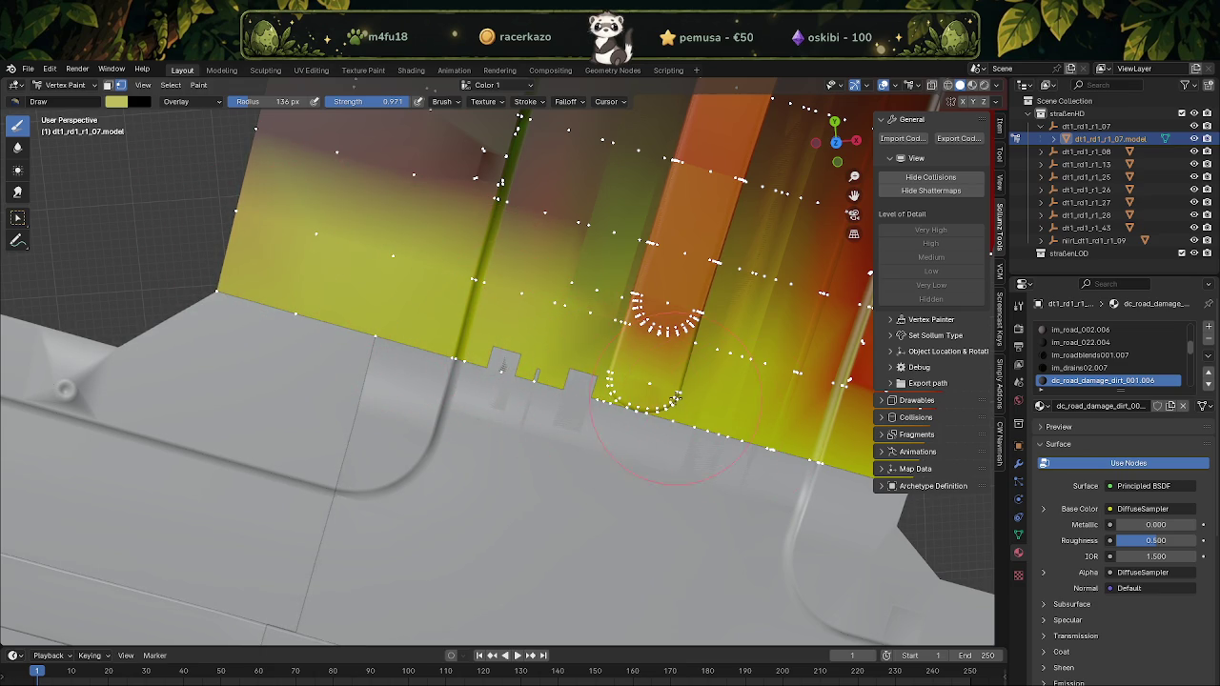
pyautogui.keyDown('shift'); pyautogui.moveTo(783, 433); pyautogui.dragTo(703, 353, button='middle'); pyautogui.keyUp('shift')
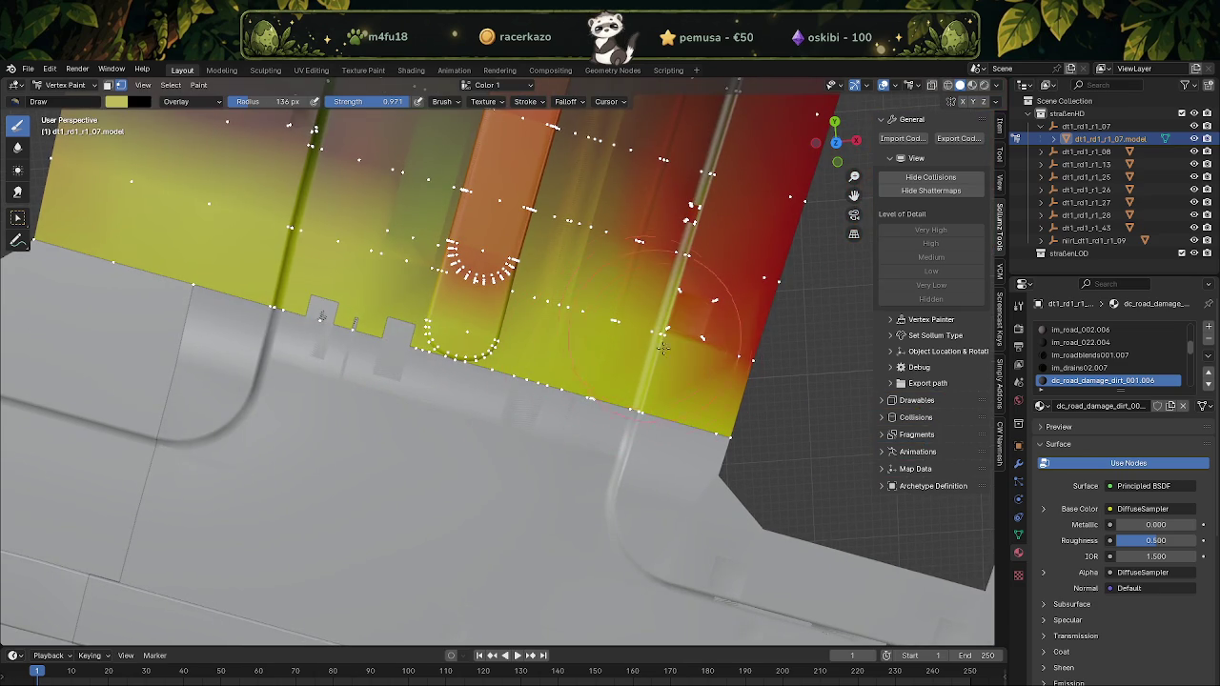
pyautogui.moveTo(703, 353)
pyautogui.mouseDown()
pyautogui.moveTo(624, 277)
pyautogui.moveTo(534, 252)
pyautogui.mouseUp()
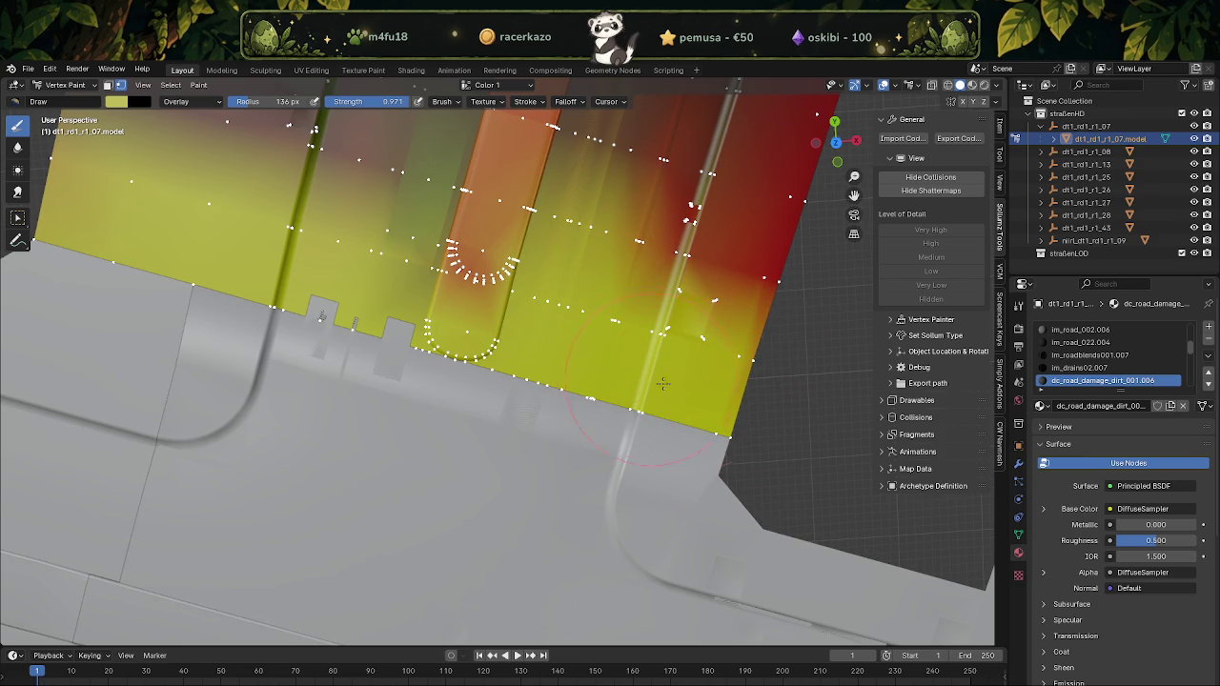
pyautogui.keyDown('shift'); pyautogui.moveTo(209, 243); pyautogui.dragTo(365, 326, button='middle'); pyautogui.keyUp('shift')
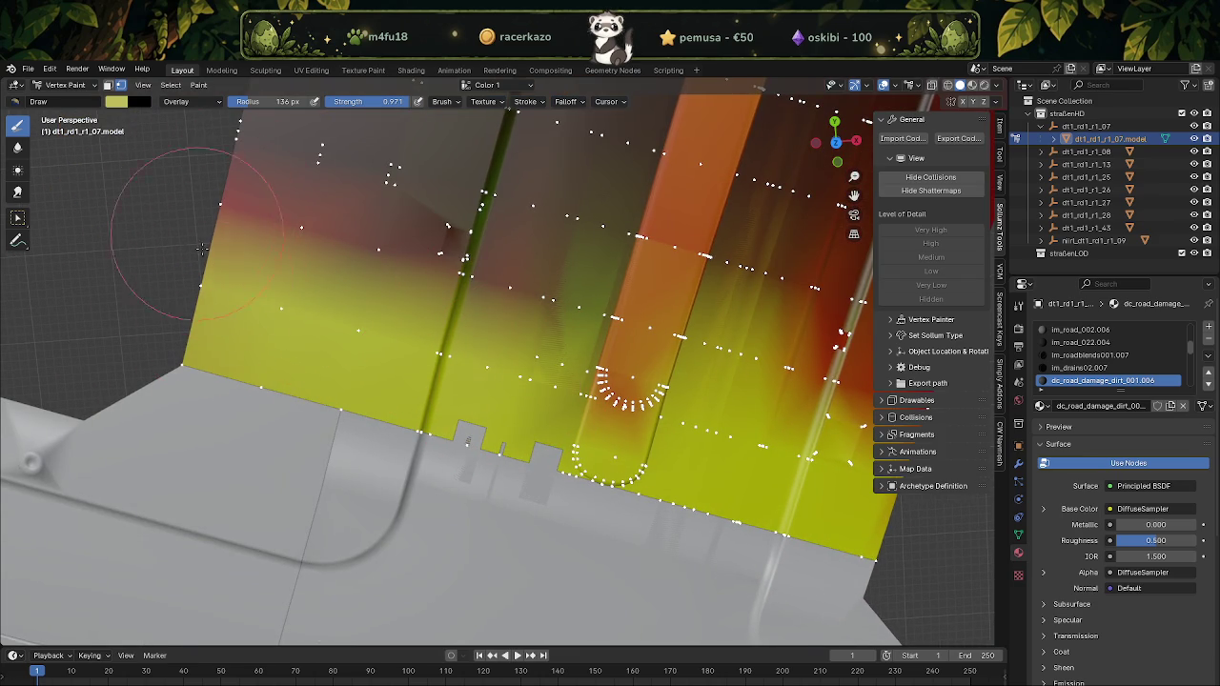
# Return to Object Mode and select the dt1_rd1_r1_08 road tile
pyautogui.click(65, 85)
pyautogui.click(57, 96)
pyautogui.click(226, 438)
# Put dt1_rd1_r1_08 into Vertex Paint with the vertex mask on and paint its red corner yellow
pyautogui.press('Tab')
pyautogui.click(87, 93)
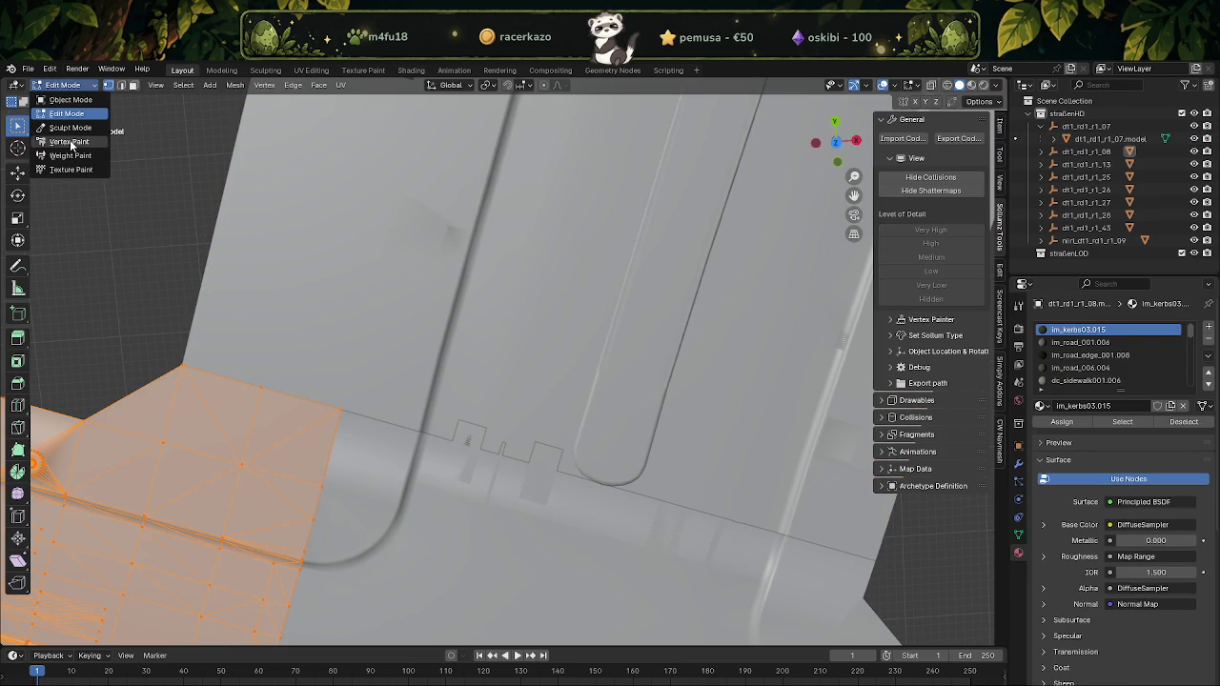
pyautogui.click(59, 142)
pyautogui.scroll(3, 407, 216)
pyautogui.scroll(-1, 429, 334)
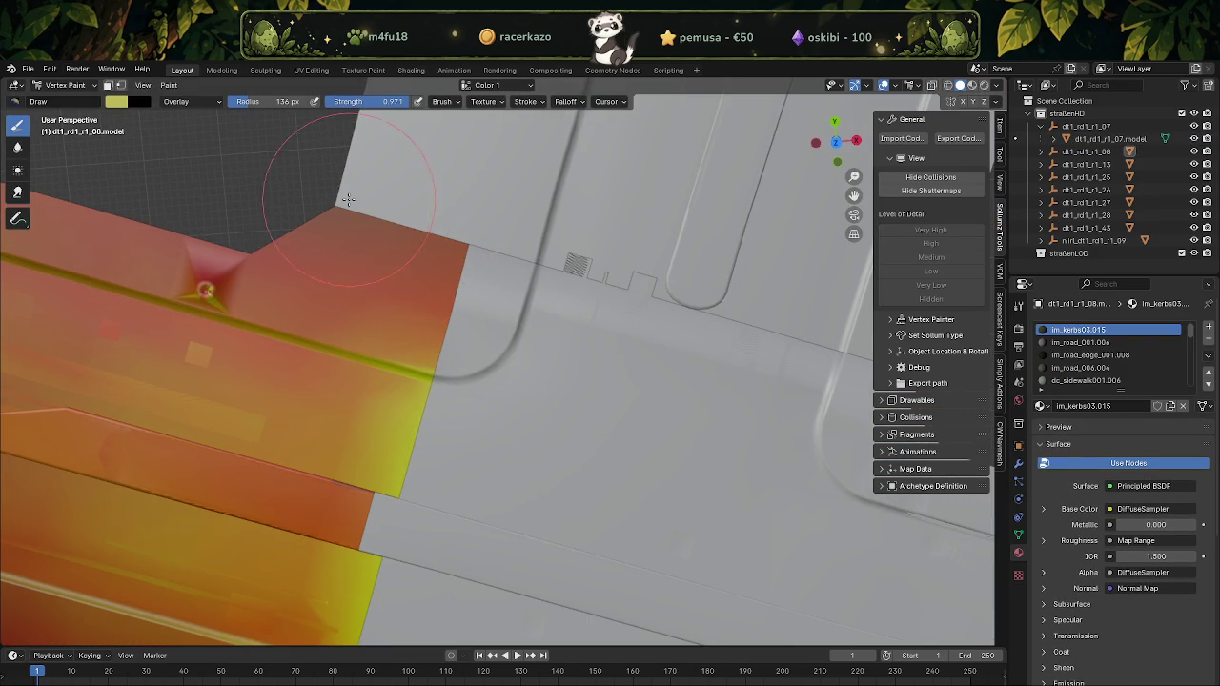
pyautogui.moveTo(350, 205); pyautogui.dragTo(279, 120)
pyautogui.click(122, 86)
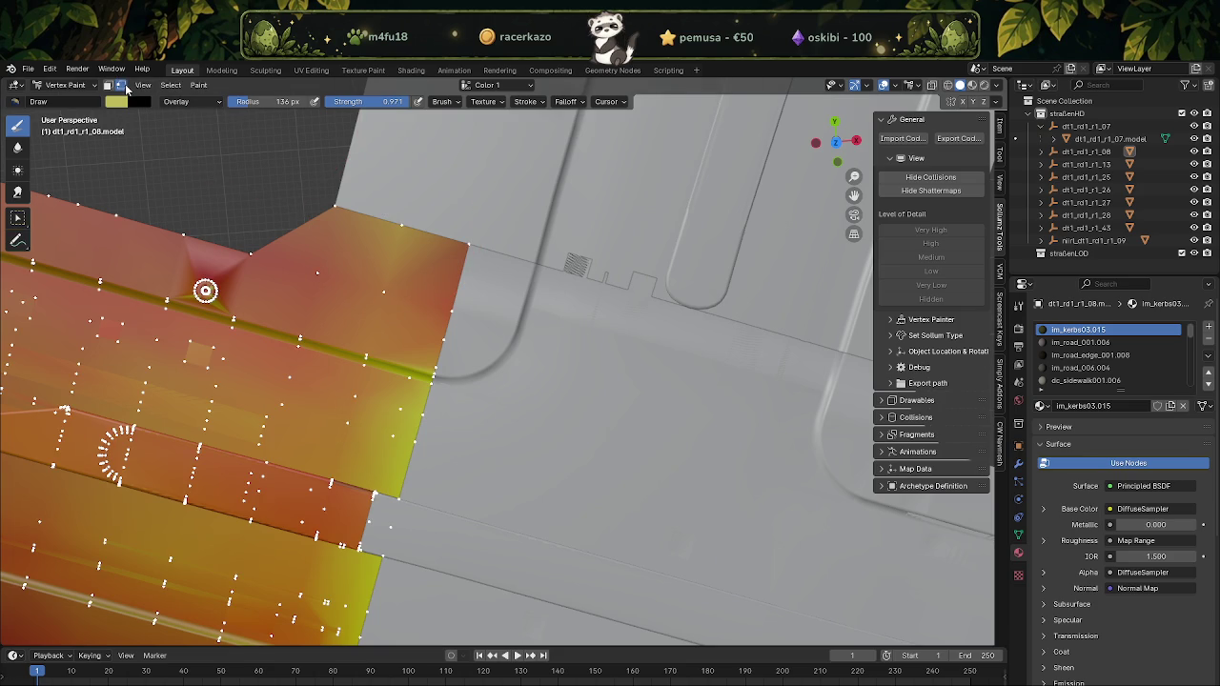
# Paint yellow along the tile's red-orange border strip and near the edge notch
pyautogui.moveTo(381, 229)
pyautogui.mouseDown()
pyautogui.moveTo(447, 245)
pyautogui.moveTo(449, 316)
pyautogui.mouseUp()
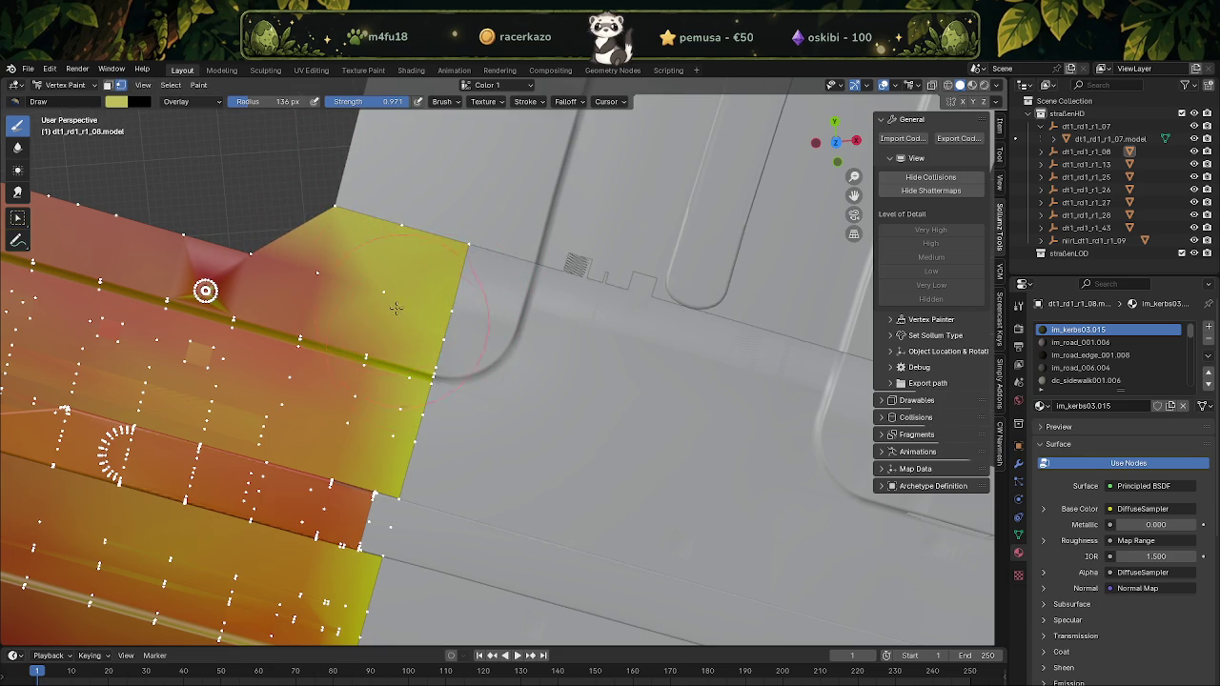
pyautogui.moveTo(314, 263); pyautogui.dragTo(408, 322)
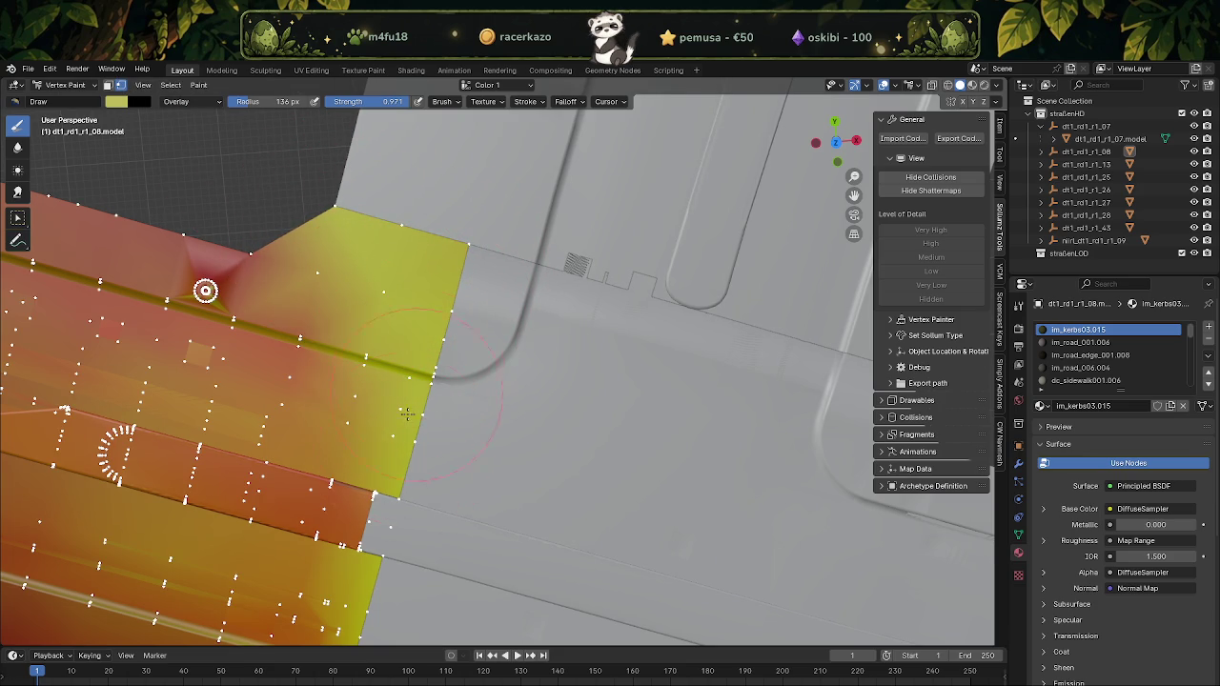
pyautogui.moveTo(405, 486); pyautogui.dragTo(381, 419, button='middle')
pyautogui.moveTo(305, 381)
pyautogui.mouseDown()
pyautogui.moveTo(361, 408)
pyautogui.moveTo(322, 483)
pyautogui.moveTo(238, 481)
pyautogui.moveTo(249, 447)
pyautogui.moveTo(43, 436)
pyautogui.moveTo(215, 438)
pyautogui.mouseUp()
pyautogui.moveTo(347, 412); pyautogui.dragTo(387, 328)
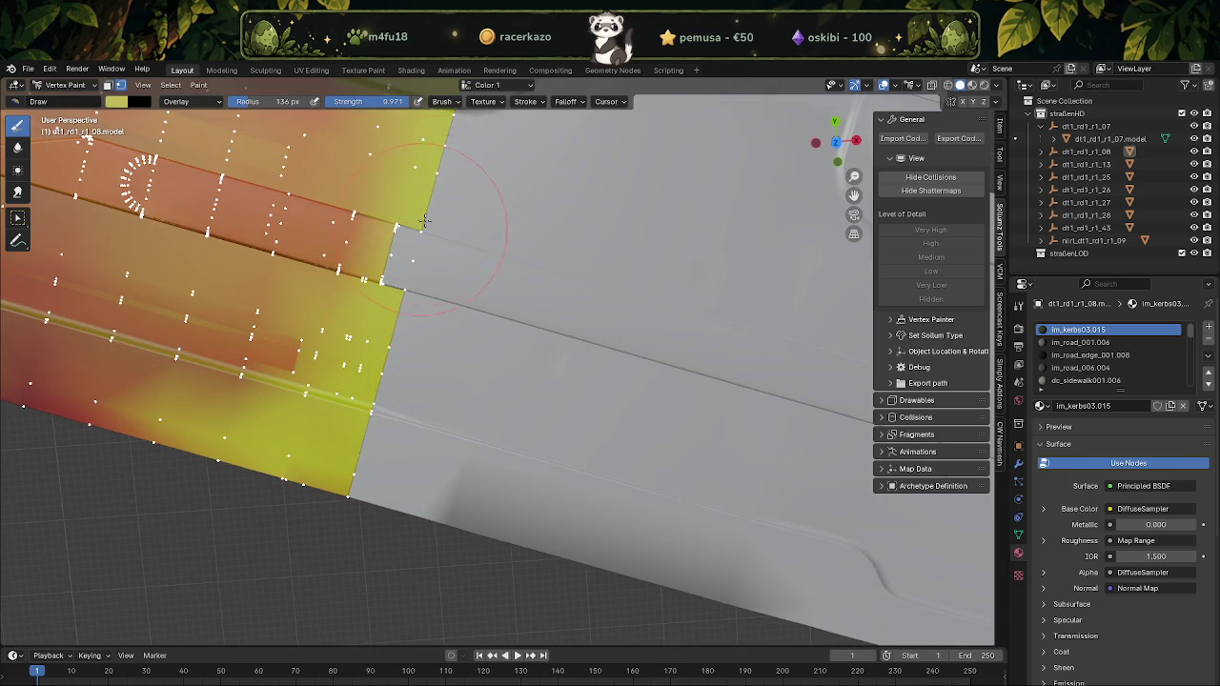
pyautogui.keyDown('shift'); pyautogui.moveTo(419, 229); pyautogui.dragTo(381, 365, button='middle'); pyautogui.keyUp('shift')
pyautogui.moveTo(356, 205); pyautogui.dragTo(294, 163)
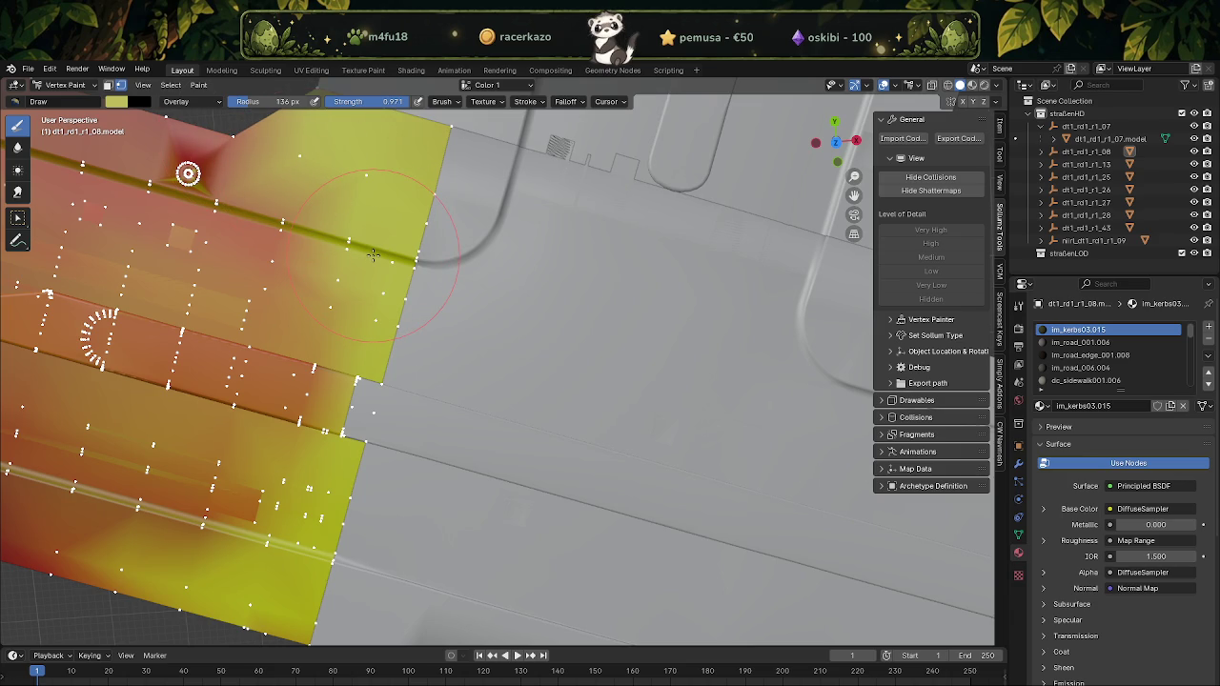
# Leave vertex painting and return dt1_rd1_r1_08 to Object Mode
pyautogui.moveTo(373, 397); pyautogui.dragTo(257, 515, button='middle')
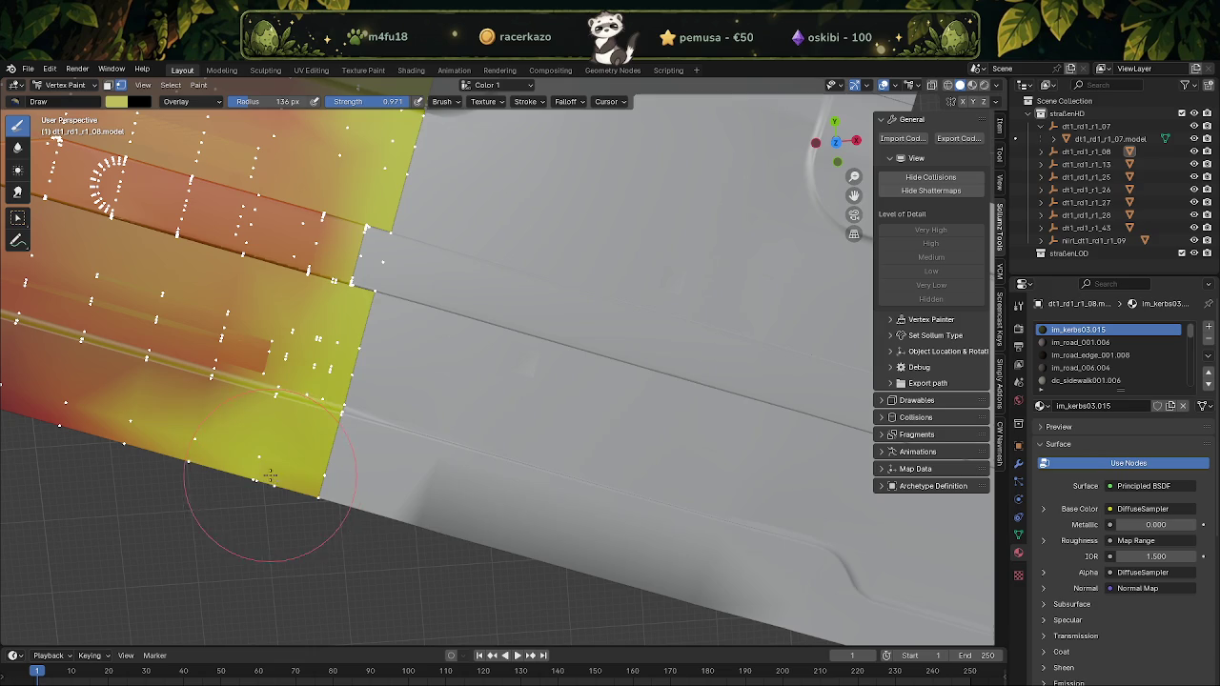
pyautogui.click(77, 85)
pyautogui.click(57, 112)
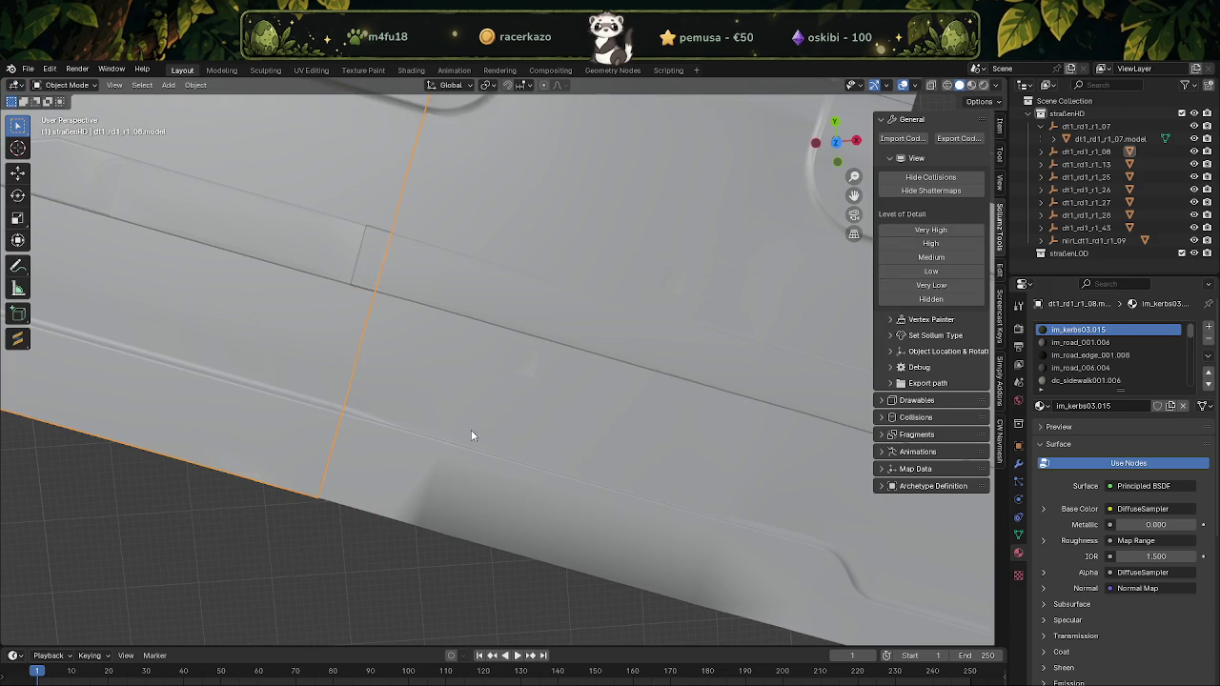
# Apply Normals Vector Tools to the fully selected nirl_dt1_rd1_r1_09 mesh and orbit to inspect it
pyautogui.hotkey('alt', 'q')
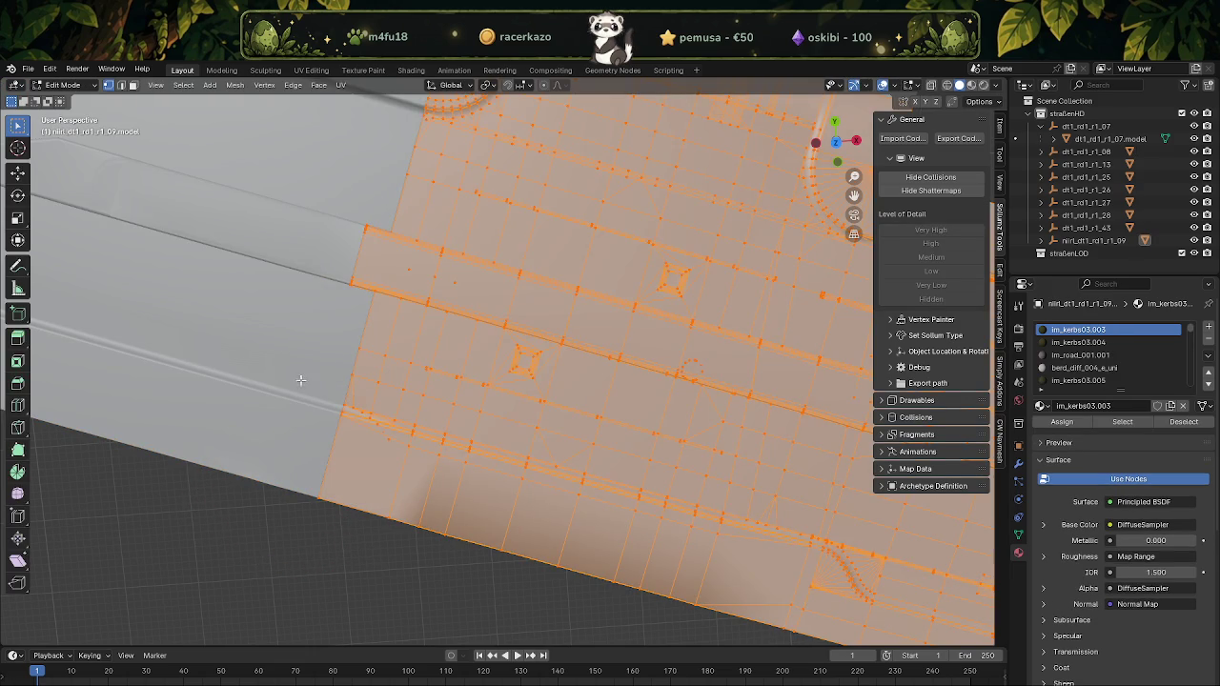
pyautogui.rightClick(586, 476)
pyautogui.click(540, 477)
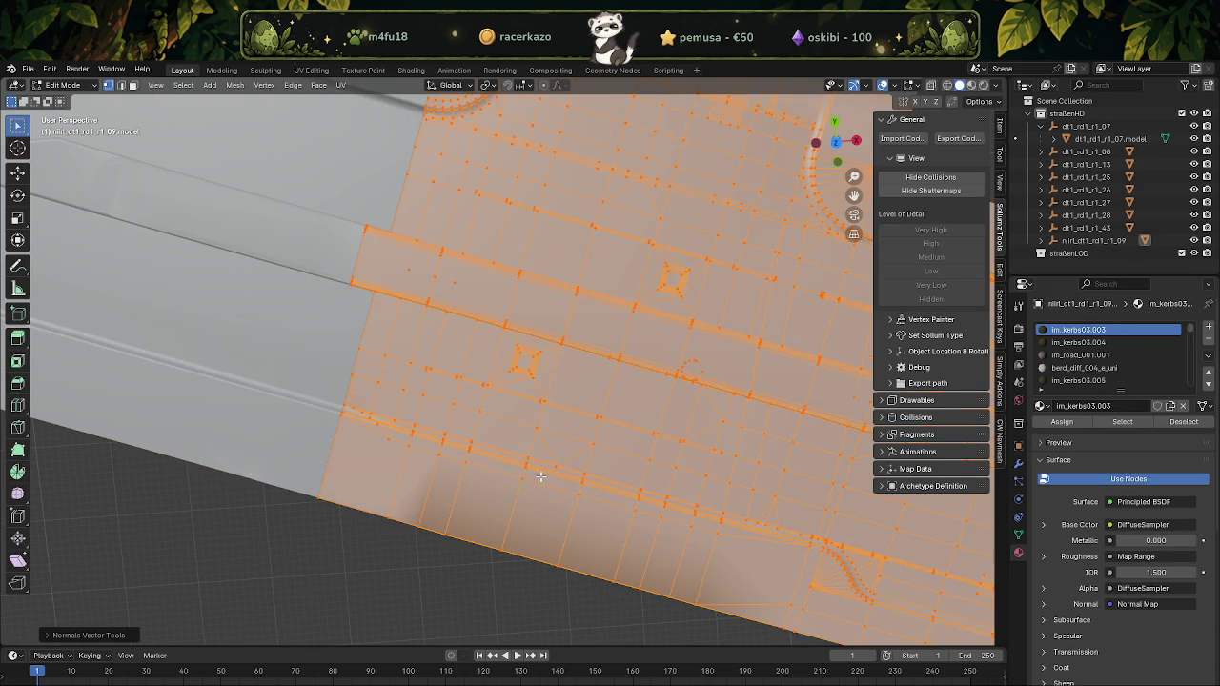
pyautogui.scroll(-3, 327, 156)
pyautogui.moveTo(327, 155)
pyautogui.mouseDown(button='middle')
pyautogui.moveTo(518, 345)
pyautogui.moveTo(539, 288)
pyautogui.moveTo(674, 262)
pyautogui.moveTo(667, 254)
pyautogui.mouseUp(button='middle')
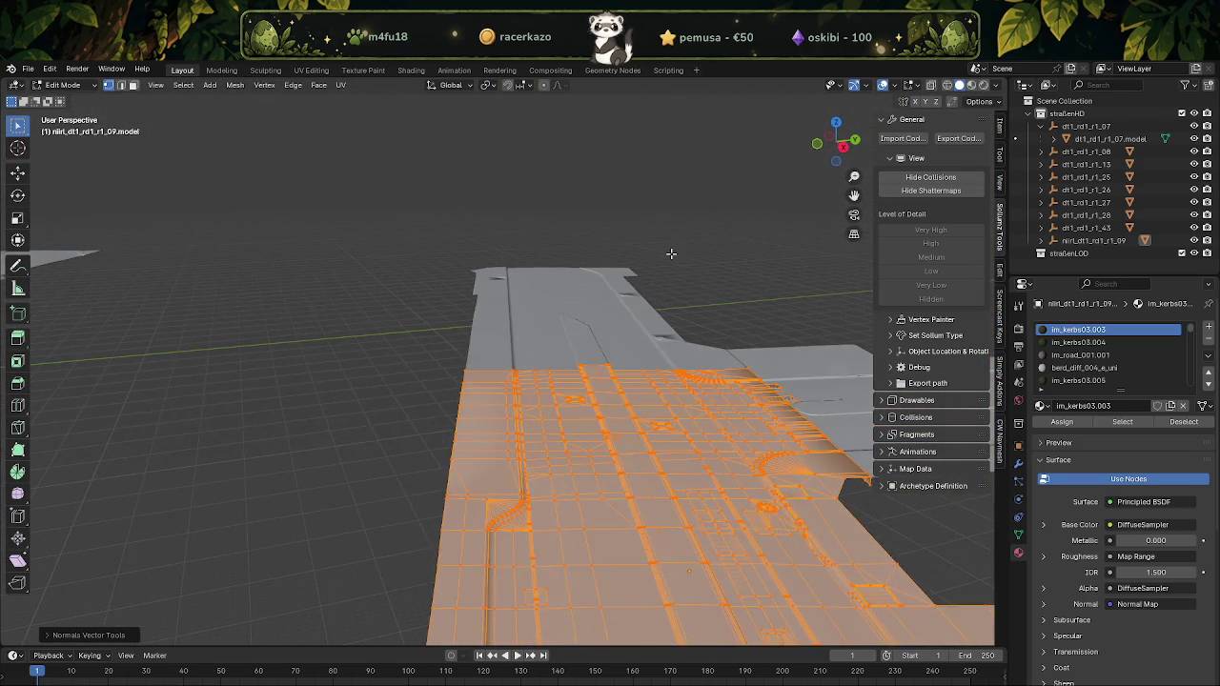
pyautogui.moveTo(442, 368)
pyautogui.mouseDown(button='middle')
pyautogui.moveTo(665, 339)
pyautogui.moveTo(248, 122)
pyautogui.mouseUp(button='middle')
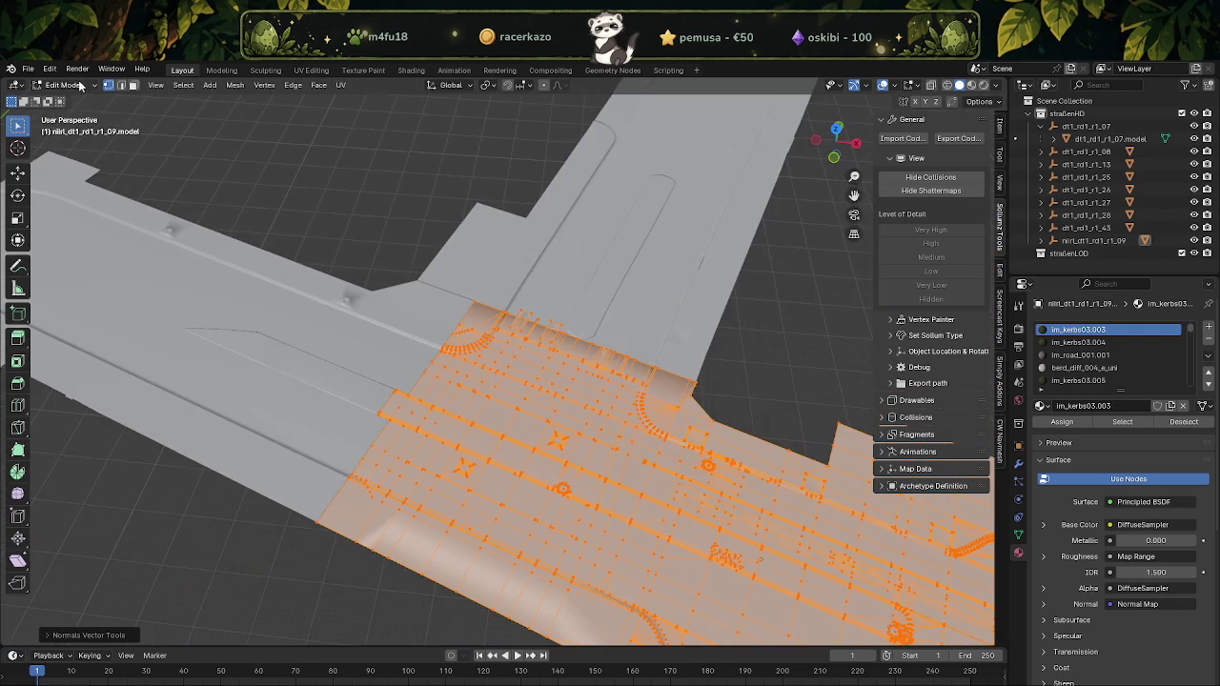
pyautogui.click(81, 85)
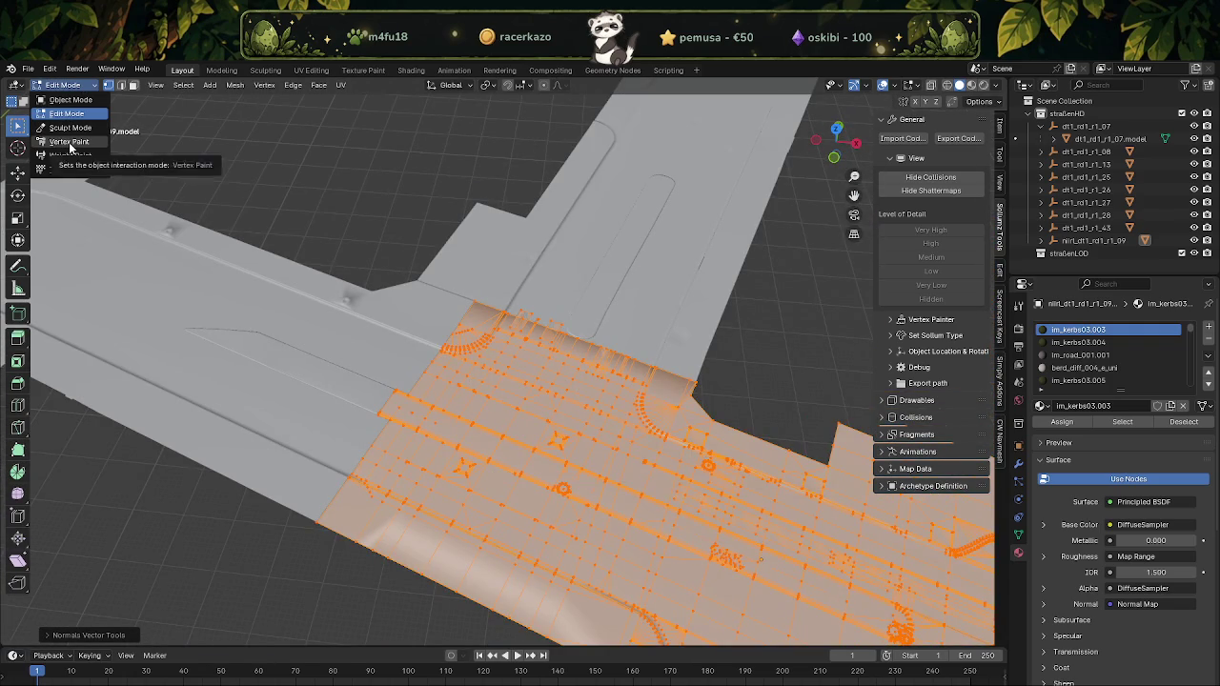
# Switch nirl_dt1_rd1_r1_09 into Vertex Paint mode and look over the painted road
pyautogui.click(70, 141)
pyautogui.moveTo(362, 314)
pyautogui.mouseDown(button='middle')
pyautogui.moveTo(404, 351)
pyautogui.moveTo(562, 352)
pyautogui.moveTo(264, 118)
pyautogui.mouseUp(button='middle')
pyautogui.scroll(3, 404, 350)
pyautogui.scroll(-3, 557, 340)
pyautogui.scroll(3, 507, 328)
pyautogui.scroll(-5, 523, 218)
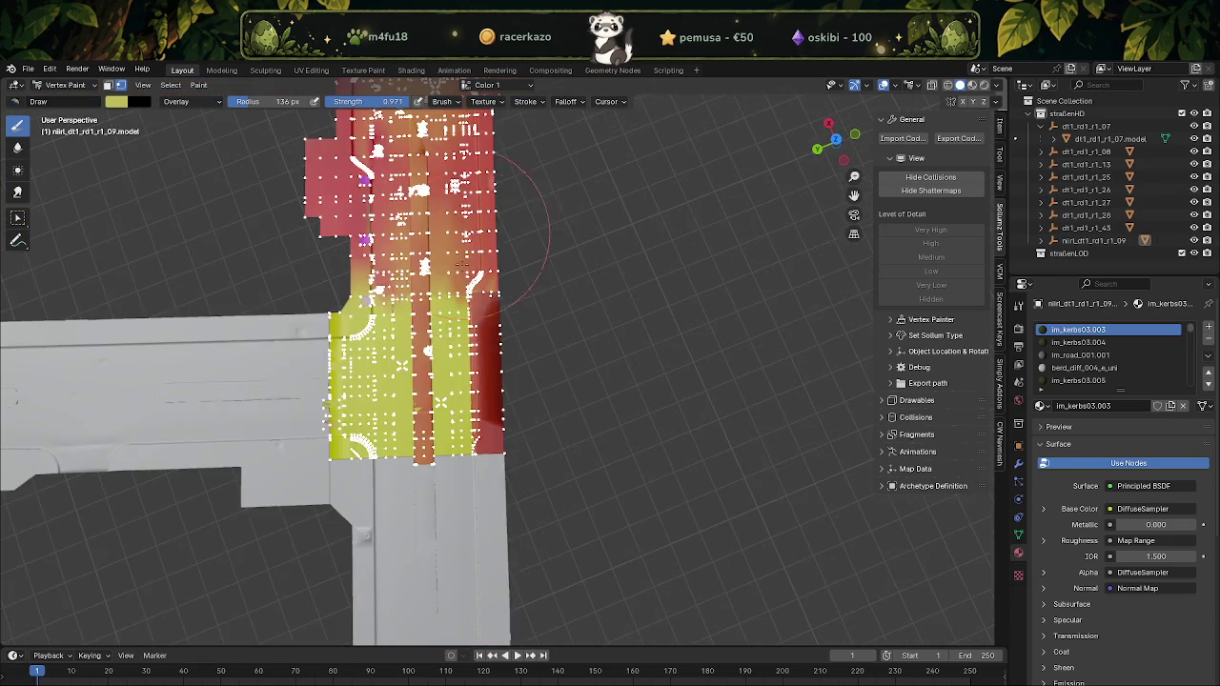
pyautogui.moveTo(523, 218); pyautogui.dragTo(491, 402, button='middle')
pyautogui.scroll(3, 490, 403)
pyautogui.scroll(5, 488, 402)
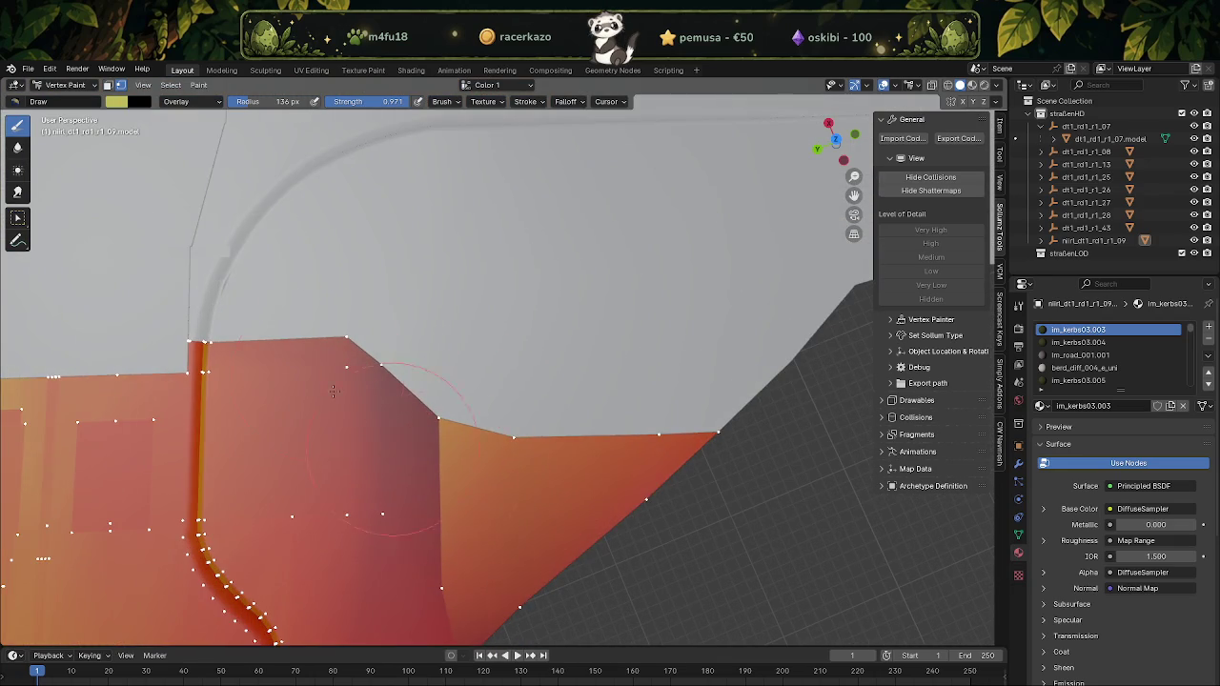
# Sample the orange-brown colour from the painted road surface as the brush colour
pyautogui.click(117, 102)
pyautogui.click(230, 260)
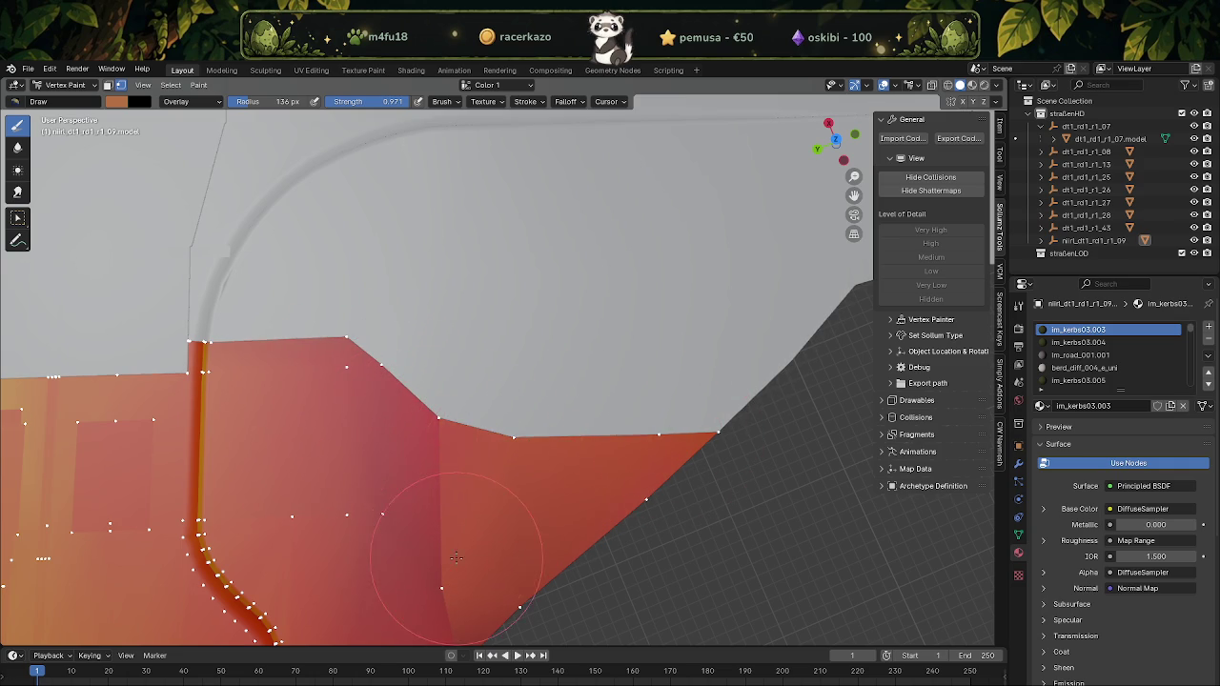
pyautogui.keyDown('shift'); pyautogui.moveTo(462, 505); pyautogui.dragTo(480, 440, button='middle'); pyautogui.keyUp('shift')
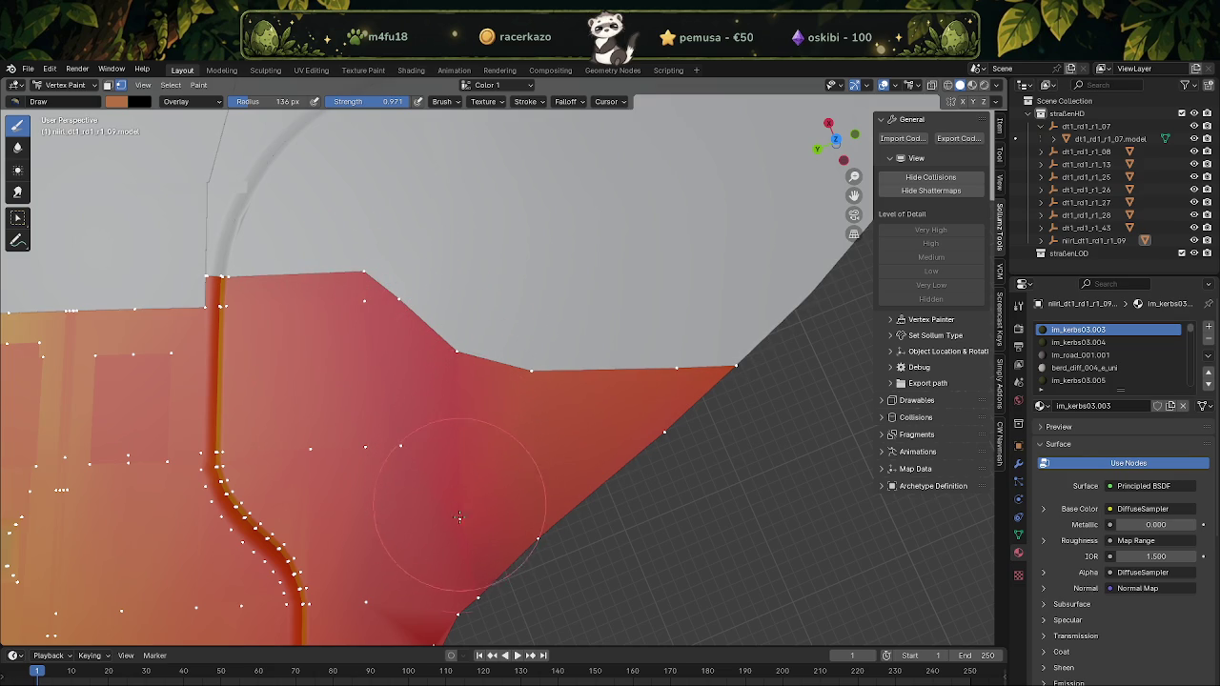
pyautogui.scroll(-2, 288, 167)
pyautogui.moveTo(288, 168); pyautogui.dragTo(533, 343, button='middle')
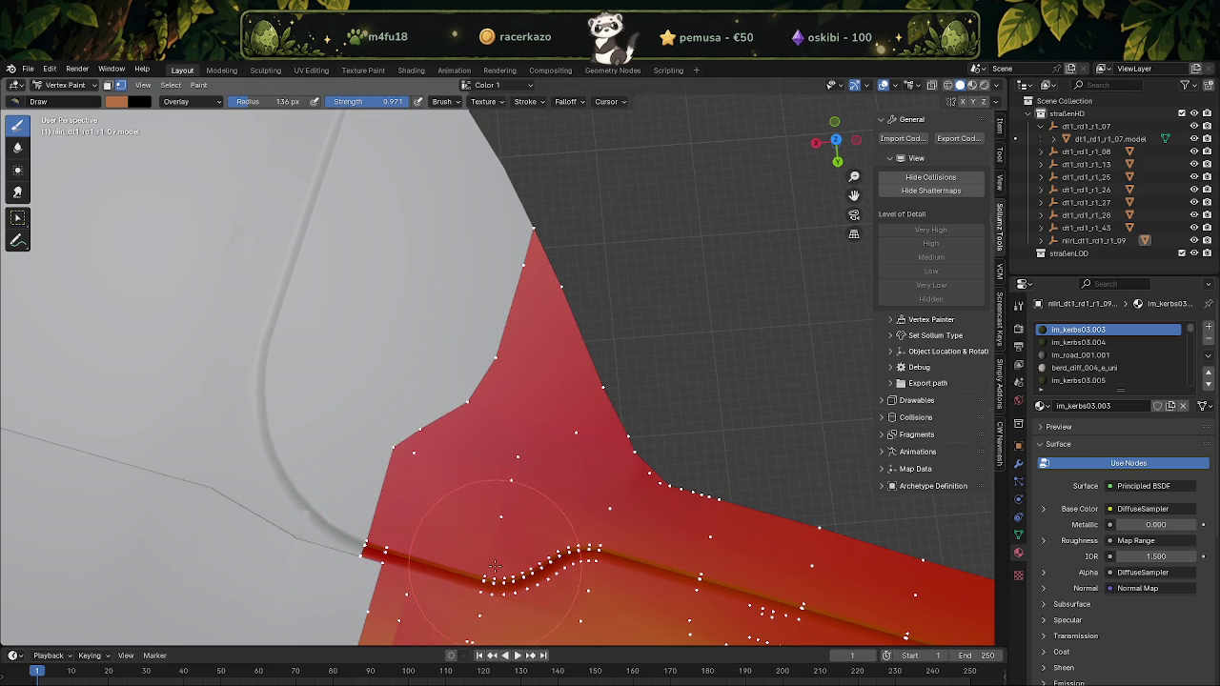
pyautogui.scroll(-3, 637, 483)
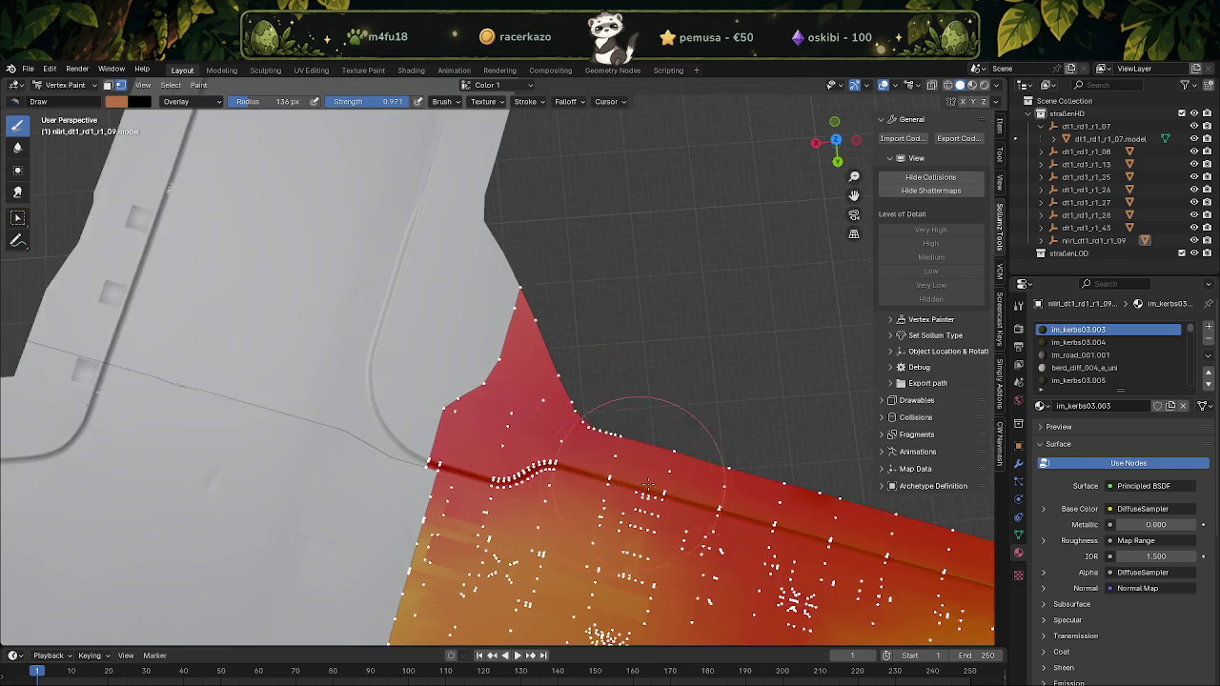
# Inspect the red/yellow colour boundary from low angles, toggling wireframe to check the edges
pyautogui.scroll(-3, 637, 483)
pyautogui.scroll(2, 585, 299)
pyautogui.scroll(2, 626, 327)
pyautogui.scroll(2, 674, 333)
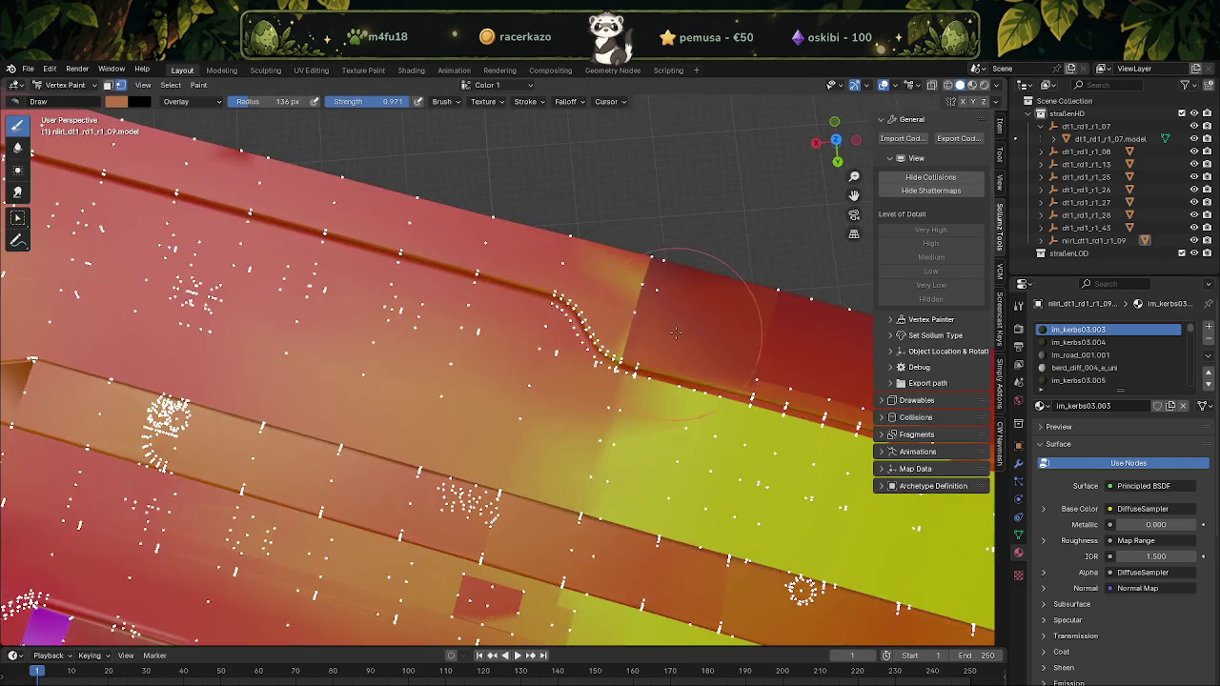
pyautogui.keyDown('shift'); pyautogui.moveTo(674, 334); pyautogui.dragTo(407, 284, button='middle'); pyautogui.keyUp('shift')
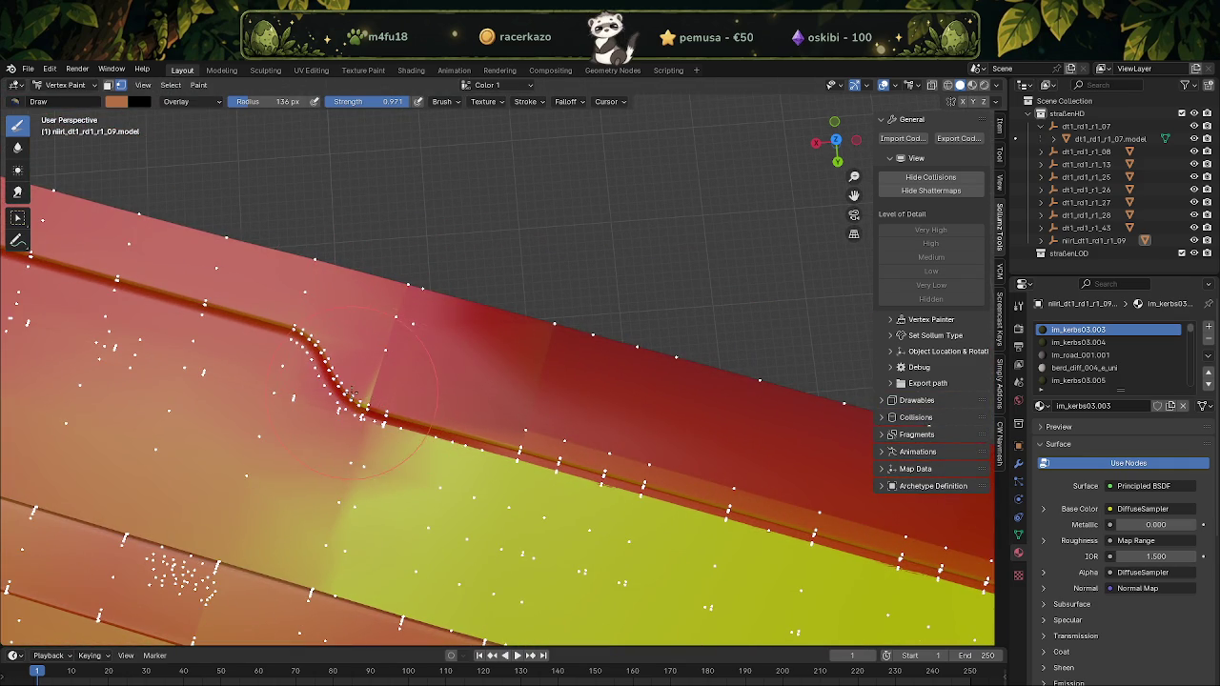
pyautogui.moveTo(394, 273)
pyautogui.mouseDown(button='middle')
pyautogui.moveTo(321, 273)
pyautogui.moveTo(300, 307)
pyautogui.mouseUp(button='middle')
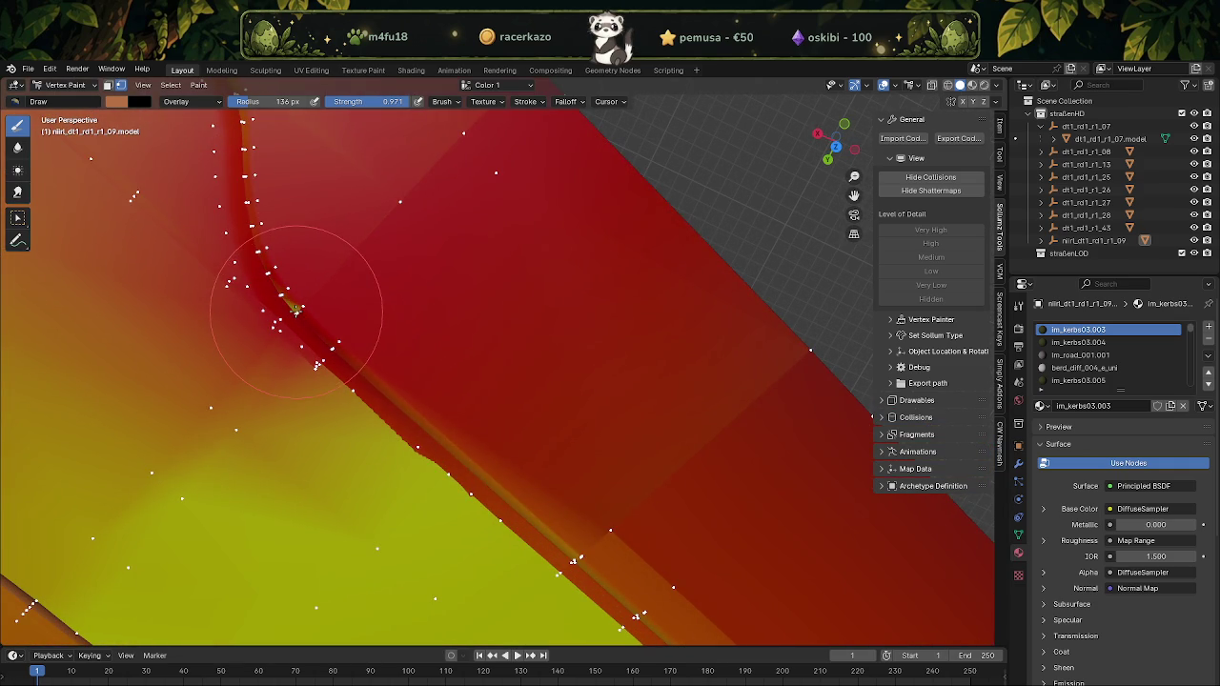
pyautogui.moveTo(295, 310)
pyautogui.mouseDown(button='middle')
pyautogui.moveTo(456, 347)
pyautogui.moveTo(326, 400)
pyautogui.moveTo(353, 368)
pyautogui.moveTo(344, 400)
pyautogui.mouseUp(button='middle')
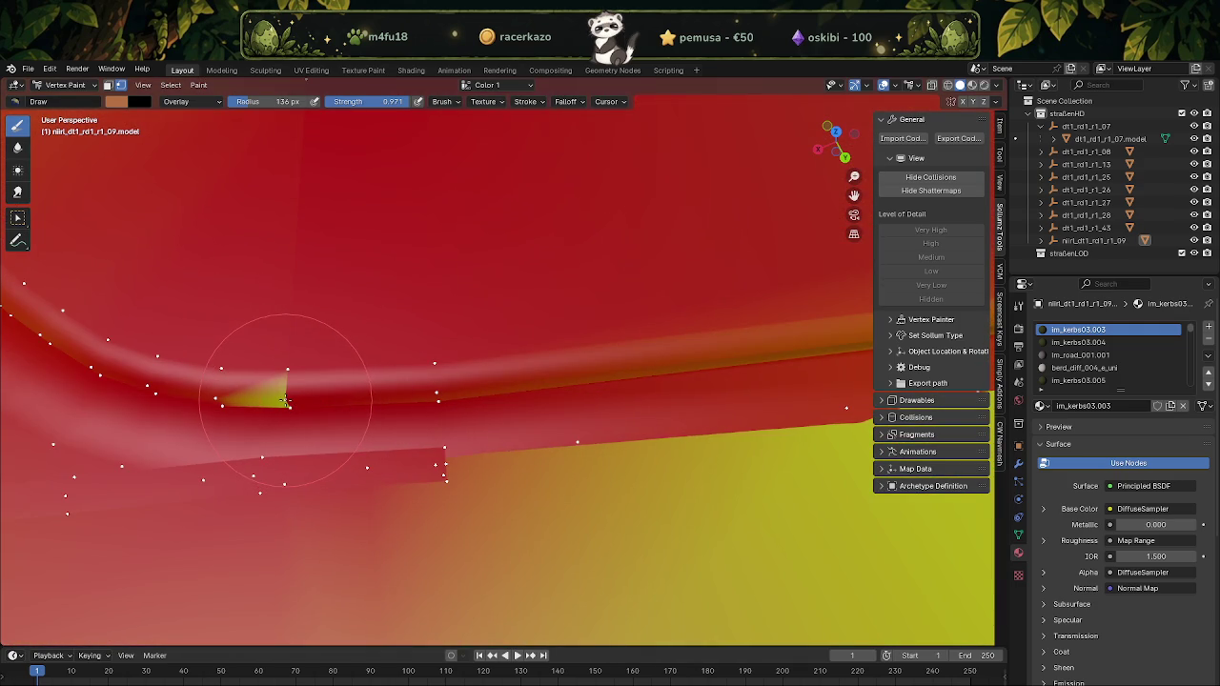
pyautogui.hotkey('shift', 'z')
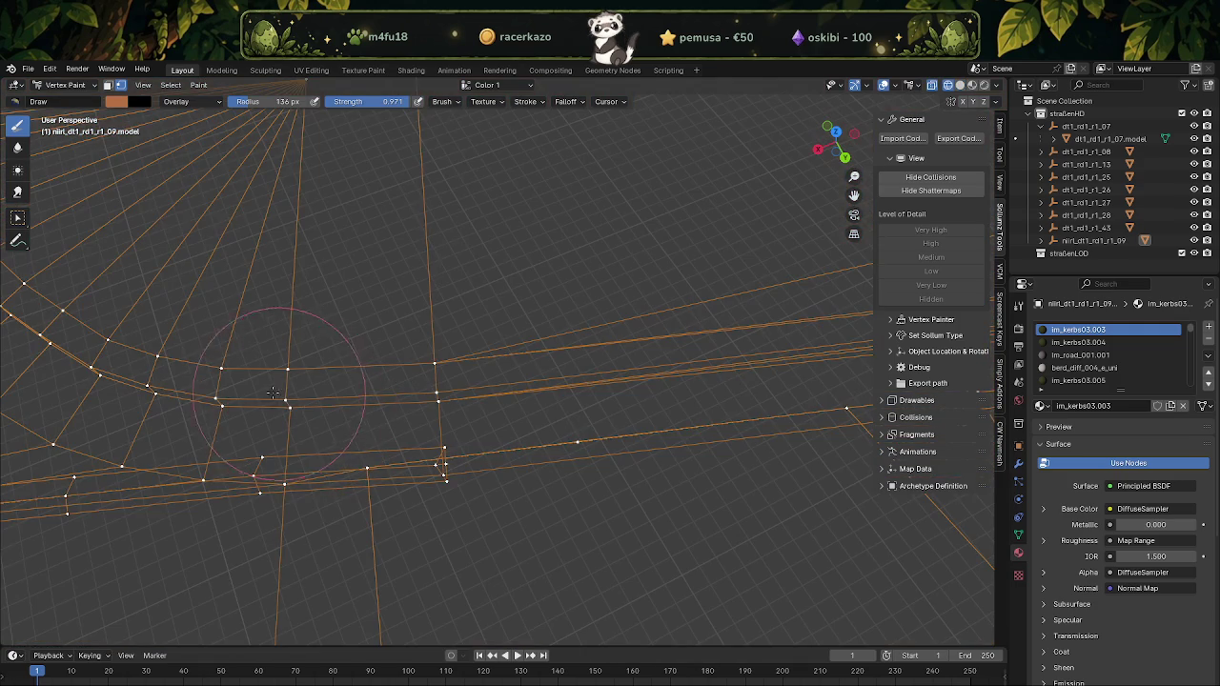
pyautogui.hotkey('shift', 'z')
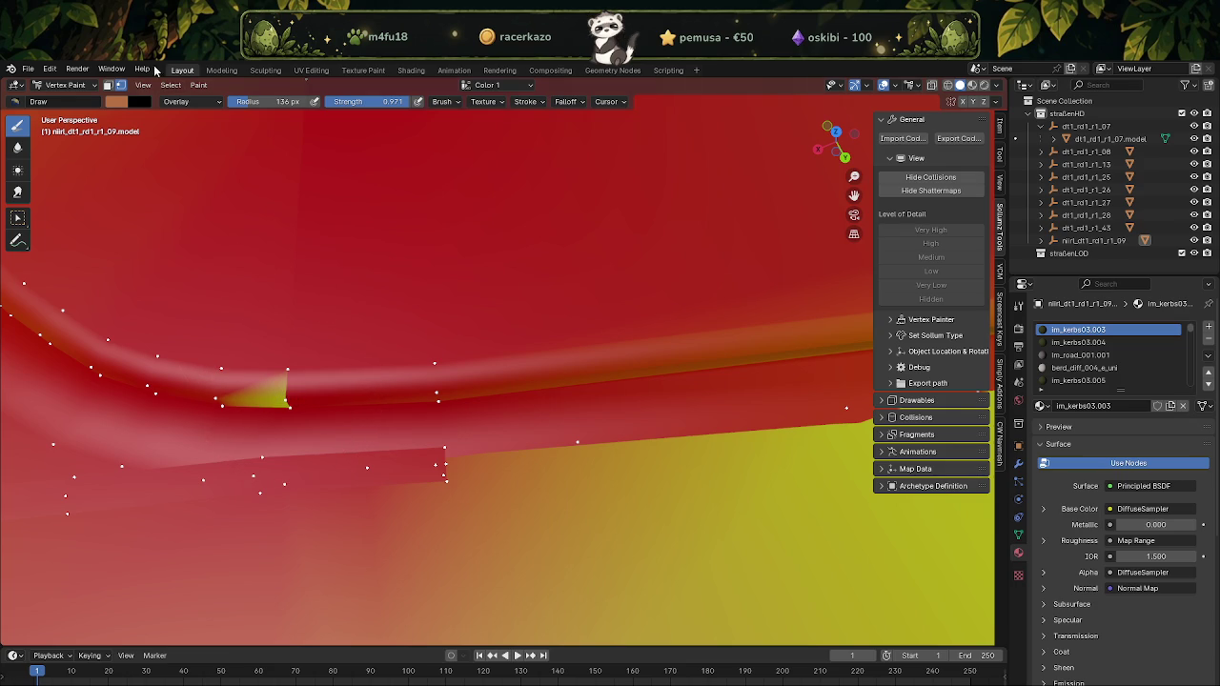
# Check the blend along the curb, the tile's end and the red road corner
pyautogui.moveTo(274, 394); pyautogui.dragTo(353, 264, button='middle')
pyautogui.moveTo(258, 259)
pyautogui.mouseDown(button='middle')
pyautogui.moveTo(349, 240)
pyautogui.moveTo(301, 303)
pyautogui.moveTo(531, 314)
pyautogui.mouseUp(button='middle')
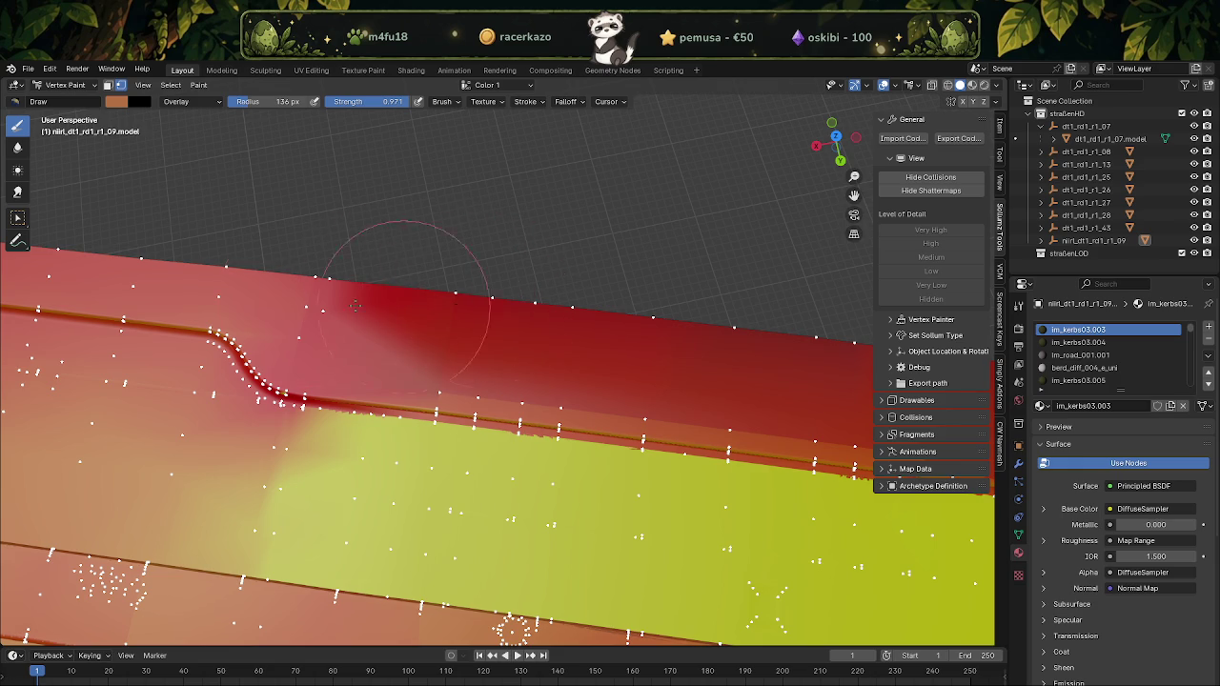
pyautogui.keyDown('shift'); pyautogui.moveTo(591, 329); pyautogui.dragTo(354, 285, button='middle'); pyautogui.keyUp('shift')
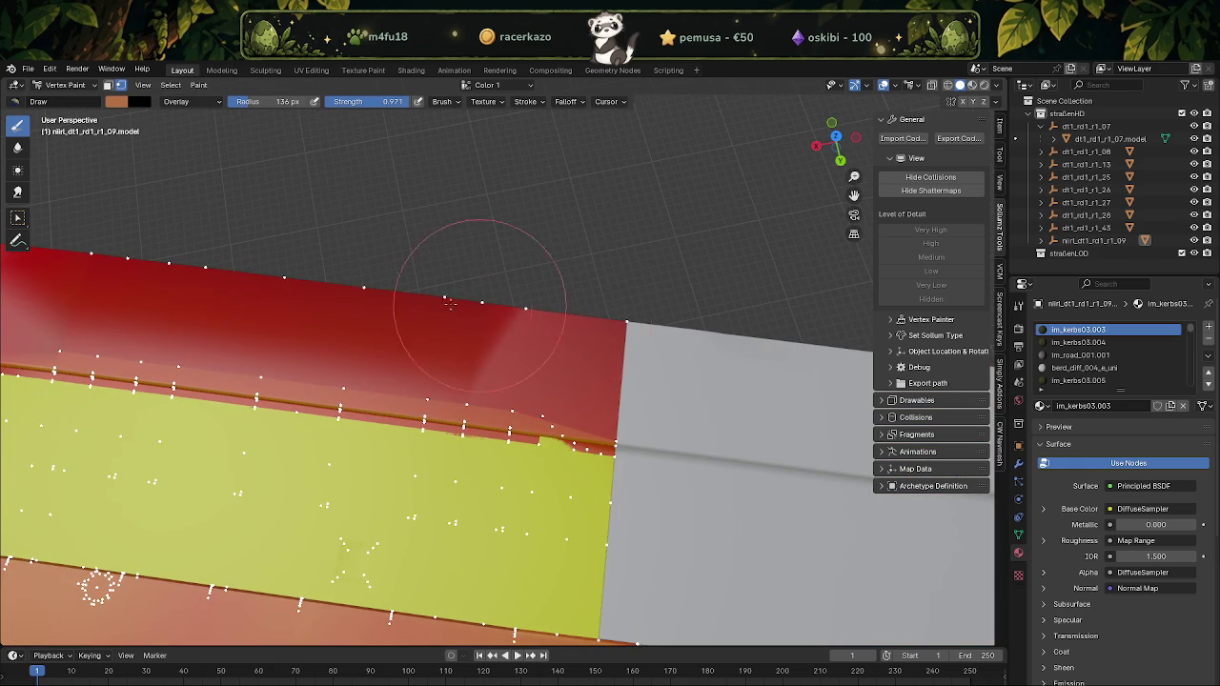
pyautogui.moveTo(129, 259); pyautogui.dragTo(485, 370, button='middle')
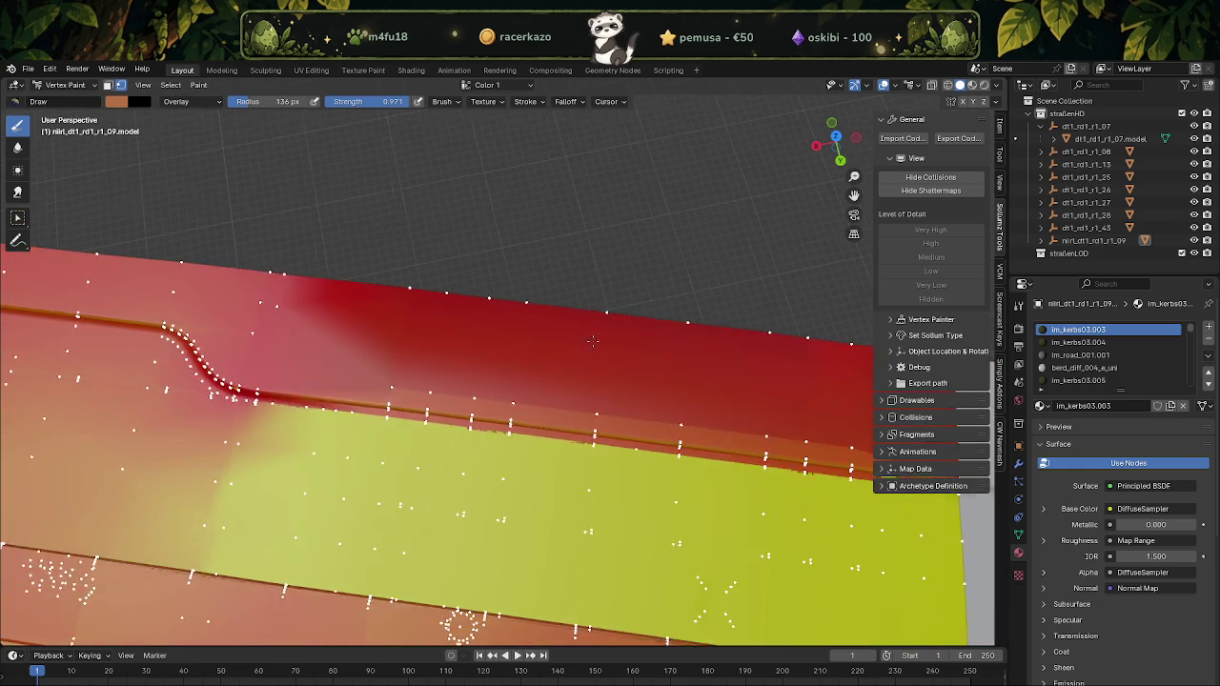
pyautogui.scroll(3, 485, 370)
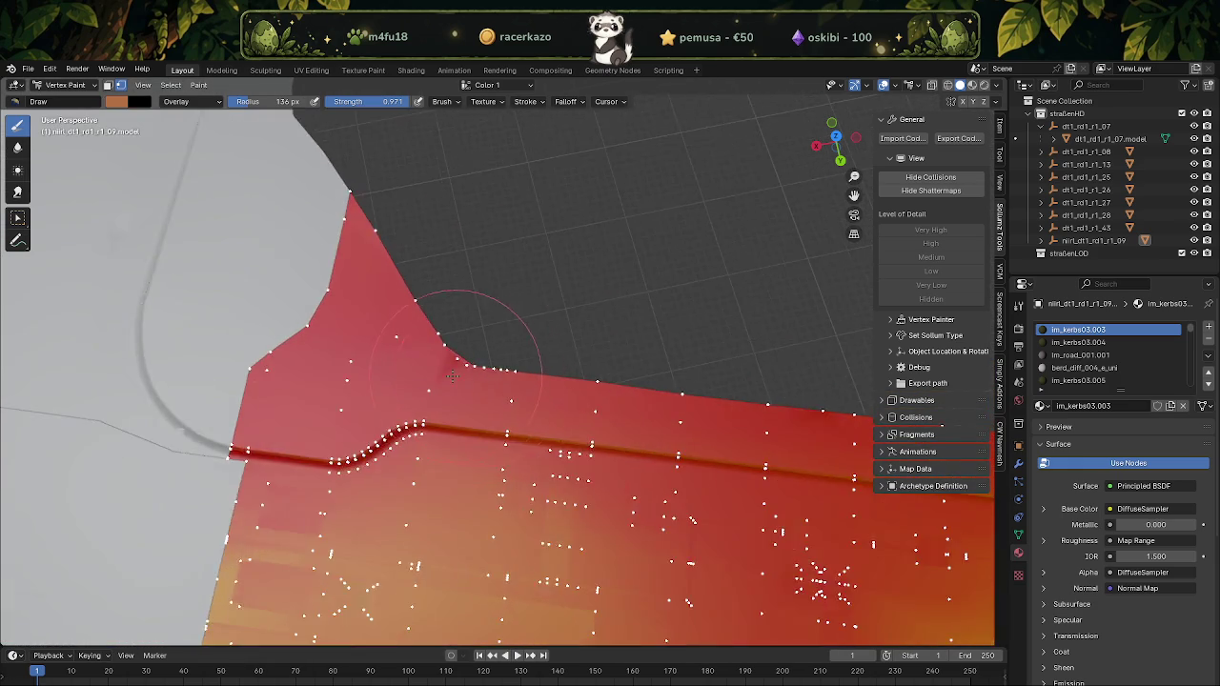
pyautogui.scroll(2, 410, 343)
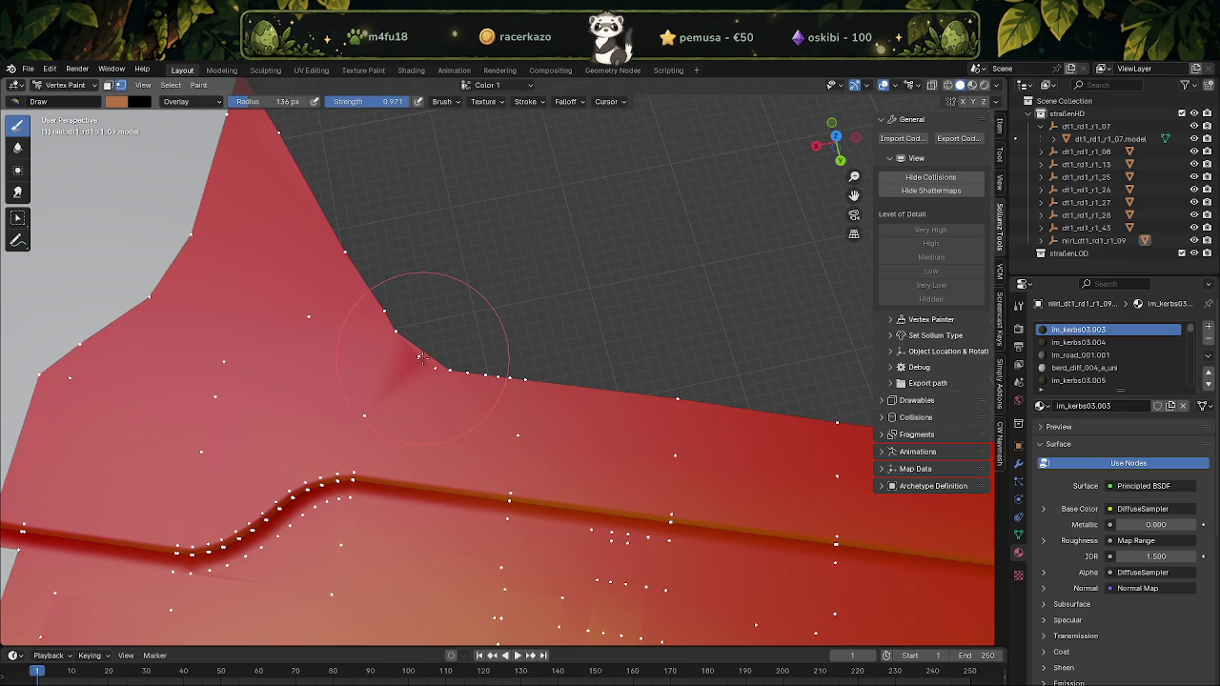
pyautogui.moveTo(415, 358); pyautogui.dragTo(435, 331, button='middle')
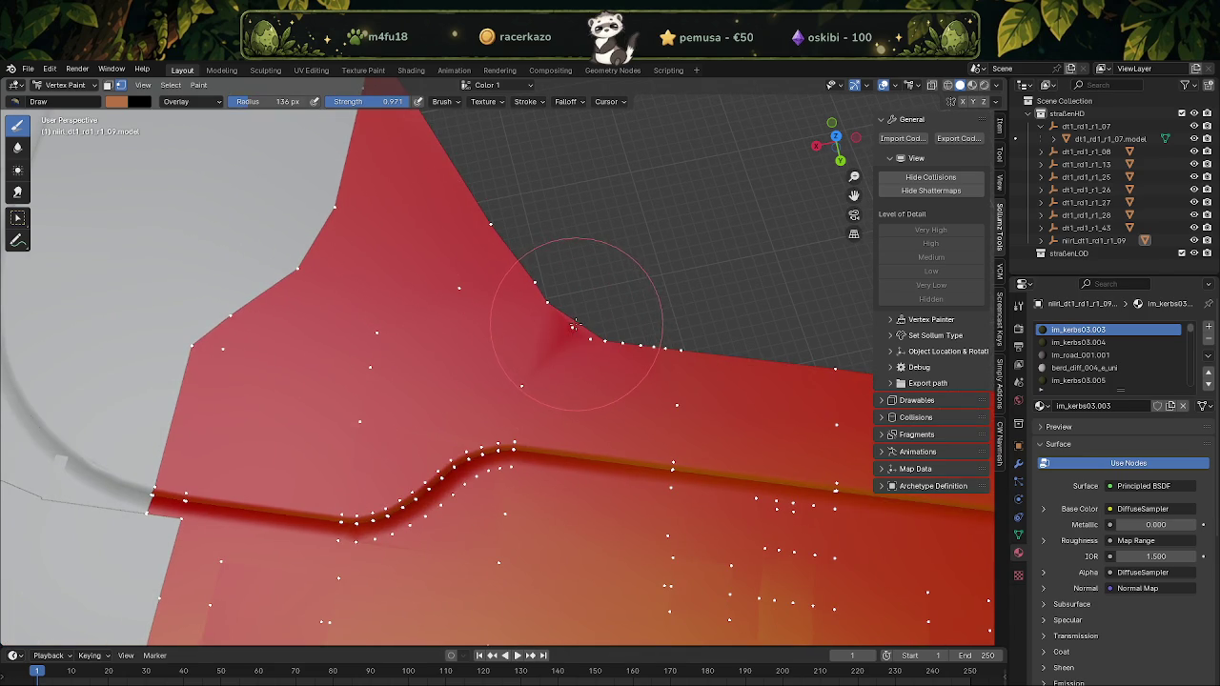
pyautogui.moveTo(326, 345); pyautogui.dragTo(371, 305, button='middle')
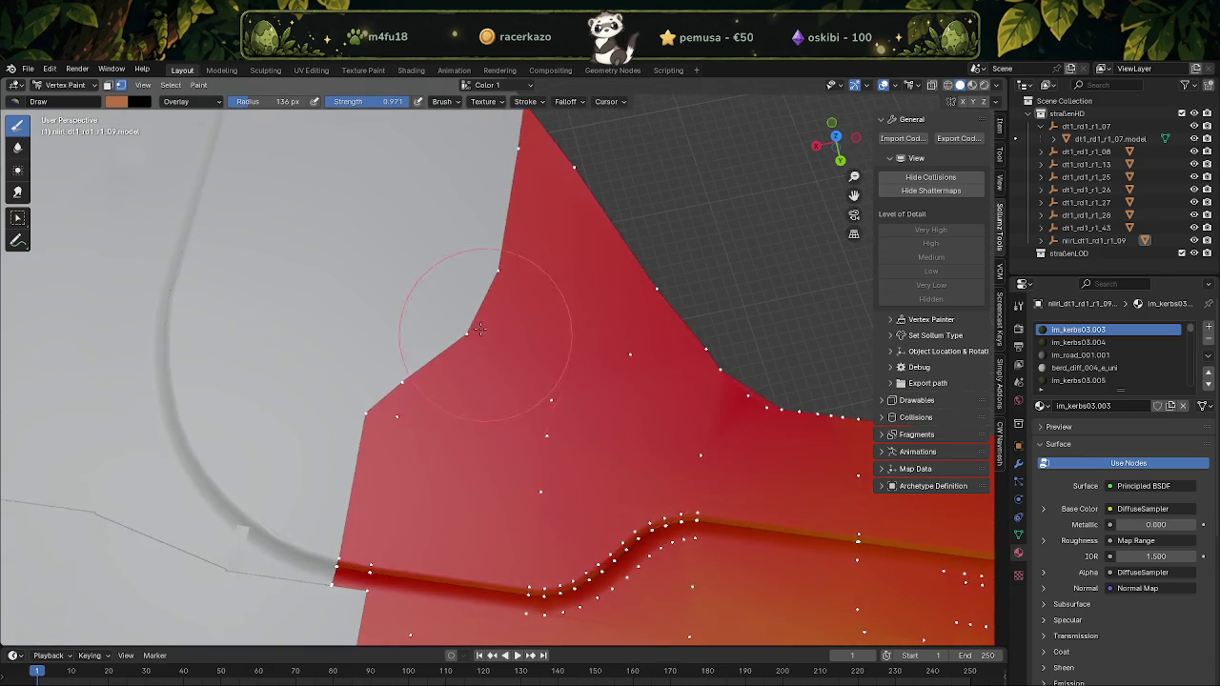
# Return to Object Mode and select the adjoining sidewalk tile dt1_rd1_r1_28
pyautogui.click(65, 85)
pyautogui.click(57, 101)
pyautogui.click(386, 273)
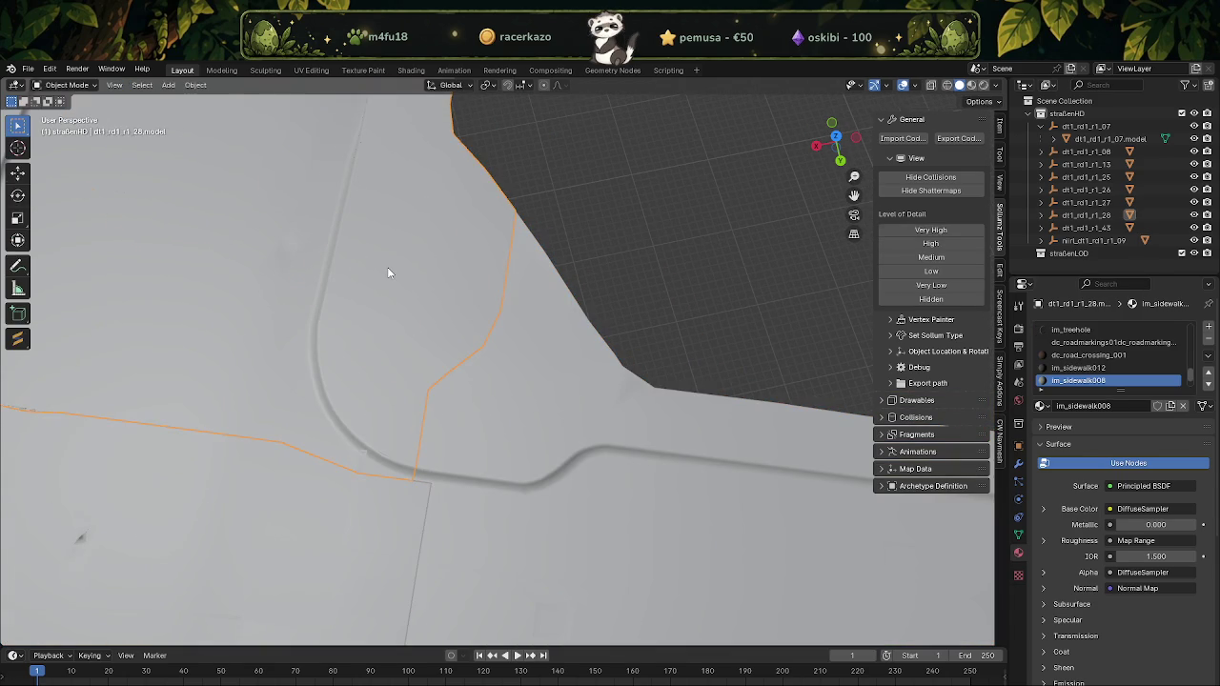
# Switch sidewalk tile dt1_rd1_r1_28 into Vertex Paint mode via Edit Mode
pyautogui.press('Tab')
pyautogui.click(65, 85)
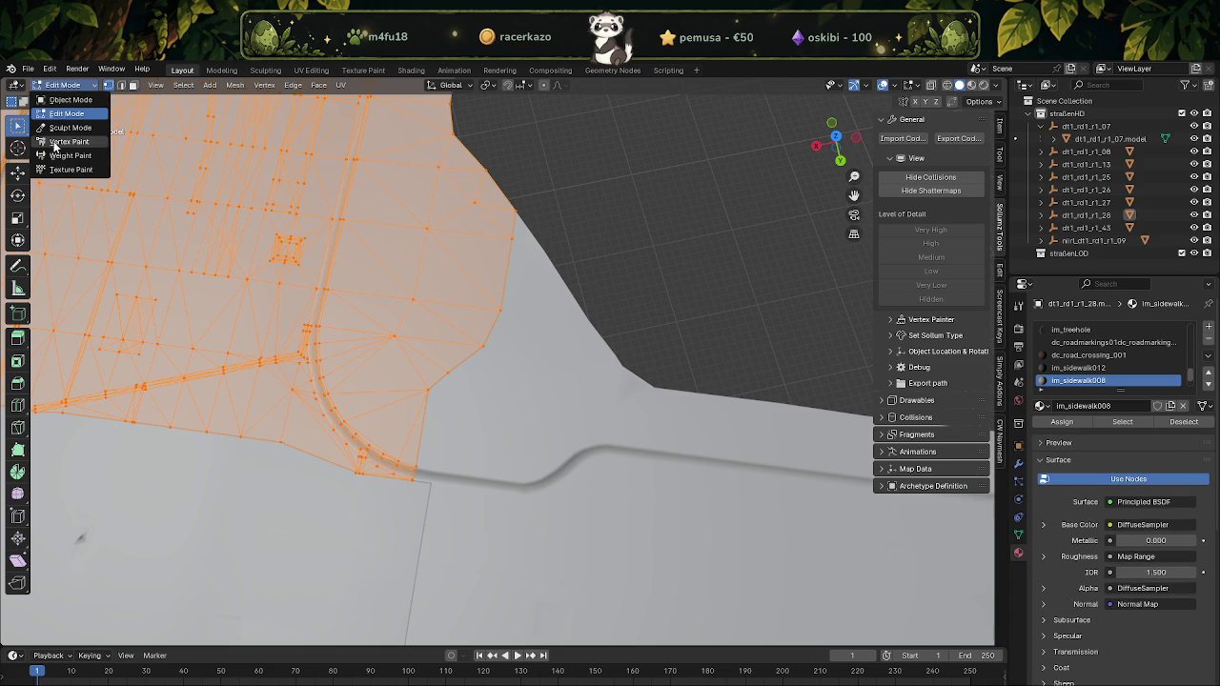
pyautogui.click(57, 145)
pyautogui.moveTo(355, 281); pyautogui.dragTo(547, 370, button='middle')
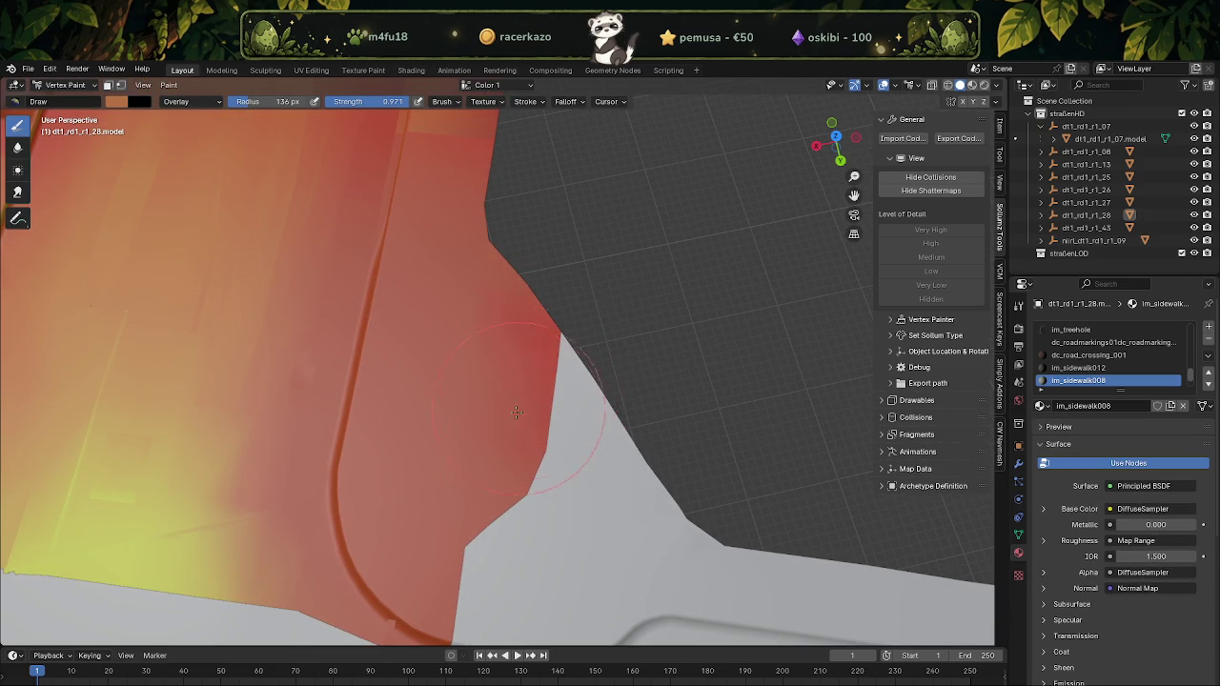
# Try a Color-blend orange stroke, undo it, restore Overlay blending and enable the vertex mask
pyautogui.click(172, 102)
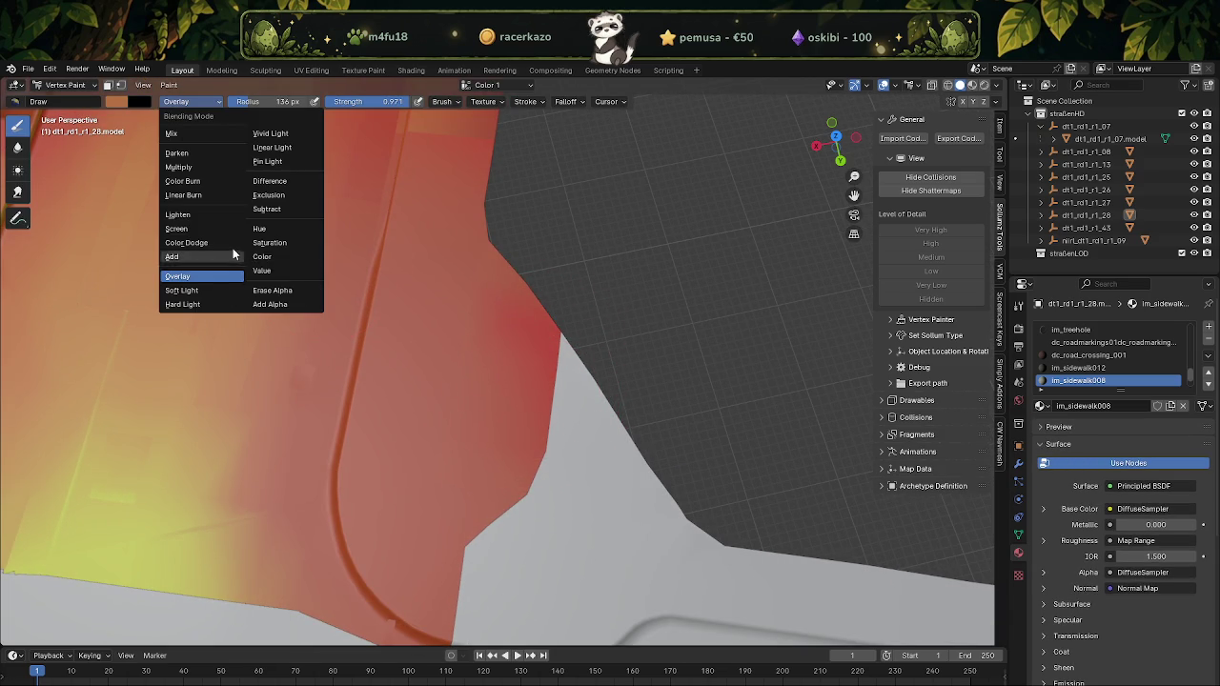
pyautogui.click(285, 257)
pyautogui.moveTo(515, 320)
pyautogui.mouseDown()
pyautogui.moveTo(533, 324)
pyautogui.moveTo(528, 371)
pyautogui.mouseUp()
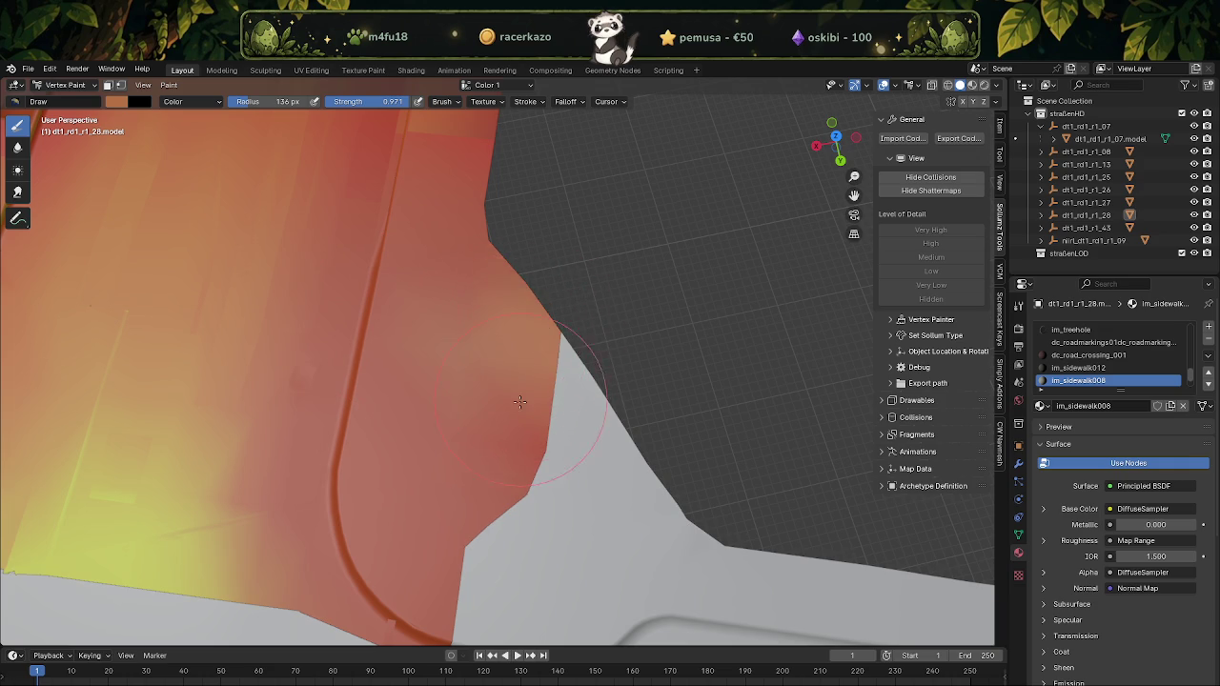
pyautogui.hotkey('ctrl', 'z')
pyautogui.hotkey('ctrl', 'z')
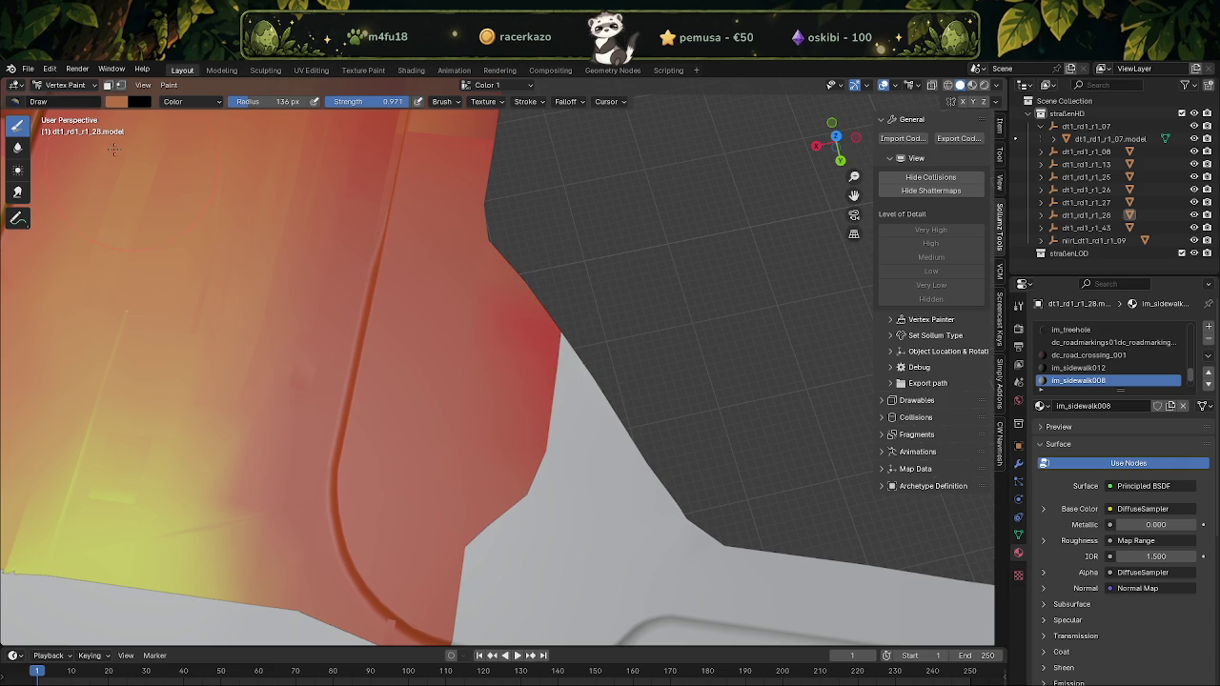
pyautogui.click(172, 103)
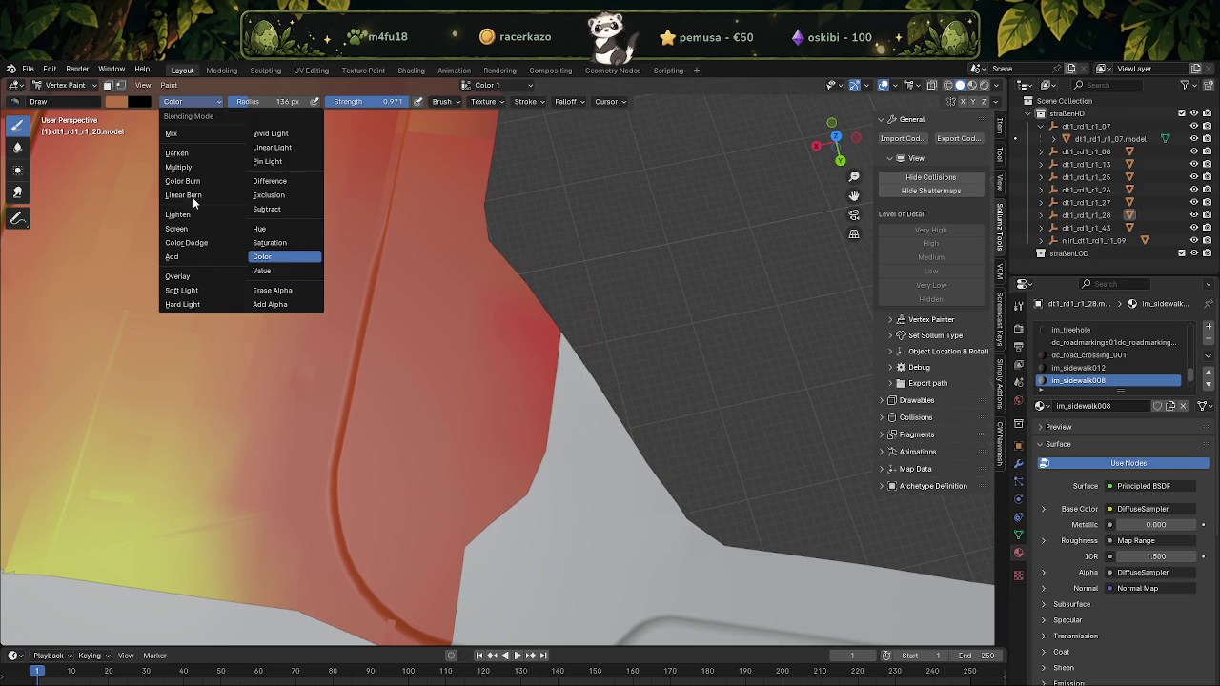
pyautogui.click(178, 276)
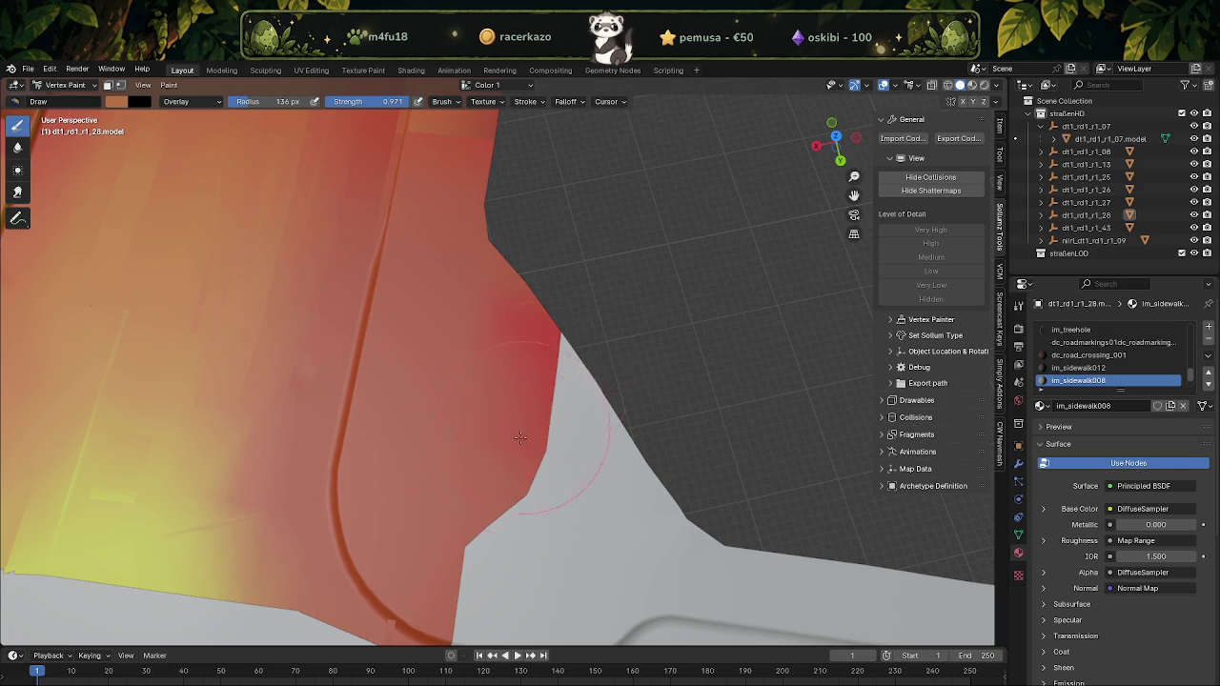
pyautogui.click(121, 85)
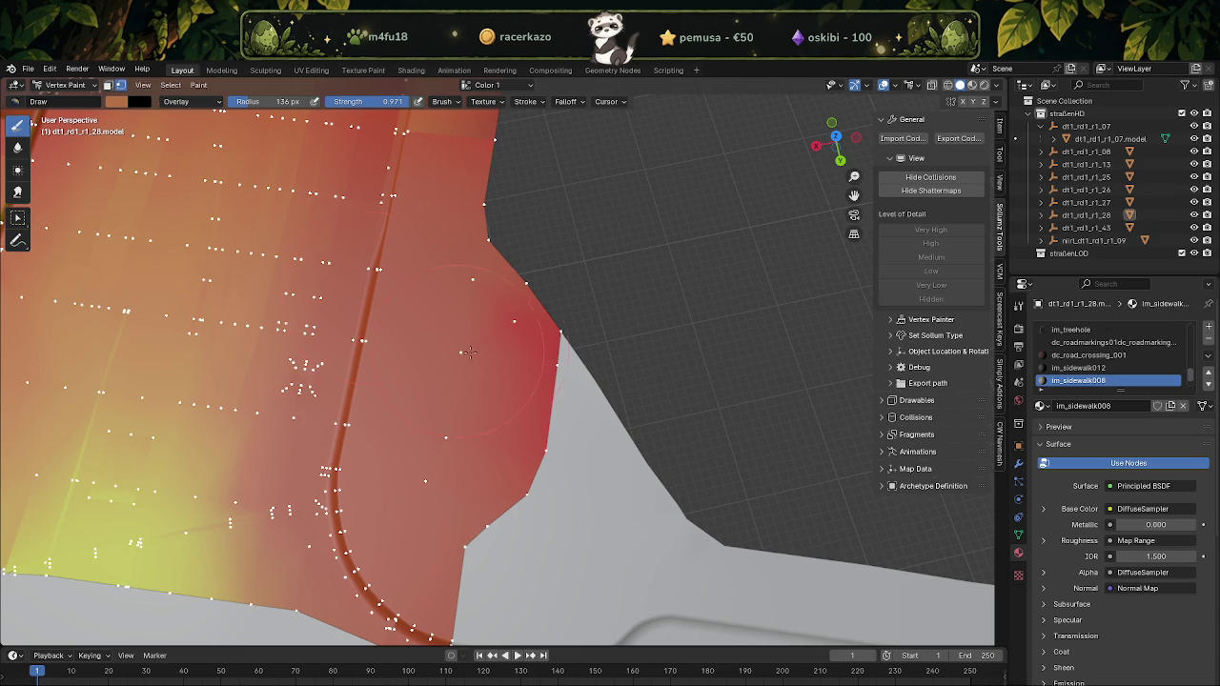
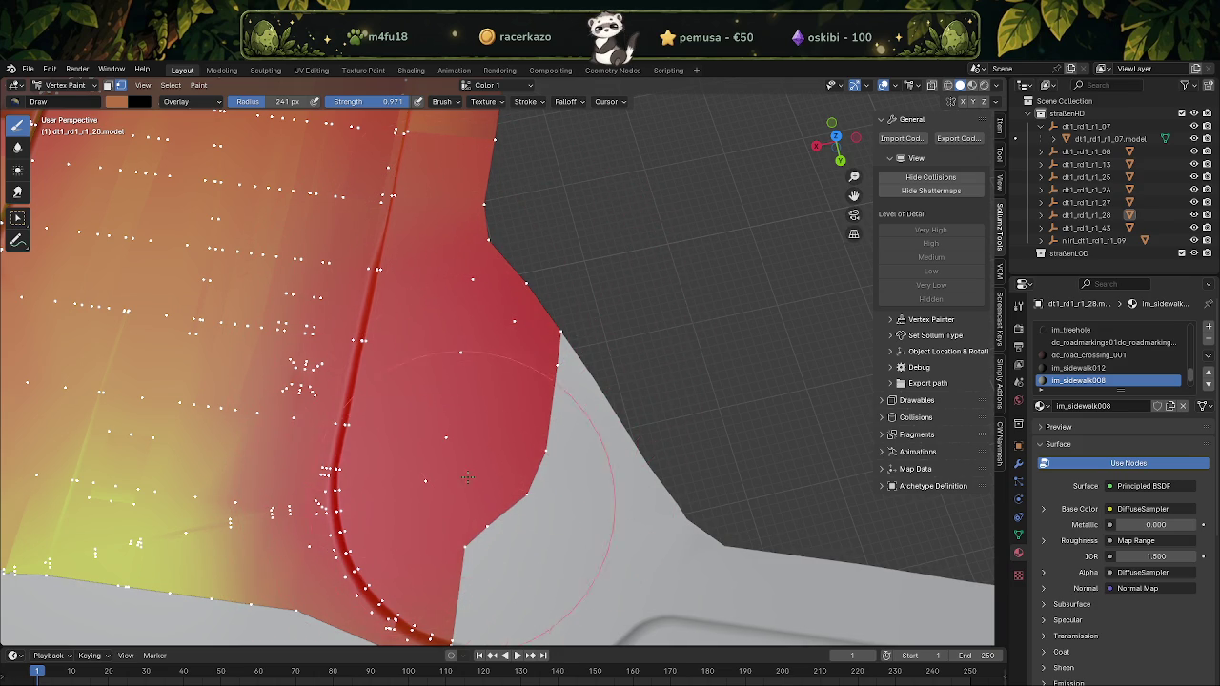
# Orbit, pan and zoom around the vertex-painted road to inspect it from several sides
pyautogui.moveTo(461, 506); pyautogui.dragTo(533, 385, button='middle')
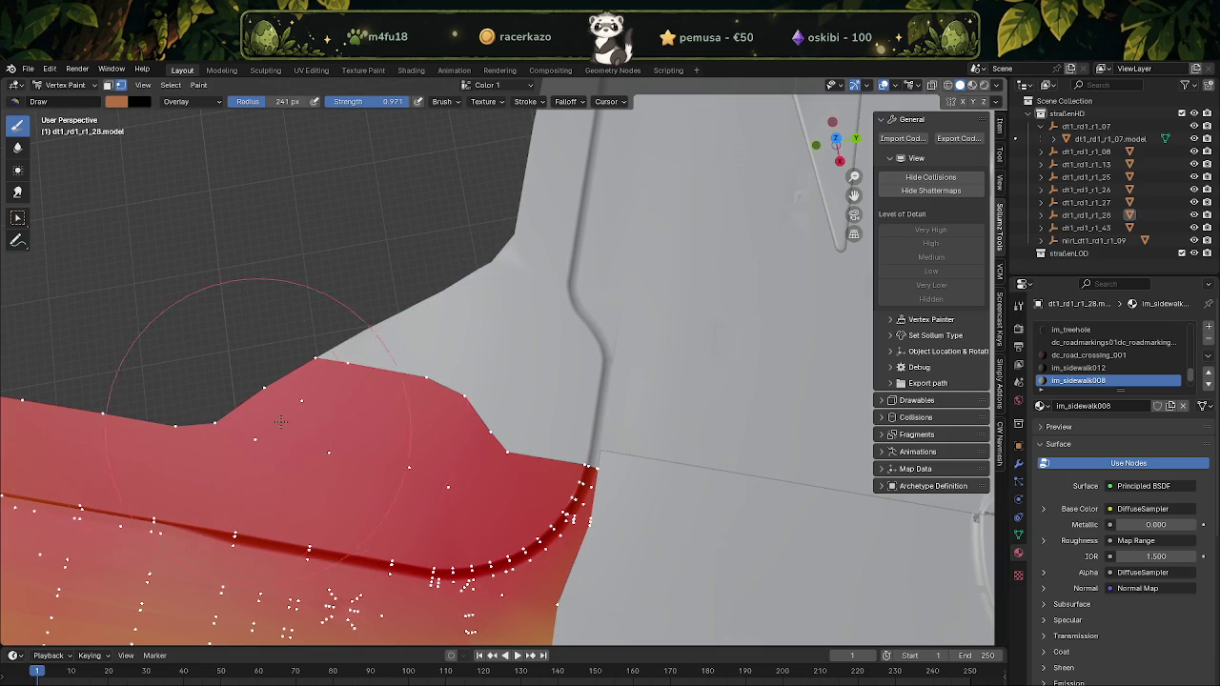
pyautogui.scroll(2, 463, 363)
pyautogui.keyDown('shift'); pyautogui.moveTo(463, 363); pyautogui.dragTo(227, 330, button='middle'); pyautogui.keyUp('shift')
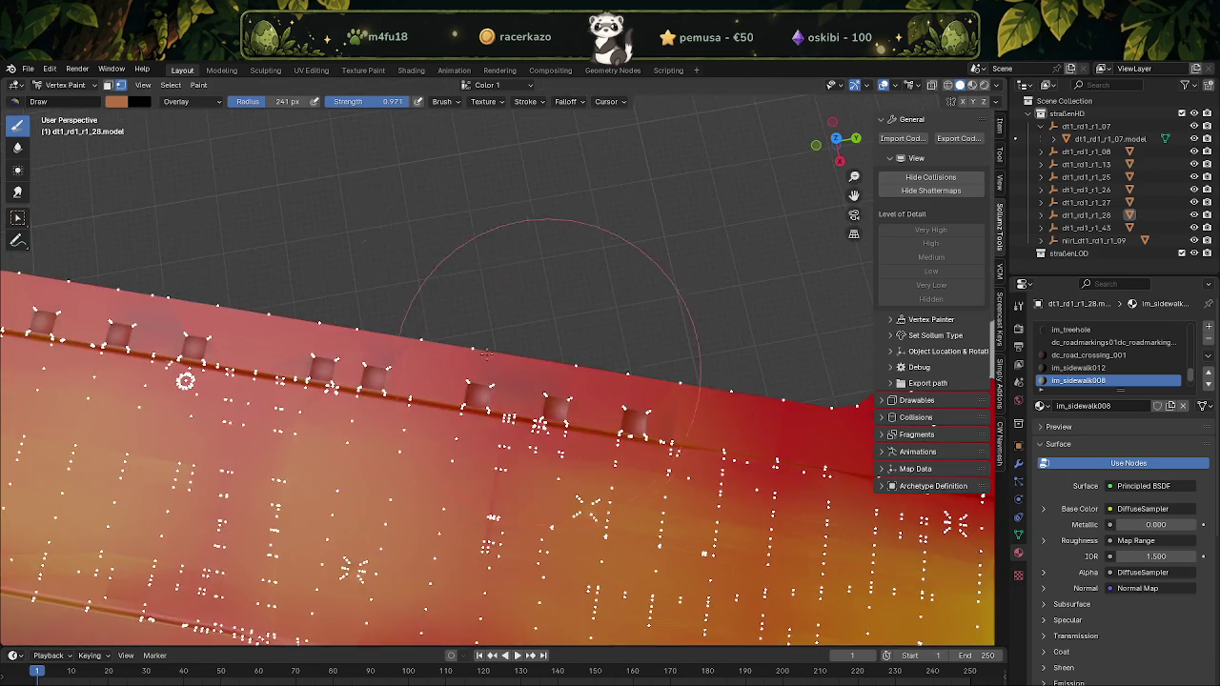
pyautogui.scroll(1, 227, 329)
pyautogui.scroll(1, 219, 343)
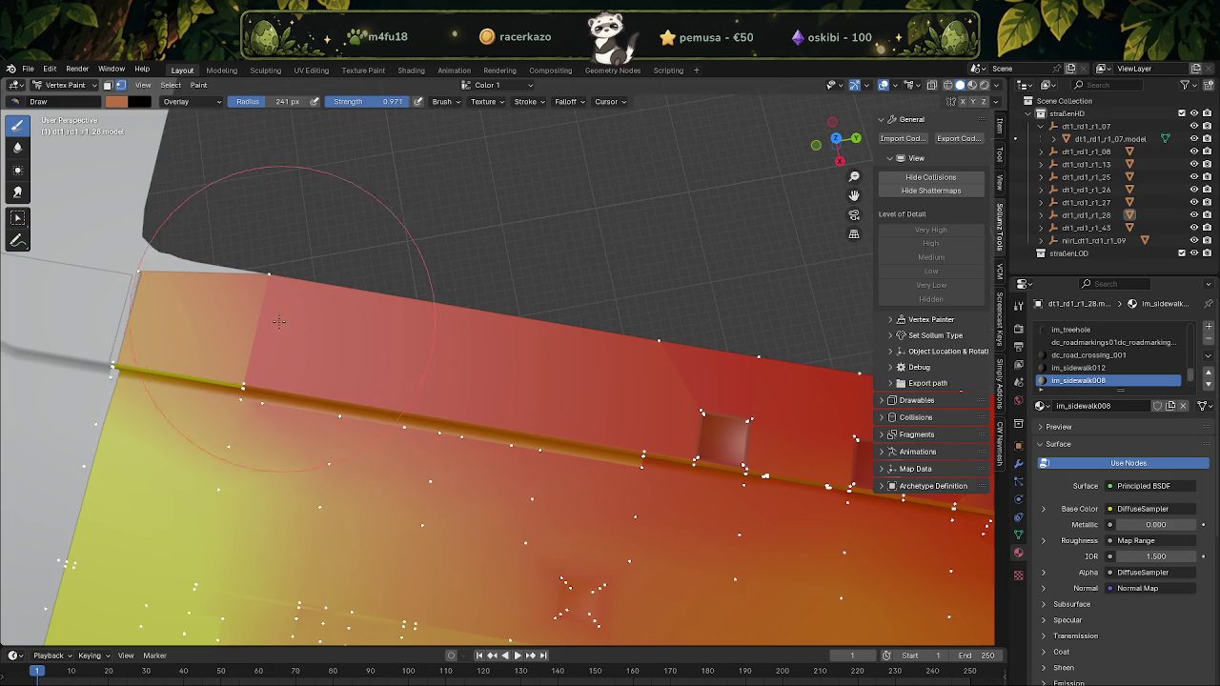
pyautogui.scroll(1, 193, 377)
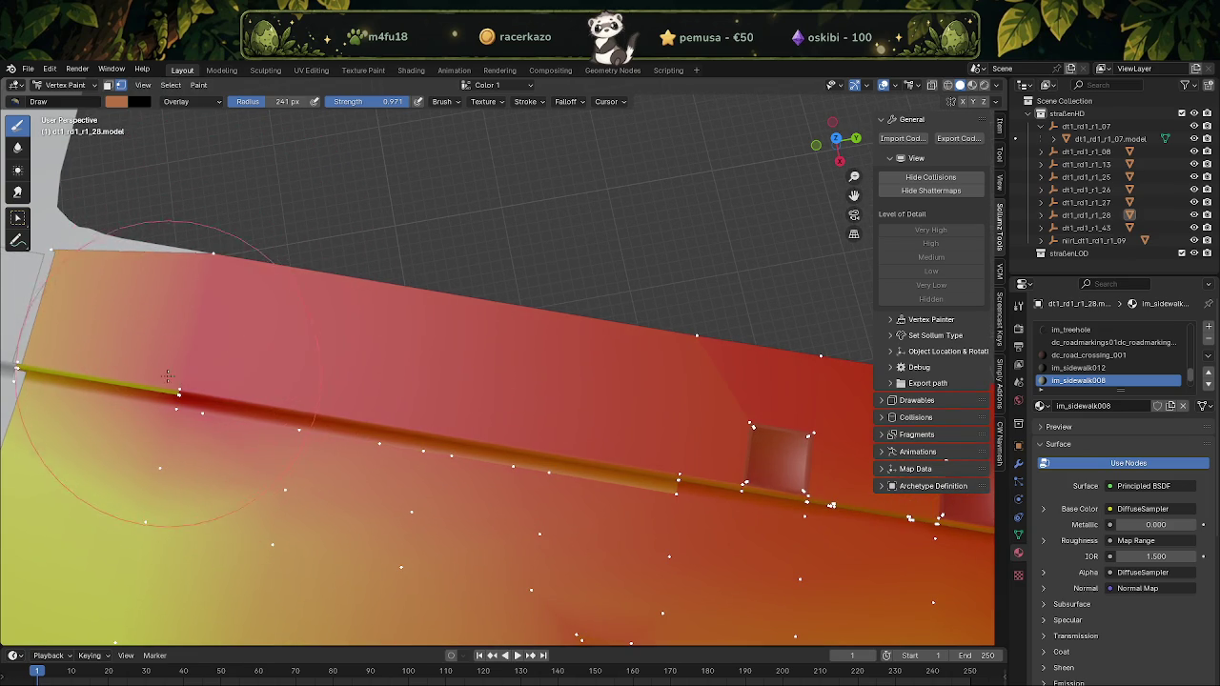
pyautogui.scroll(-4, 852, 492)
pyautogui.moveTo(853, 493)
pyautogui.mouseDown(button='middle')
pyautogui.moveTo(407, 422)
pyautogui.moveTo(372, 386)
pyautogui.moveTo(334, 410)
pyautogui.mouseUp(button='middle')
# Select the dt1_rd1_r1_43 road tile and view its colours in Vertex Paint mode
pyautogui.click(64, 85)
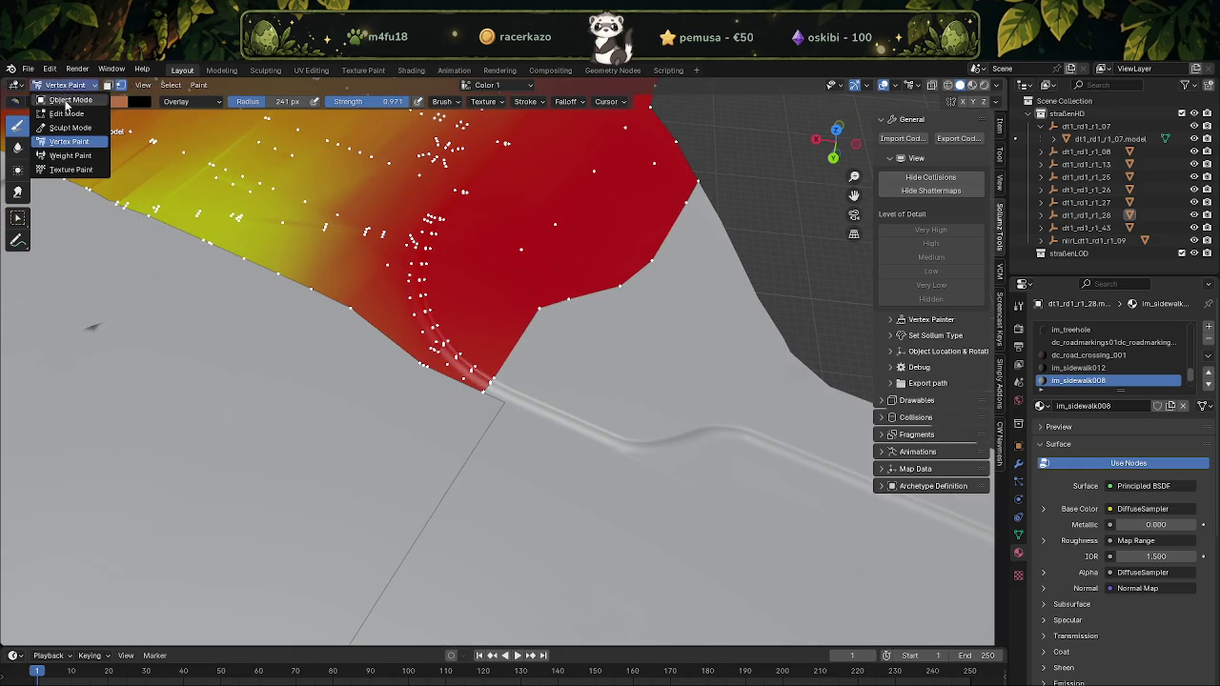
pyautogui.click(57, 92)
pyautogui.click(292, 447)
pyautogui.press('Tab')
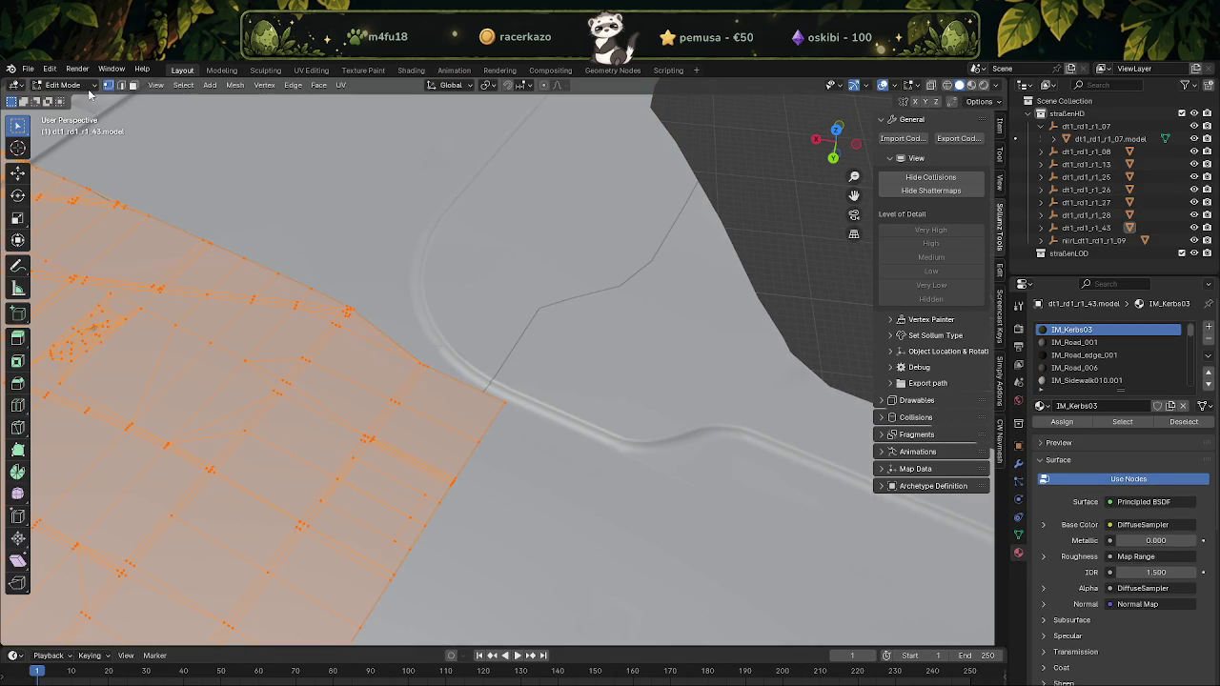
pyautogui.click(65, 85)
pyautogui.click(57, 140)
pyautogui.moveTo(93, 327)
pyautogui.mouseDown(button='middle')
pyautogui.moveTo(420, 390)
pyautogui.moveTo(555, 324)
pyautogui.moveTo(455, 322)
pyautogui.mouseUp(button='middle')
# Check the nirl_dt1_rd1_r1_09 road object's vertex colours and open the brush colour picker
pyautogui.click(65, 84)
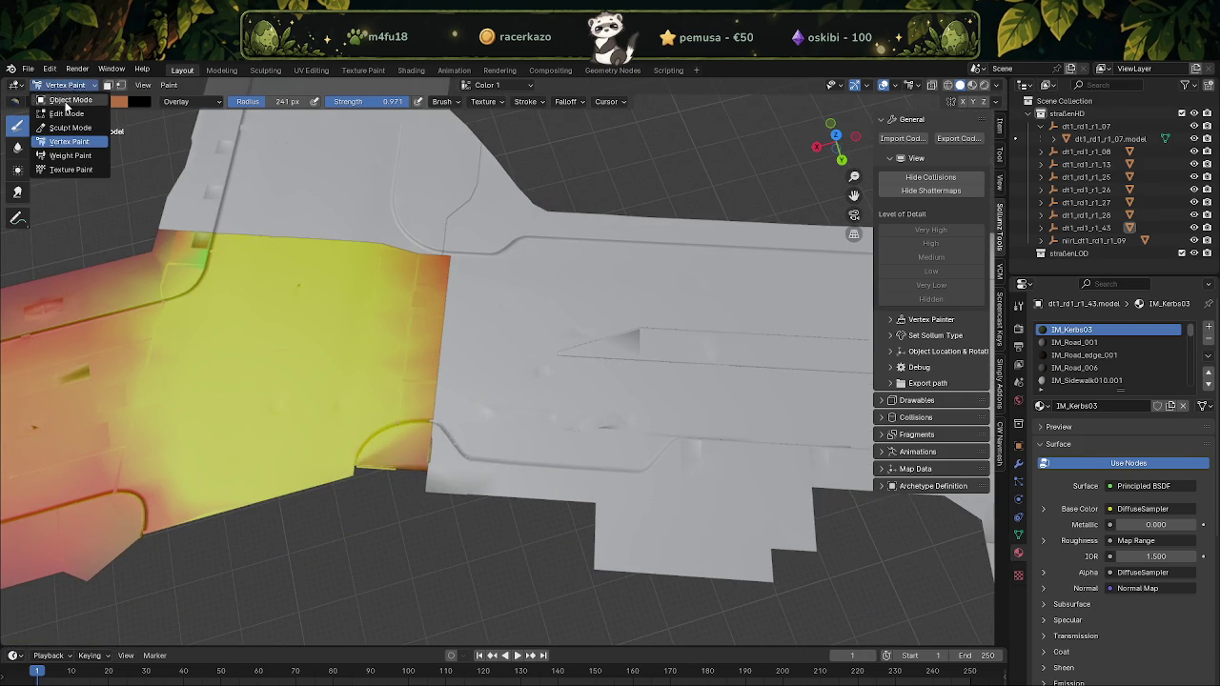
pyautogui.click(57, 105)
pyautogui.click(449, 472)
pyautogui.press('Tab')
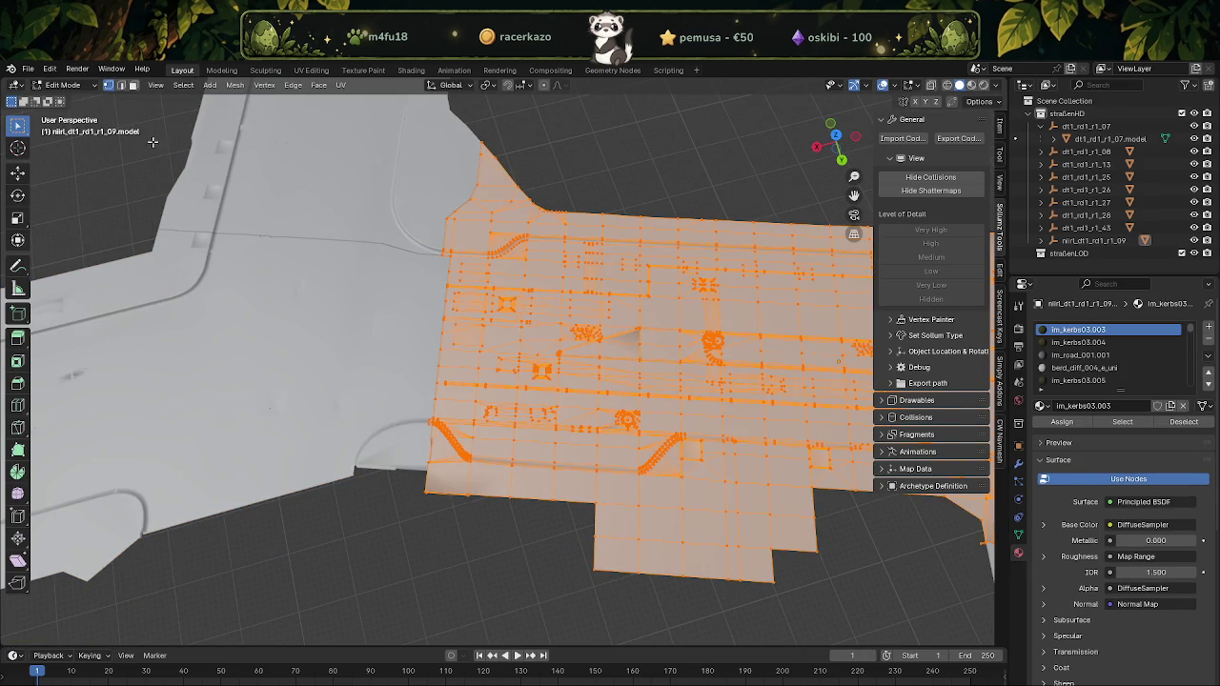
pyautogui.click(65, 85)
pyautogui.click(57, 143)
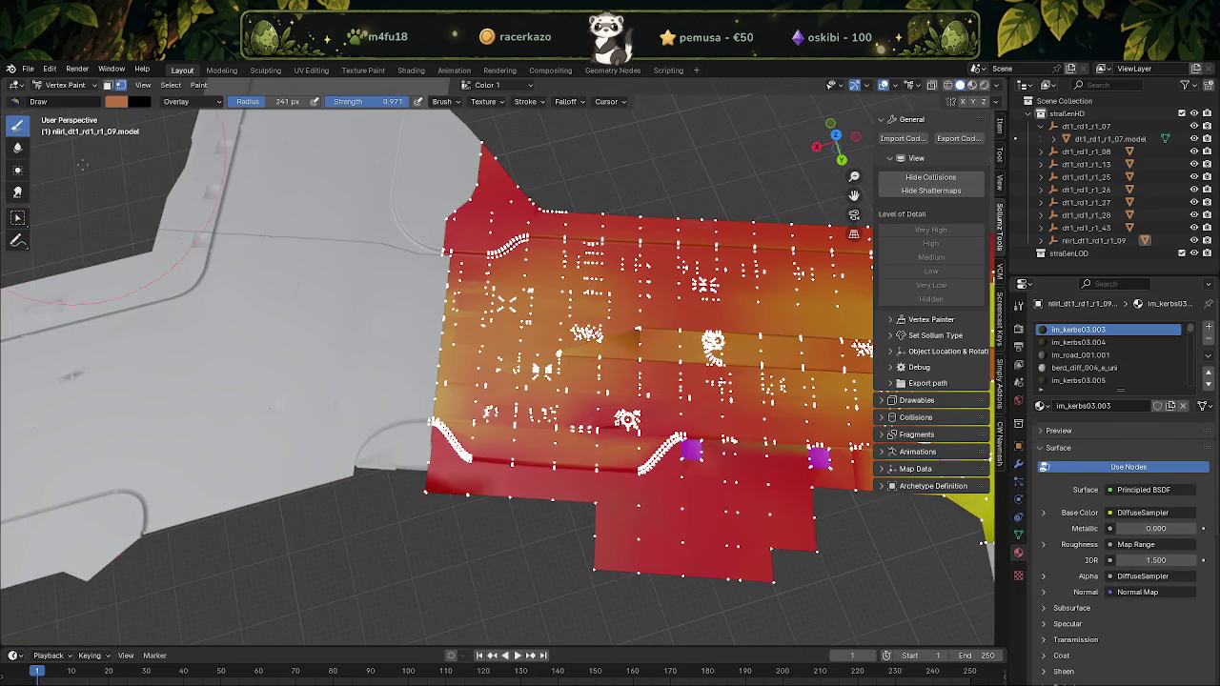
pyautogui.scroll(2, 363, 483)
pyautogui.scroll(2, 363, 483)
pyautogui.click(122, 107)
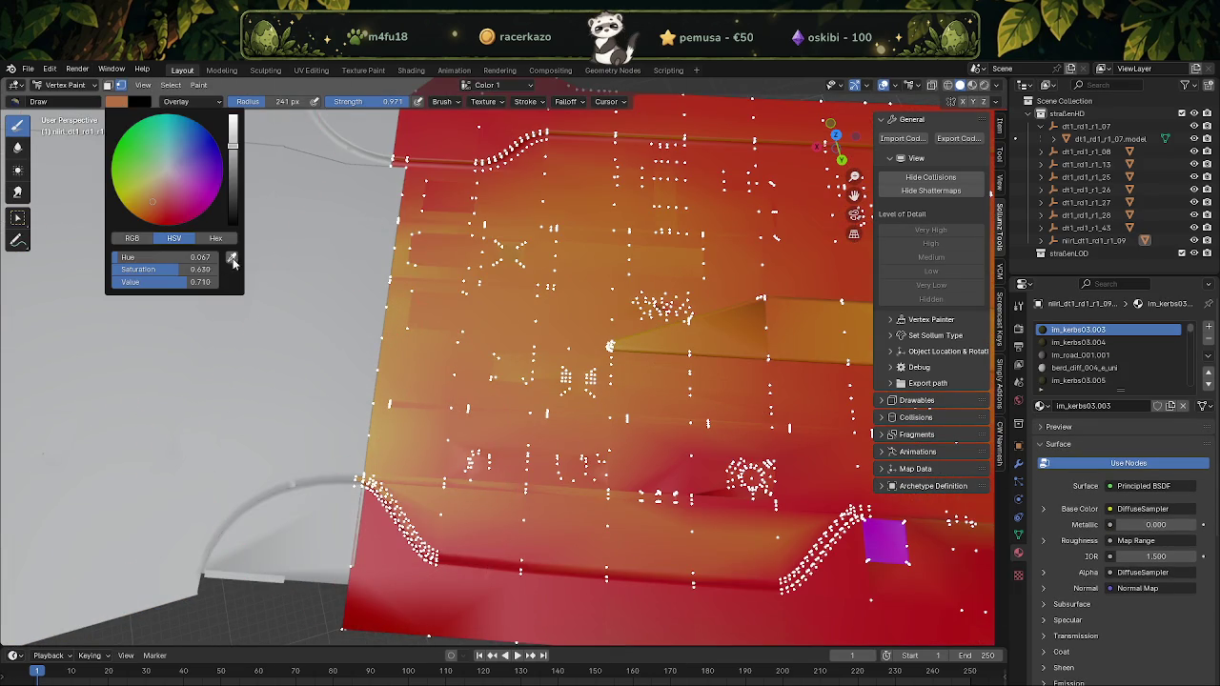
# Reselect dt1_rd1_r1_43, brush red over its kerb corner, then return to Object Mode
pyautogui.click(59, 84)
pyautogui.click(61, 103)
pyautogui.click(279, 511)
pyautogui.press('Tab')
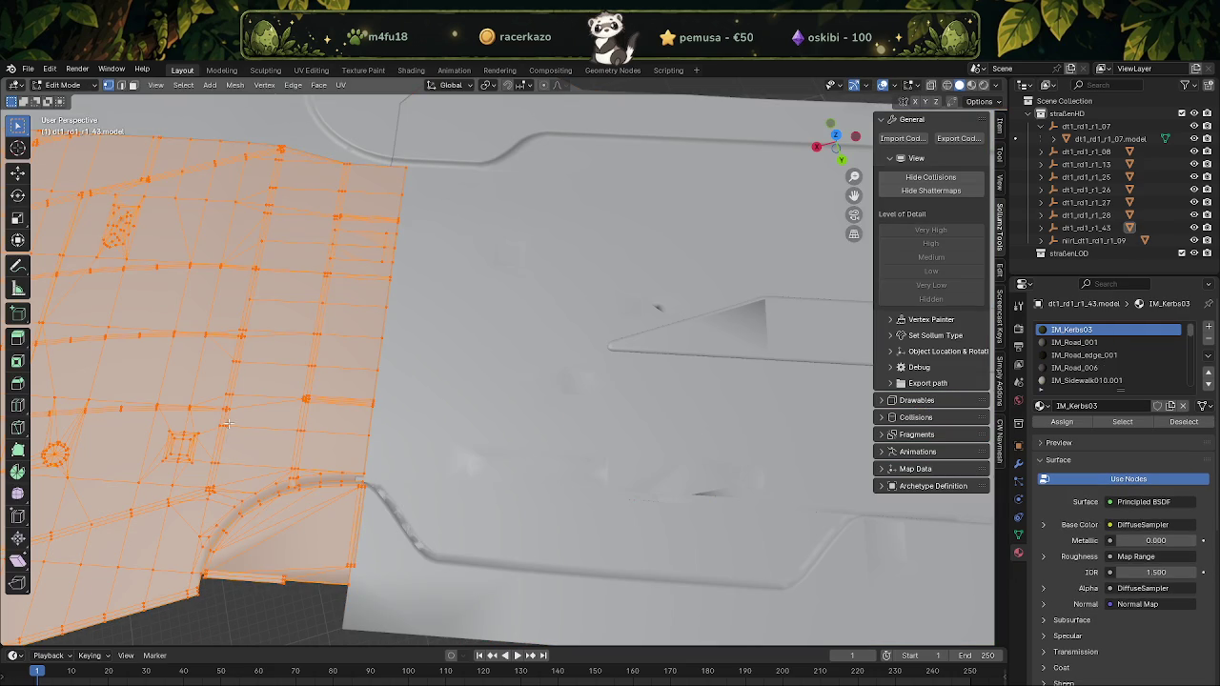
pyautogui.keyDown('shift'); pyautogui.moveTo(226, 430); pyautogui.dragTo(281, 393, button='middle'); pyautogui.keyUp('shift')
pyautogui.click(62, 85)
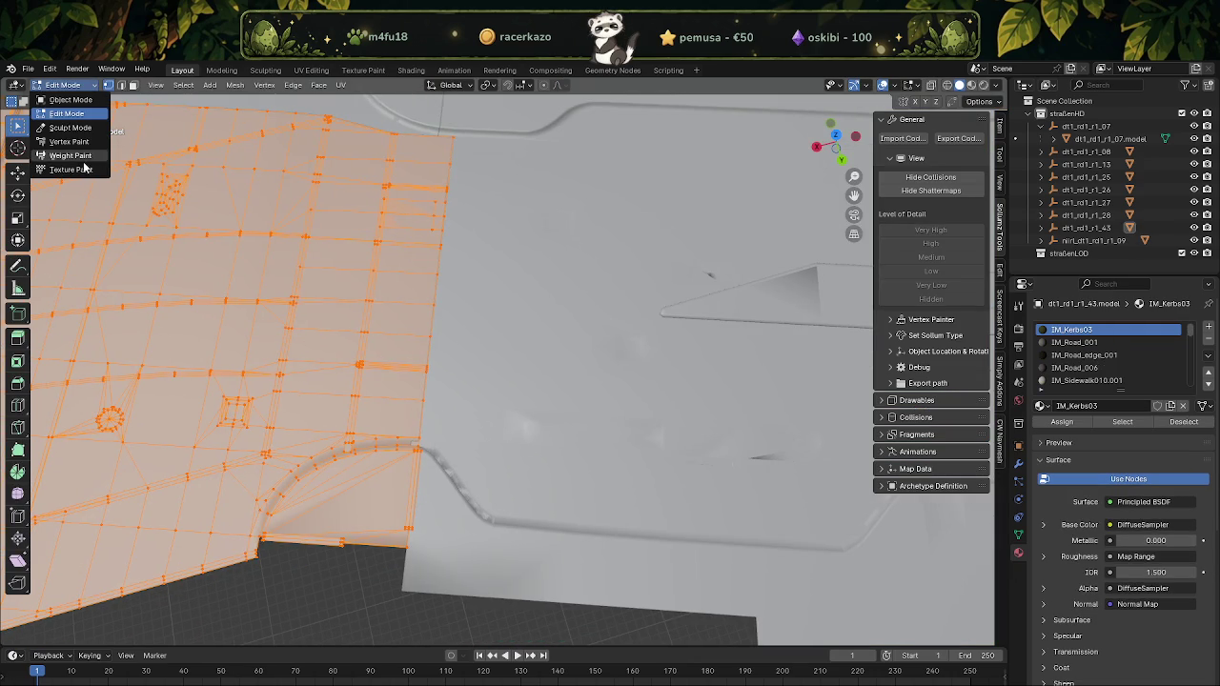
pyautogui.click(61, 150)
pyautogui.moveTo(354, 511); pyautogui.dragTo(328, 548)
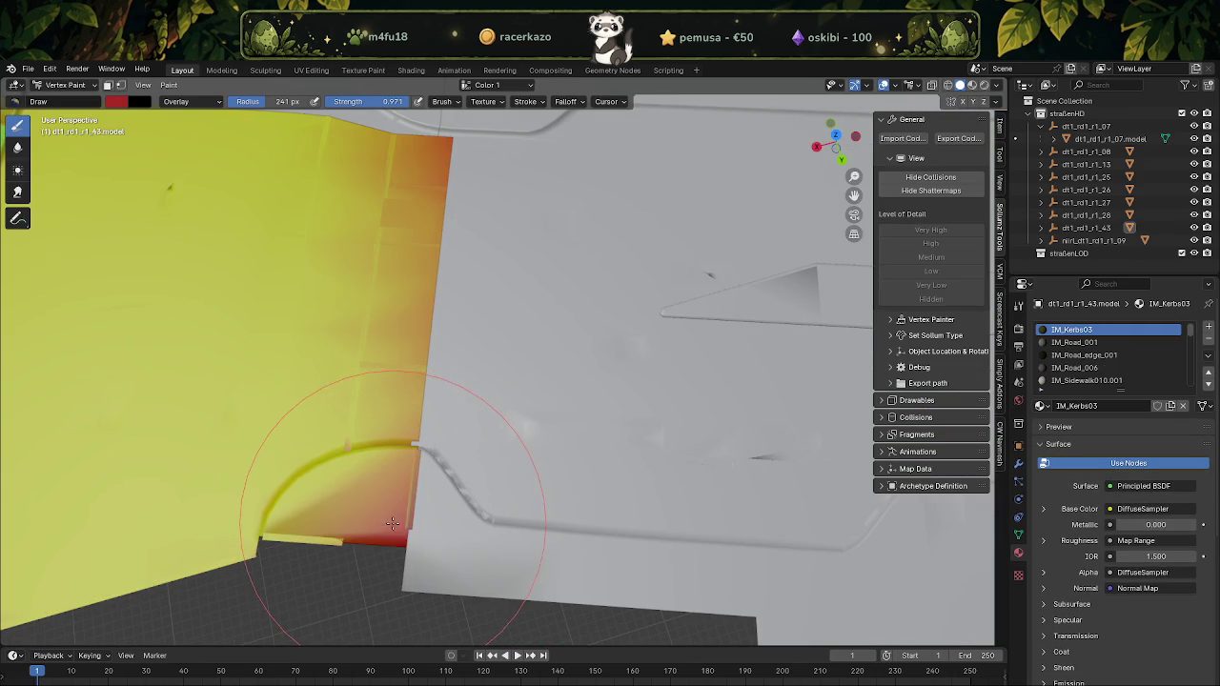
pyautogui.moveTo(353, 491)
pyautogui.mouseDown(button='middle')
pyautogui.moveTo(365, 415)
pyautogui.moveTo(272, 381)
pyautogui.moveTo(394, 408)
pyautogui.moveTo(431, 359)
pyautogui.moveTo(372, 428)
pyautogui.moveTo(400, 426)
pyautogui.mouseUp(button='middle')
pyautogui.click(65, 85)
pyautogui.click(62, 97)
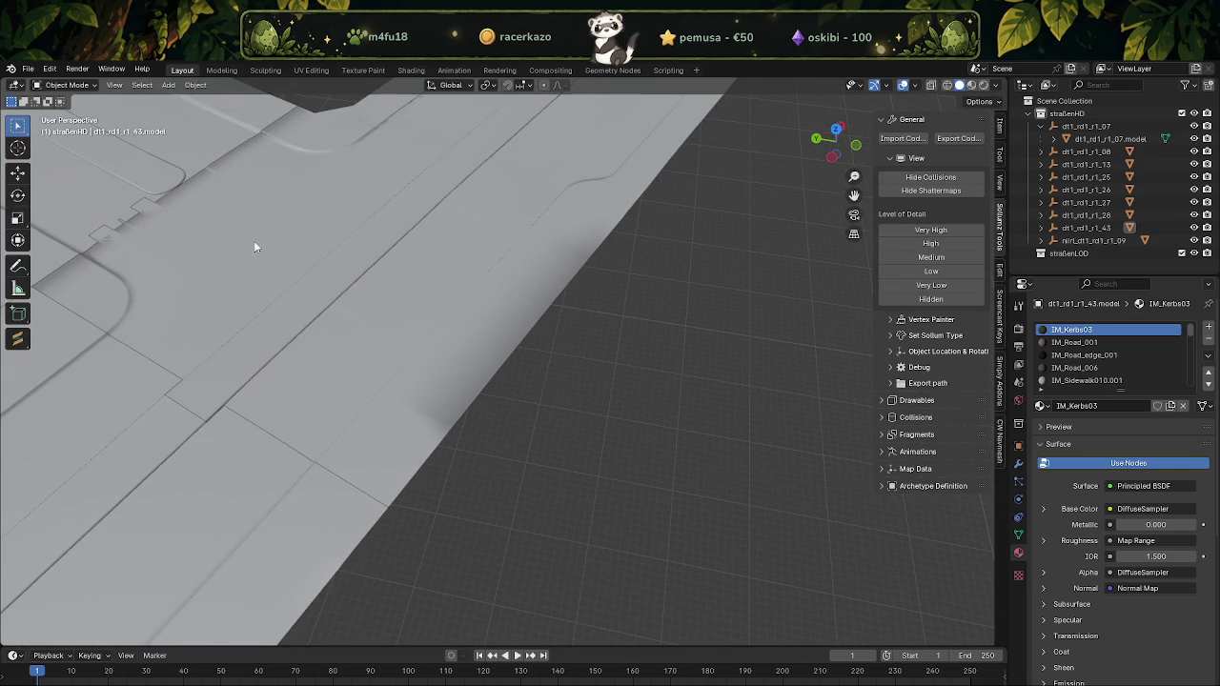
# Enter Edit Mode on nirl_dt1_rd1_r1_09 and select and frame a right-border vertex
pyautogui.click(448, 398)
pyautogui.press('Tab')
pyautogui.click(453, 425)
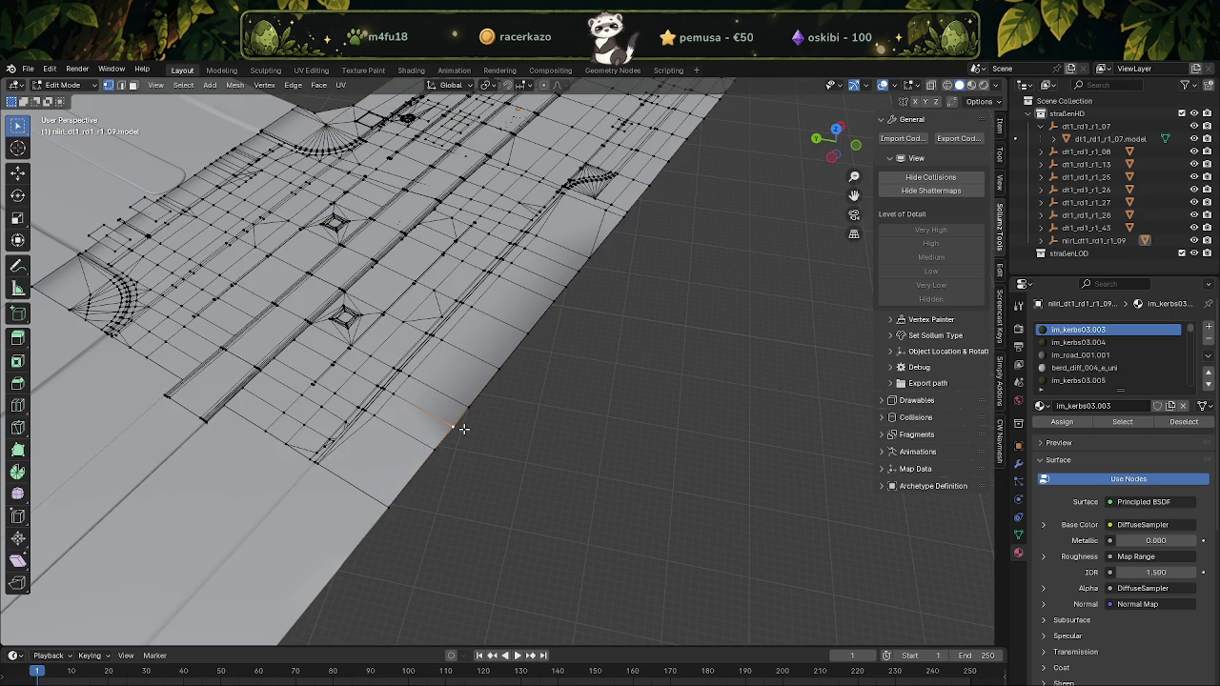
pyautogui.moveTo(544, 337); pyautogui.dragTo(588, 345, button='middle')
pyautogui.moveTo(667, 198); pyautogui.dragTo(706, 366)
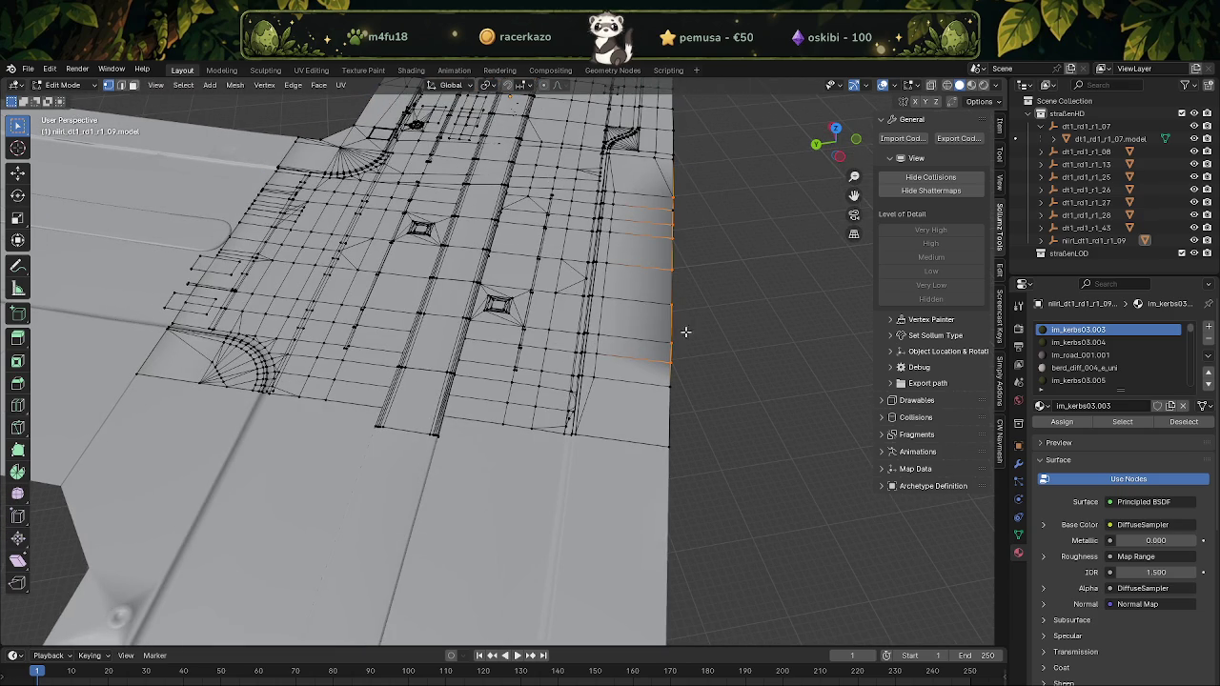
pyautogui.hotkey('ctrl', 'l')
pyautogui.click(702, 305)
pyautogui.press('KP_Decimal')
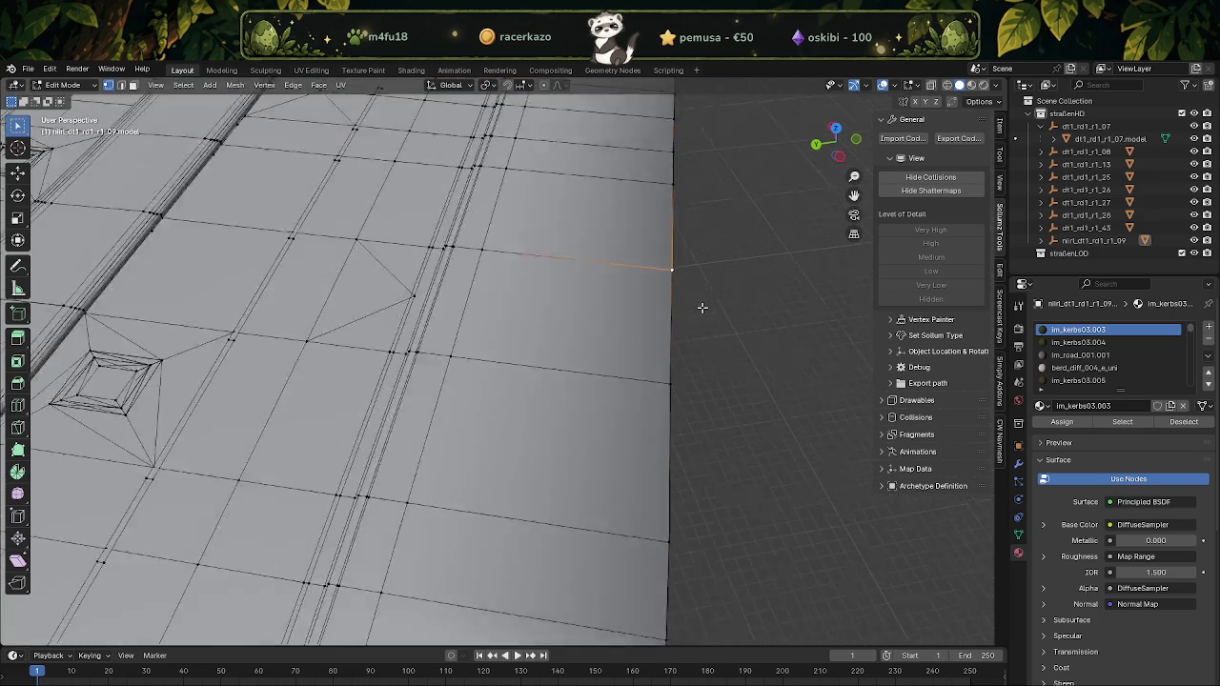
# Turn on X-ray and merge the selected border vertices into a single point
pyautogui.hotkey('alt', 'z')
pyautogui.moveTo(550, 389); pyautogui.dragTo(594, 413, button='middle')
pyautogui.rightClick(462, 314)
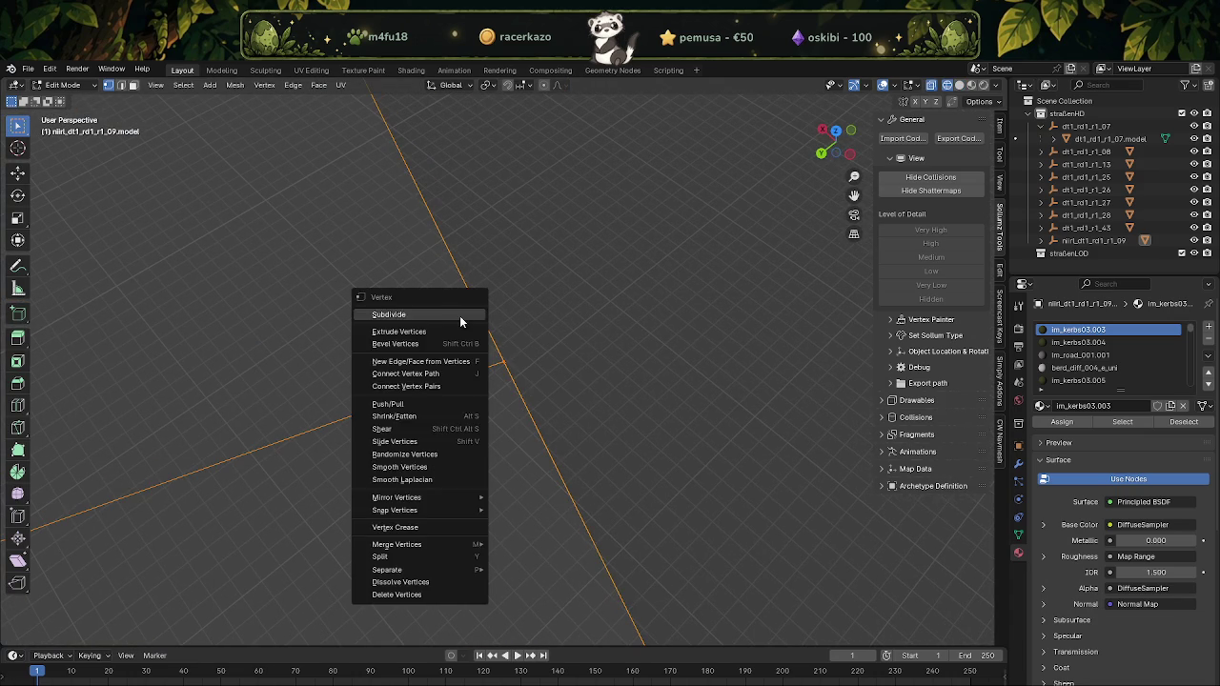
pyautogui.press('m')
pyautogui.press('Return')
pyautogui.scroll(-3, 561, 417)
pyautogui.scroll(-2, 569, 422)
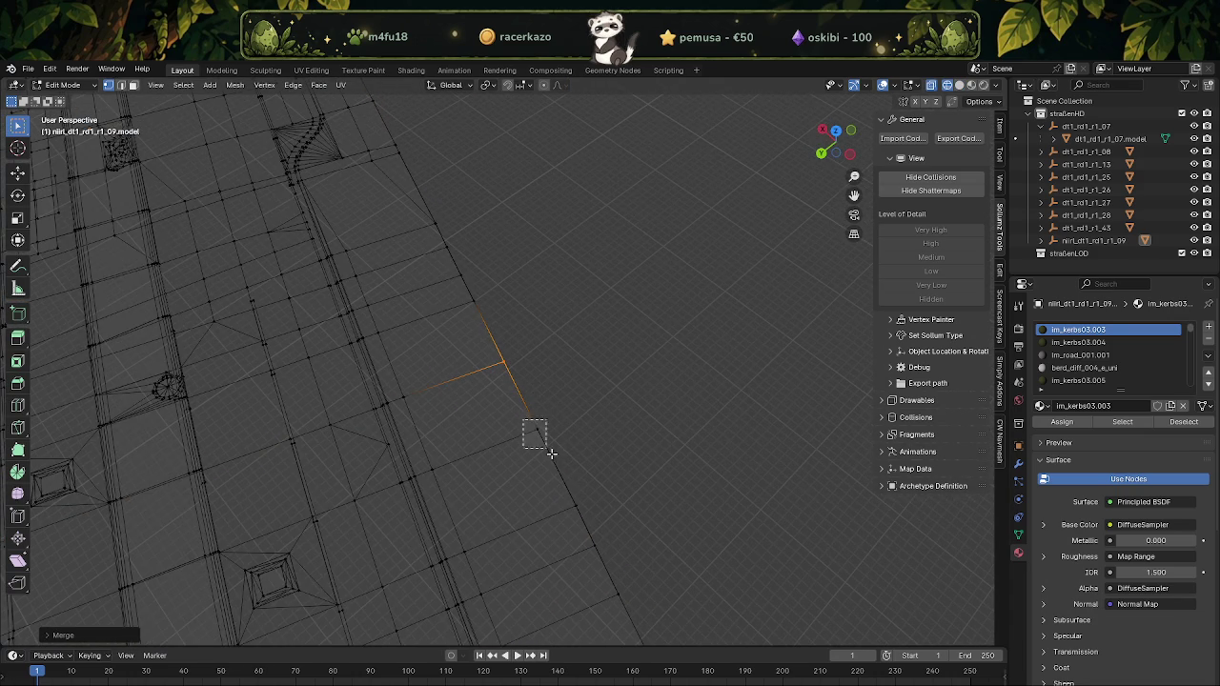
pyautogui.rightClick(544, 446)
pyautogui.press('Escape')
pyautogui.rightClick(583, 513)
pyautogui.press('Return')
# Move the merged vertex to its new spot and orbit to check the border
pyautogui.rightClick(602, 553)
pyautogui.press('Escape')
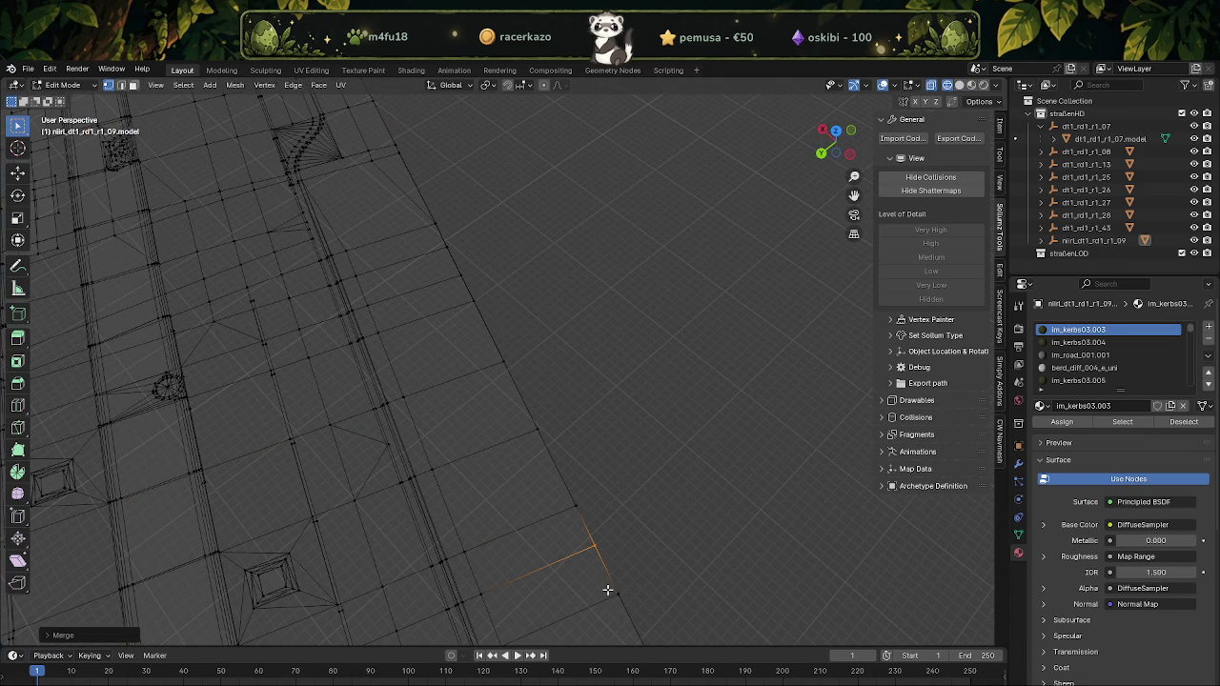
pyautogui.click(619, 594)
pyautogui.rightClick(626, 596)
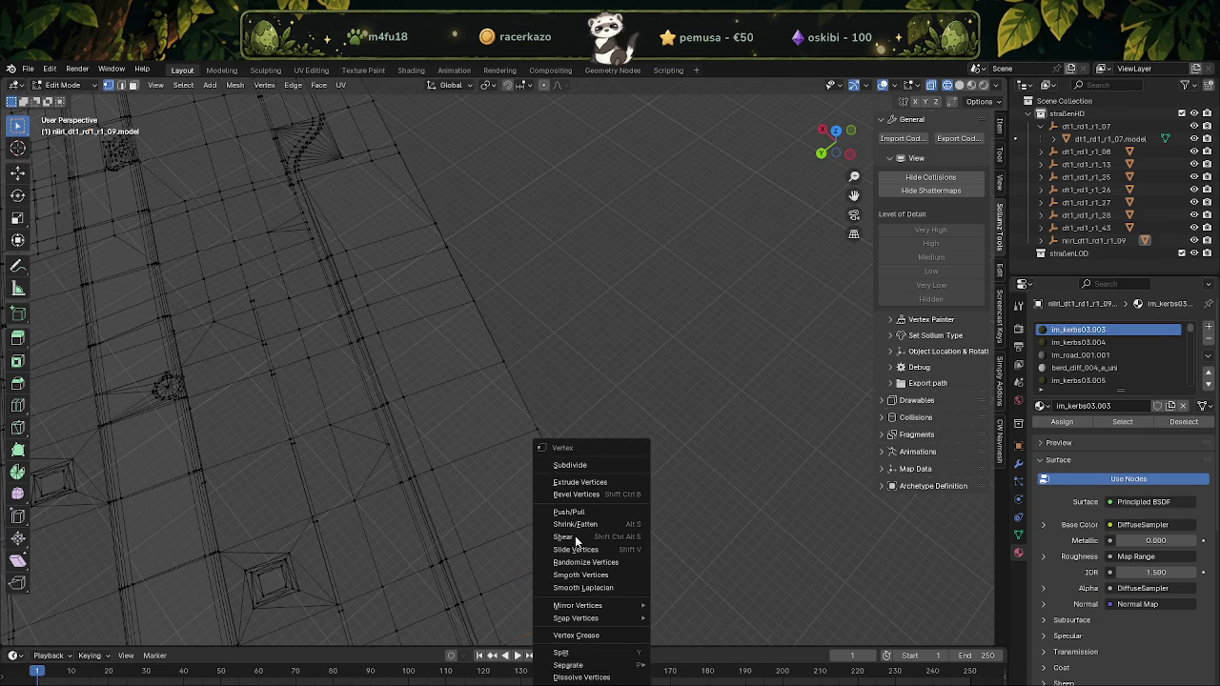
pyautogui.press('Escape')
pyautogui.moveTo(580, 533)
pyautogui.mouseDown(button='middle')
pyautogui.moveTo(493, 353)
pyautogui.moveTo(403, 332)
pyautogui.moveTo(470, 380)
pyautogui.mouseUp(button='middle')
pyautogui.moveTo(487, 315); pyautogui.dragTo(459, 235, button='middle')
# Select the kerb face strip along the edge, shade it flat and reset its normals
pyautogui.moveTo(457, 232); pyautogui.dragTo(569, 518)
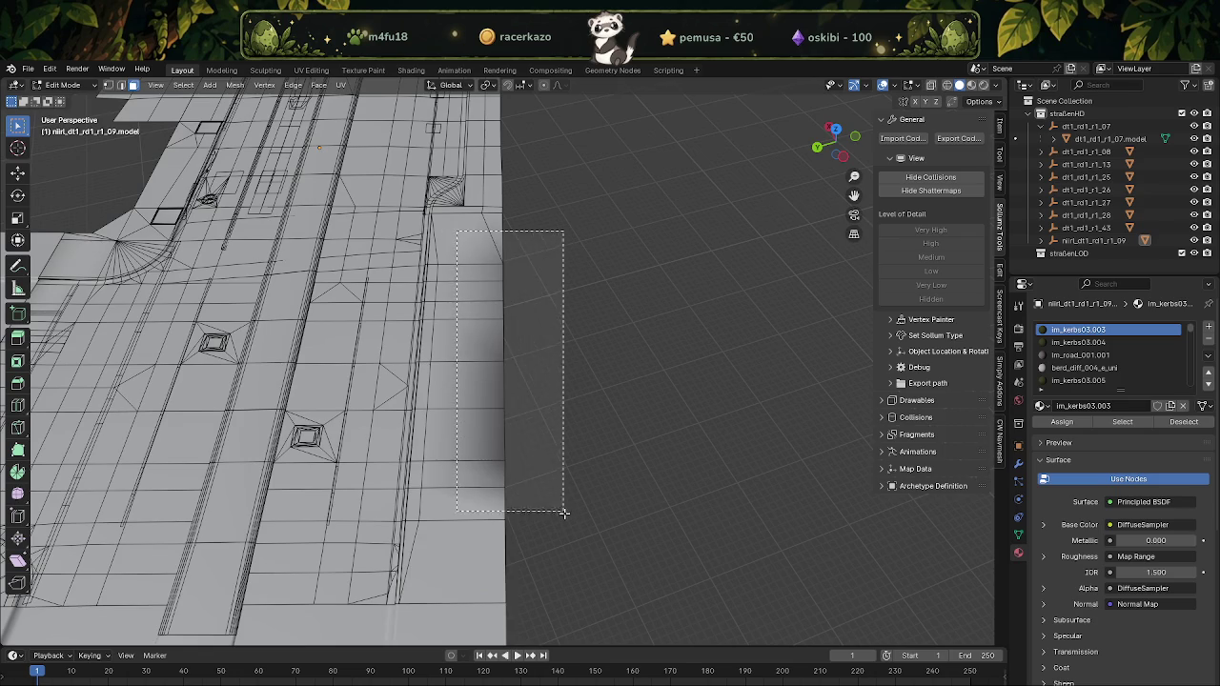
pyautogui.click(233, 86)
pyautogui.moveTo(256, 313)
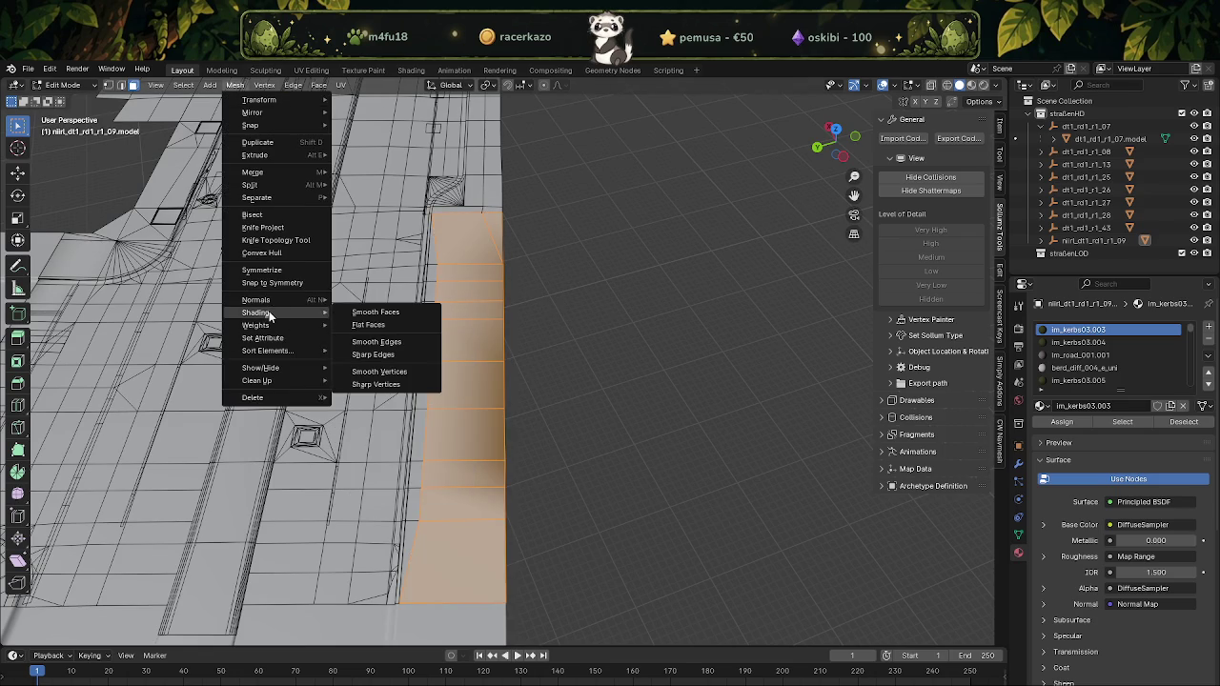
pyautogui.click(377, 324)
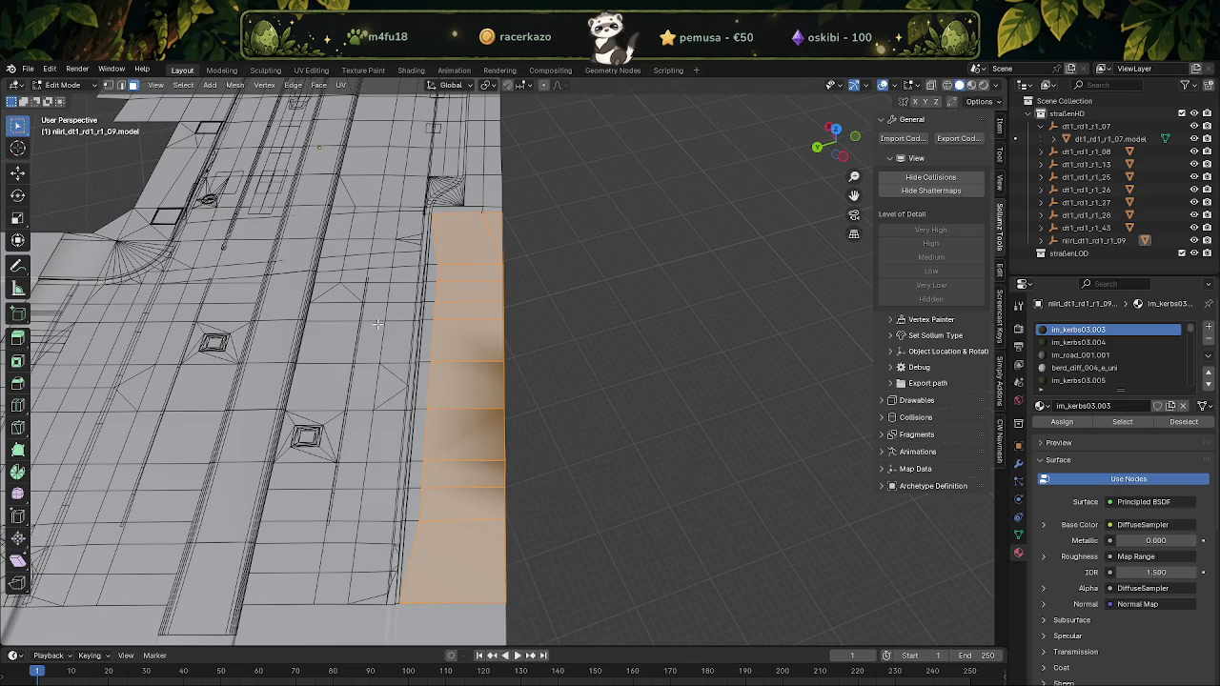
pyautogui.hotkey('alt', 'n')
pyautogui.click(338, 327)
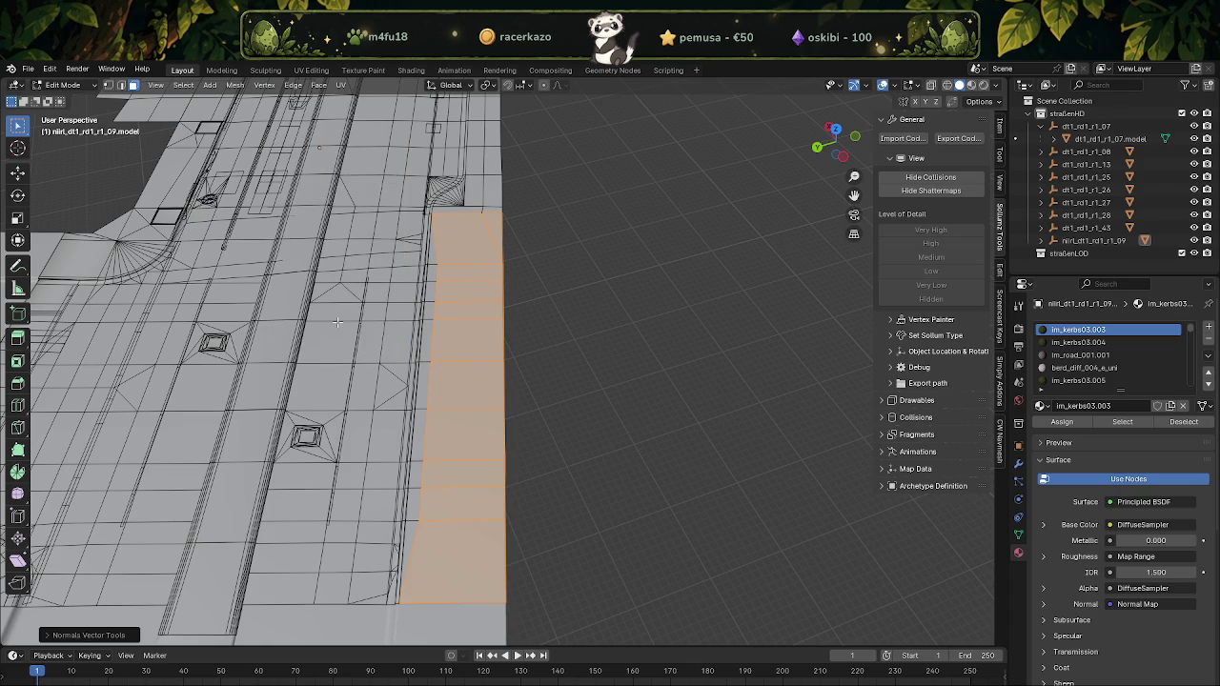
pyautogui.scroll(-3, 505, 377)
pyautogui.scroll(2, 505, 378)
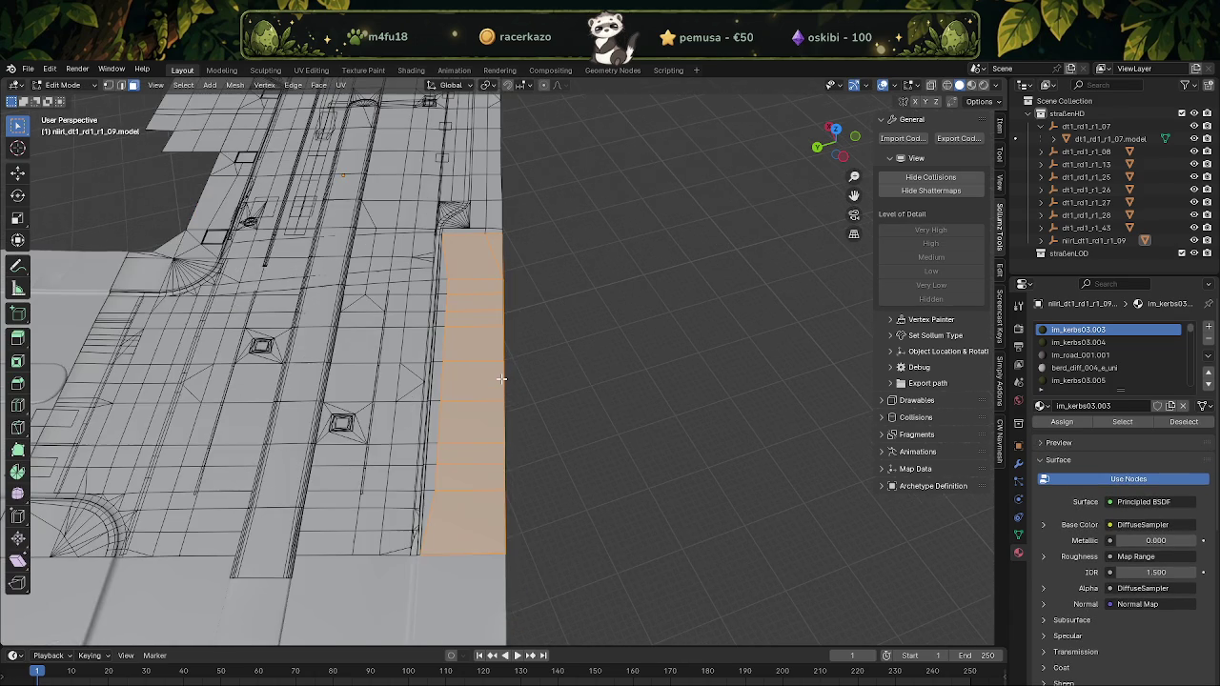
# Turn off X-ray, orbit around the road and clear the mesh selection
pyautogui.hotkey('alt', 'z')
pyautogui.hotkey('ctrl', 'l')
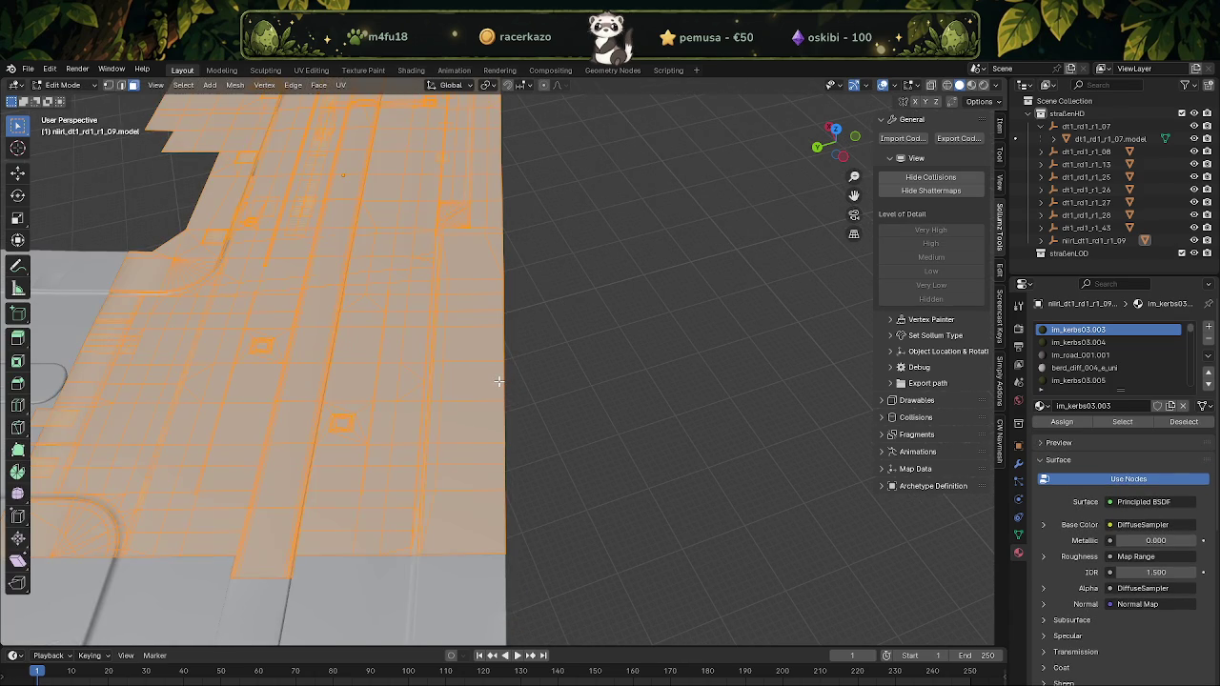
pyautogui.moveTo(499, 380)
pyautogui.mouseDown(button='middle')
pyautogui.moveTo(289, 365)
pyautogui.moveTo(375, 343)
pyautogui.moveTo(458, 286)
pyautogui.mouseUp(button='middle')
pyautogui.scroll(-3, 499, 251)
pyautogui.scroll(-1, 499, 250)
pyautogui.moveTo(498, 251); pyautogui.dragTo(500, 283, button='middle')
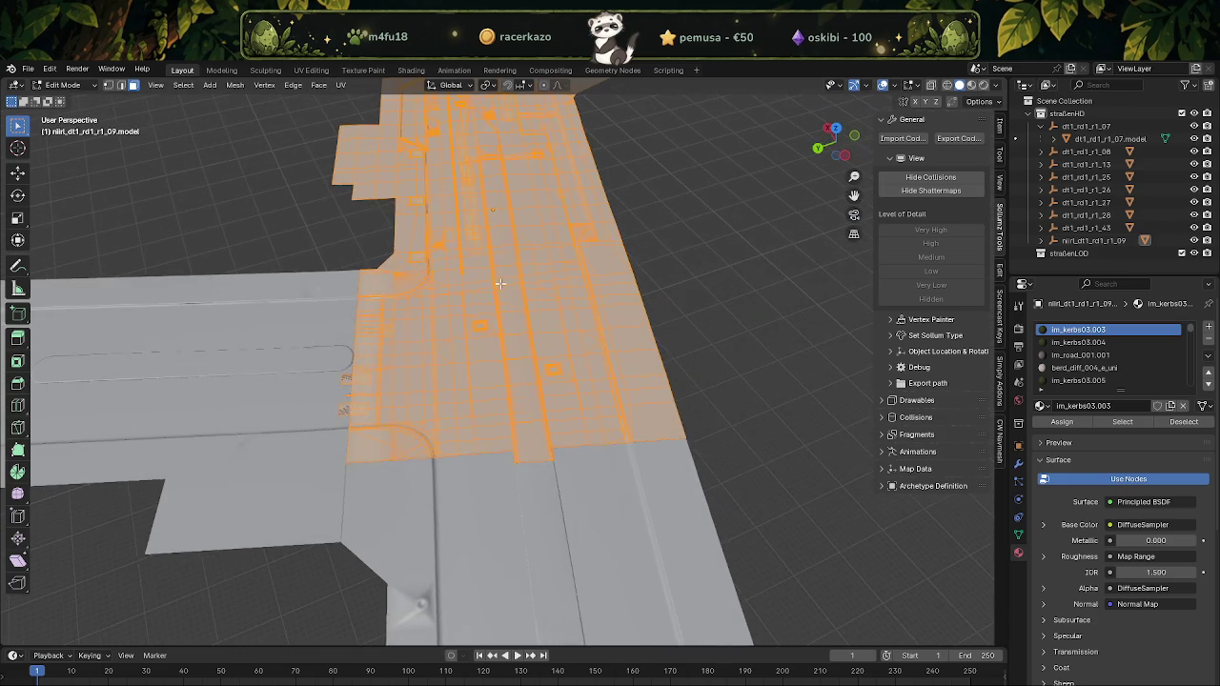
pyautogui.moveTo(578, 325); pyautogui.dragTo(551, 331, button='middle')
pyautogui.click(235, 85)
pyautogui.click(384, 210)
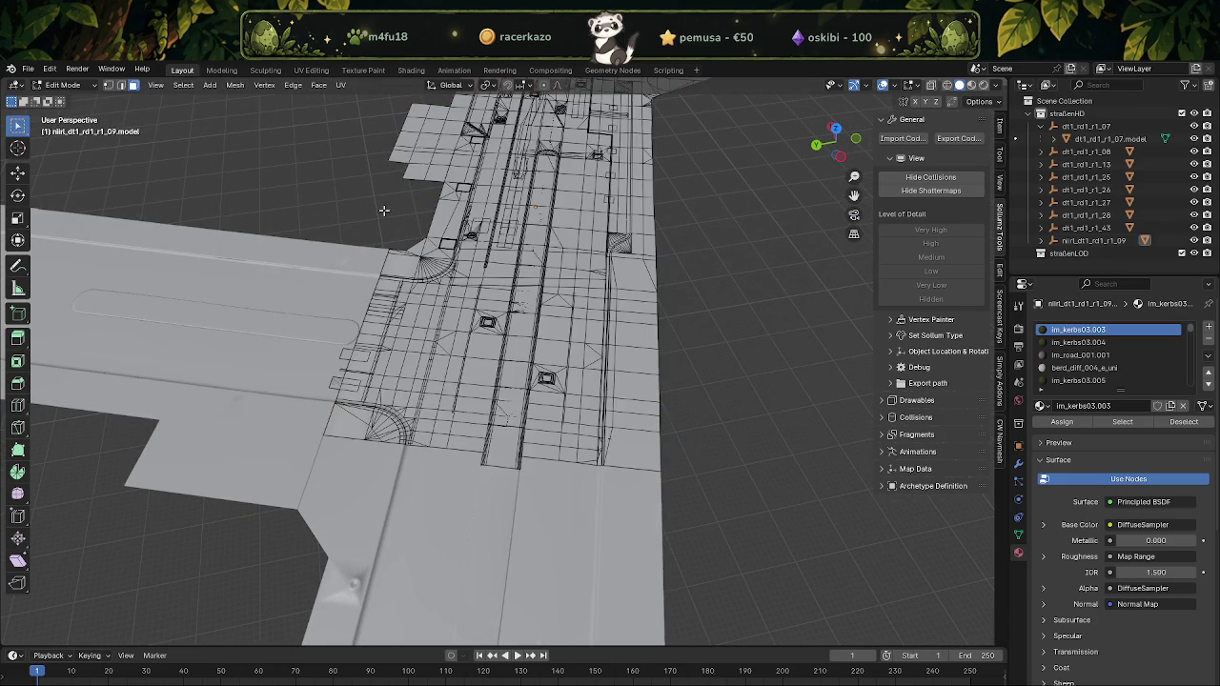
pyautogui.press('a')
pyautogui.hotkey('ctrl', 'z')
pyautogui.hotkey('ctrl', 'z')
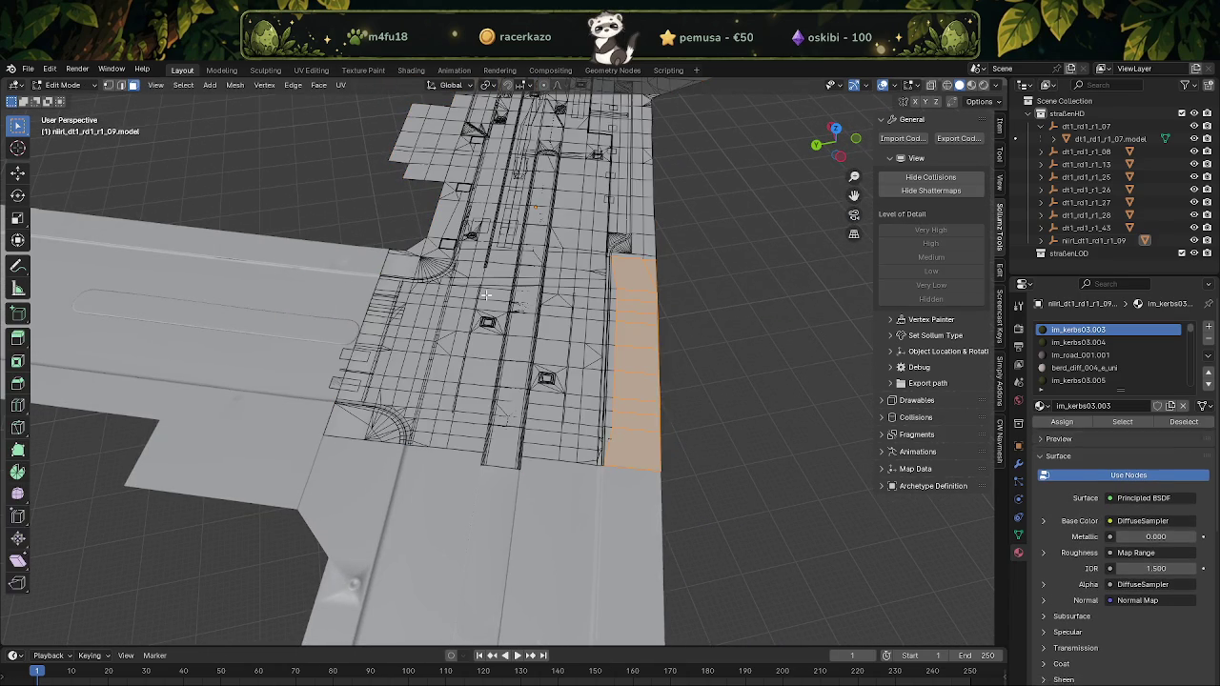
pyautogui.hotkey('ctrl', 'z')
pyautogui.hotkey('ctrl', 'z')
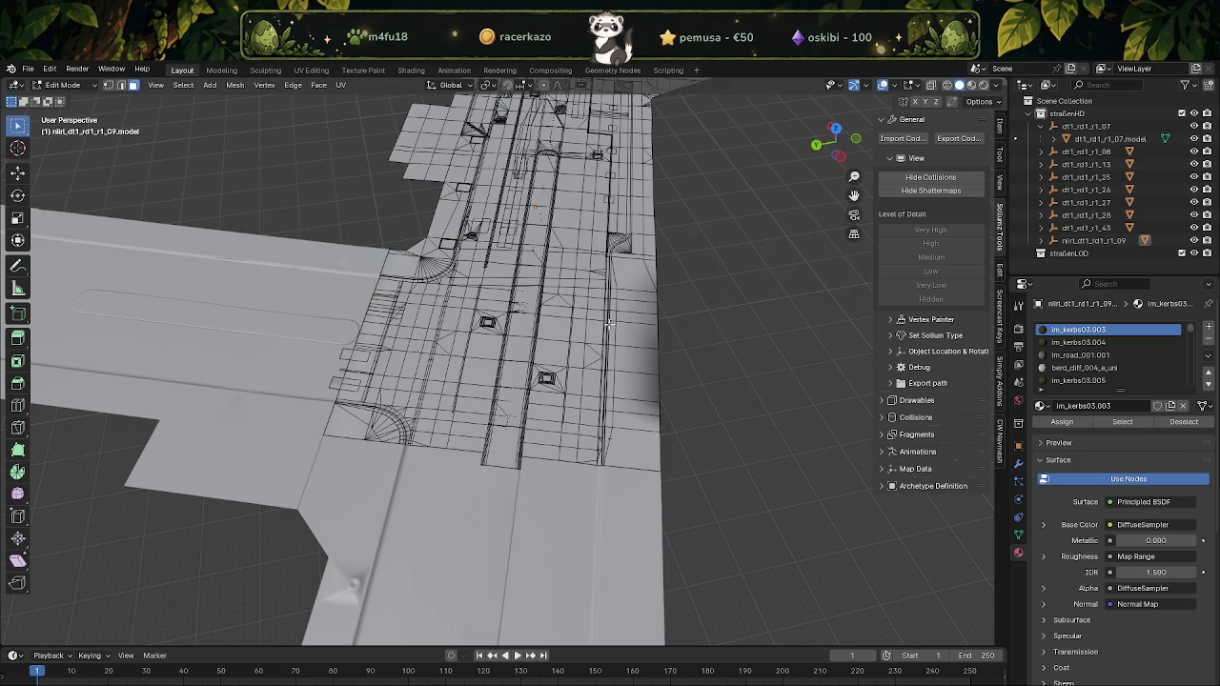
# Select the whole road mesh and reset its custom normal vectors
pyautogui.press('a')
pyautogui.hotkey('alt', 'n')
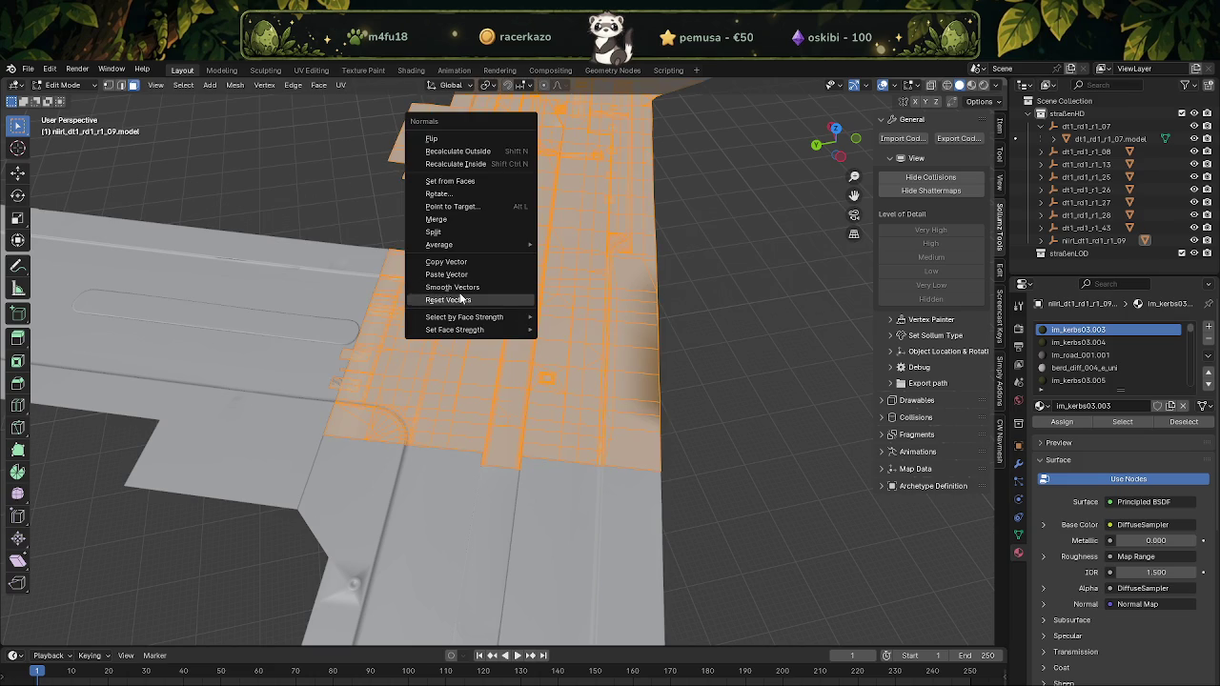
pyautogui.click(463, 444)
pyautogui.scroll(4, 631, 330)
# In vertex select mode with wireframe display, merge the stray vertices at the tile edge
pyautogui.press('1')
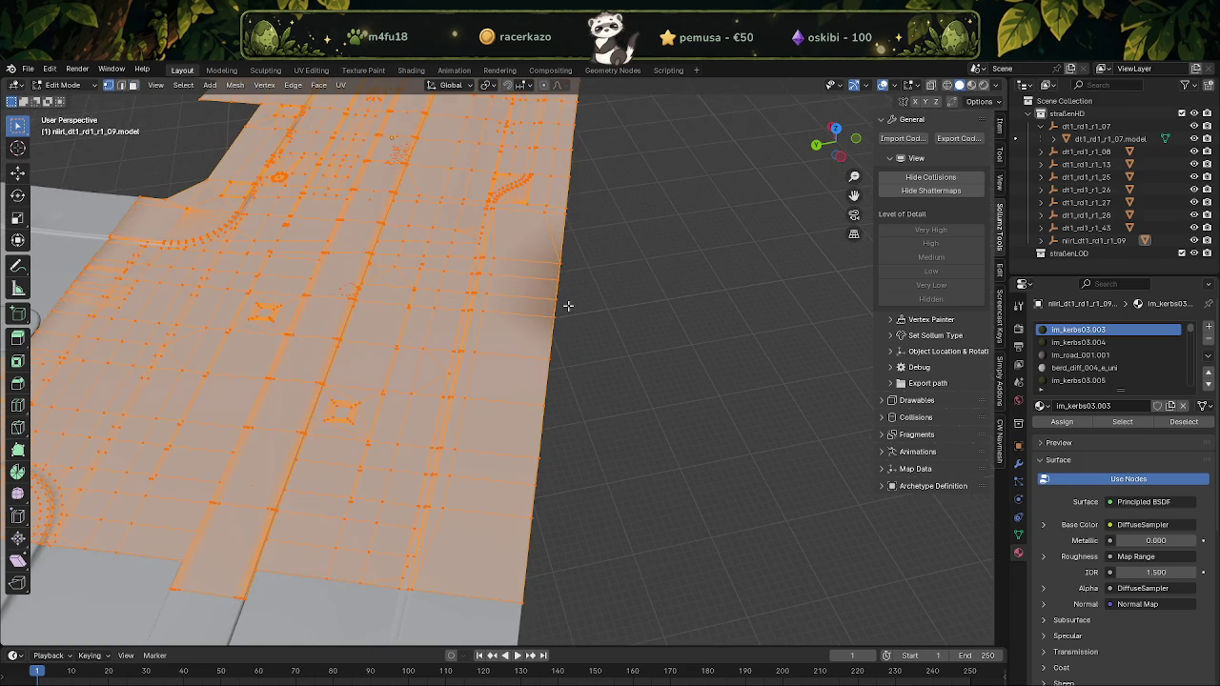
pyautogui.click(556, 322)
pyautogui.hotkey('shift', 'z')
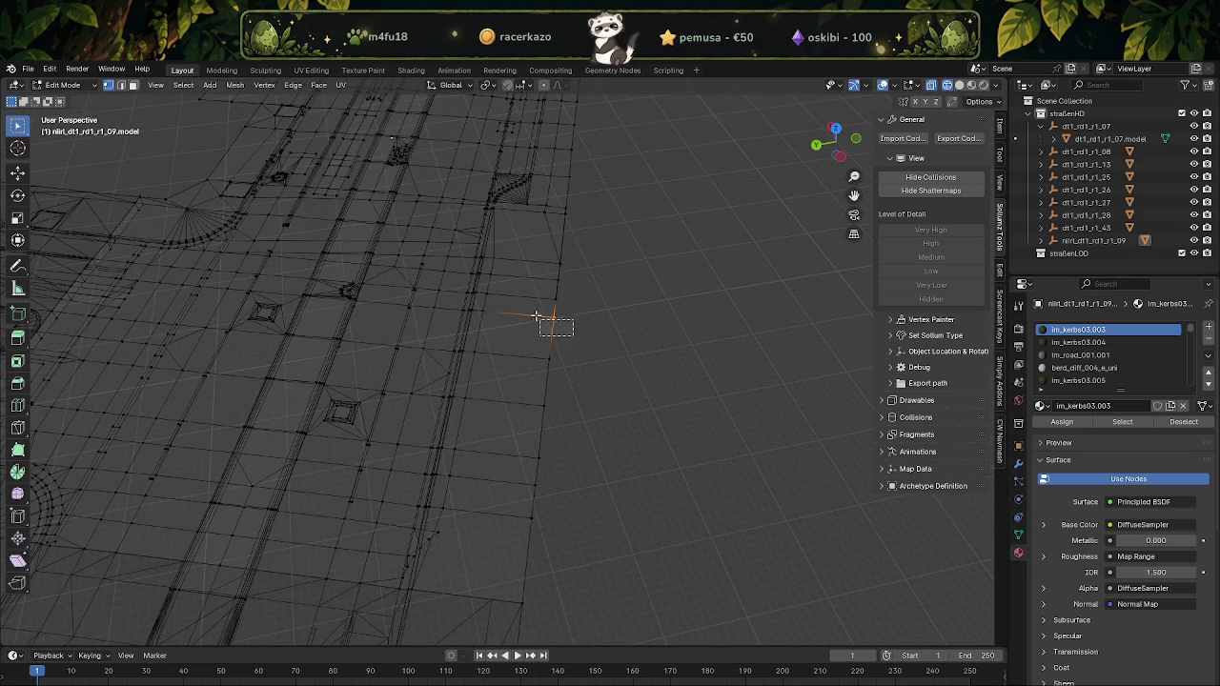
pyautogui.hotkey('shift', 'ctrl', 'alt', 's')
pyautogui.rightClick(535, 310)
pyautogui.rightClick(535, 310)
pyautogui.click(596, 542)
pyautogui.keyDown('shift'); pyautogui.click(556, 298); pyautogui.keyUp('shift')
pyautogui.rightClick(550, 292)
pyautogui.click(588, 302)
pyautogui.rightClick(558, 319)
pyautogui.click(615, 321)
pyautogui.rightClick(548, 251)
pyautogui.click(548, 251)
# Reselect the entire mesh in solid shading, reset its custom normals, and inspect it in Object Mode
pyautogui.press('a')
pyautogui.hotkey('shift', 'z')
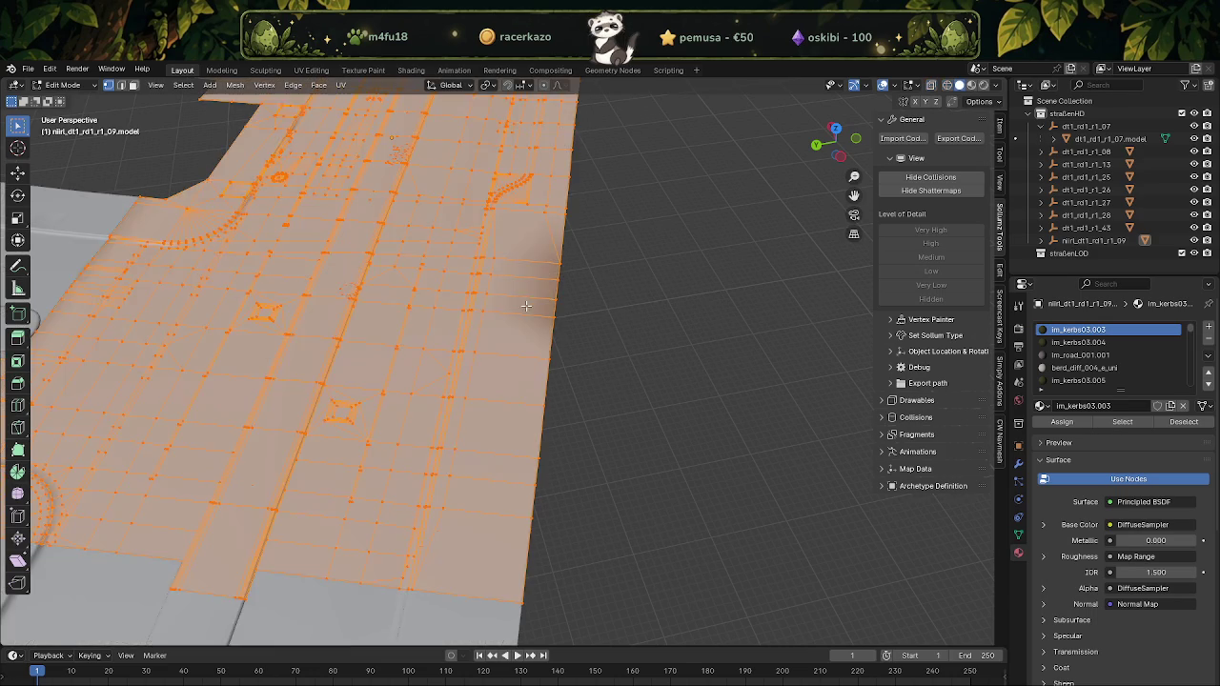
pyautogui.scroll(-4, 495, 330)
pyautogui.hotkey('alt', 'n')
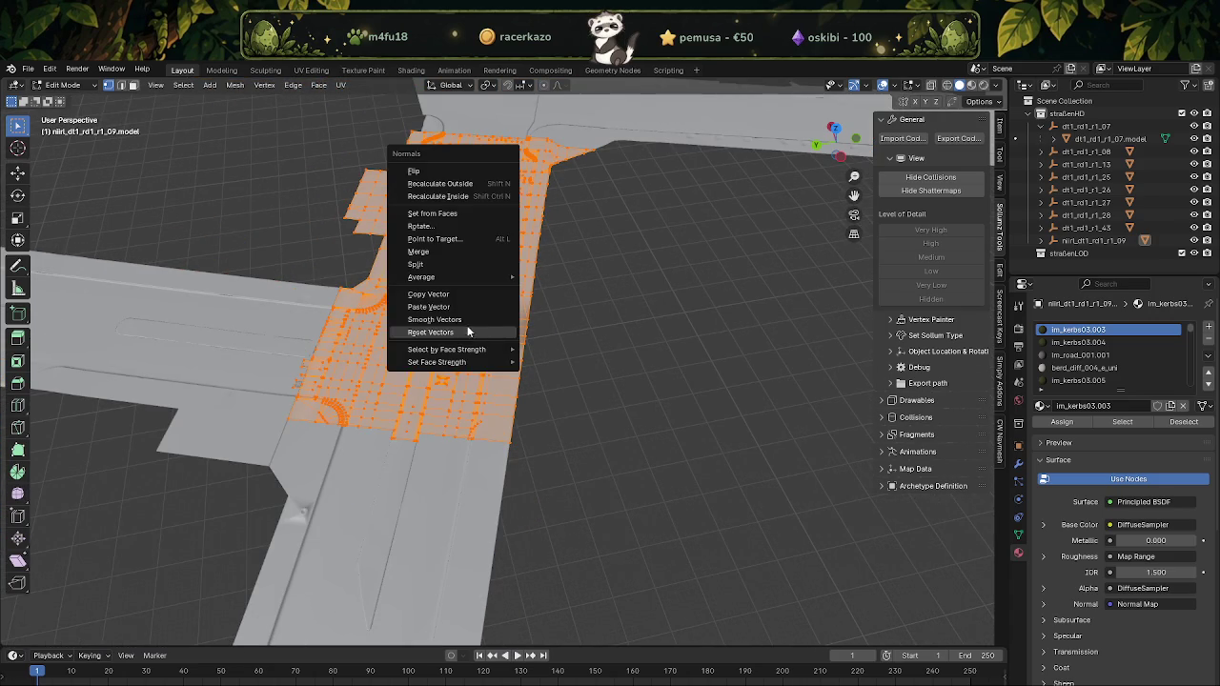
pyautogui.click(459, 332)
pyautogui.press('Tab')
pyautogui.moveTo(458, 331)
pyautogui.mouseDown(button='middle')
pyautogui.moveTo(530, 356)
pyautogui.moveTo(441, 400)
pyautogui.moveTo(489, 356)
pyautogui.moveTo(511, 386)
pyautogui.moveTo(373, 375)
pyautogui.moveTo(366, 391)
pyautogui.moveTo(419, 333)
pyautogui.moveTo(394, 331)
pyautogui.moveTo(409, 239)
pyautogui.mouseUp(button='middle')
pyautogui.scroll(3, 384, 322)
pyautogui.press('Tab')
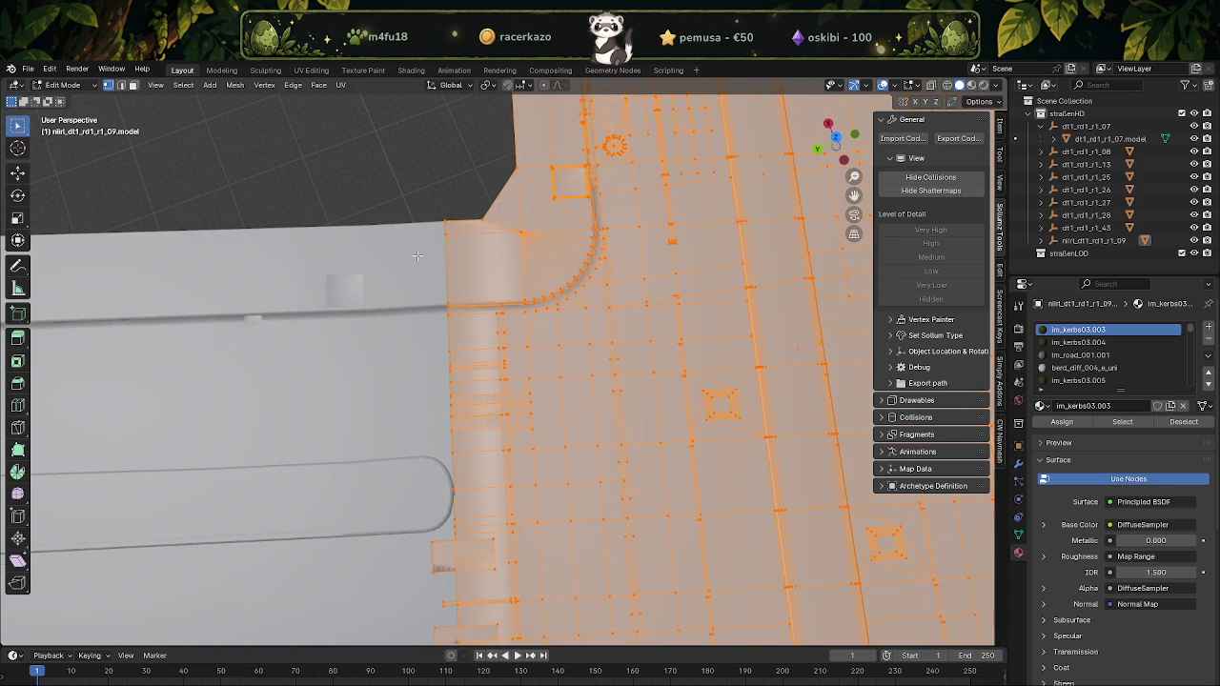
# Box-select the jagged border vertices where the road meets the paving, in wireframe view
pyautogui.hotkey('shift', 'z')
pyautogui.moveTo(400, 191); pyautogui.dragTo(437, 448)
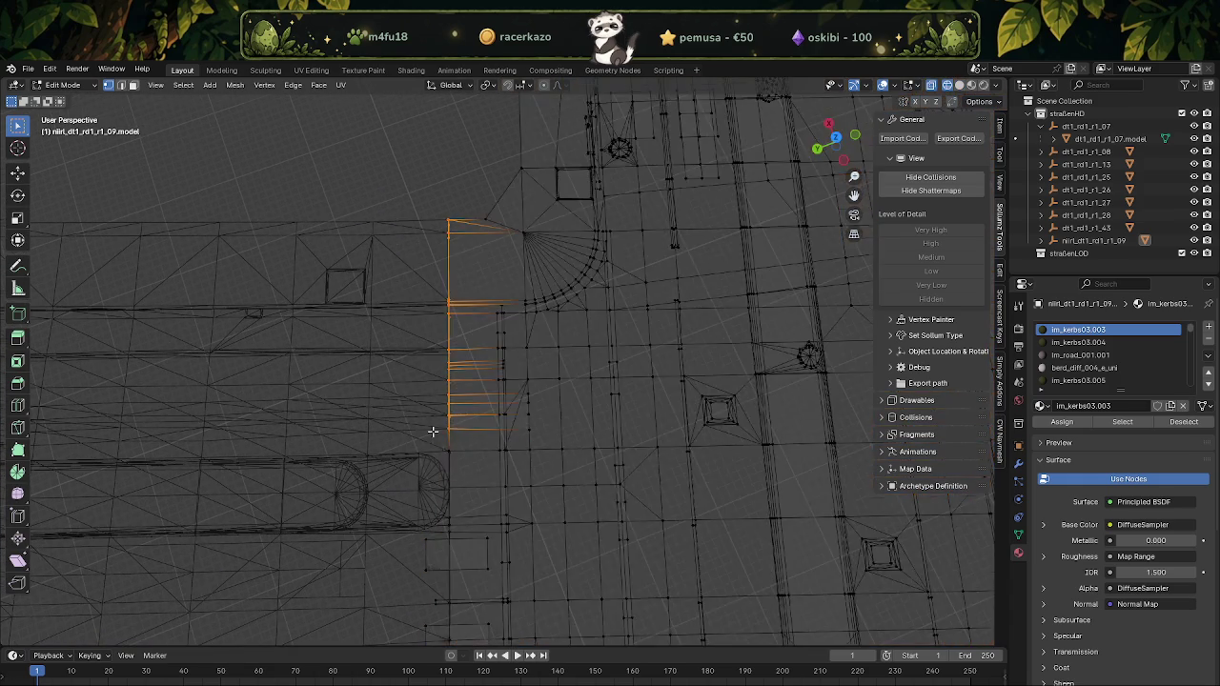
pyautogui.keyDown('shift'); pyautogui.moveTo(436, 449); pyautogui.dragTo(409, 309, button='middle'); pyautogui.keyUp('shift')
pyautogui.keyDown('shift'); pyautogui.moveTo(402, 264); pyautogui.dragTo(440, 614); pyautogui.keyUp('shift')
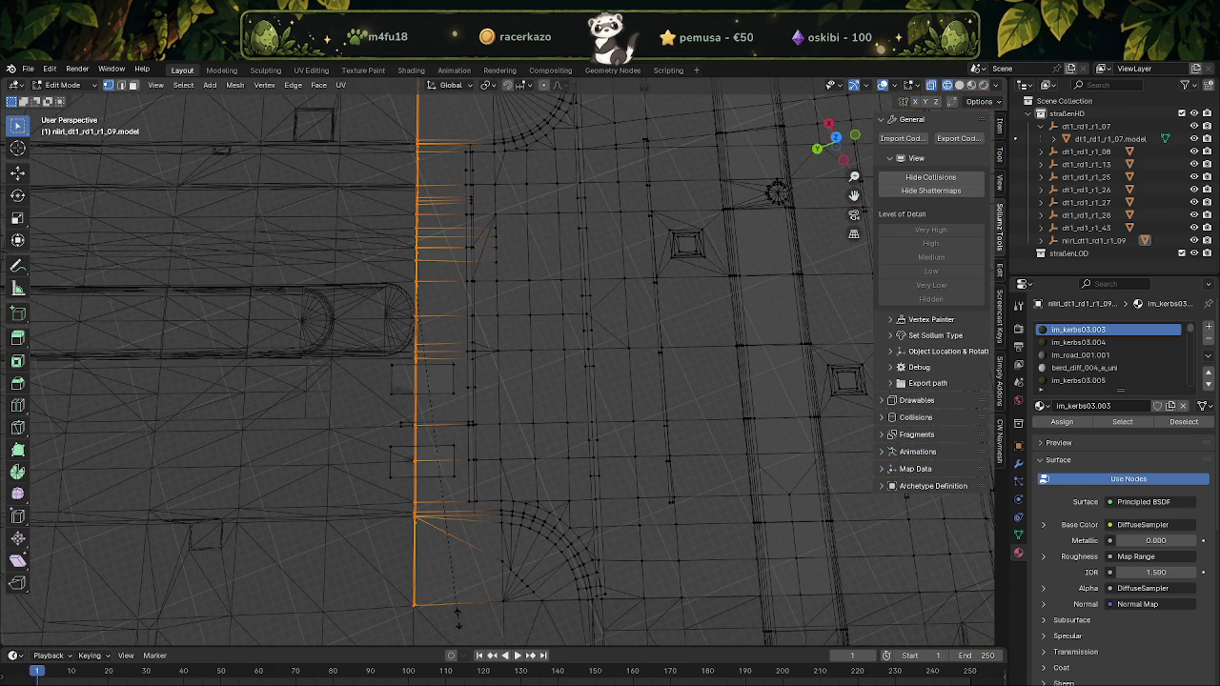
# Try scaling the selected edge vertices to zero along the global Y and X axes
pyautogui.press('s')
pyautogui.press('y')
pyautogui.press('Escape')
pyautogui.press('s')
pyautogui.press('x')
pyautogui.press('0')
pyautogui.press('Return')
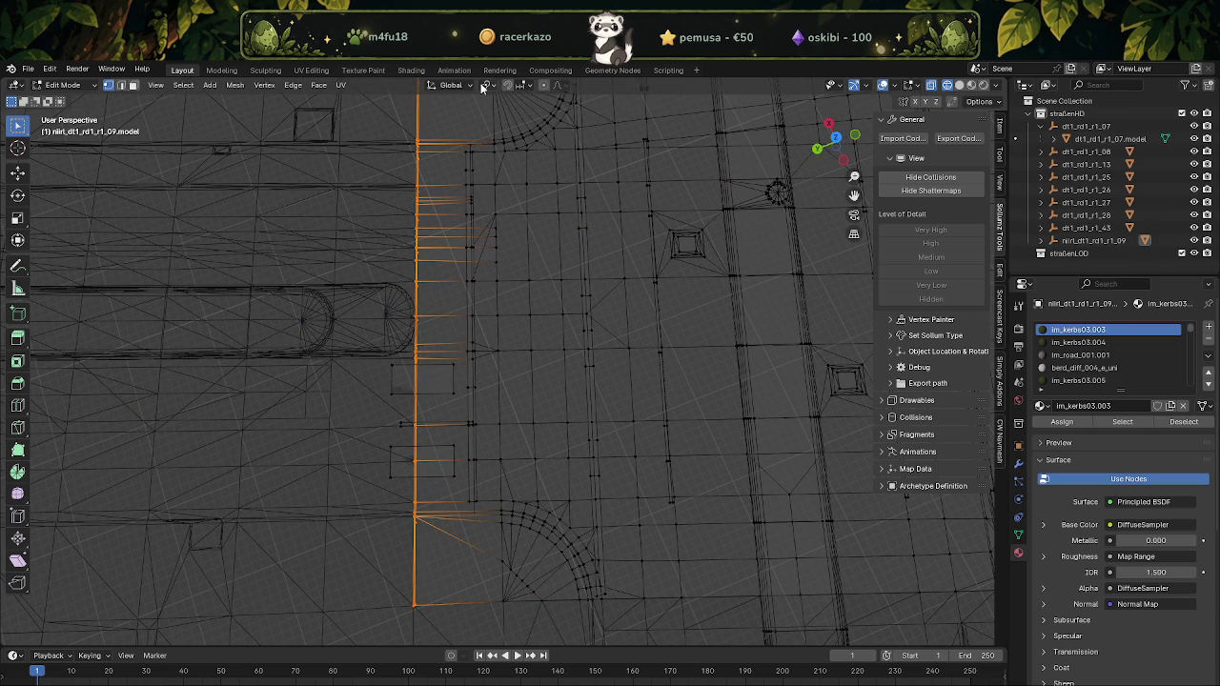
# Switch Transform Orientation to View and retry the Y scale from top view, then cancel it
pyautogui.click(458, 85)
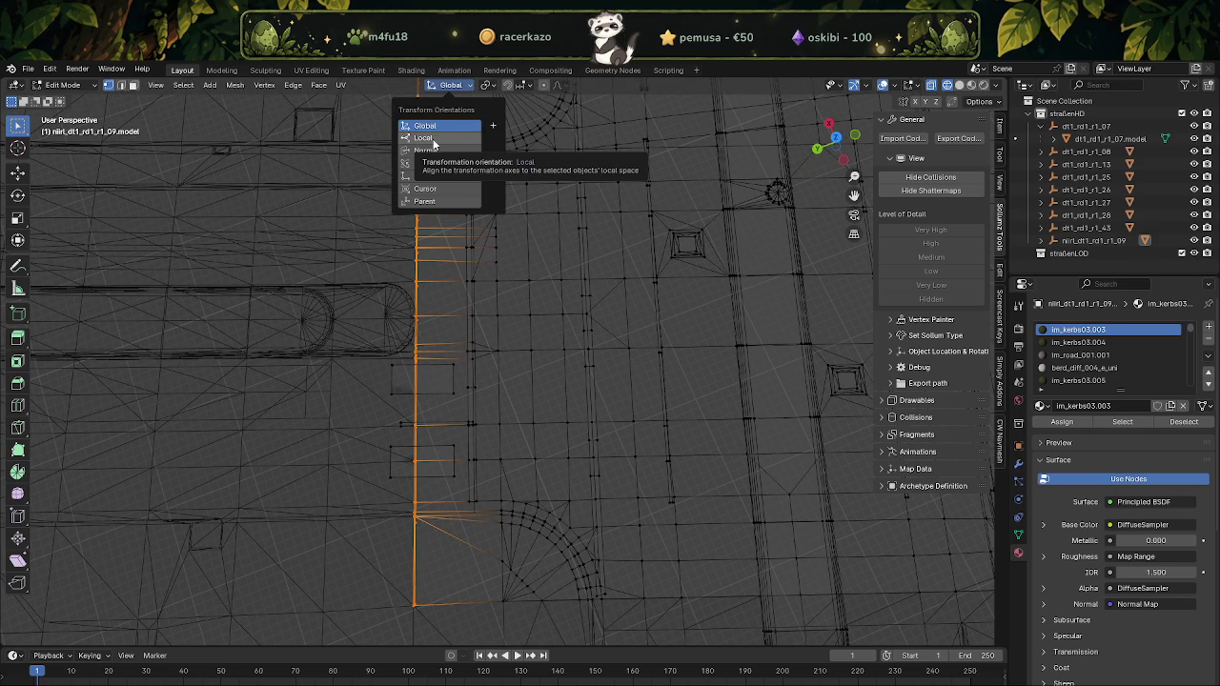
pyautogui.click(425, 175)
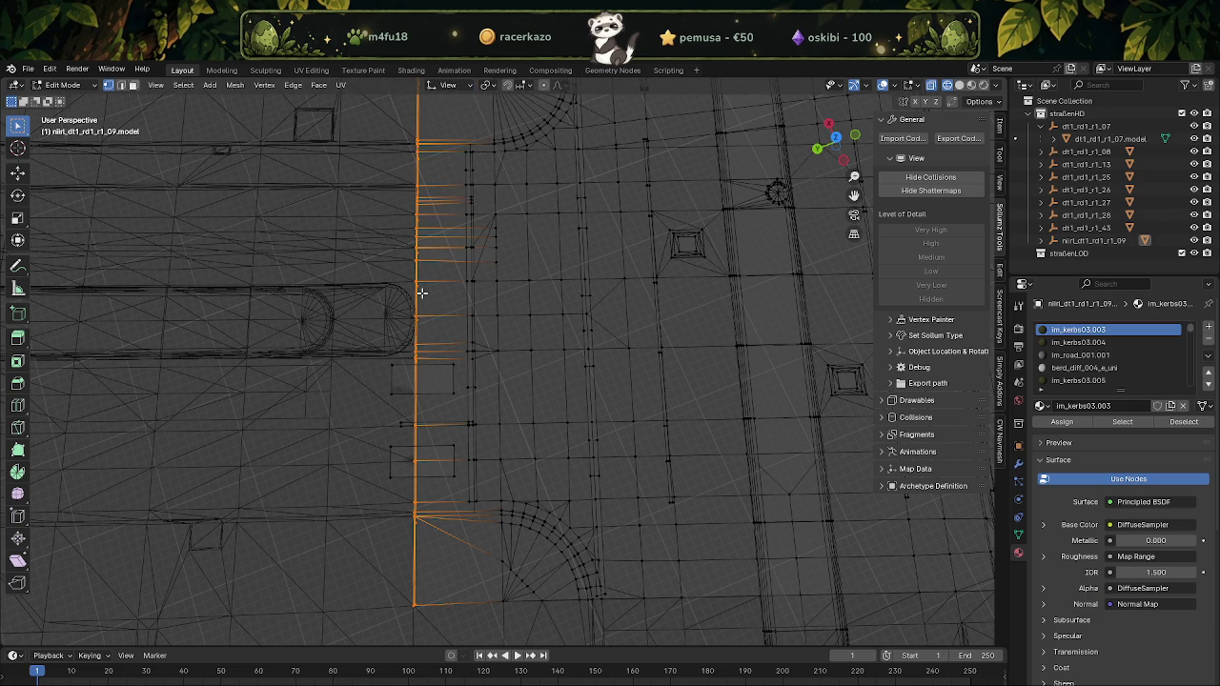
pyautogui.press('KP_7')
pyautogui.press('s')
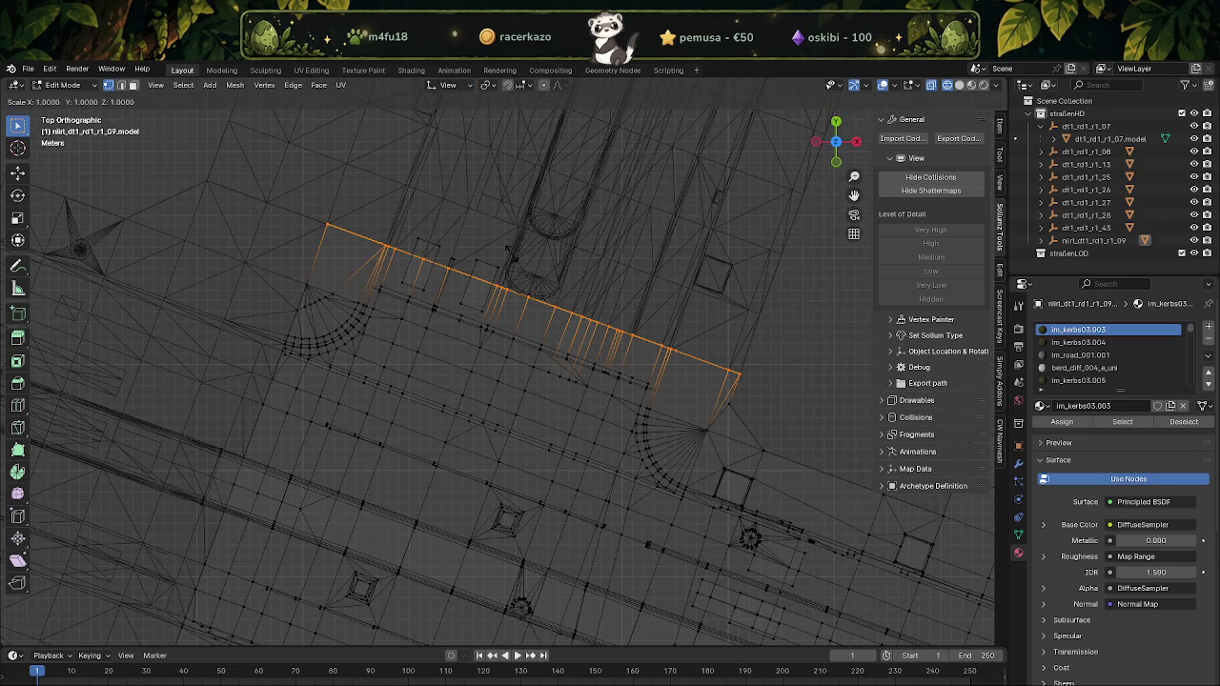
pyautogui.press('y')
pyautogui.press('Escape')
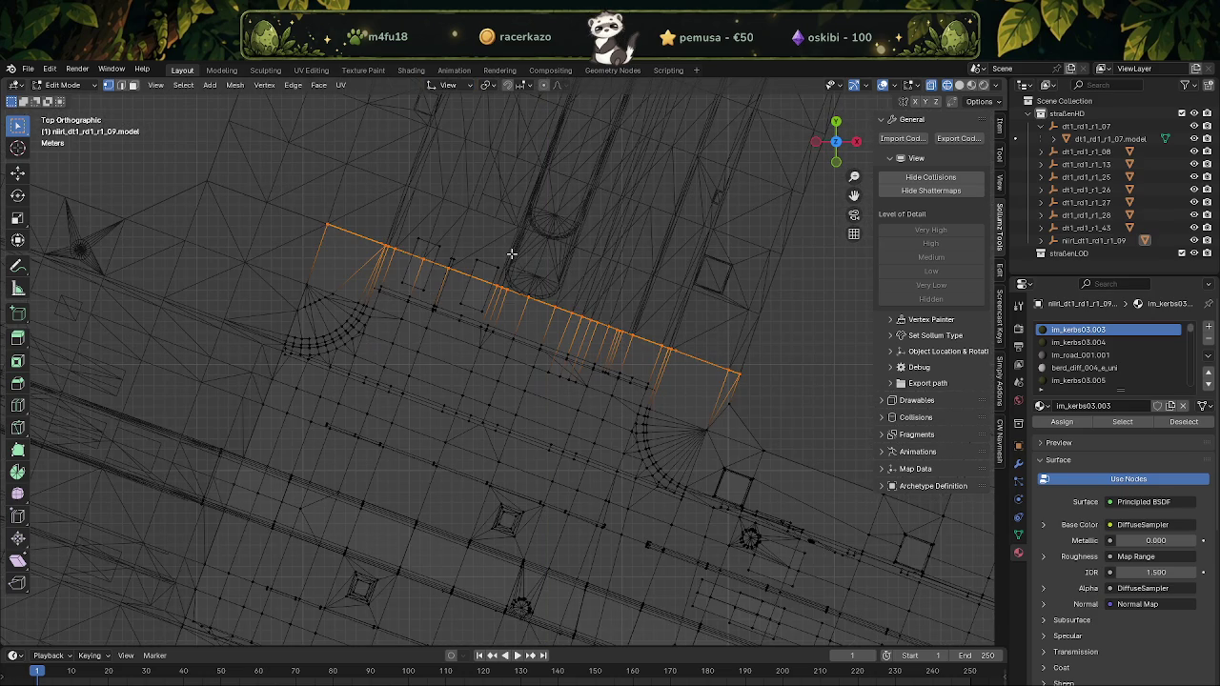
# With Transform Orientation set to Normal, flatten the edge vertices with S Y 0 and S Z 0
pyautogui.click(474, 87)
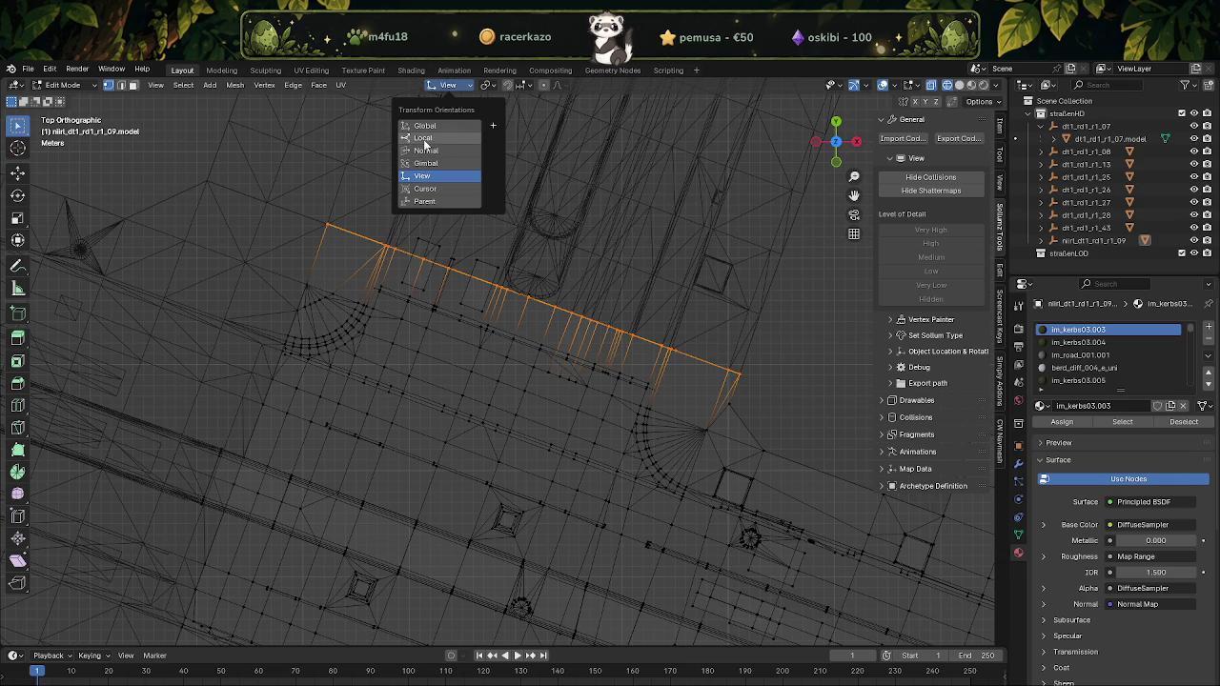
pyautogui.click(425, 151)
pyautogui.press('s')
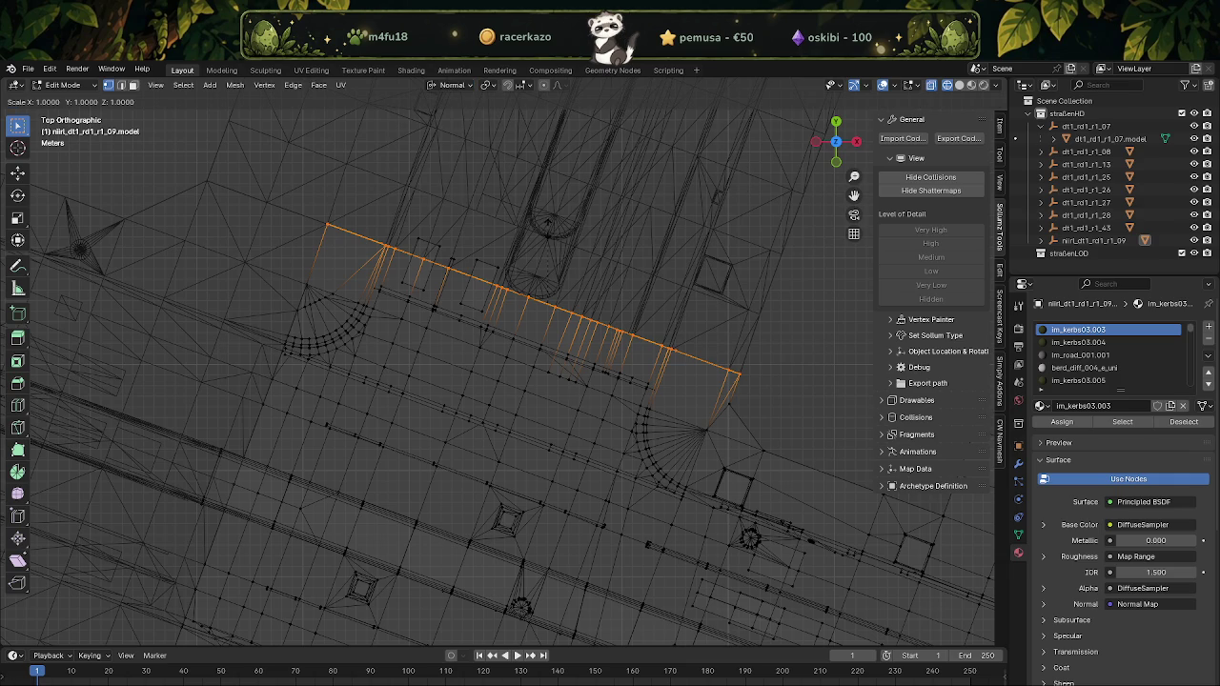
pyautogui.press('y')
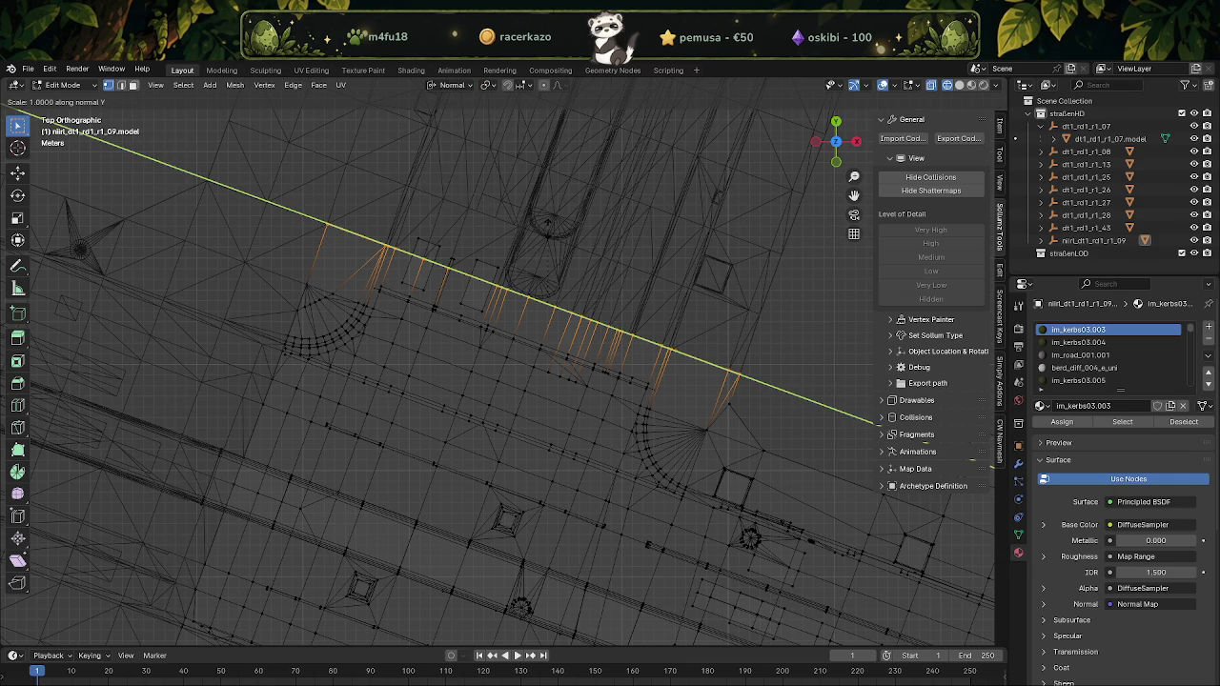
pyautogui.write('0')
pyautogui.press('Return')
pyautogui.press('s')
pyautogui.press('x')
pyautogui.press('x')
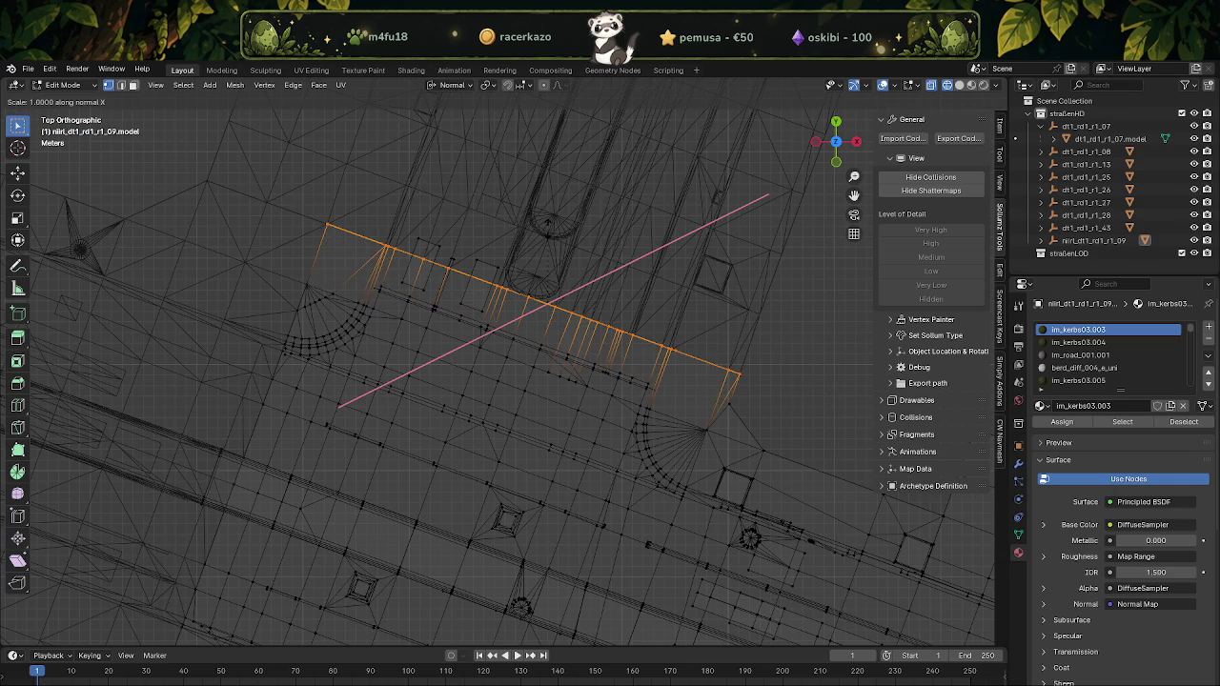
pyautogui.press('z')
pyautogui.press('z')
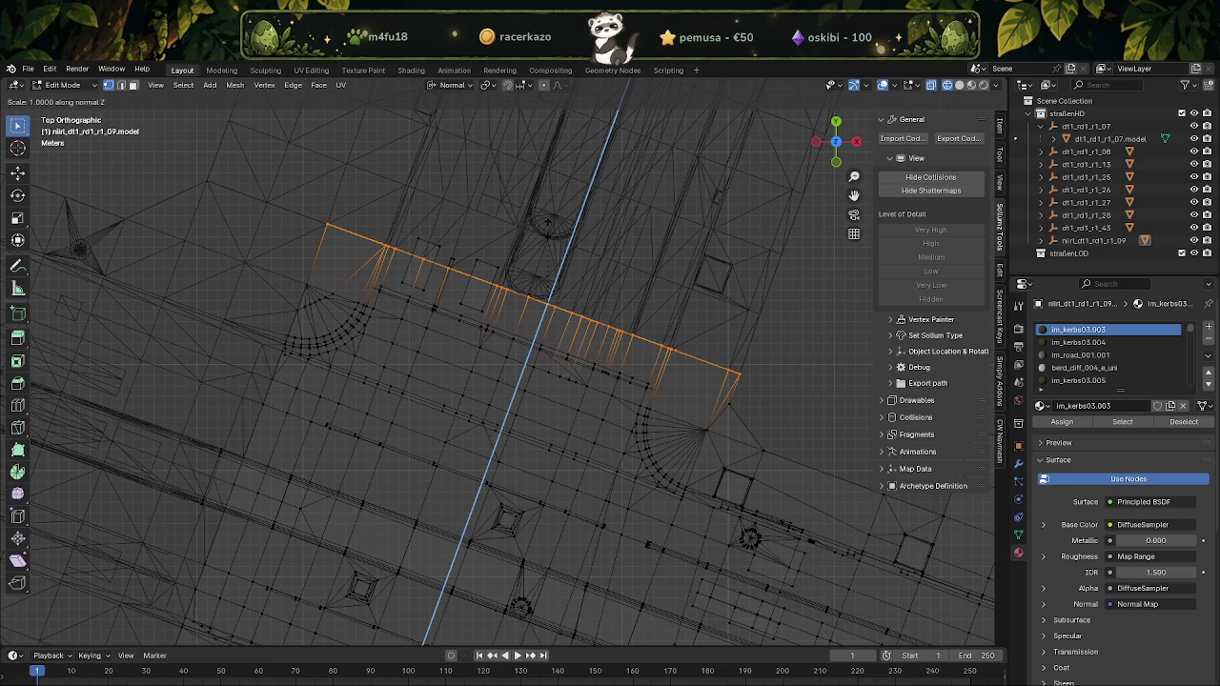
pyautogui.press('Return')
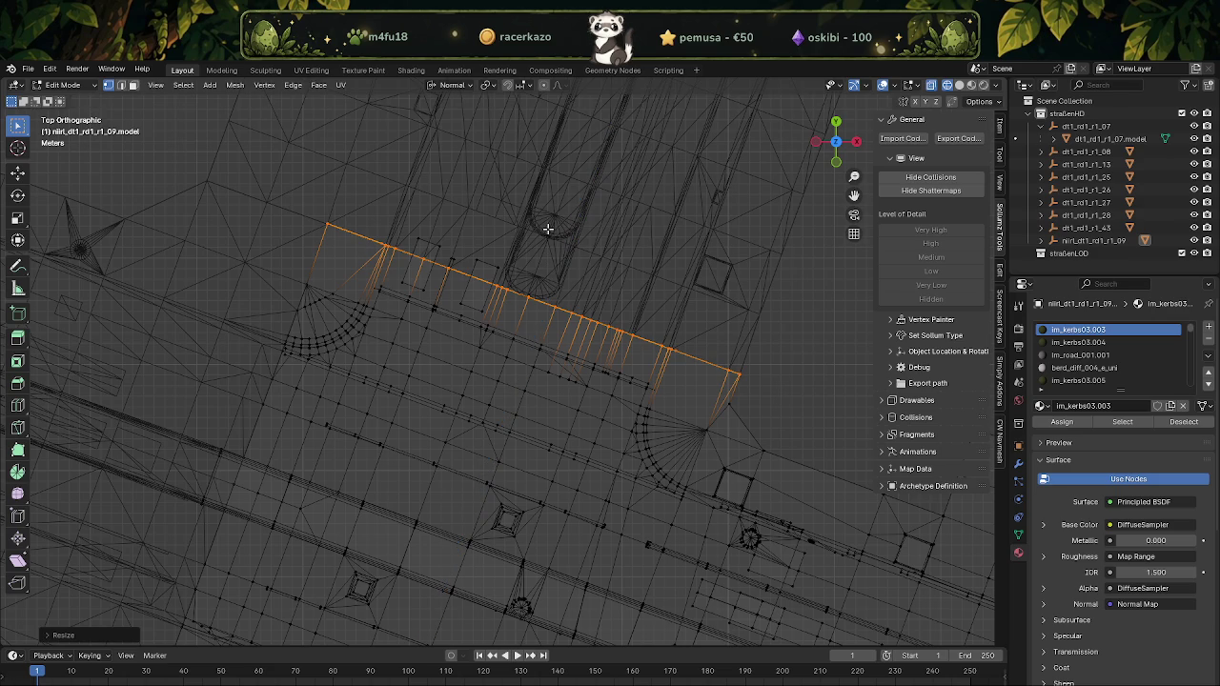
# Inspect the straightened edge from several angles in Object and Edit Mode, then undo the last change
pyautogui.moveTo(481, 210)
pyautogui.mouseDown(button='middle')
pyautogui.moveTo(543, 242)
pyautogui.moveTo(572, 228)
pyautogui.moveTo(475, 280)
pyautogui.mouseUp(button='middle')
pyautogui.moveTo(282, 289)
pyautogui.mouseDown(button='middle')
pyautogui.moveTo(384, 318)
pyautogui.moveTo(340, 314)
pyautogui.moveTo(393, 316)
pyautogui.mouseUp(button='middle')
pyautogui.scroll(-3, 403, 322)
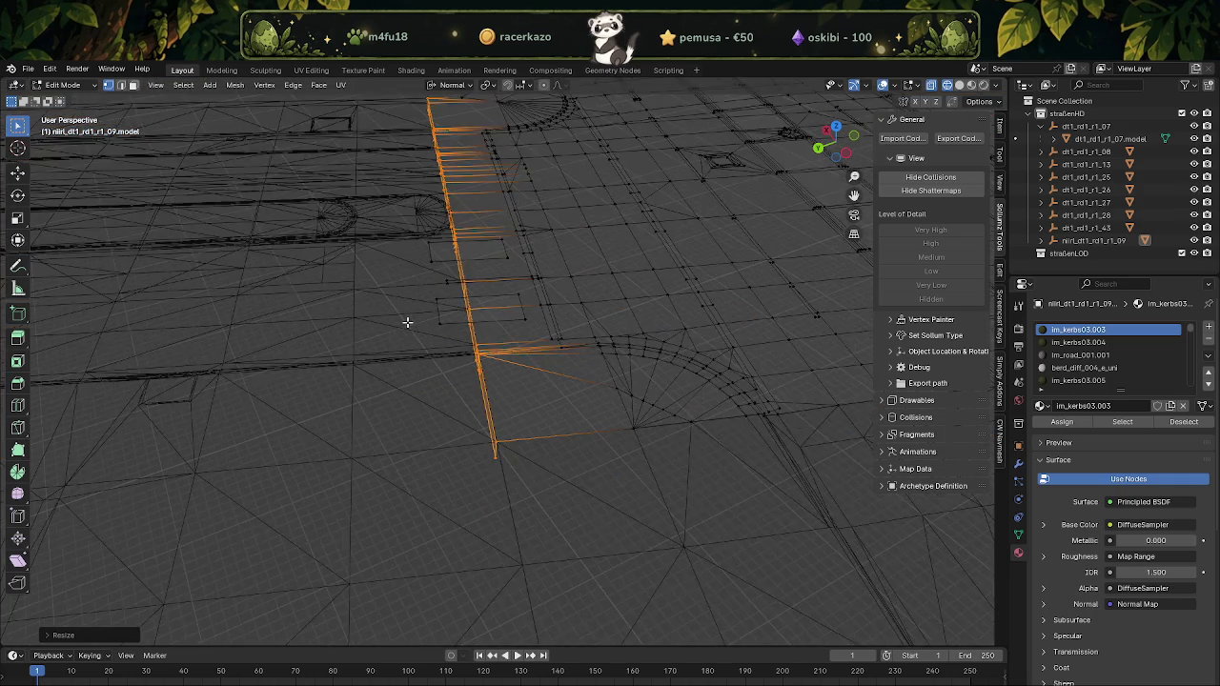
pyautogui.scroll(-2, 409, 320)
pyautogui.press('Tab')
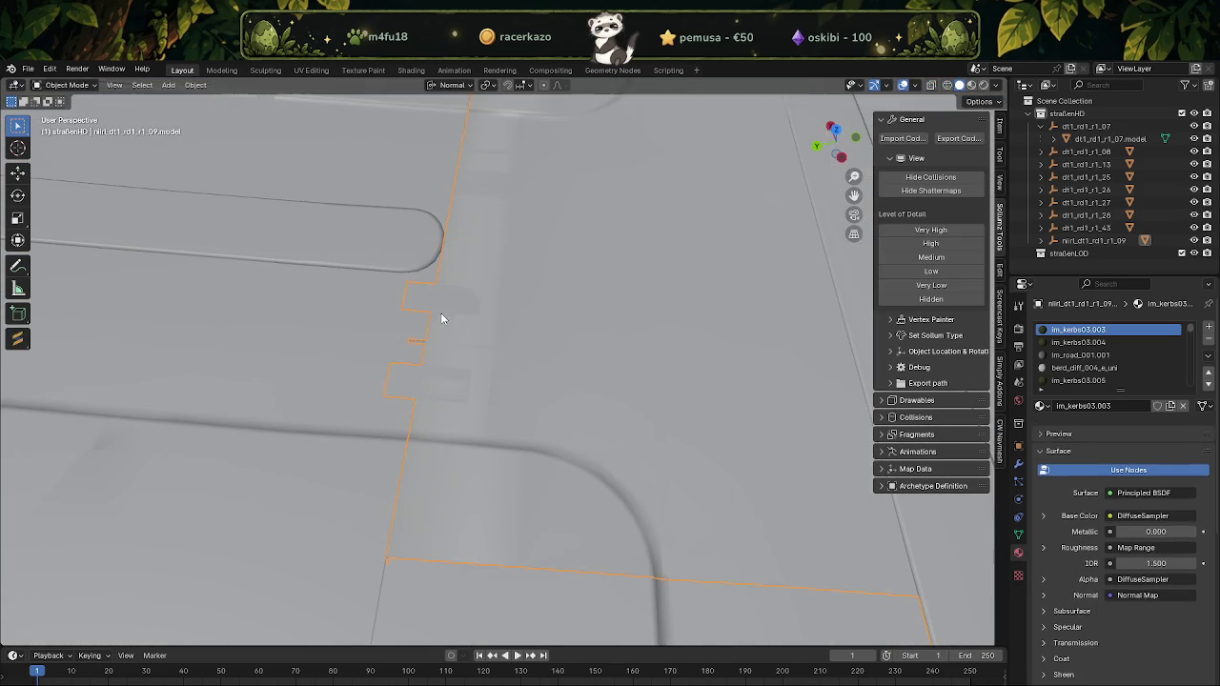
pyautogui.scroll(3, 465, 315)
pyautogui.press('Tab')
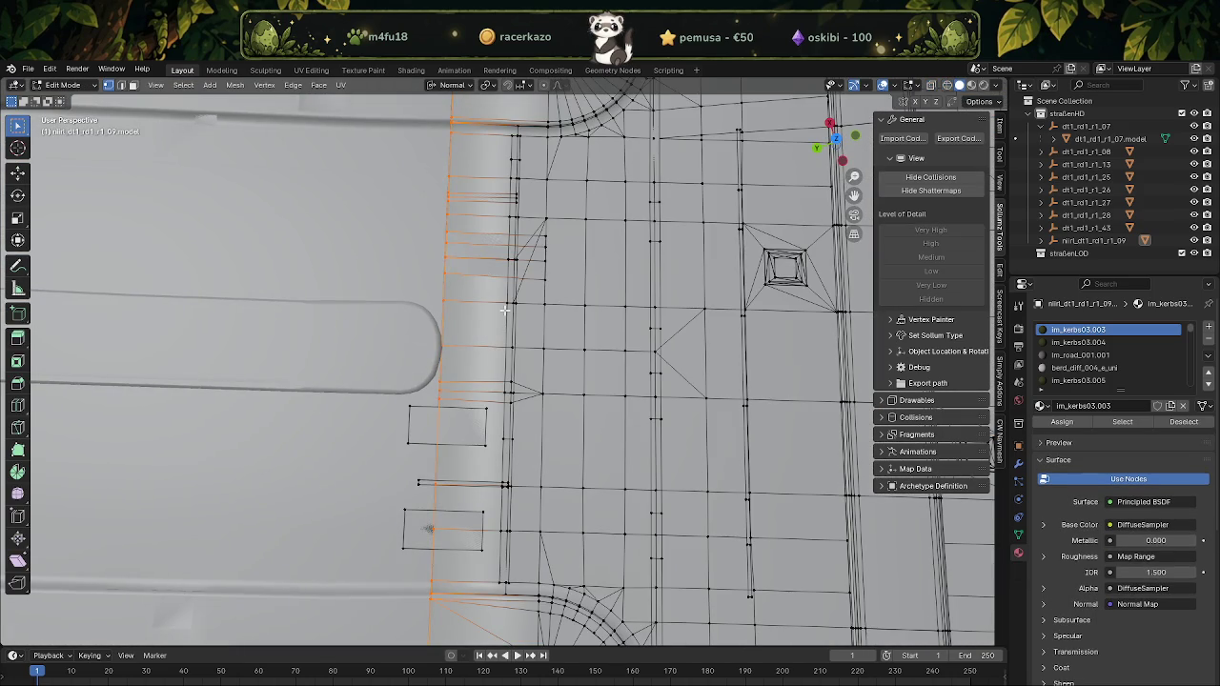
pyautogui.press('KP_Decimal')
pyautogui.moveTo(499, 343)
pyautogui.mouseDown(button='middle')
pyautogui.moveTo(490, 353)
pyautogui.moveTo(588, 218)
pyautogui.moveTo(642, 201)
pyautogui.moveTo(623, 226)
pyautogui.moveTo(504, 272)
pyautogui.moveTo(596, 372)
pyautogui.moveTo(525, 346)
pyautogui.mouseUp(button='middle')
pyautogui.hotkey('ctrl', 'z')
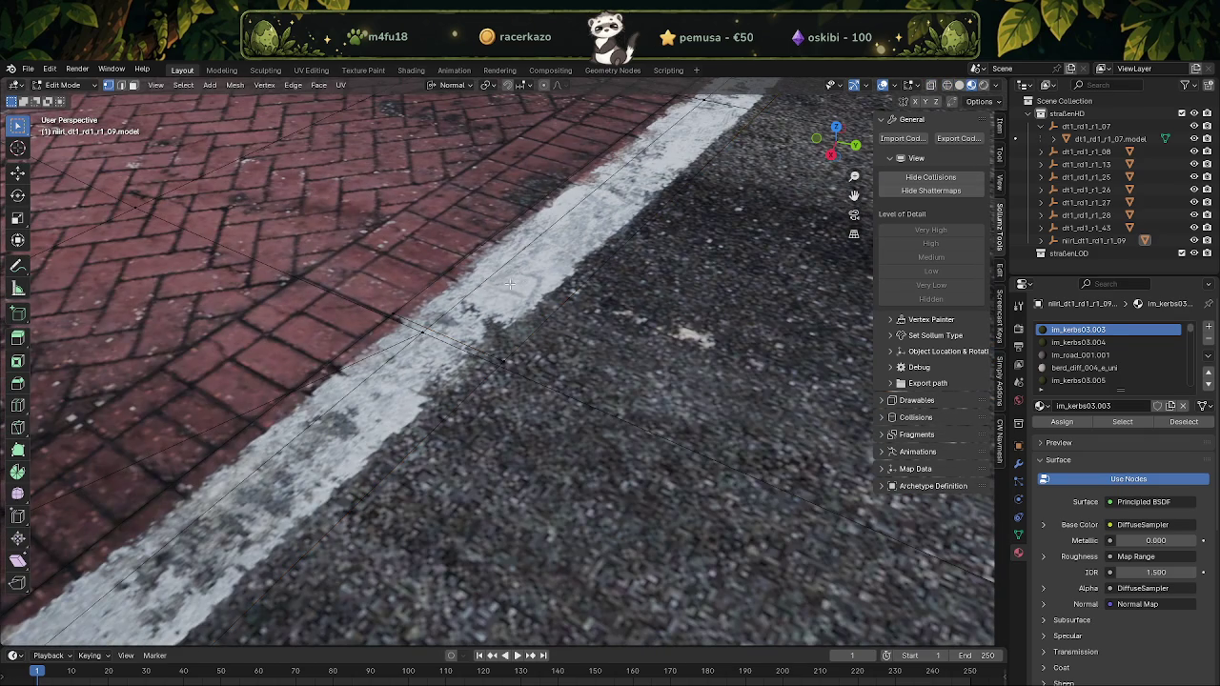
# Select all faces with the road-marking material and hide the white stripe
pyautogui.press('3')
pyautogui.click(539, 288)
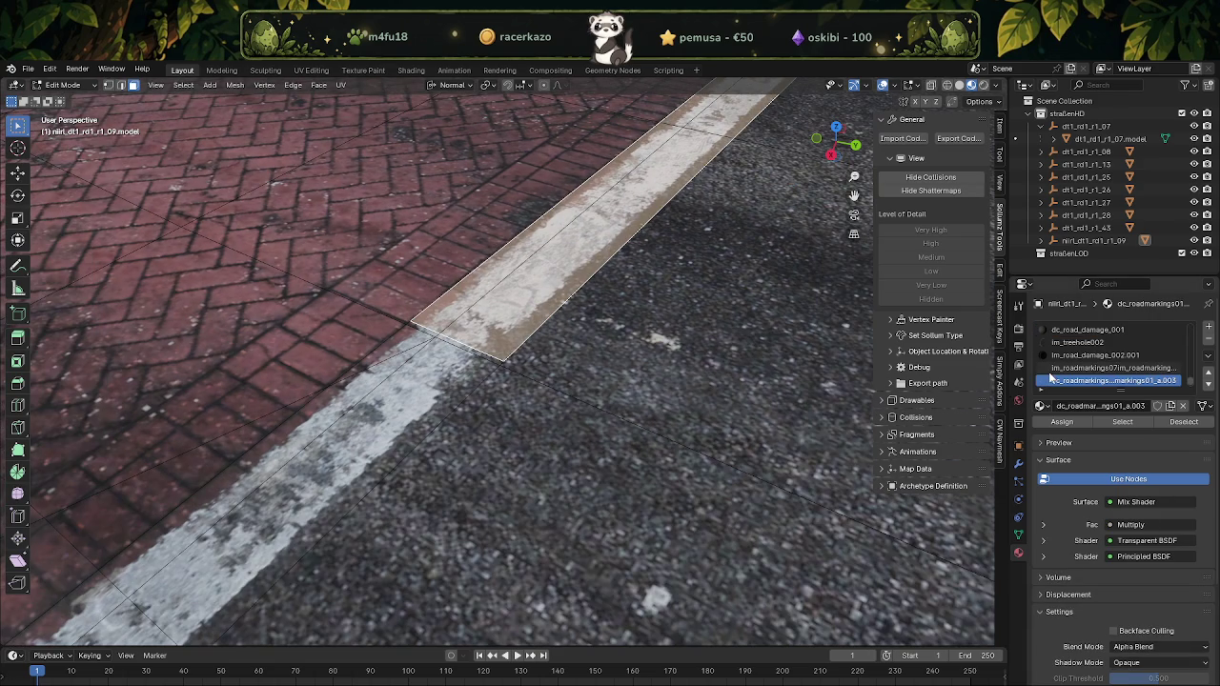
pyautogui.click(1120, 423)
pyautogui.scroll(-3, 552, 364)
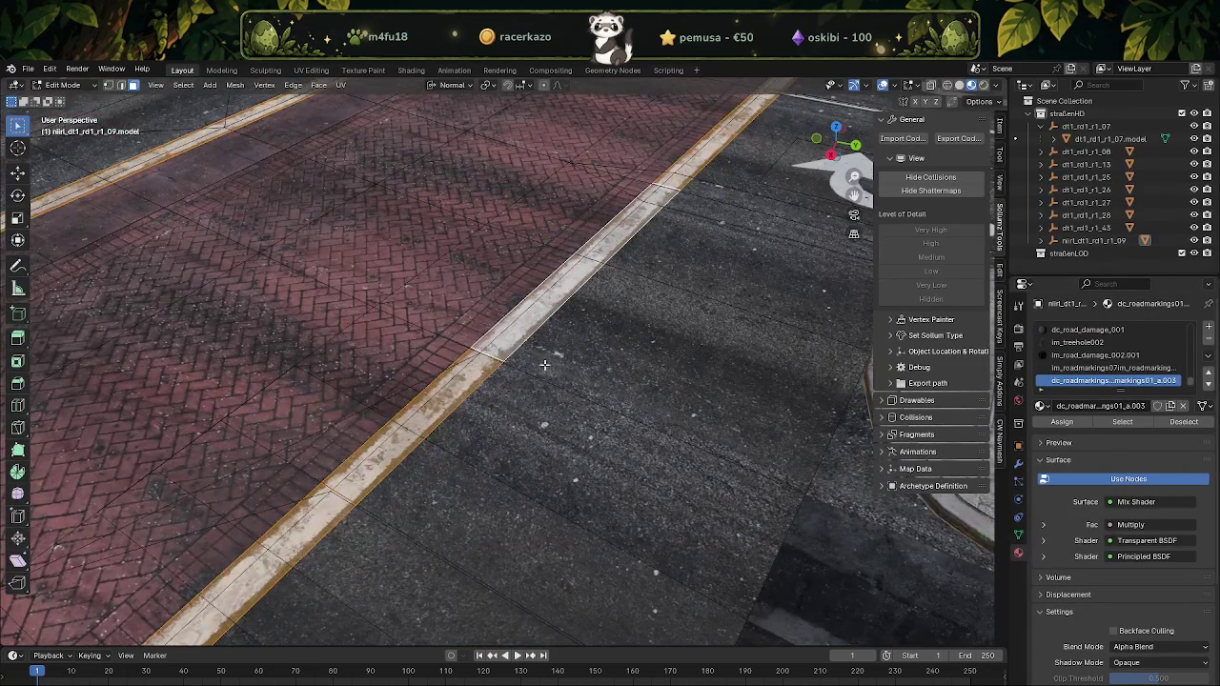
pyautogui.press('h')
# Select the crossing's corner, frame it in see-through wireframe, and bring up the snapping options
pyautogui.click(472, 334)
pyautogui.moveTo(471, 334)
pyautogui.mouseDown(button='middle')
pyautogui.moveTo(612, 310)
pyautogui.moveTo(628, 340)
pyautogui.moveTo(613, 376)
pyautogui.moveTo(553, 406)
pyautogui.mouseUp(button='middle')
pyautogui.press('KP_Decimal')
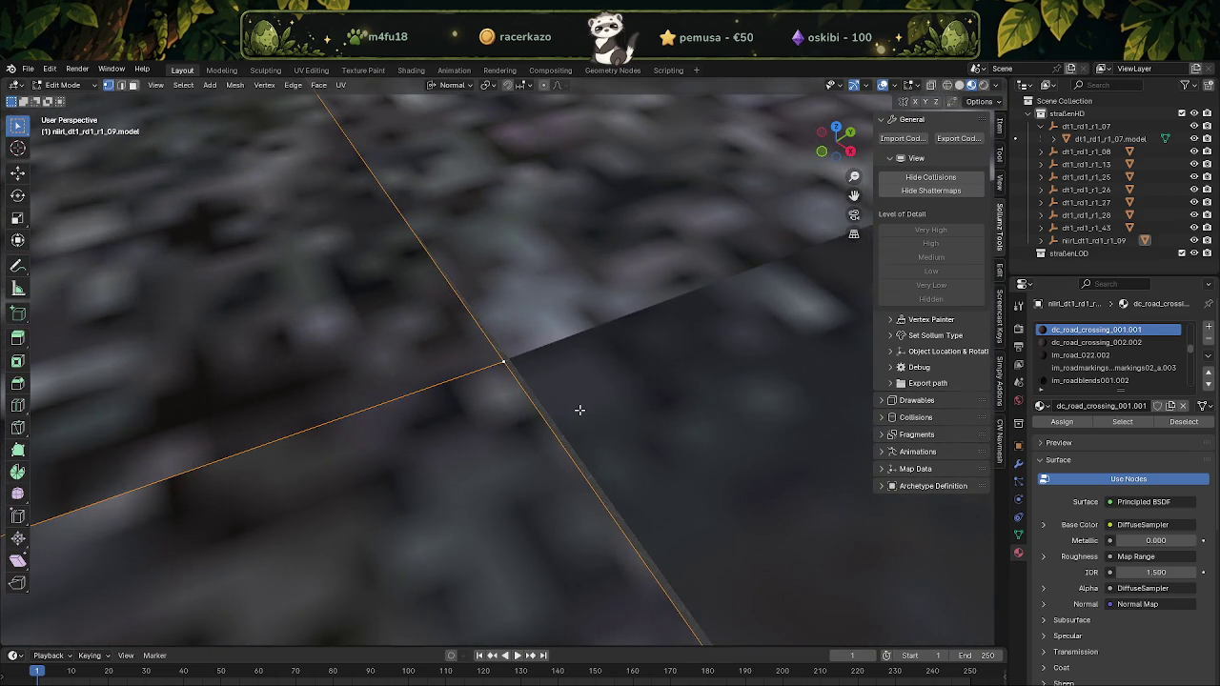
pyautogui.hotkey('shift', 'z')
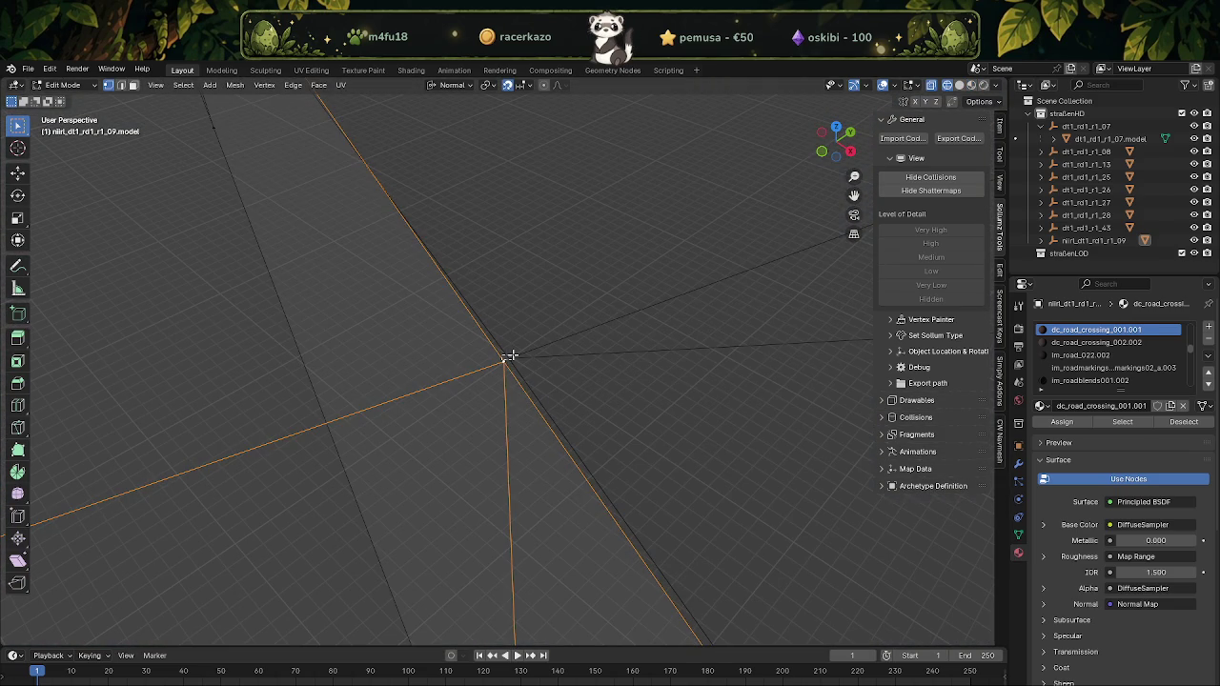
pyautogui.click(531, 84)
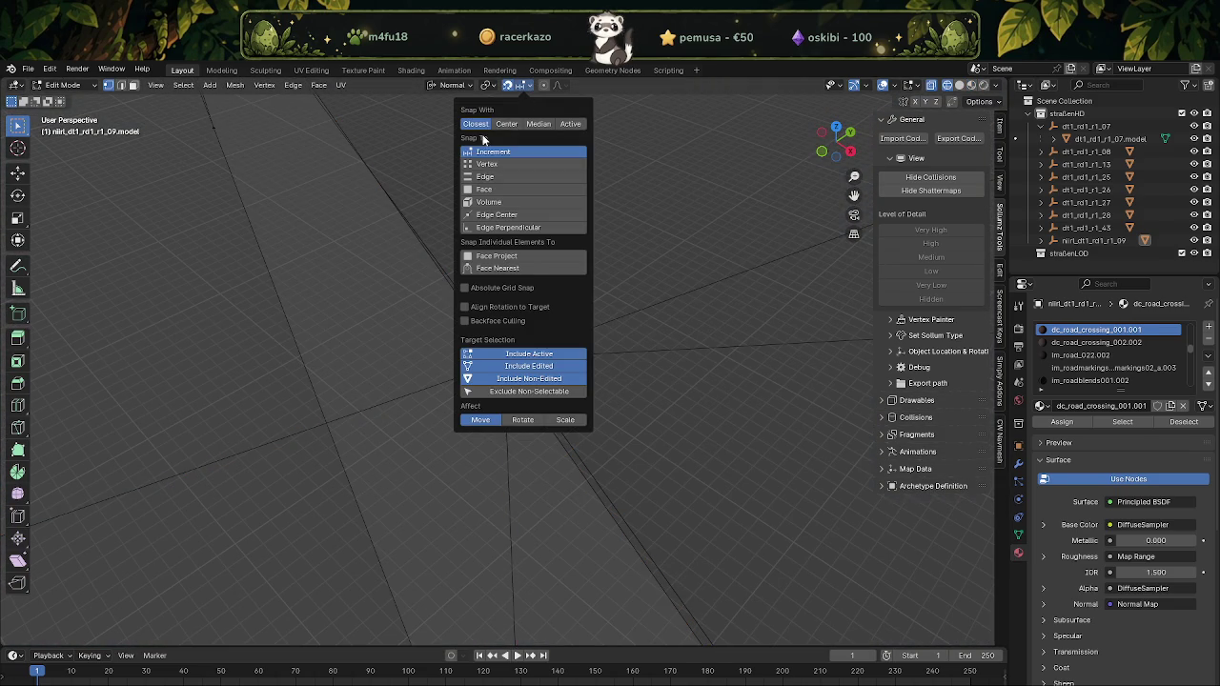
# Set snapping to Vertex and move the crossing's corner vertex onto the adjacent tile's vertex
pyautogui.click(466, 164)
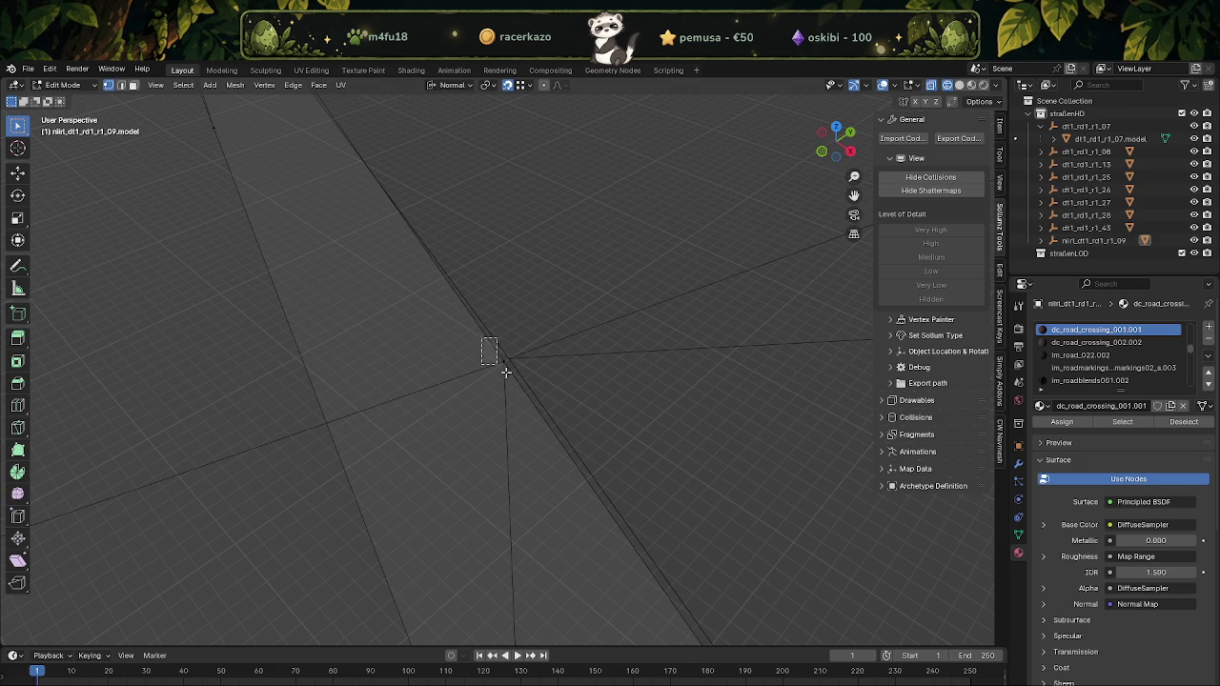
pyautogui.hotkey('shift', 'space')
pyautogui.press('g')
pyautogui.moveTo(504, 360); pyautogui.dragTo(546, 381)
pyautogui.scroll(-3, 546, 381)
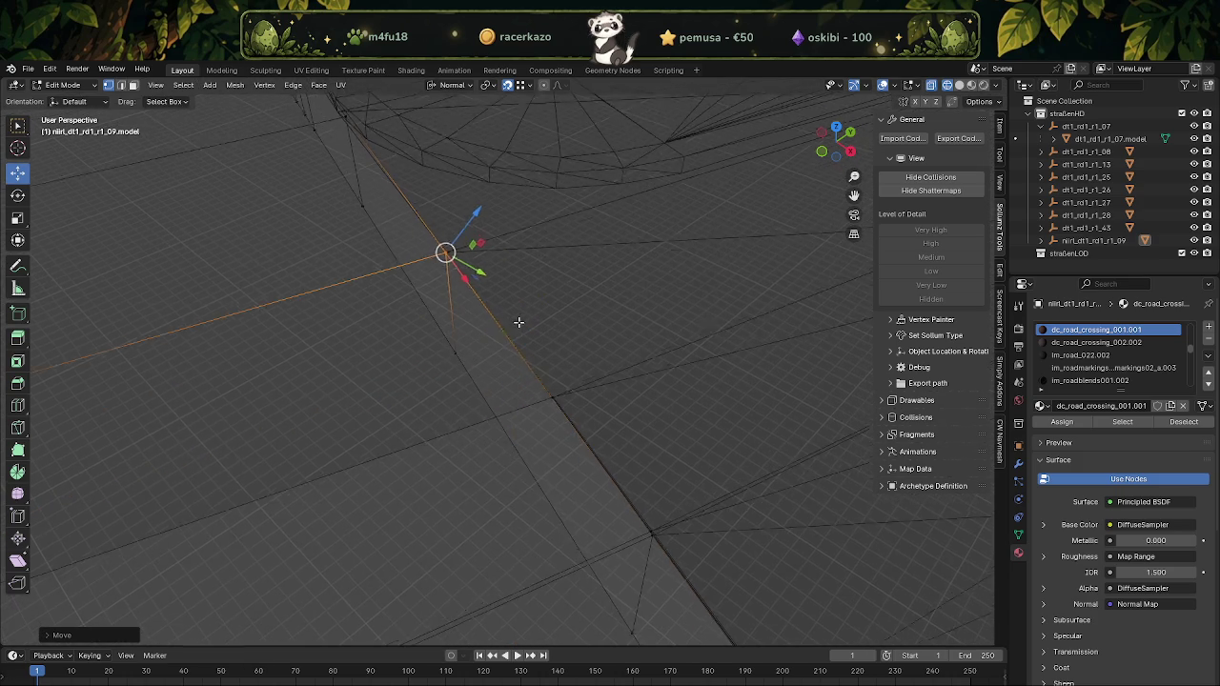
pyautogui.moveTo(549, 390); pyautogui.dragTo(552, 391)
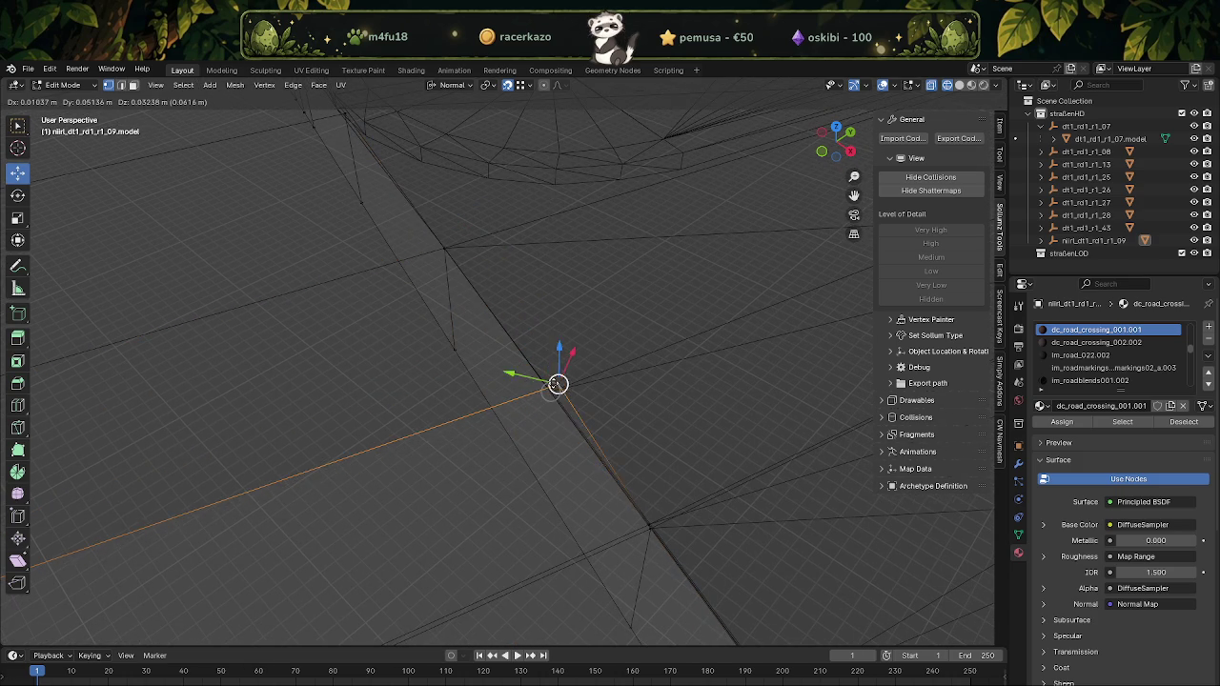
pyautogui.moveTo(552, 391)
pyautogui.mouseDown(button='middle')
pyautogui.moveTo(518, 430)
pyautogui.moveTo(723, 376)
pyautogui.moveTo(752, 400)
pyautogui.moveTo(680, 416)
pyautogui.moveTo(664, 343)
pyautogui.moveTo(696, 422)
pyautogui.moveTo(629, 286)
pyautogui.mouseUp(button='middle')
pyautogui.click(629, 285)
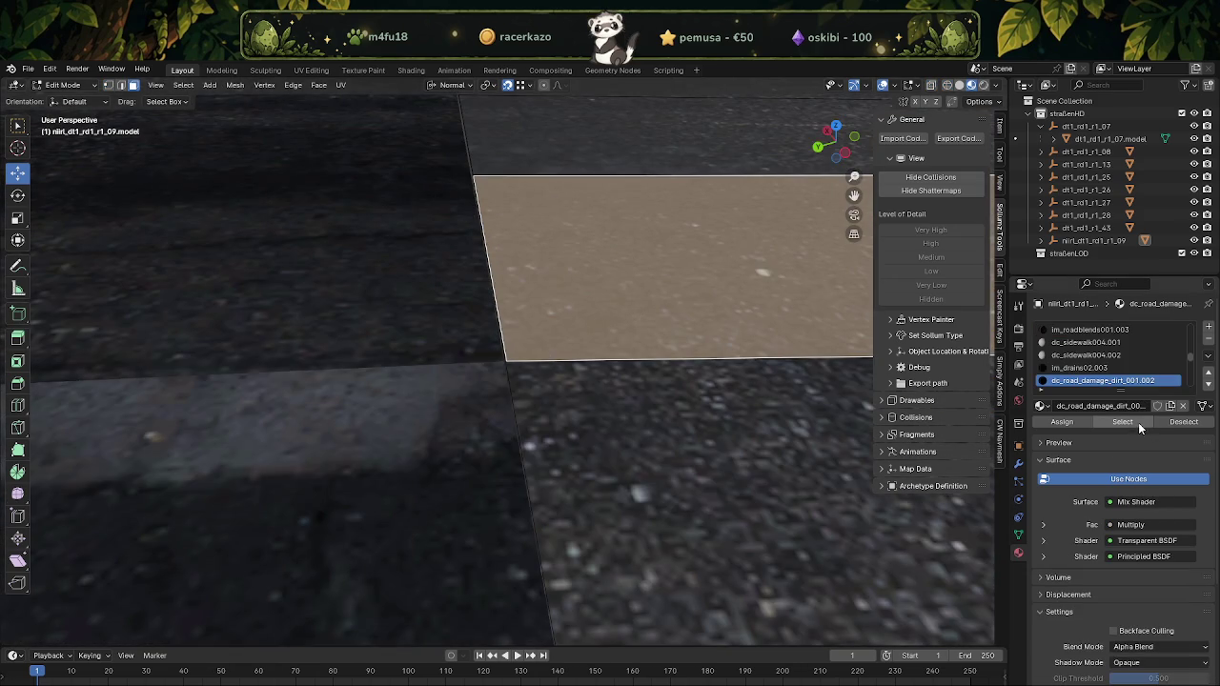
# Hide the faces using the dirt damage material and switch to wireframe view
pyautogui.click(1136, 422)
pyautogui.scroll(-5, 768, 360)
pyautogui.moveTo(620, 281); pyautogui.dragTo(647, 276, button='middle')
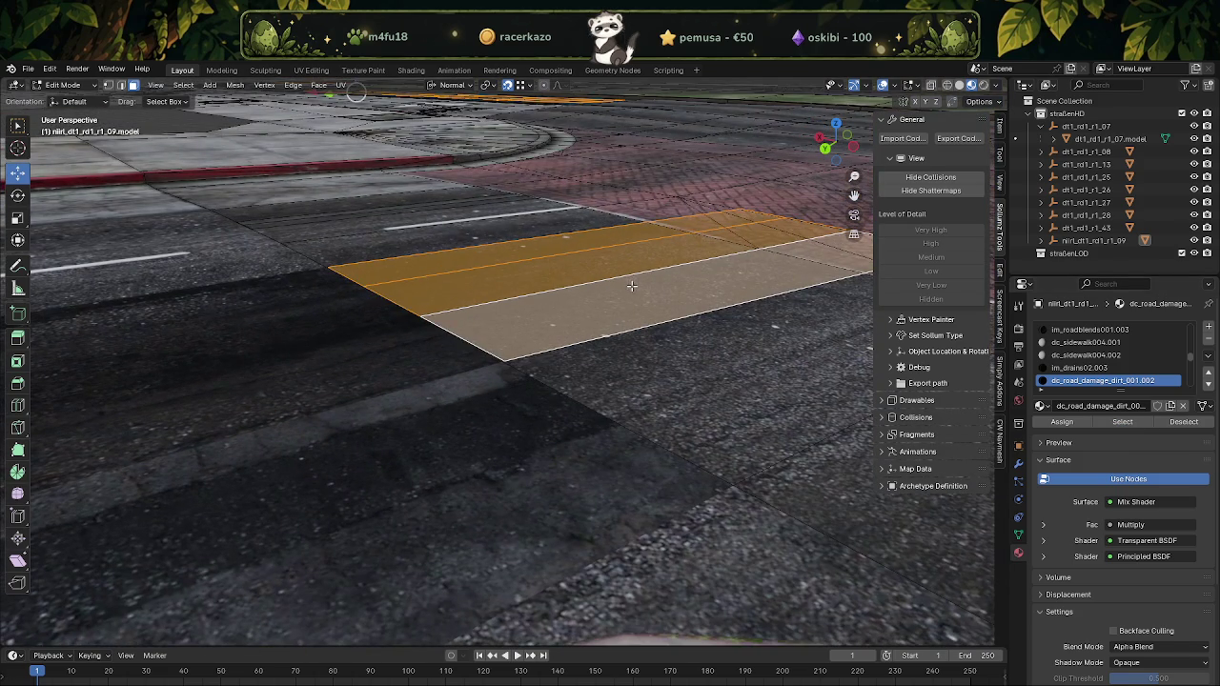
pyautogui.press('h')
pyautogui.moveTo(604, 318)
pyautogui.mouseDown(button='middle')
pyautogui.moveTo(520, 329)
pyautogui.moveTo(566, 320)
pyautogui.moveTo(513, 335)
pyautogui.moveTo(508, 372)
pyautogui.mouseUp(button='middle')
pyautogui.scroll(4, 623, 328)
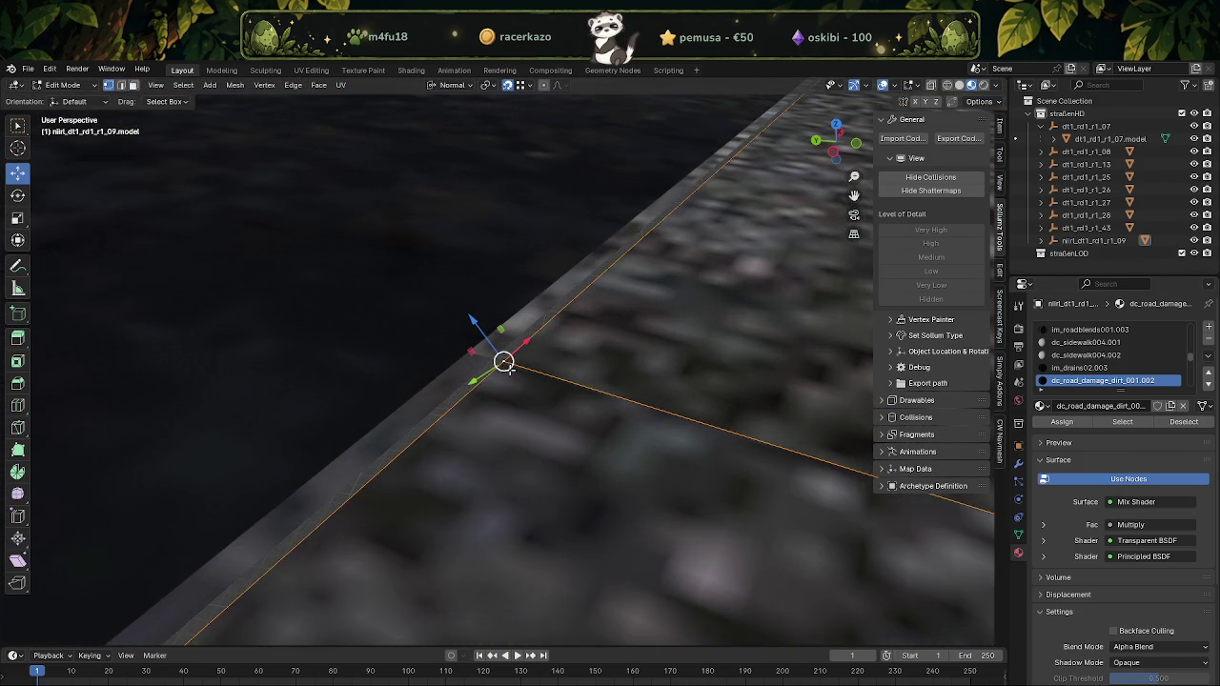
pyautogui.hotkey('shift', 'z')
# Move two stray crossing vertices into line, checking them in wireframe and textured shading
pyautogui.press('g')
pyautogui.click(502, 360)
pyautogui.moveTo(679, 299)
pyautogui.mouseDown(button='middle')
pyautogui.moveTo(537, 391)
pyautogui.moveTo(479, 400)
pyautogui.moveTo(616, 389)
pyautogui.moveTo(528, 374)
pyautogui.mouseUp(button='middle')
pyautogui.scroll(3, 528, 374)
pyautogui.press('KP_Decimal')
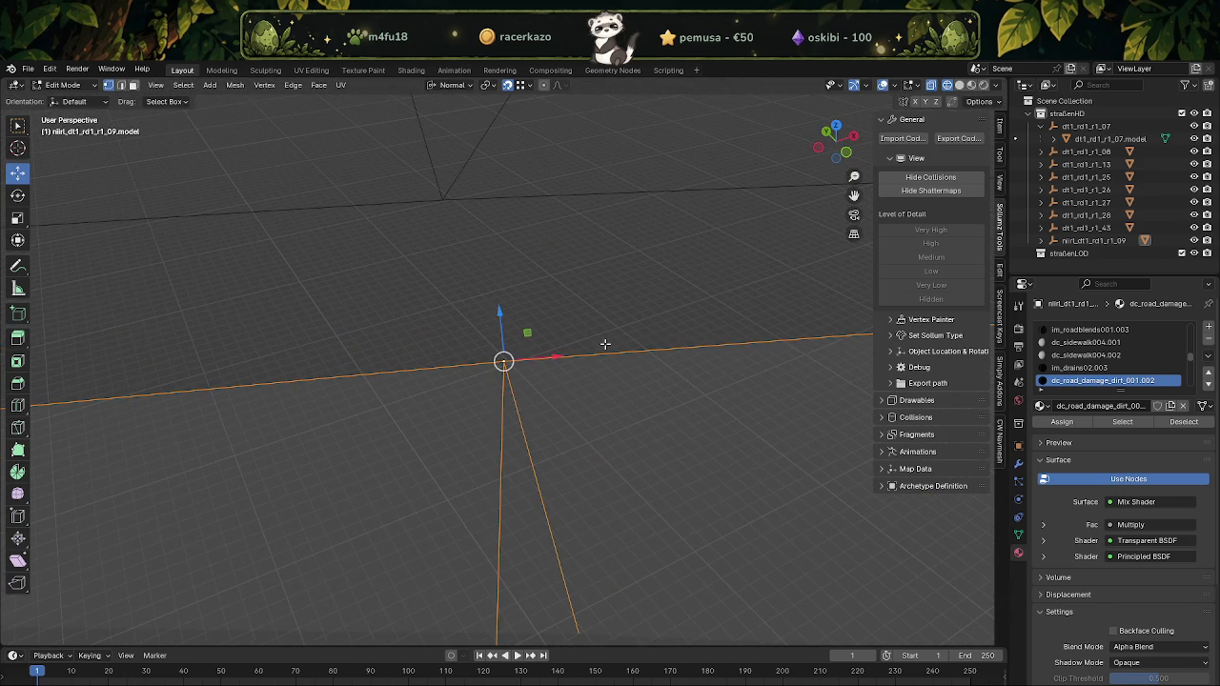
pyautogui.moveTo(550, 341); pyautogui.dragTo(557, 372, button='middle')
pyautogui.hotkey('shift', 'z')
pyautogui.hotkey('shift', 'z')
pyautogui.press('g')
pyautogui.click(518, 337)
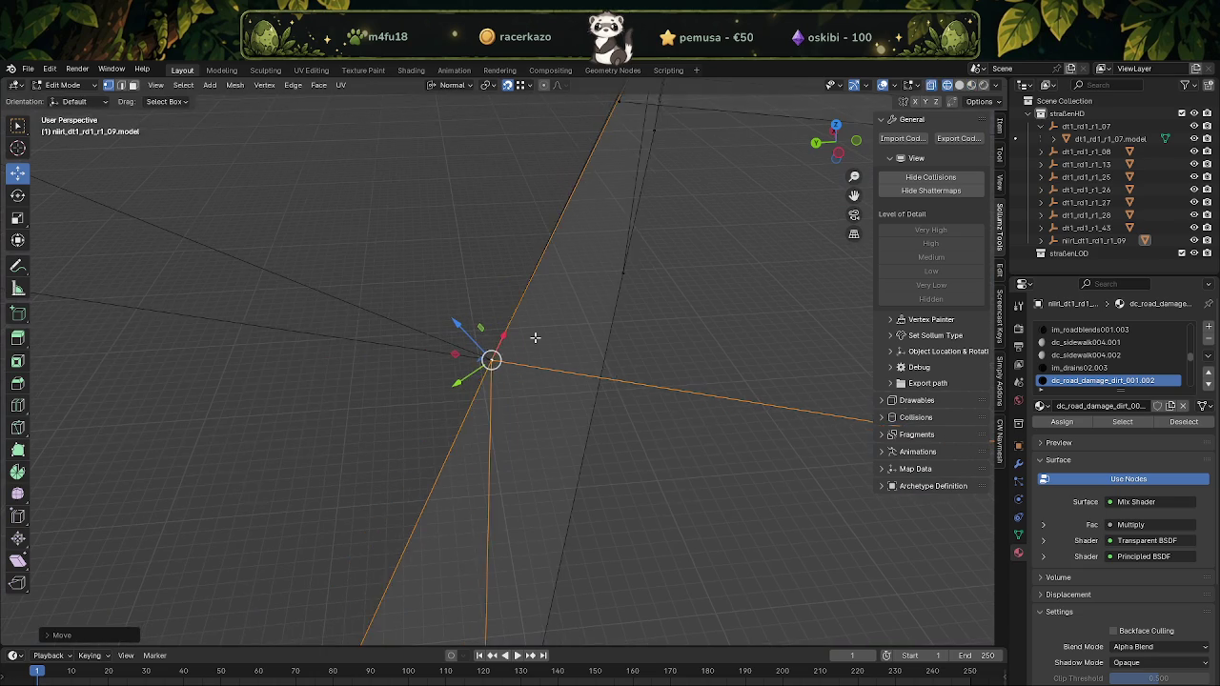
# Select the vertices at the tile corner and near the tile edge
pyautogui.moveTo(582, 326)
pyautogui.mouseDown(button='middle')
pyautogui.moveTo(419, 363)
pyautogui.moveTo(531, 404)
pyautogui.mouseUp(button='middle')
pyautogui.moveTo(666, 379)
pyautogui.mouseDown(button='middle')
pyautogui.moveTo(624, 428)
pyautogui.moveTo(529, 385)
pyautogui.mouseUp(button='middle')
pyautogui.scroll(2, 530, 381)
pyautogui.scroll(4, 634, 292)
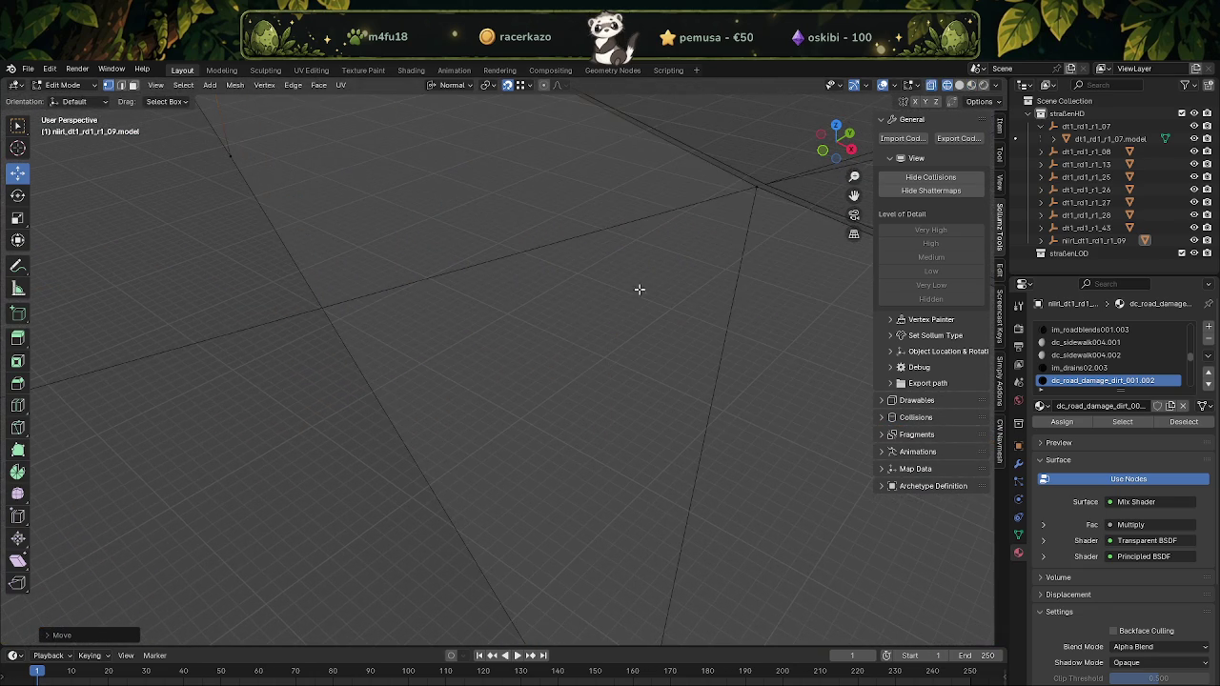
pyautogui.click(759, 190)
pyautogui.scroll(-3, 727, 239)
pyautogui.scroll(-3, 658, 384)
pyautogui.scroll(-2, 584, 393)
pyautogui.scroll(3, 657, 447)
pyautogui.click(735, 498)
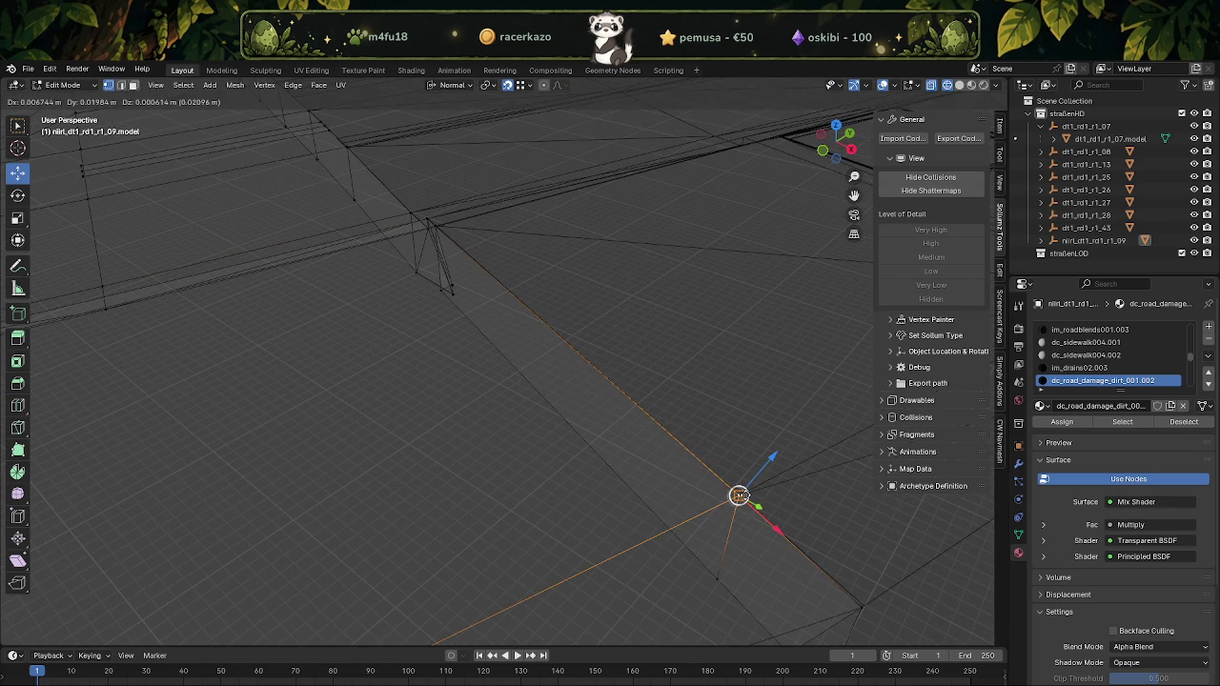
pyautogui.click(861, 609)
pyautogui.click(864, 606)
# Frame the selected edge vertex and move it into place
pyautogui.moveTo(863, 605)
pyautogui.mouseDown(button='middle')
pyautogui.moveTo(465, 349)
pyautogui.moveTo(504, 348)
pyautogui.moveTo(457, 294)
pyautogui.moveTo(479, 313)
pyautogui.moveTo(511, 229)
pyautogui.mouseUp(button='middle')
pyautogui.press('KP_Decimal')
pyautogui.moveTo(533, 352); pyautogui.dragTo(541, 357, button='middle')
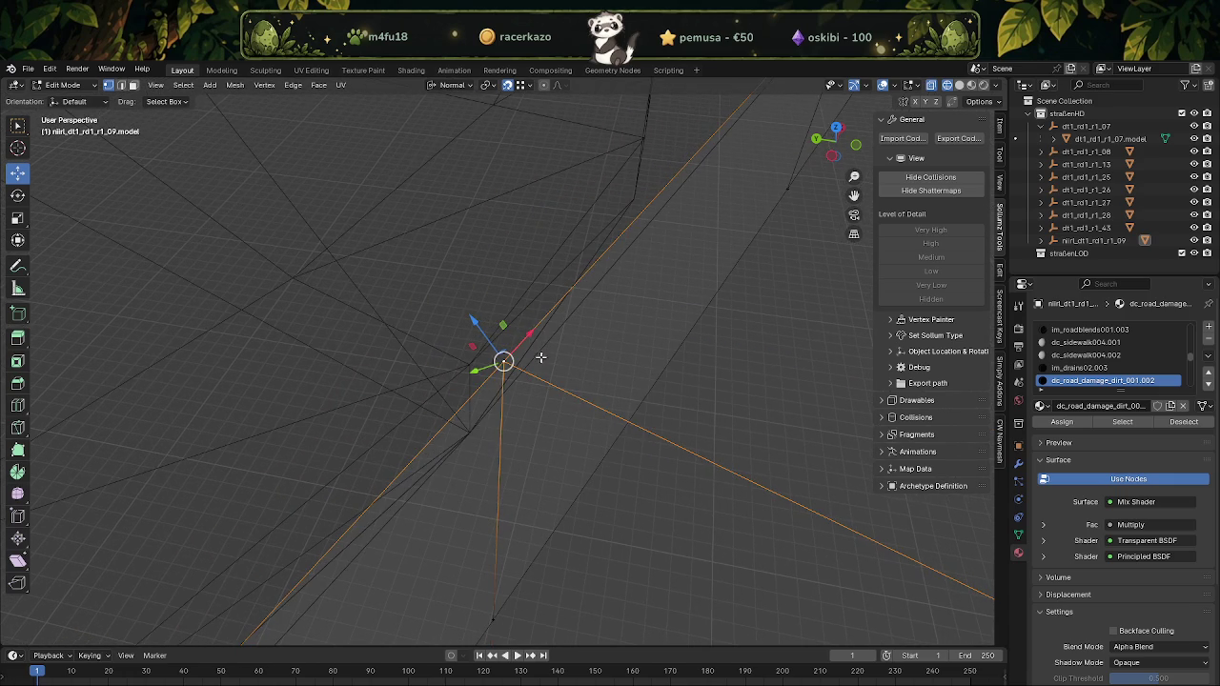
pyautogui.press('g')
pyautogui.click(559, 373)
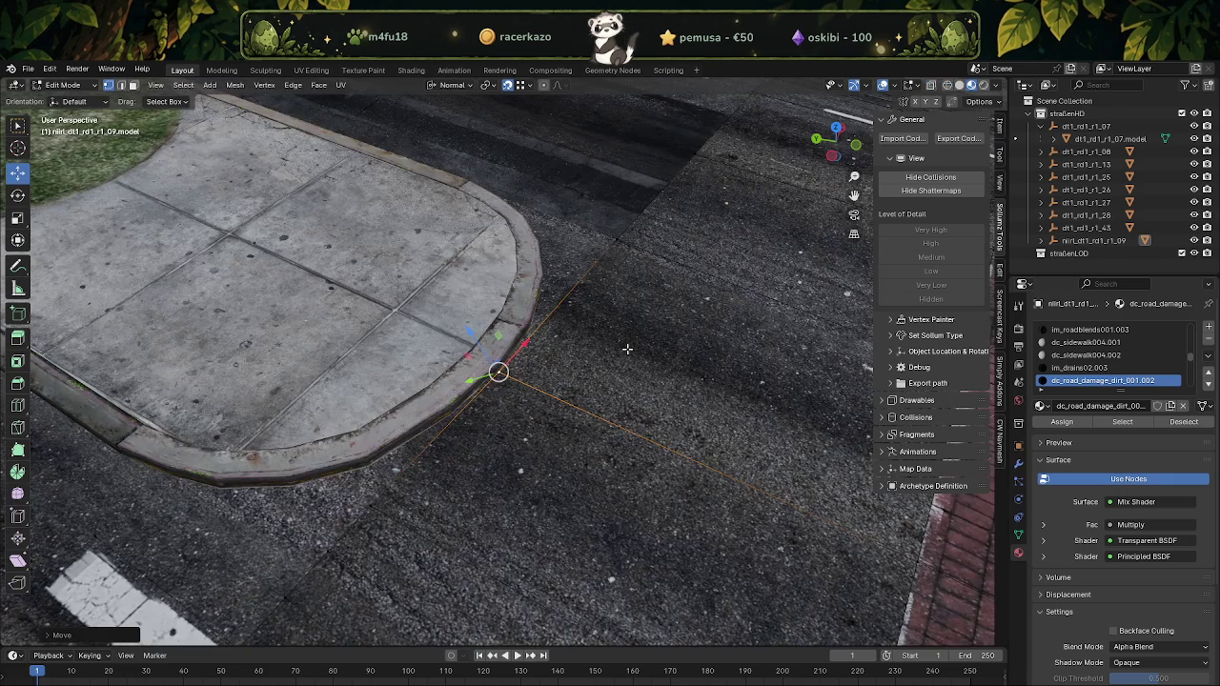
# In wireframe, reposition another vertex toward the lower-left, undoing and redoing its move
pyautogui.hotkey('shift', 'z')
pyautogui.moveTo(627, 350); pyautogui.dragTo(550, 352, button='middle')
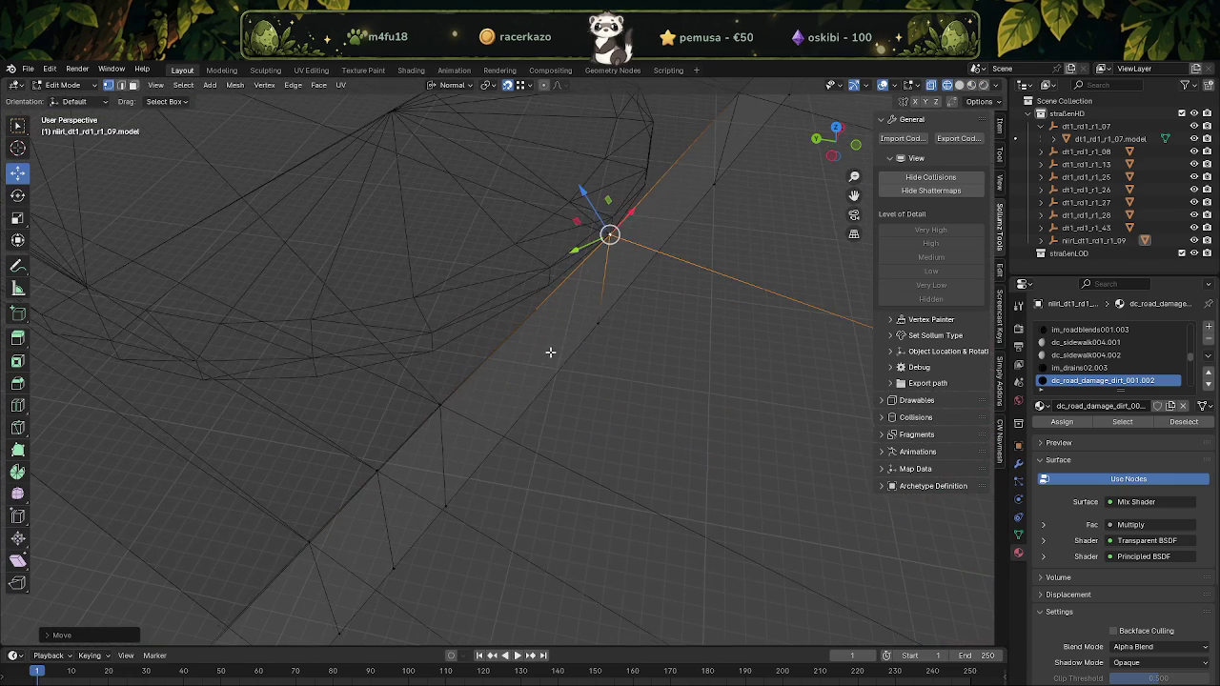
pyautogui.press('g')
pyautogui.click(441, 410)
pyautogui.press('g')
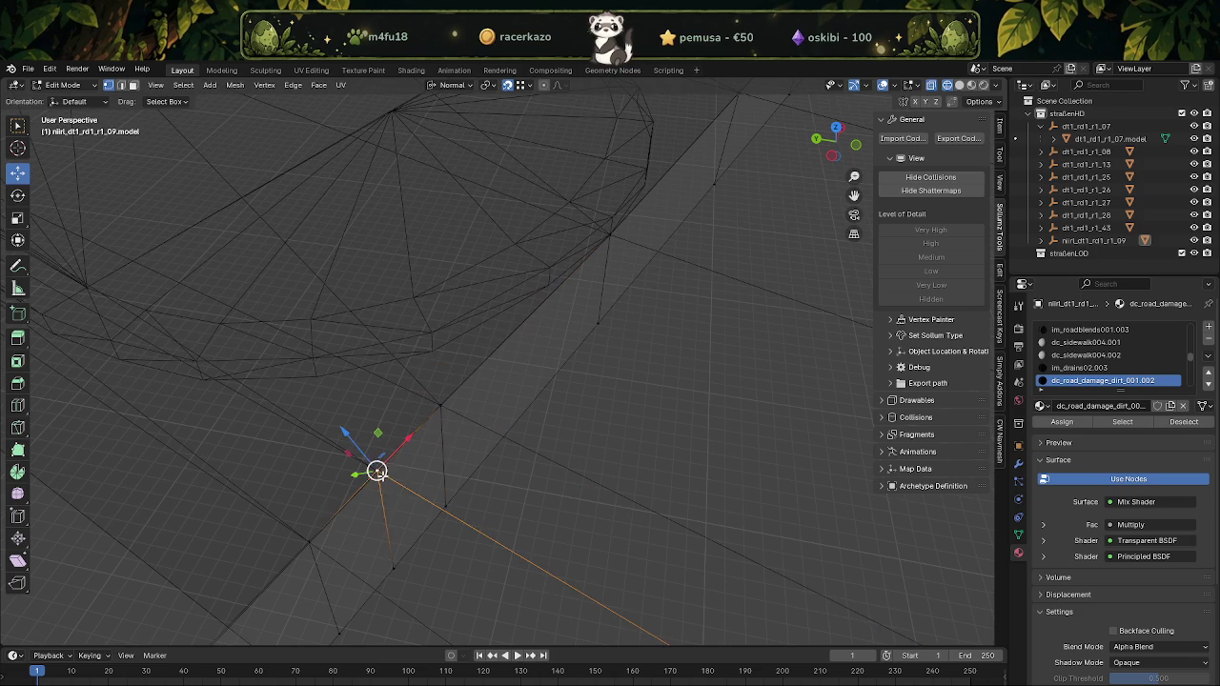
pyautogui.click(379, 472)
pyautogui.hotkey('ctrl', 'z')
pyautogui.press('g')
pyautogui.click(355, 486)
pyautogui.moveTo(354, 485)
pyautogui.mouseDown(button='middle')
pyautogui.moveTo(566, 248)
pyautogui.moveTo(344, 458)
pyautogui.mouseUp(button='middle')
# Select another vertex on the tile edge, frame it and shift it into place
pyautogui.click(344, 457)
pyautogui.press('KP_Decimal')
pyautogui.press('g')
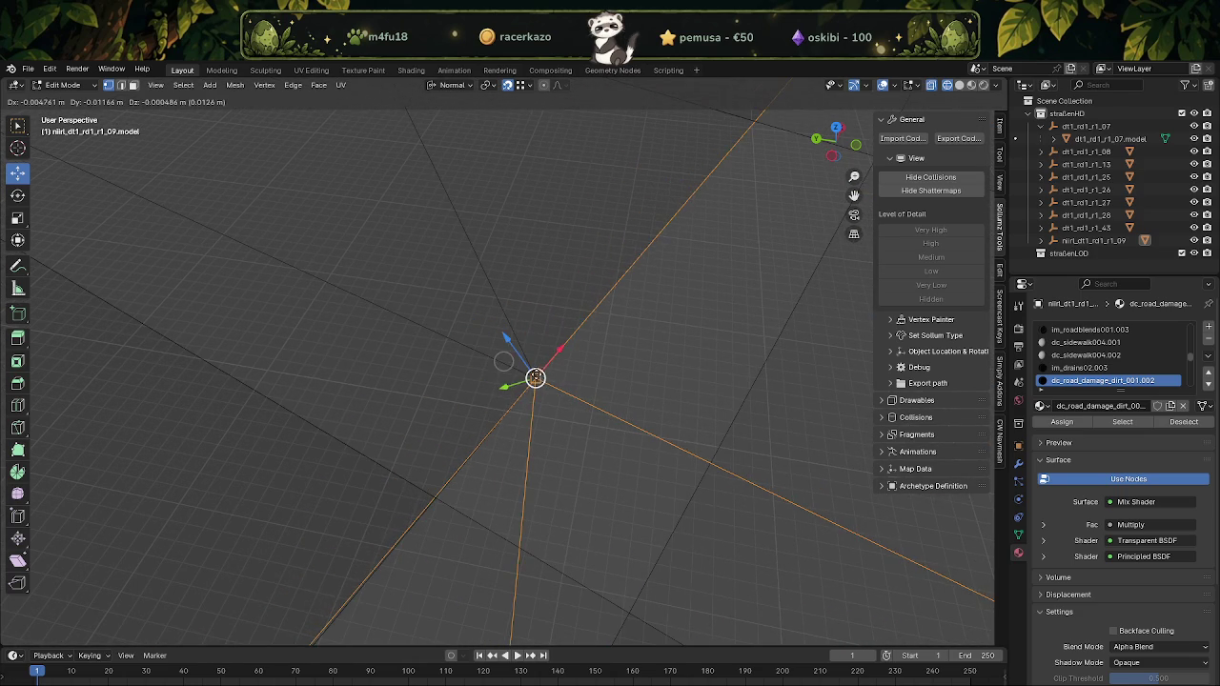
pyautogui.click(503, 361)
pyautogui.moveTo(503, 361)
pyautogui.mouseDown(button='middle')
pyautogui.moveTo(493, 381)
pyautogui.moveTo(498, 352)
pyautogui.moveTo(462, 365)
pyautogui.moveTo(417, 435)
pyautogui.moveTo(446, 377)
pyautogui.moveTo(567, 415)
pyautogui.mouseUp(button='middle')
pyautogui.scroll(-3, 462, 365)
pyautogui.scroll(2, 446, 377)
pyautogui.press('KP_Decimal')
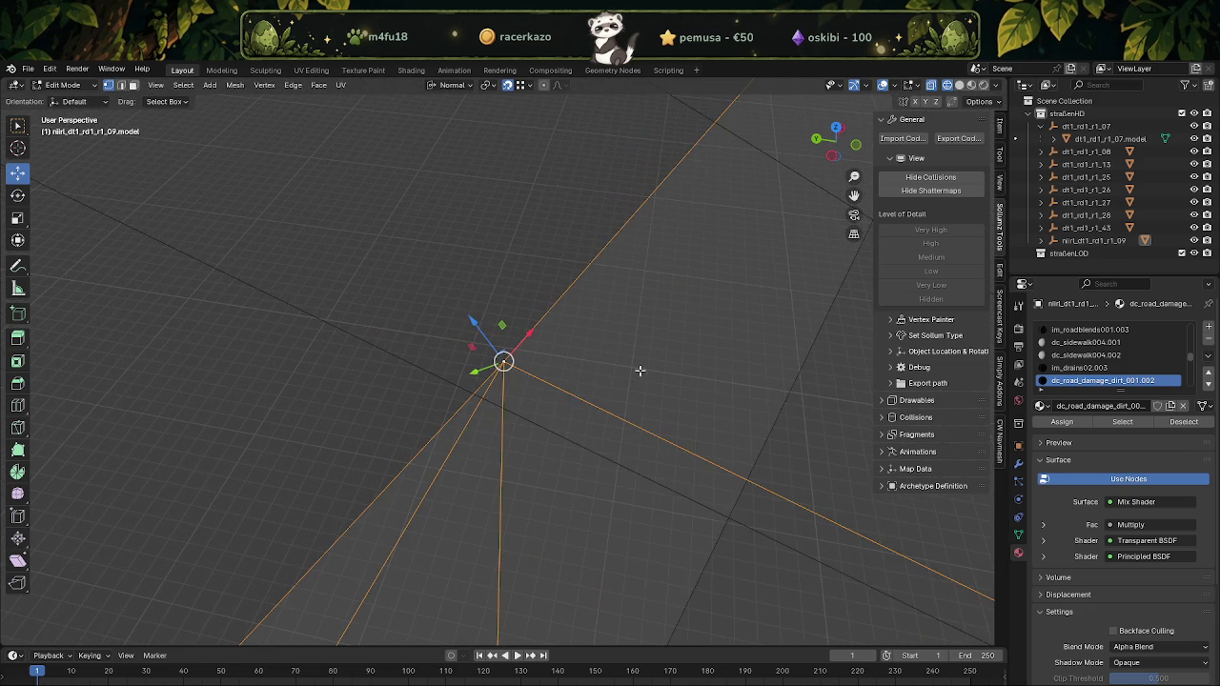
pyautogui.moveTo(503, 373); pyautogui.dragTo(390, 522)
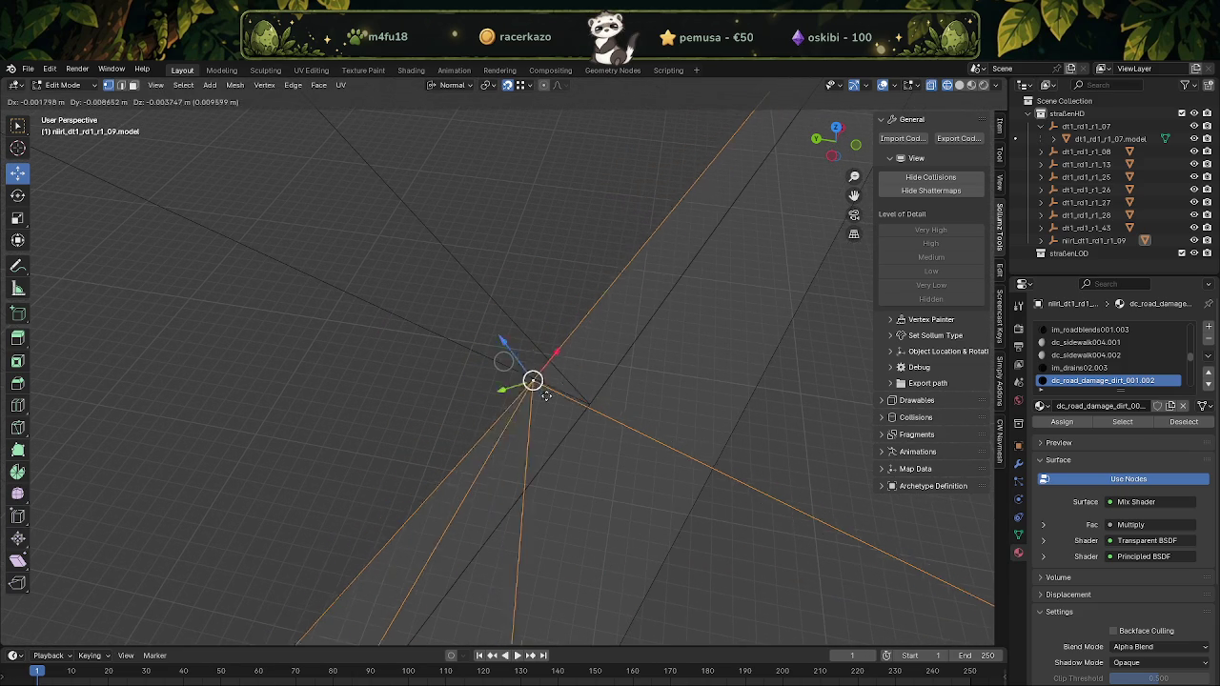
# Nudge one last vertex near the edge into line, then return to Object Mode
pyautogui.click(354, 524)
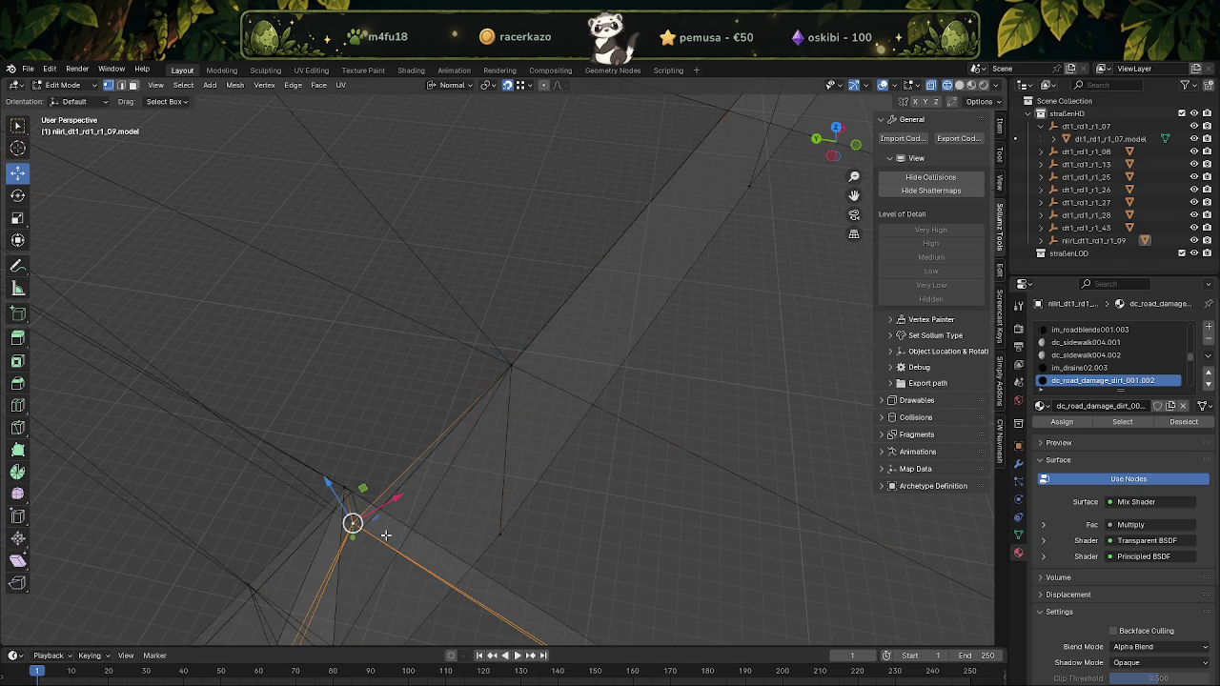
pyautogui.press('KP_Decimal')
pyautogui.moveTo(648, 172)
pyautogui.mouseDown(button='middle')
pyautogui.moveTo(664, 259)
pyautogui.moveTo(501, 313)
pyautogui.mouseUp(button='middle')
pyautogui.moveTo(501, 313); pyautogui.dragTo(457, 254)
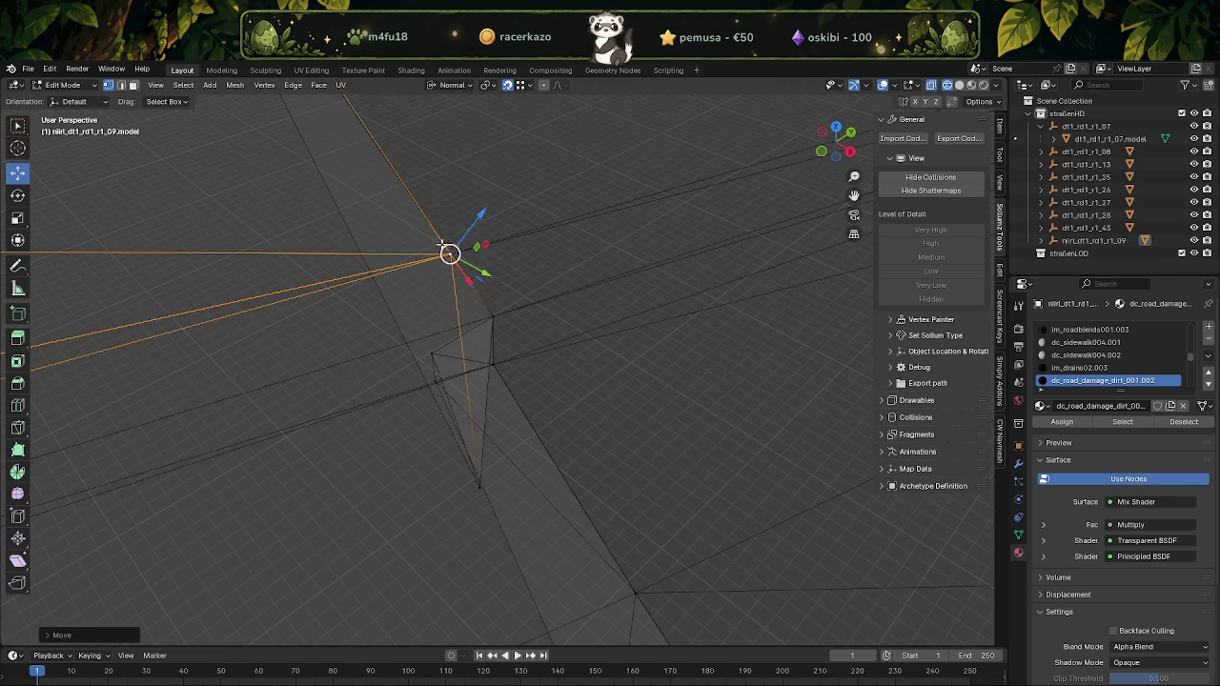
pyautogui.moveTo(402, 238)
pyautogui.mouseDown(button='middle')
pyautogui.moveTo(417, 264)
pyautogui.moveTo(428, 234)
pyautogui.moveTo(555, 245)
pyautogui.moveTo(503, 362)
pyautogui.mouseUp(button='middle')
pyautogui.moveTo(503, 362)
pyautogui.mouseDown()
pyautogui.moveTo(403, 363)
pyautogui.moveTo(411, 389)
pyautogui.mouseUp()
pyautogui.moveTo(411, 388)
pyautogui.mouseDown(button='middle')
pyautogui.moveTo(430, 368)
pyautogui.moveTo(469, 382)
pyautogui.moveTo(560, 300)
pyautogui.mouseUp(button='middle')
pyautogui.press('Tab')
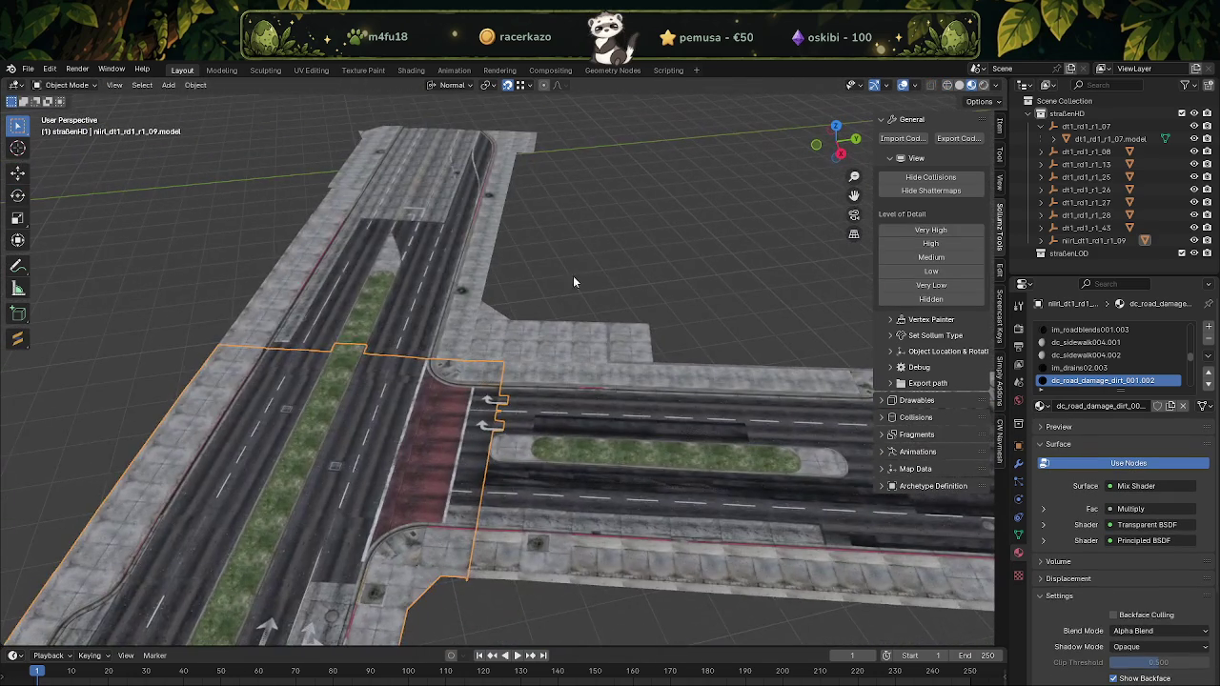
# Zoom in on the intersection and start editing the dt1_rd1_r1_07 road tile mesh
pyautogui.moveTo(579, 251)
pyautogui.mouseDown(button='middle')
pyautogui.moveTo(580, 307)
pyautogui.moveTo(568, 178)
pyautogui.mouseUp(button='middle')
pyautogui.scroll(2, 580, 292)
pyautogui.scroll(1, 566, 287)
pyautogui.scroll(2, 499, 316)
pyautogui.scroll(1, 501, 317)
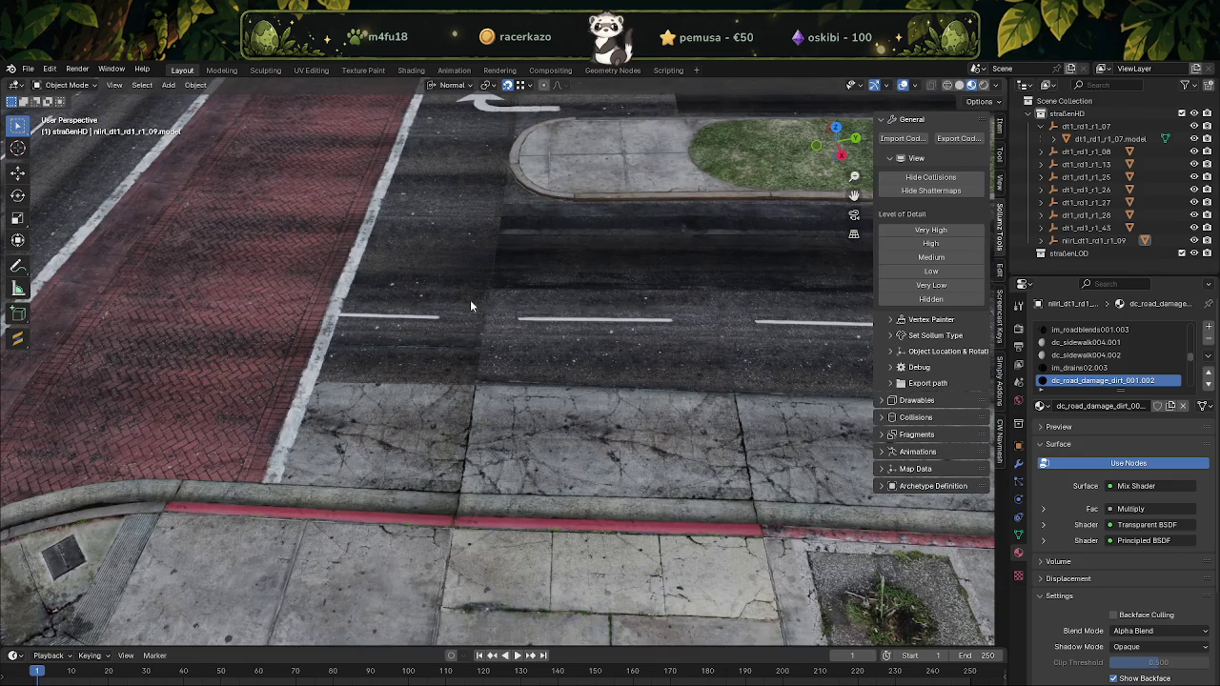
pyautogui.press('Tab')
pyautogui.moveTo(506, 286)
pyautogui.mouseDown(button='middle')
pyautogui.moveTo(531, 321)
pyautogui.moveTo(504, 337)
pyautogui.mouseUp(button='middle')
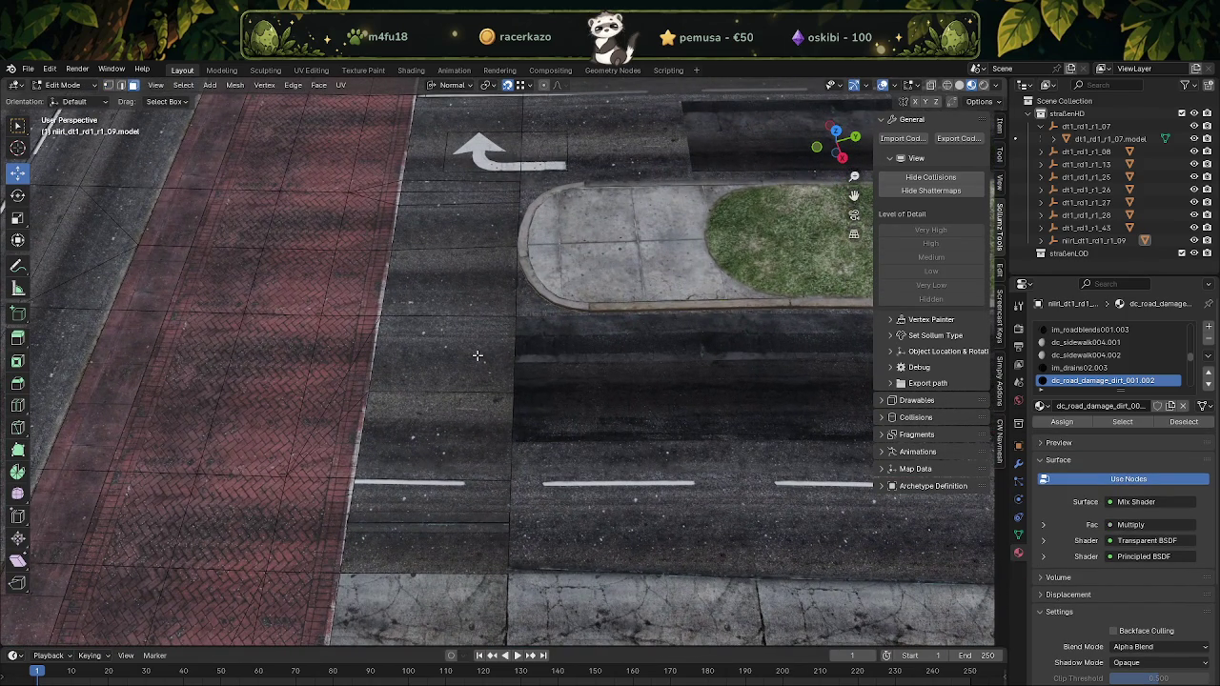
pyautogui.click(475, 372)
pyautogui.press('Tab')
pyautogui.click(572, 392)
pyautogui.press('Tab')
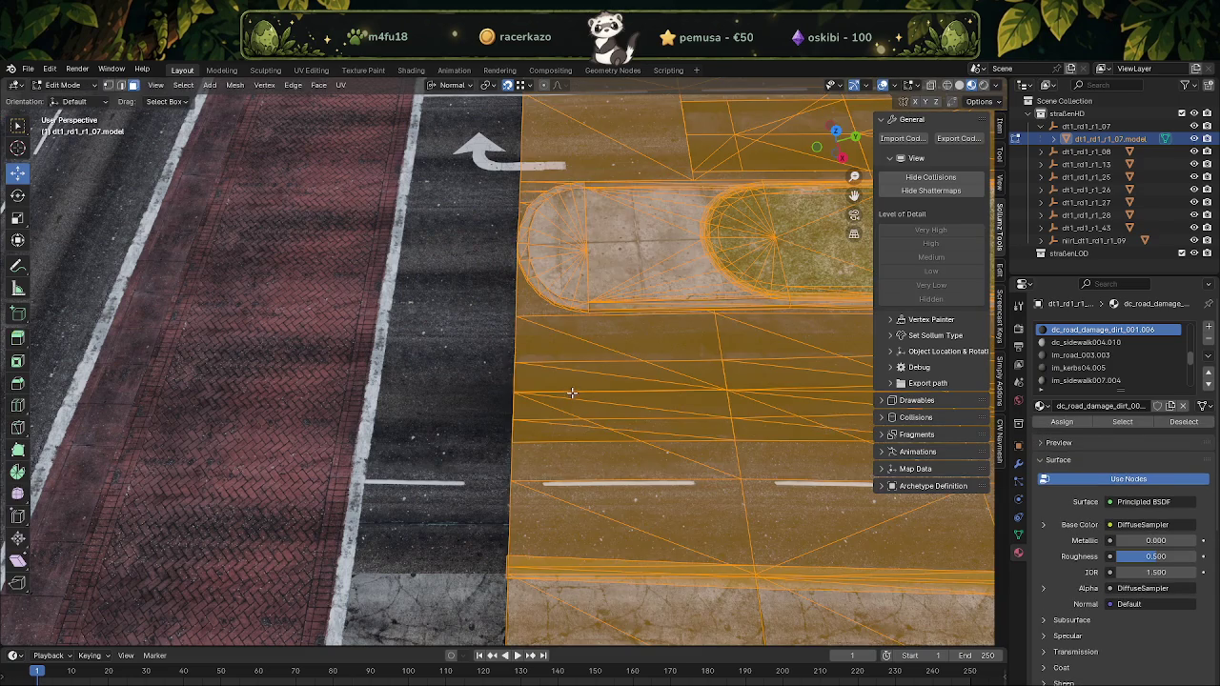
# Select the geometry beside the median and turn on Correct Face Attributes
pyautogui.moveTo(649, 454); pyautogui.dragTo(649, 455)
pyautogui.moveTo(649, 454)
pyautogui.mouseDown(button='middle')
pyautogui.moveTo(648, 467)
pyautogui.moveTo(594, 424)
pyautogui.mouseUp(button='middle')
pyautogui.scroll(-3, 612, 447)
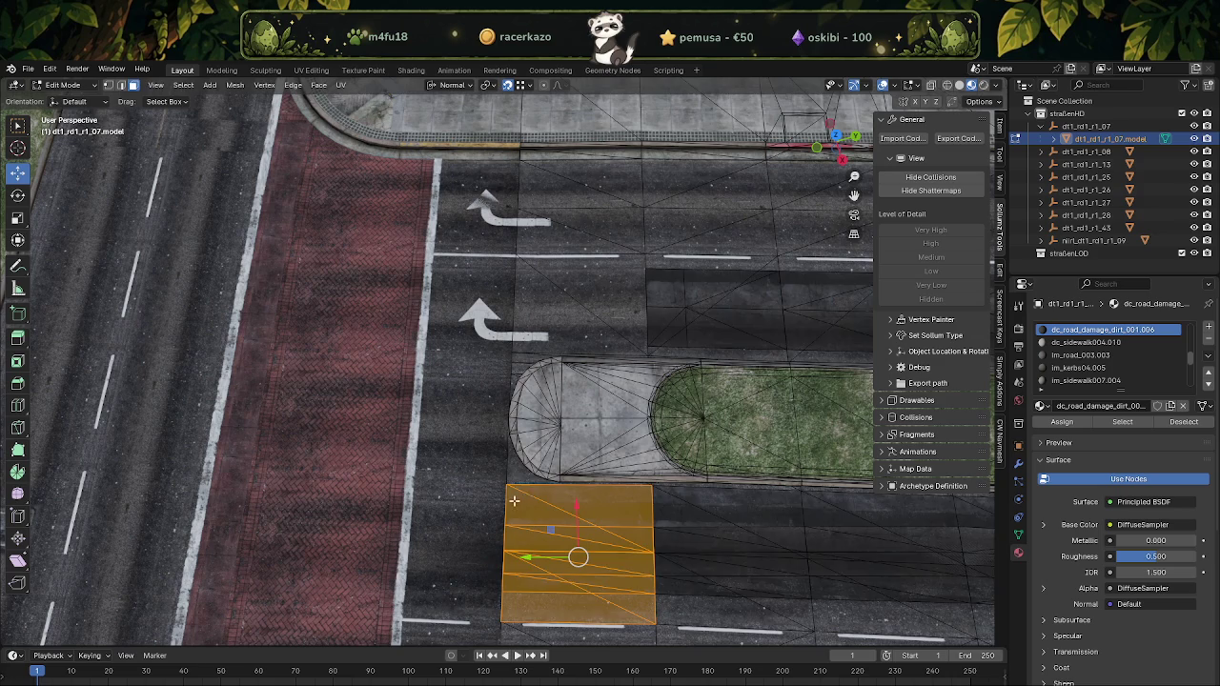
pyautogui.click(496, 585)
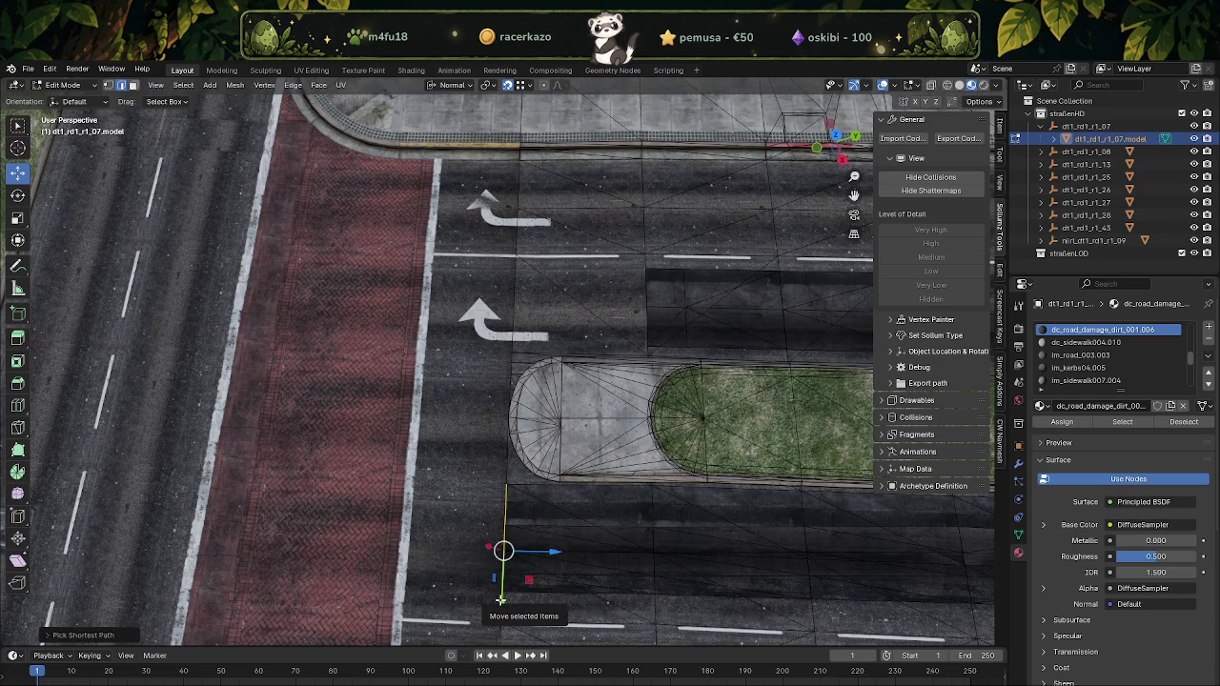
pyautogui.click(995, 102)
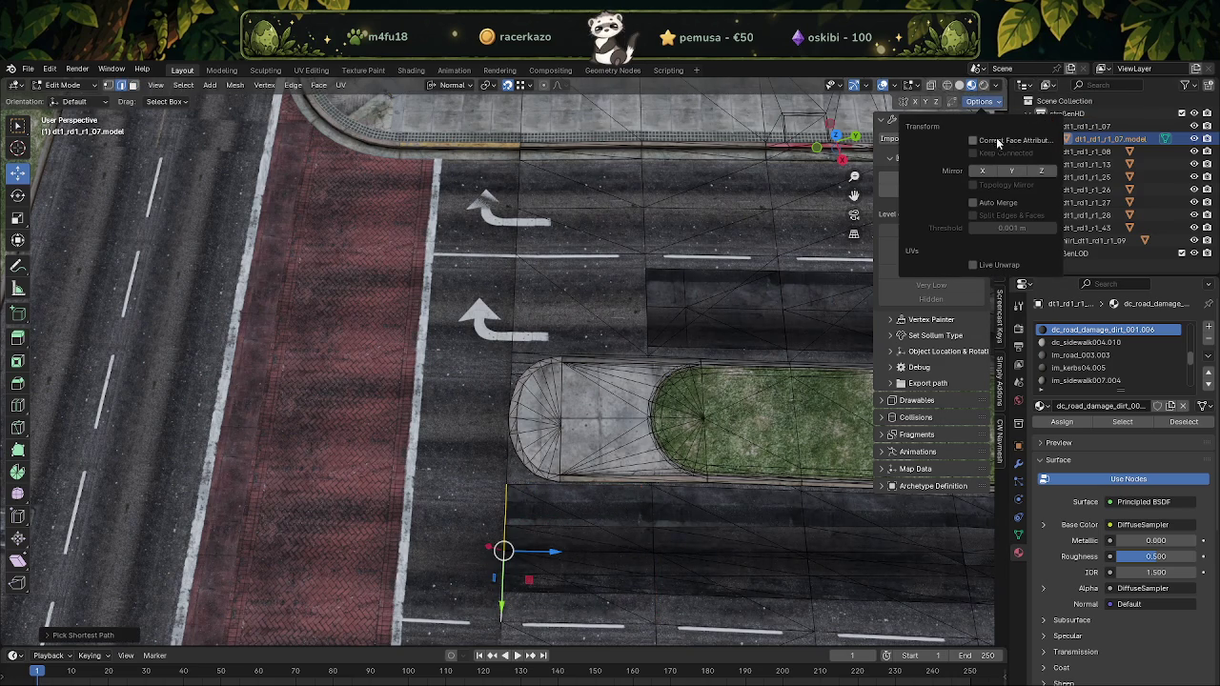
pyautogui.click(974, 141)
# Extrude the selected edge vertices along the normal, checking the result in wireframe
pyautogui.press('e')
pyautogui.press('Escape')
pyautogui.press('e')
pyautogui.press('Escape')
pyautogui.hotkey('shift', 'z')
pyautogui.moveTo(443, 514)
pyautogui.mouseDown(button='middle')
pyautogui.moveTo(454, 482)
pyautogui.moveTo(483, 486)
pyautogui.moveTo(465, 487)
pyautogui.mouseUp(button='middle')
pyautogui.hotkey('shift', 'z')
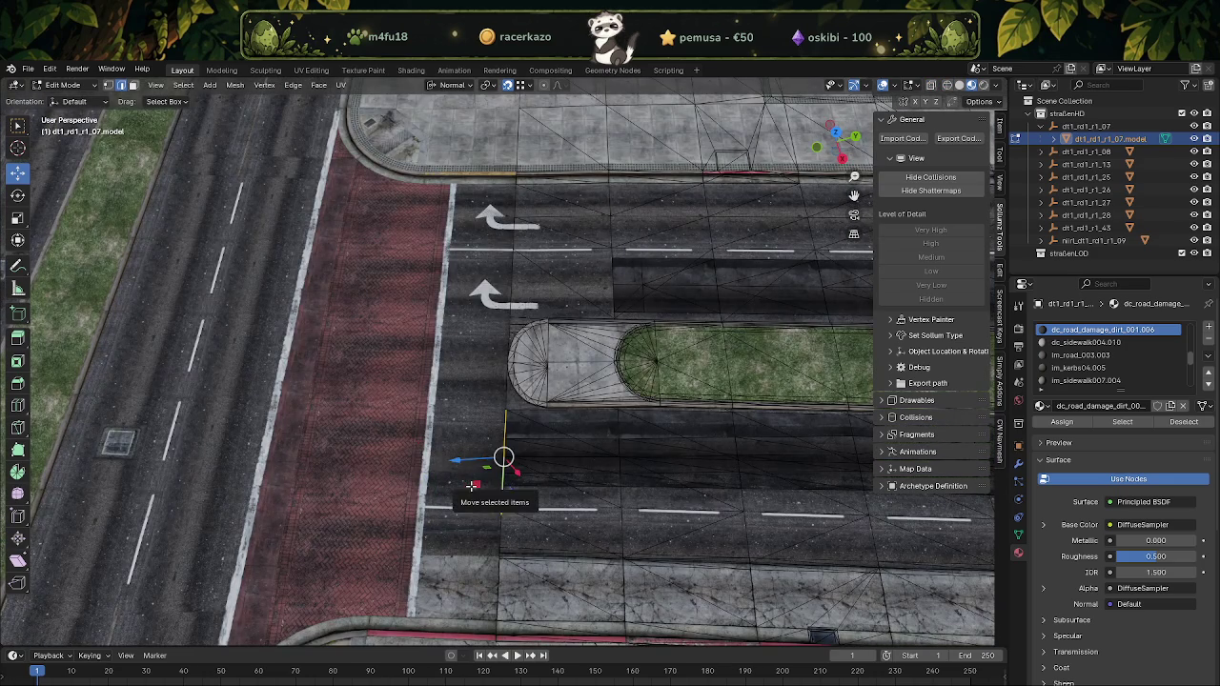
# Return to Object Mode and select the nirl_dt1_rd1_r1_09 road tile
pyautogui.press('Tab')
pyautogui.moveTo(491, 470)
pyautogui.mouseDown(button='middle')
pyautogui.moveTo(549, 425)
pyautogui.moveTo(636, 437)
pyautogui.moveTo(594, 403)
pyautogui.mouseUp(button='middle')
pyautogui.click(608, 372)
pyautogui.scroll(-5, 608, 372)
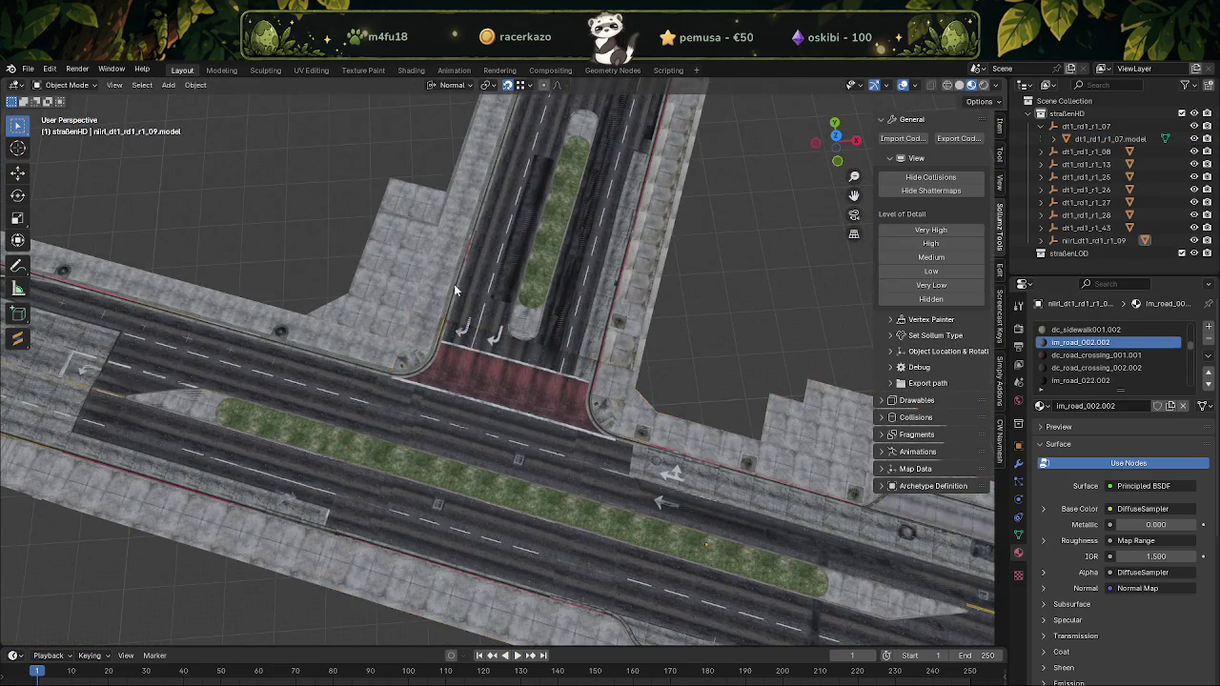
# View the road from above and start editing the dt1_rd1_r1_07 road tile
pyautogui.scroll(5, 430, 274)
pyautogui.moveTo(630, 338); pyautogui.dragTo(492, 304, button='middle')
pyautogui.scroll(1, 492, 354)
pyautogui.scroll(2, 492, 357)
pyautogui.scroll(2, 502, 408)
pyautogui.click(502, 409)
pyautogui.click(519, 420)
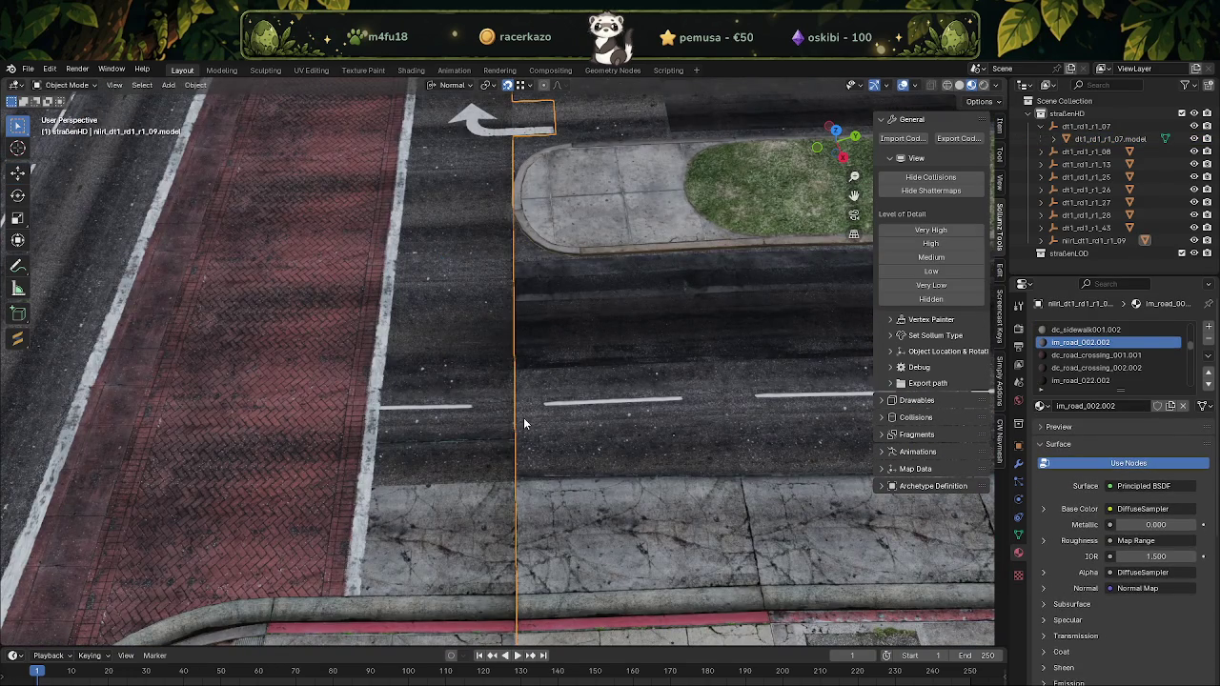
pyautogui.press('Tab')
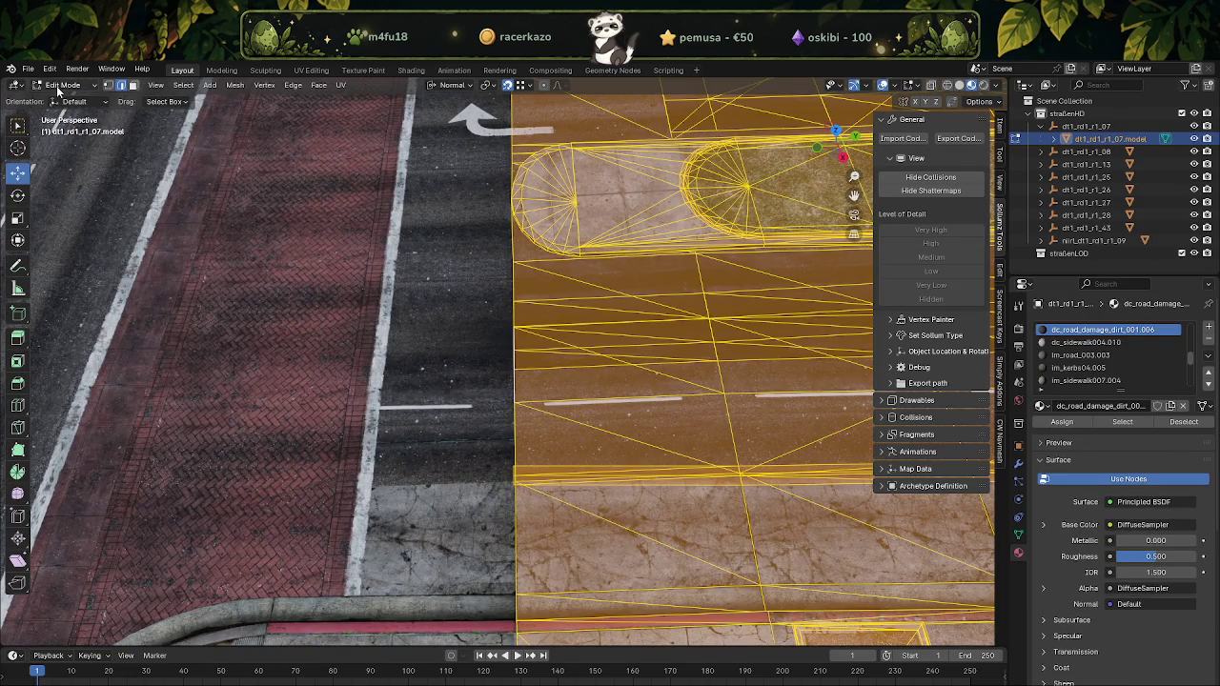
# Inspect the tile's vertex colours in Vertex Paint mode, then return to Object Mode
pyautogui.click(58, 87)
pyautogui.click(66, 141)
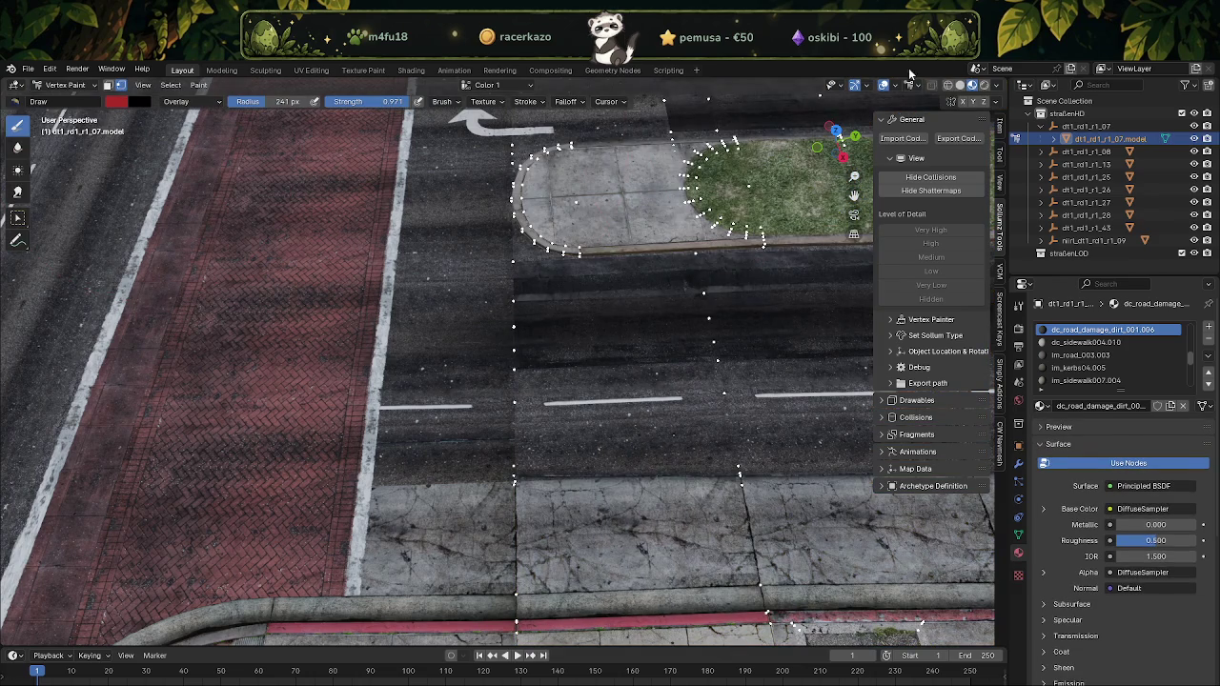
pyautogui.click(962, 85)
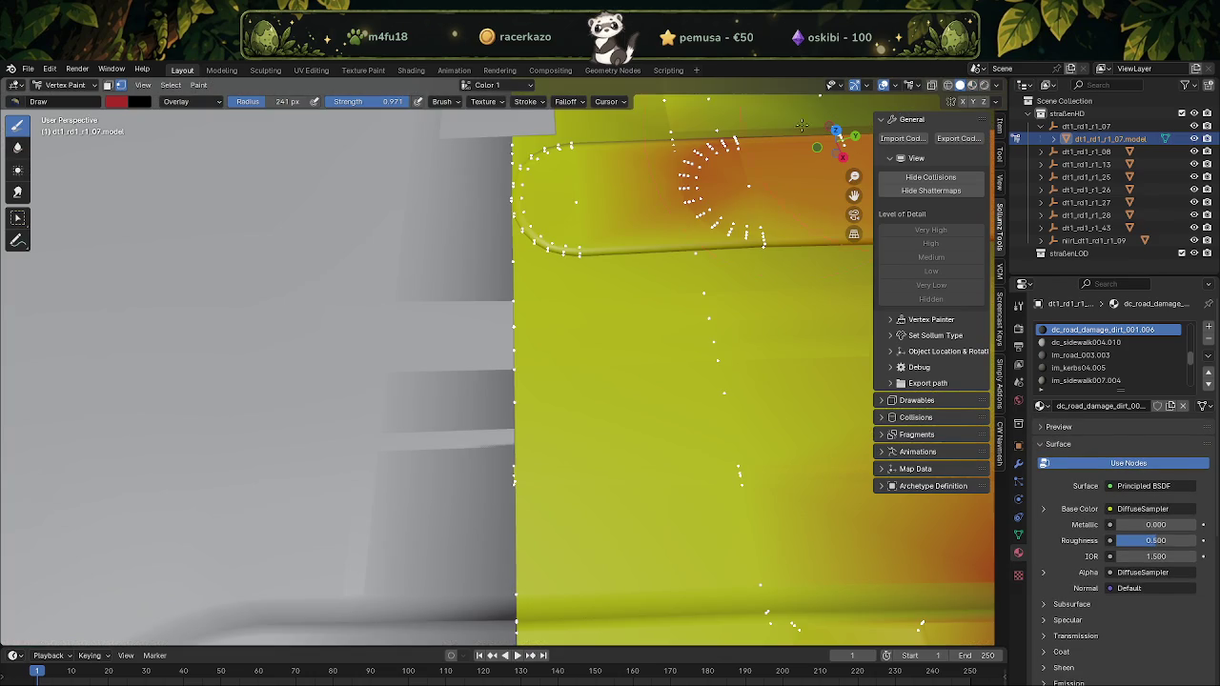
pyautogui.scroll(-5, 571, 204)
pyautogui.click(77, 89)
pyautogui.click(67, 100)
# Reset the custom normal vectors of the whole left road mesh
pyautogui.click(435, 283)
pyautogui.press('Tab')
pyautogui.press('a')
pyautogui.press('1')
pyautogui.hotkey('alt', 'n')
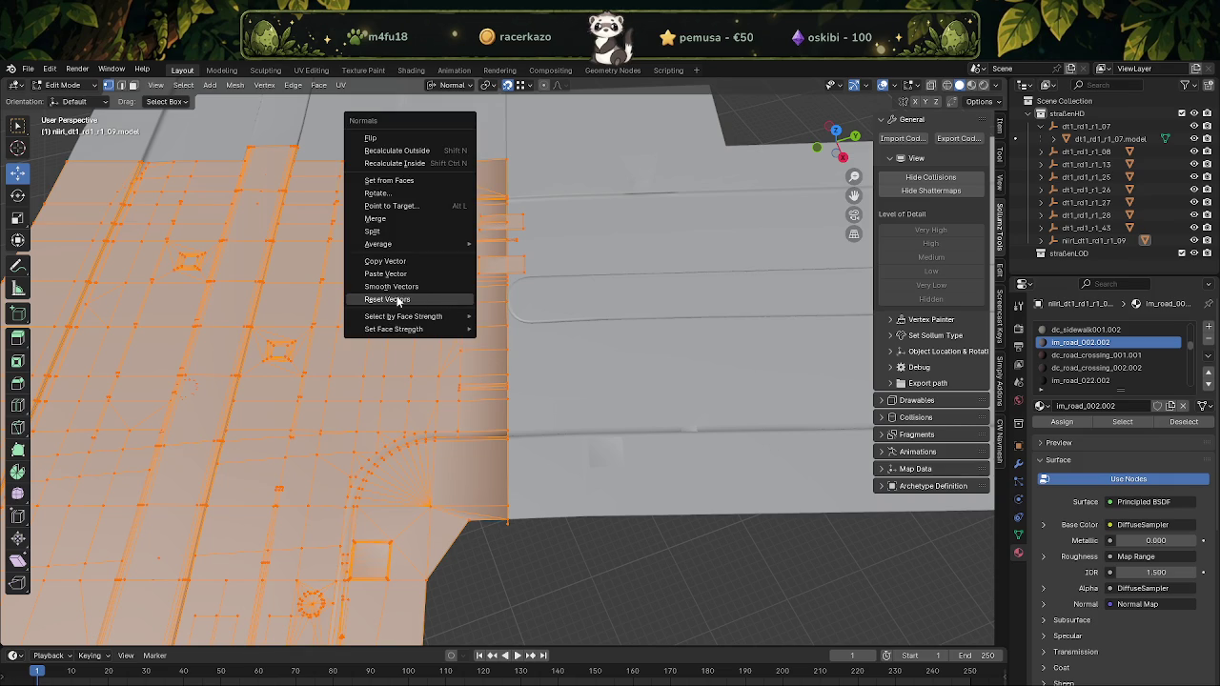
pyautogui.click(399, 301)
pyautogui.scroll(1, 455, 366)
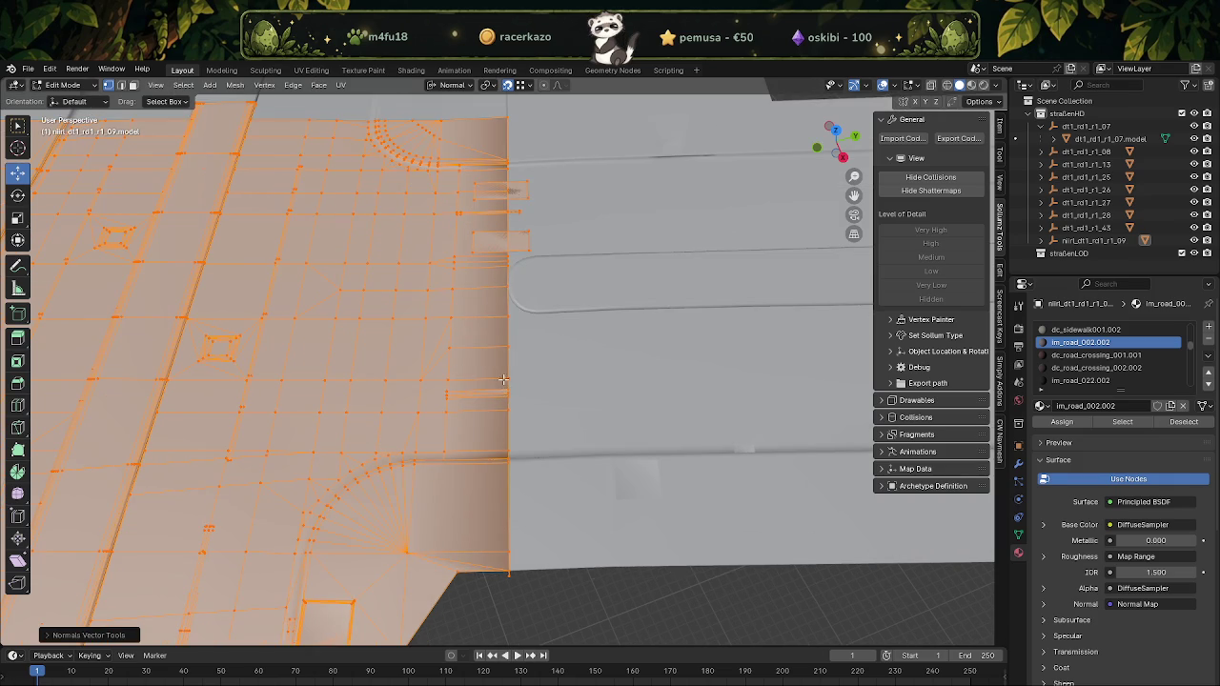
# Select a single face at the tile edge in face mode and view it in wireframe
pyautogui.press('3')
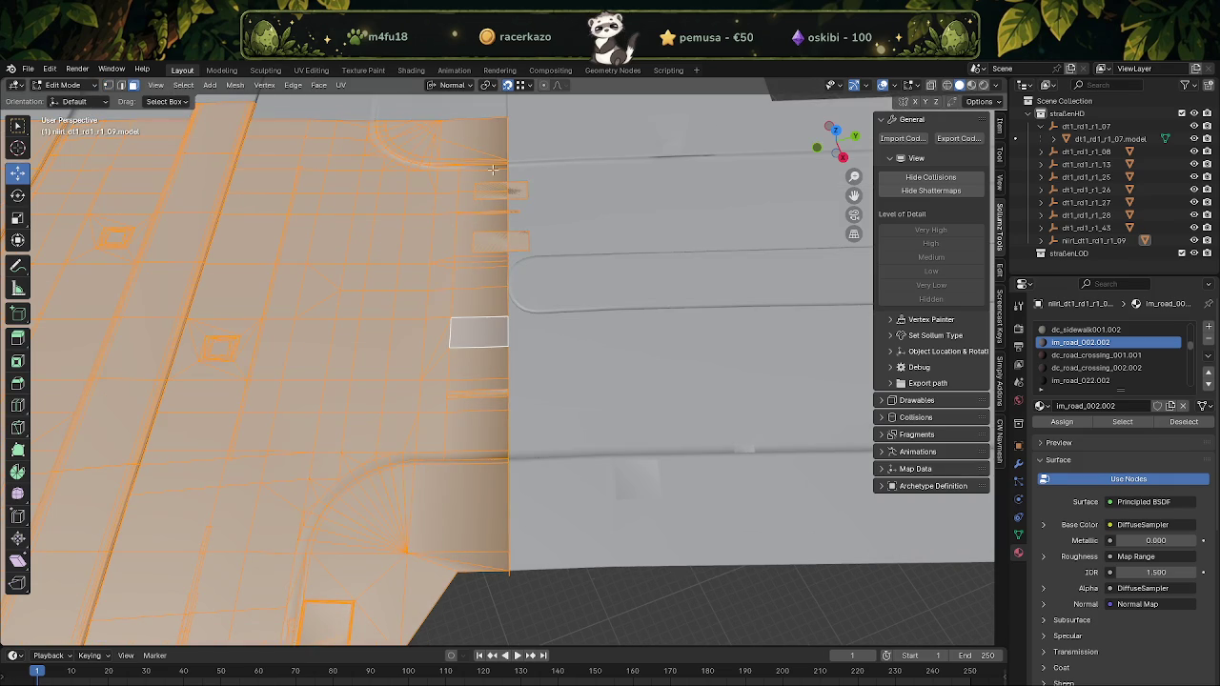
pyautogui.click(510, 351)
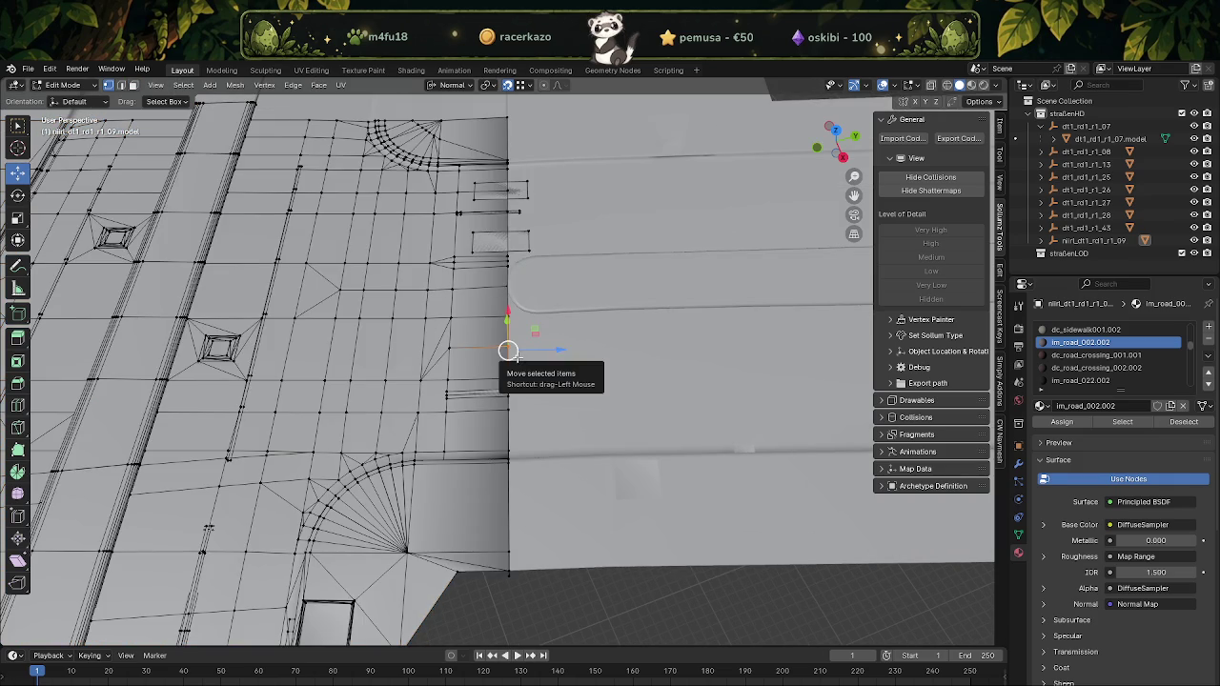
pyautogui.hotkey('shift', 'z')
pyautogui.moveTo(512, 421)
pyautogui.mouseDown(button='middle')
pyautogui.moveTo(502, 469)
pyautogui.moveTo(504, 406)
pyautogui.mouseUp(button='middle')
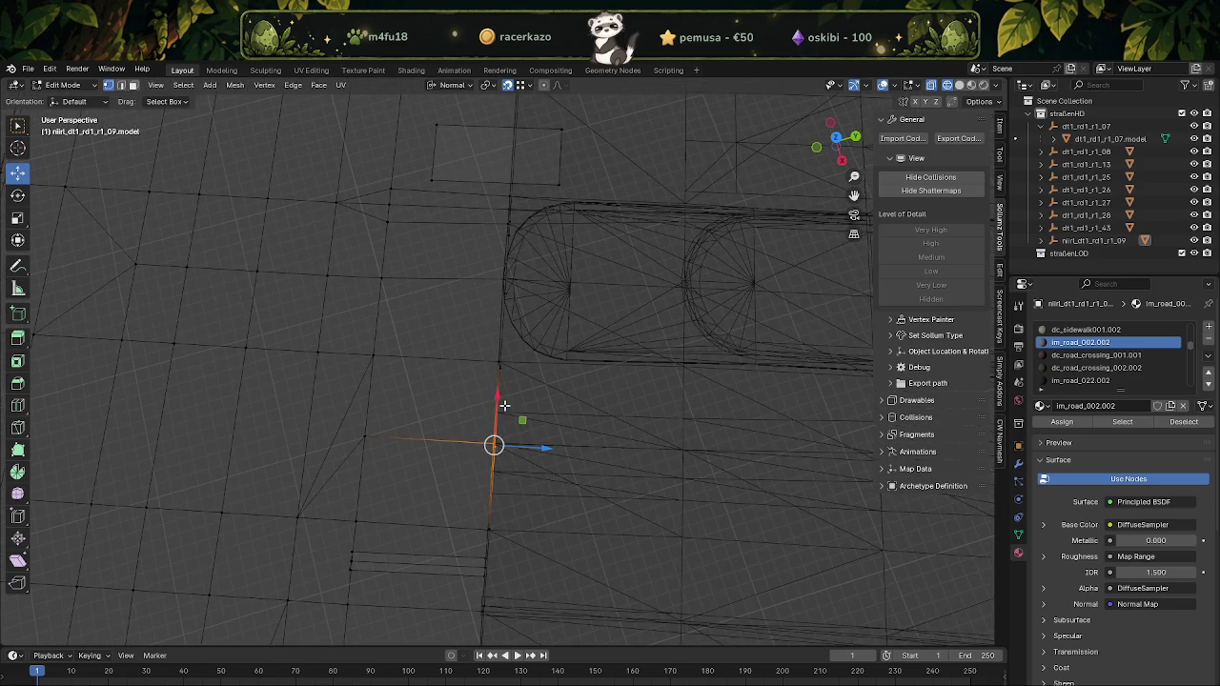
# Select the strip of road faces along the seam plus all connected faces
pyautogui.rightClick(522, 465)
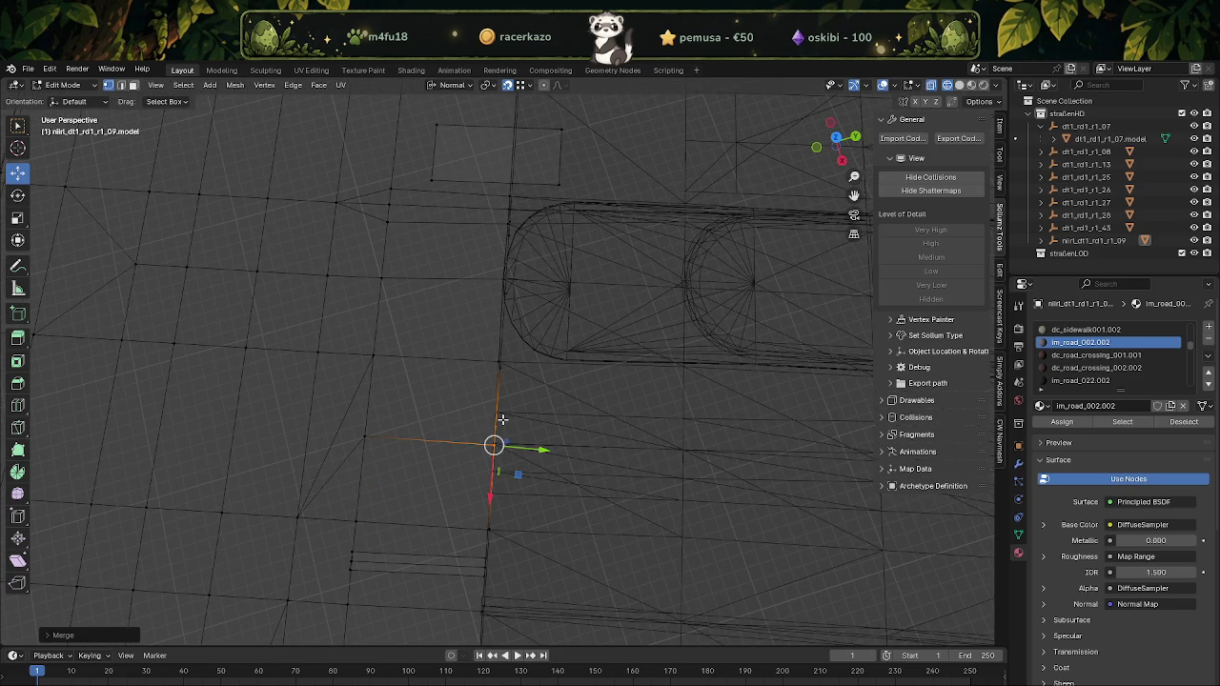
pyautogui.moveTo(502, 419)
pyautogui.mouseDown(button='middle')
pyautogui.moveTo(509, 384)
pyautogui.moveTo(525, 382)
pyautogui.moveTo(502, 386)
pyautogui.mouseUp(button='middle')
pyautogui.hotkey('shift', 'z')
pyautogui.click(505, 354)
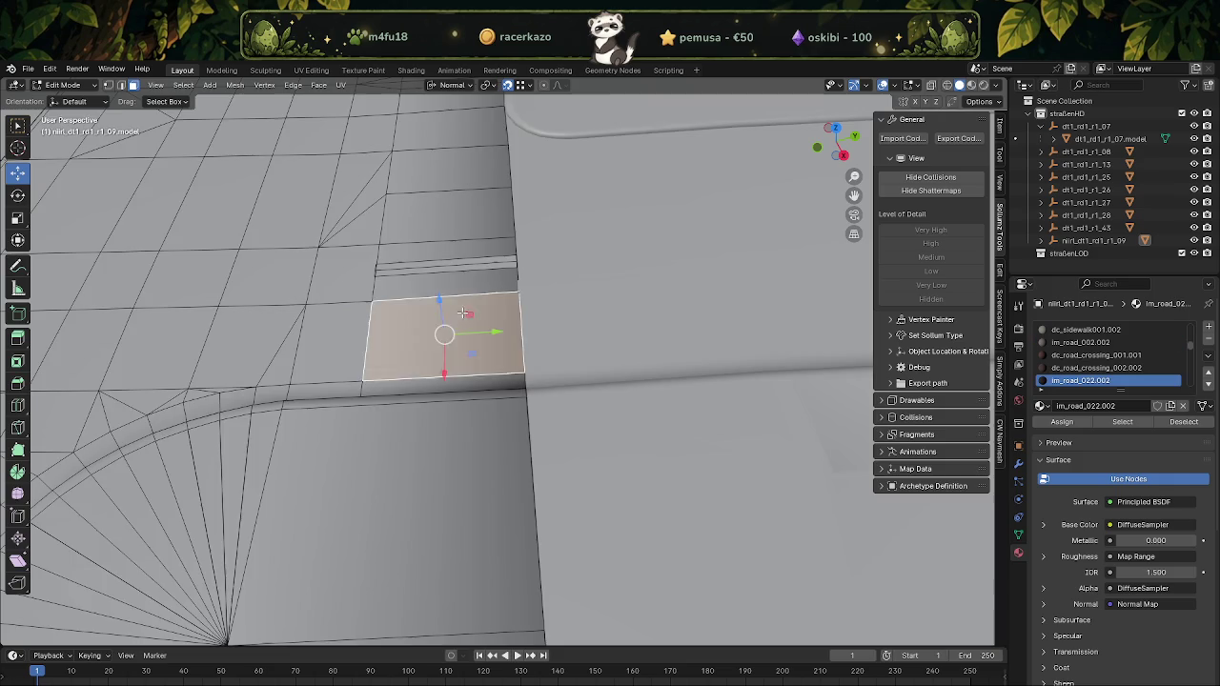
pyautogui.moveTo(477, 150); pyautogui.dragTo(515, 453)
pyautogui.moveTo(514, 454)
pyautogui.mouseDown(button='middle')
pyautogui.moveTo(496, 355)
pyautogui.moveTo(515, 343)
pyautogui.moveTo(499, 351)
pyautogui.mouseUp(button='middle')
pyautogui.press('ctrl+KP_Add')
pyautogui.press('ctrl+KP_Add')
# Merge the selected vertices by distance, then focus the view on a sidewalk face
pyautogui.hotkey('ctrl', 'v')
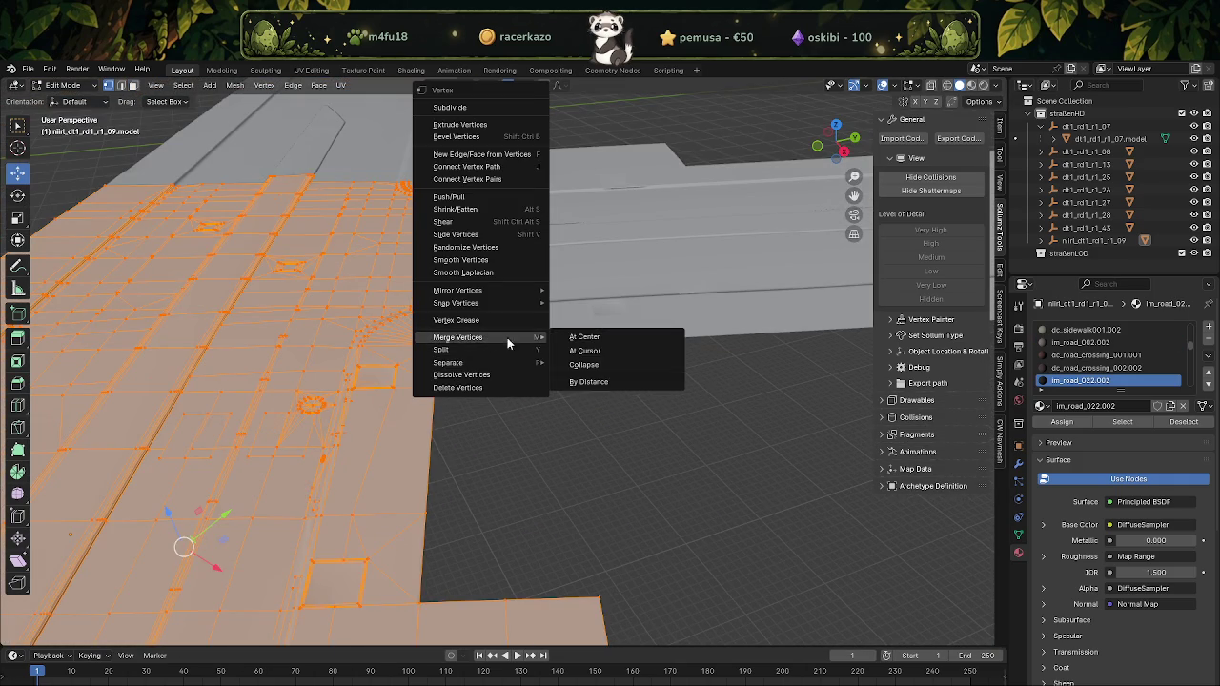
pyautogui.click(588, 383)
pyautogui.scroll(4, 572, 354)
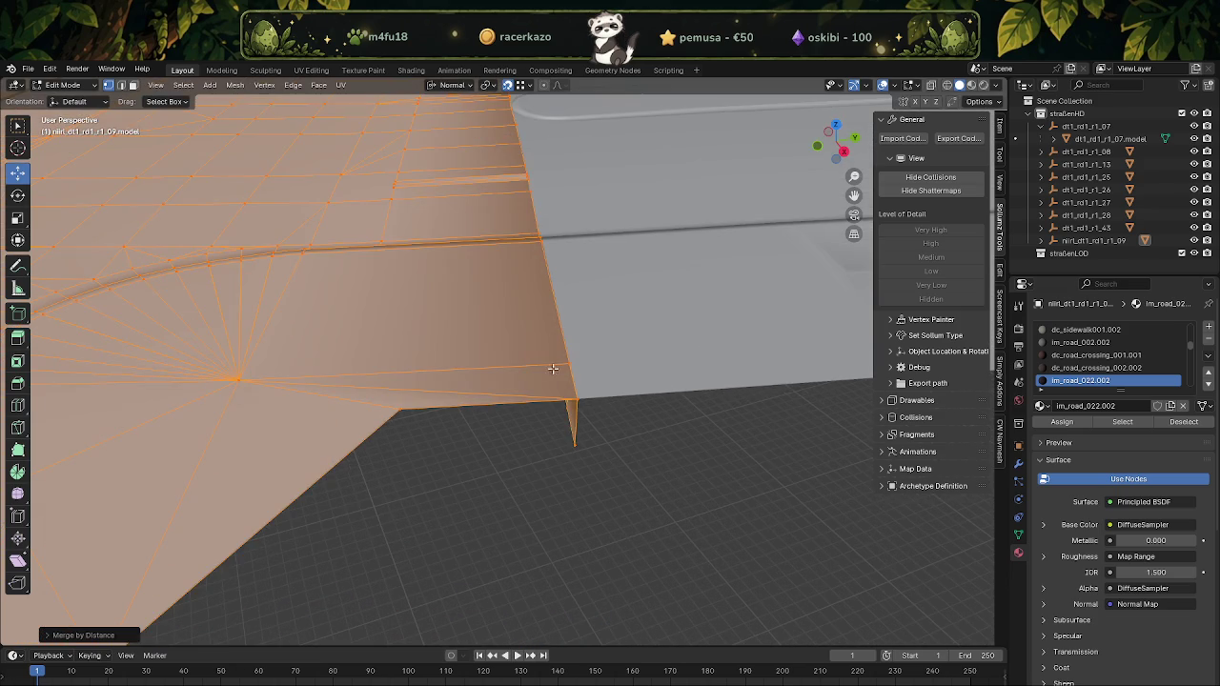
pyautogui.click(503, 358)
pyautogui.press('KP_Decimal')
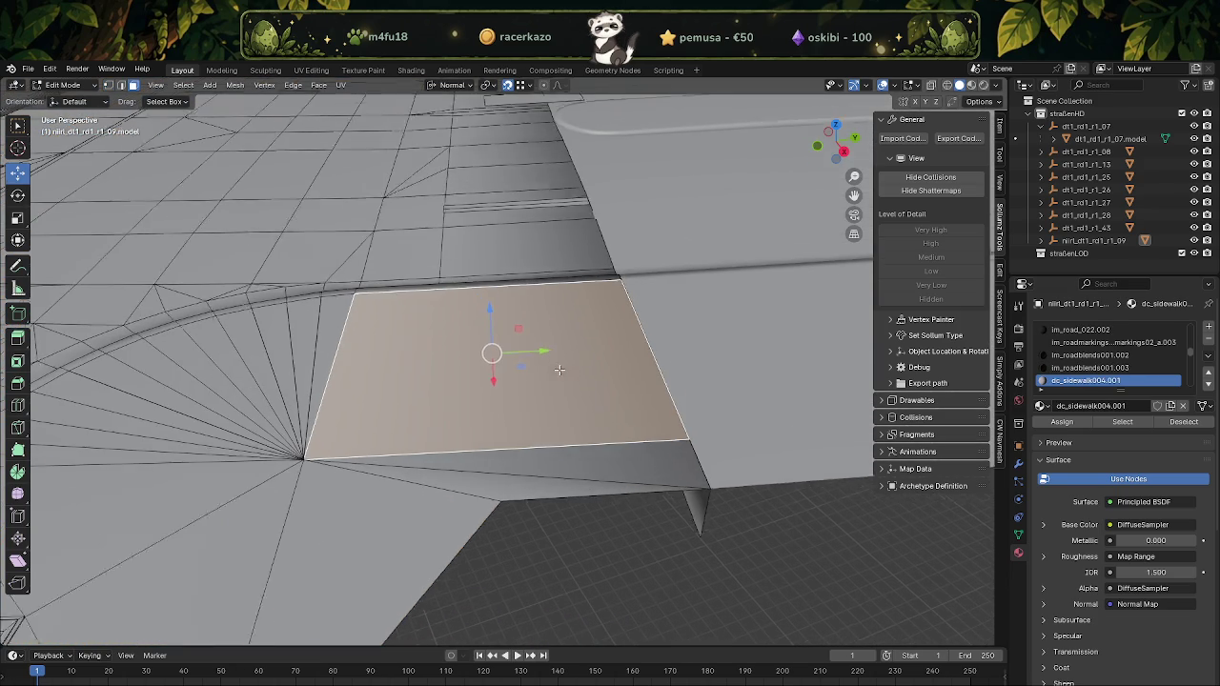
pyautogui.moveTo(540, 365); pyautogui.dragTo(628, 390, button='middle')
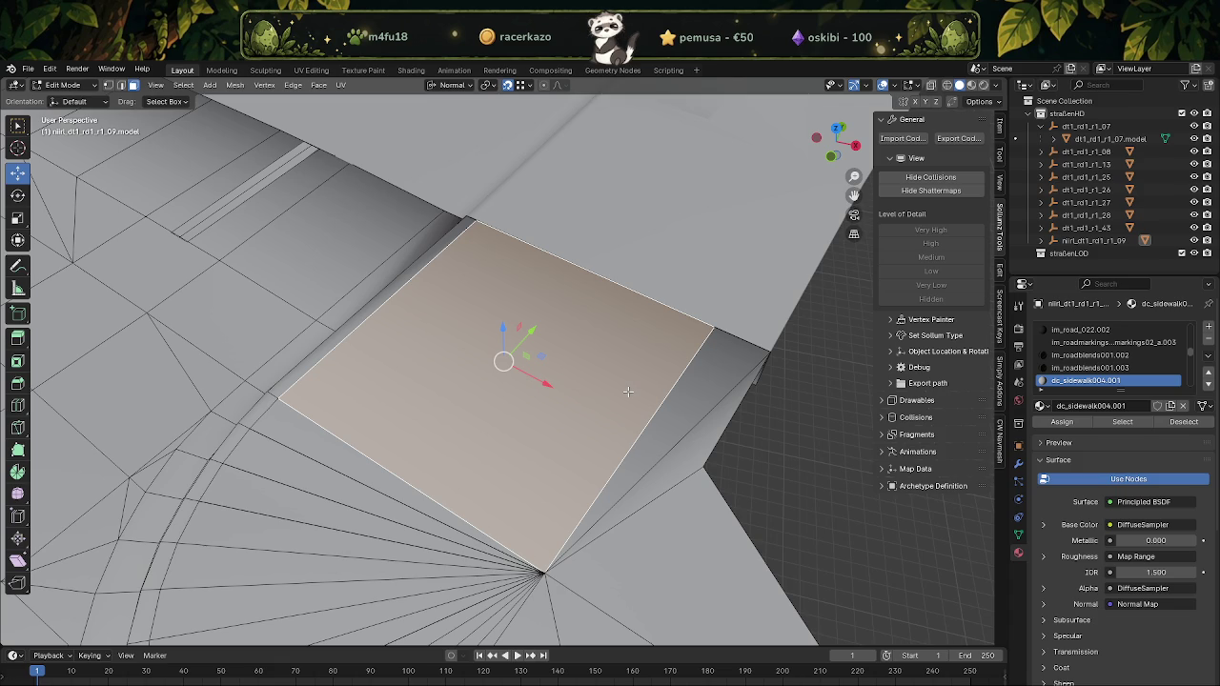
# Box-select the sidewalk strip faces, leaving out the thin pole's faces
pyautogui.scroll(-3, 565, 303)
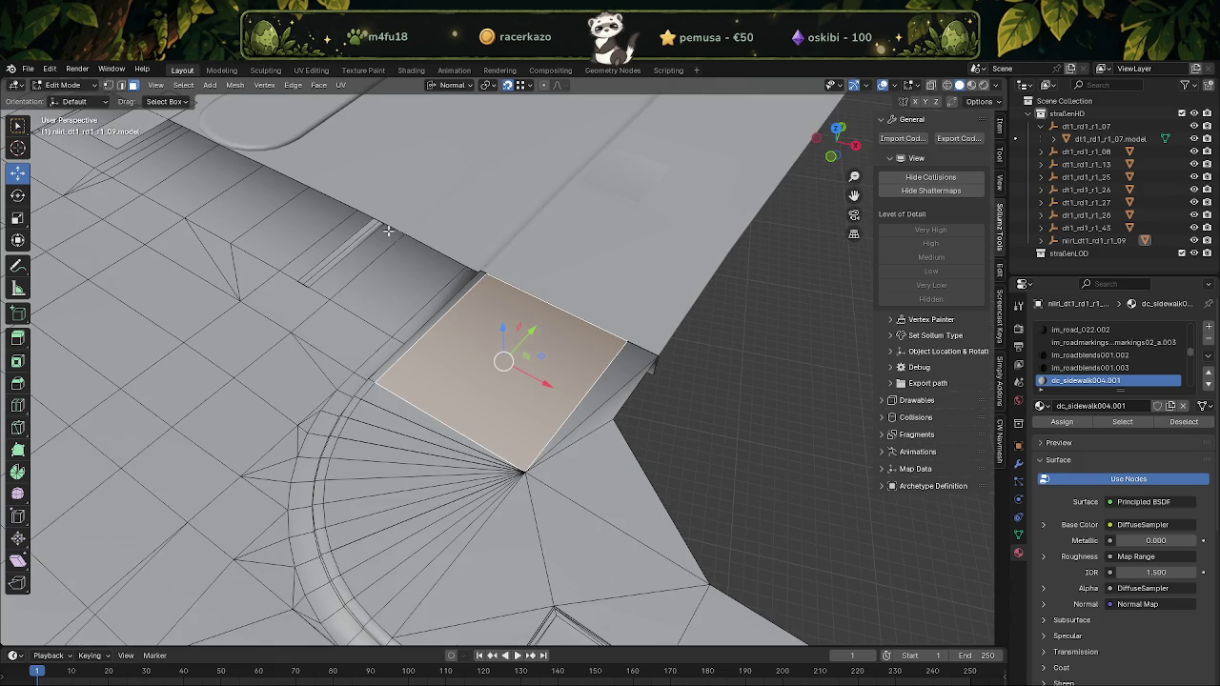
pyautogui.moveTo(387, 230); pyautogui.dragTo(362, 258, button='middle')
pyautogui.moveTo(362, 258); pyautogui.dragTo(621, 332)
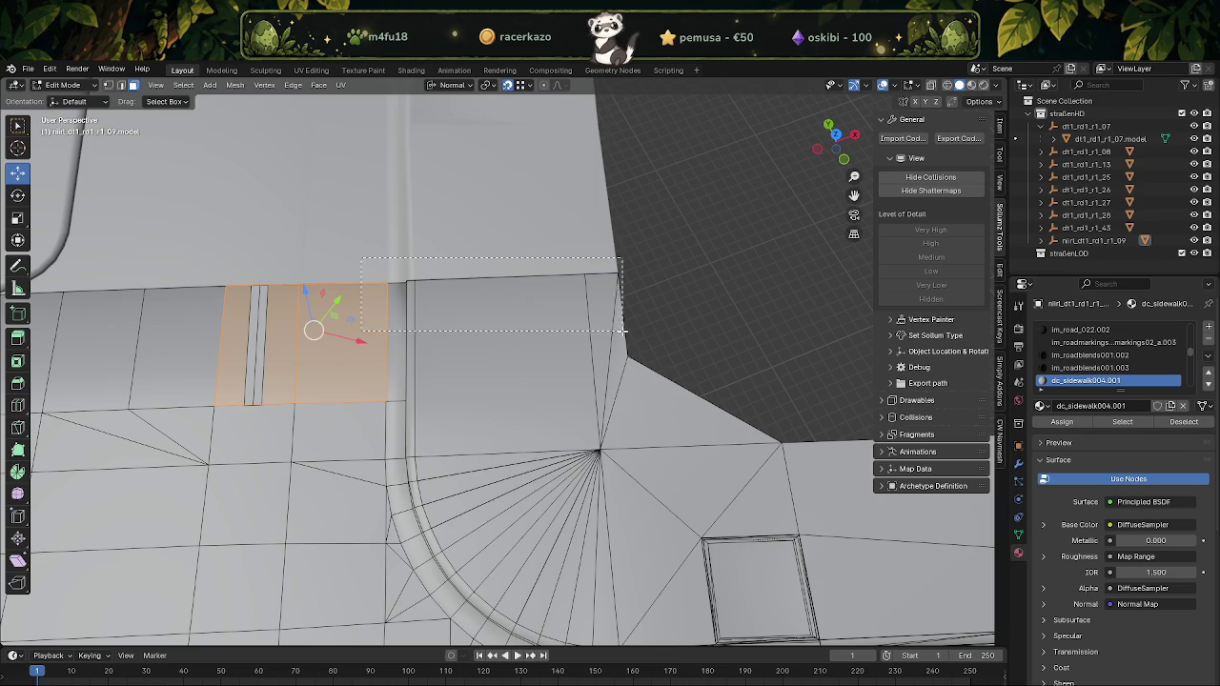
pyautogui.moveTo(621, 332); pyautogui.dragTo(326, 309, button='middle')
pyautogui.moveTo(280, 276); pyautogui.dragTo(535, 340)
pyautogui.moveTo(536, 340); pyautogui.dragTo(397, 334, button='middle')
pyautogui.moveTo(348, 290); pyautogui.dragTo(433, 343)
pyautogui.moveTo(534, 289); pyautogui.dragTo(564, 326)
pyautogui.keyDown('shift'); pyautogui.moveTo(352, 314); pyautogui.dragTo(467, 324, button='middle'); pyautogui.keyUp('shift')
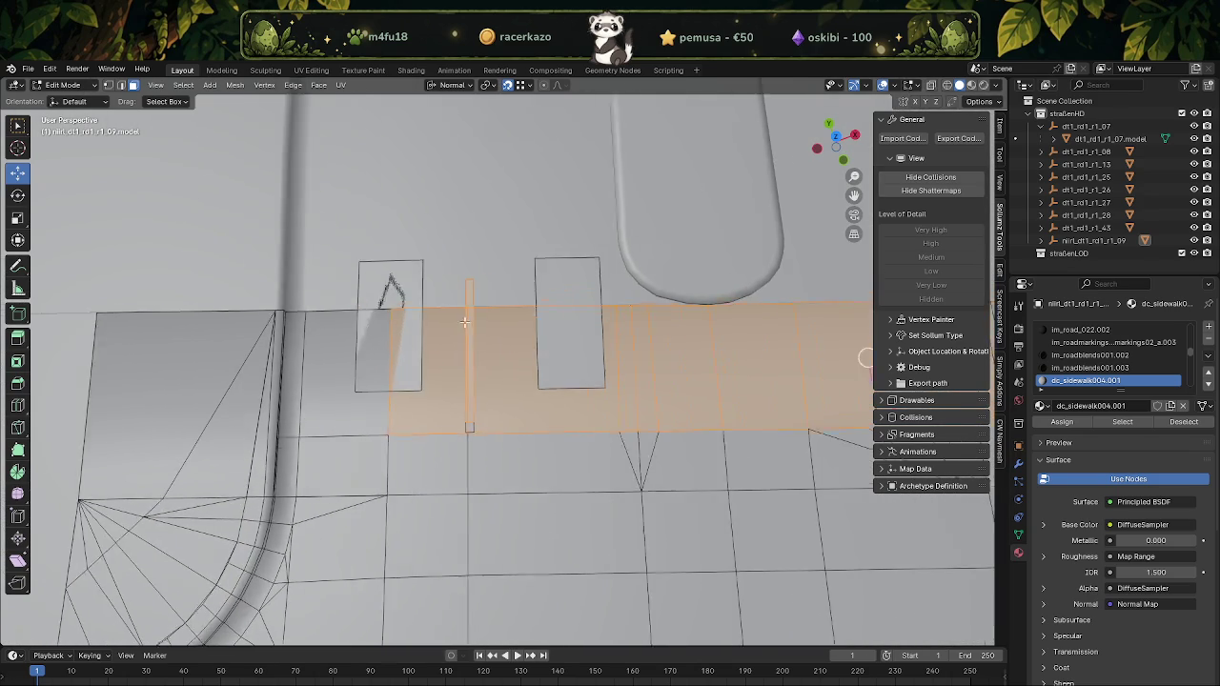
pyautogui.keyDown('ctrl'); pyautogui.moveTo(481, 273); pyautogui.dragTo(500, 286); pyautogui.keyUp('ctrl')
pyautogui.moveTo(304, 348); pyautogui.dragTo(307, 351)
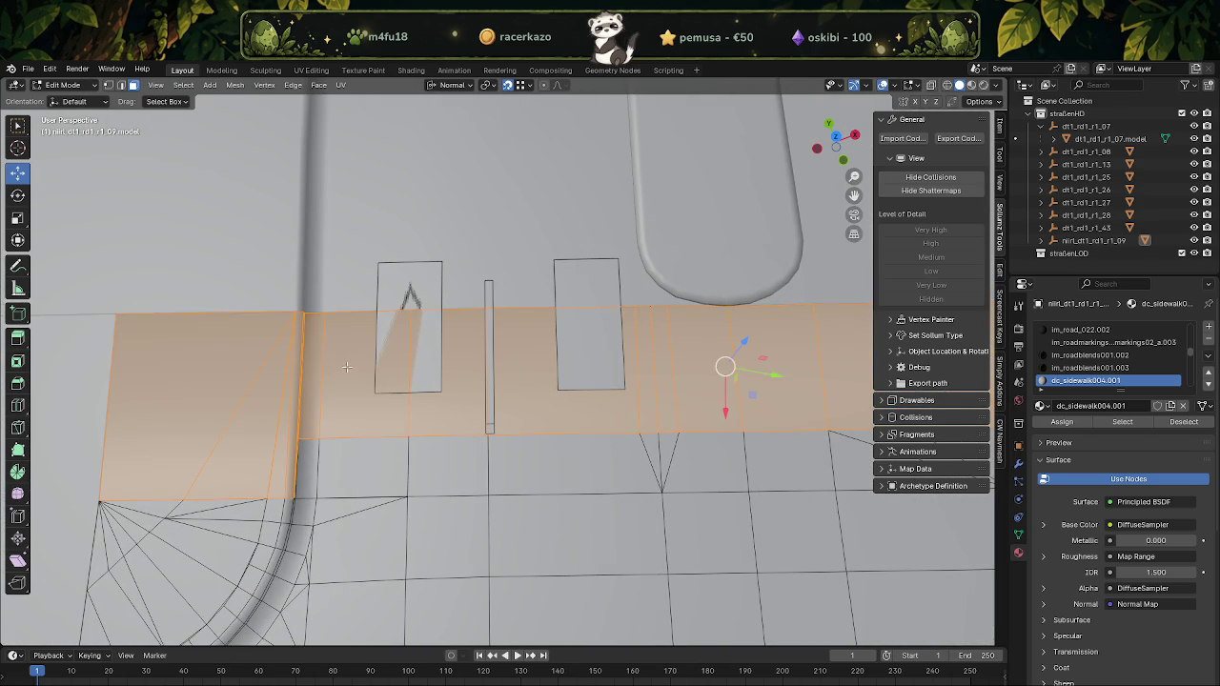
pyautogui.moveTo(345, 366); pyautogui.dragTo(518, 347, button='middle')
# Reset the selected faces' custom normals, smooth-shade them, and return to Object Mode
pyautogui.hotkey('alt', 'n')
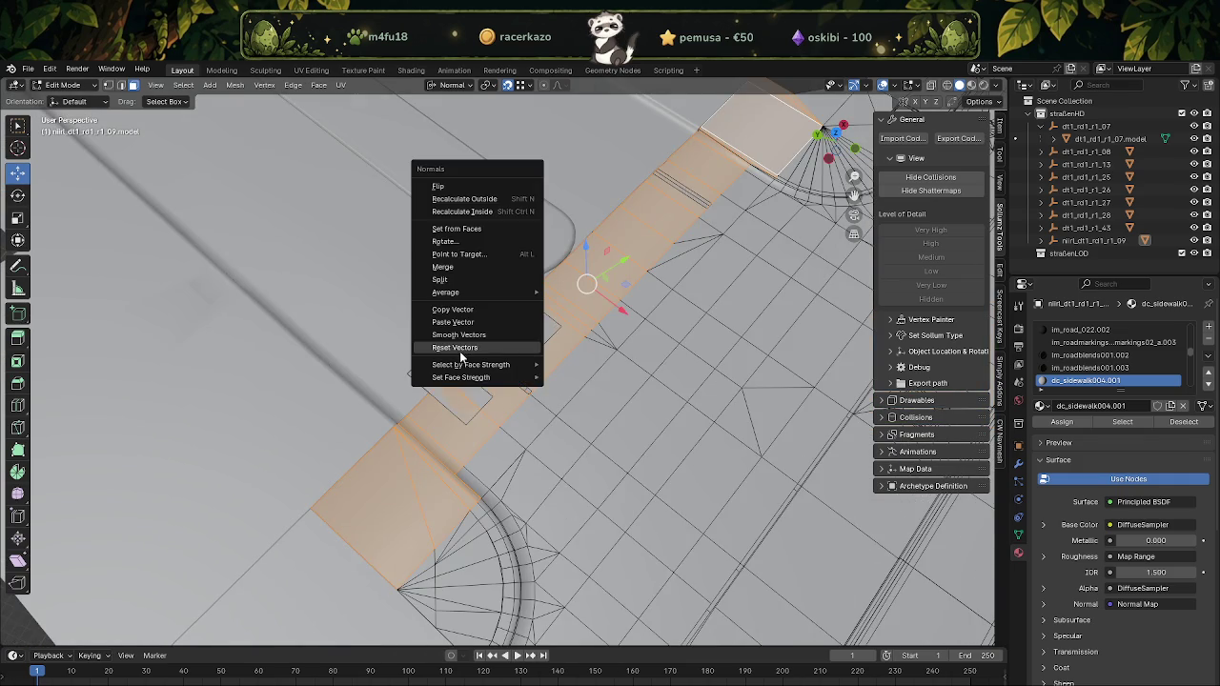
pyautogui.click(464, 355)
pyautogui.moveTo(464, 355); pyautogui.dragTo(438, 250, button='middle')
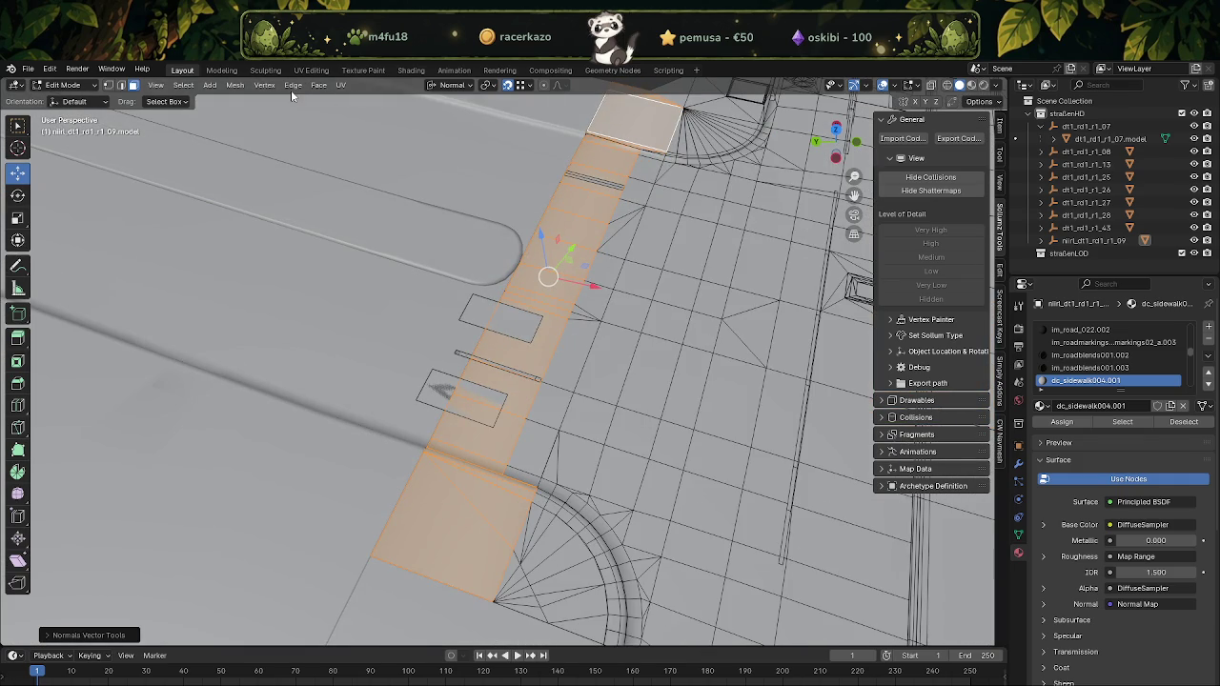
pyautogui.click(235, 84)
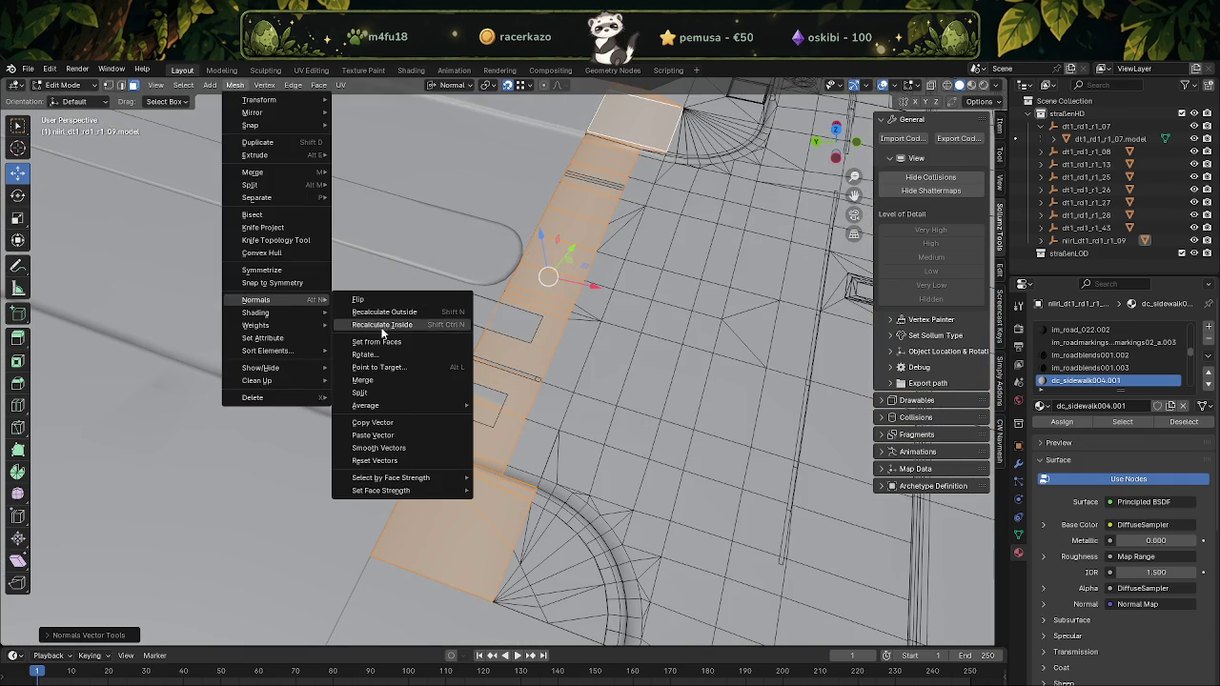
pyautogui.moveTo(255, 312)
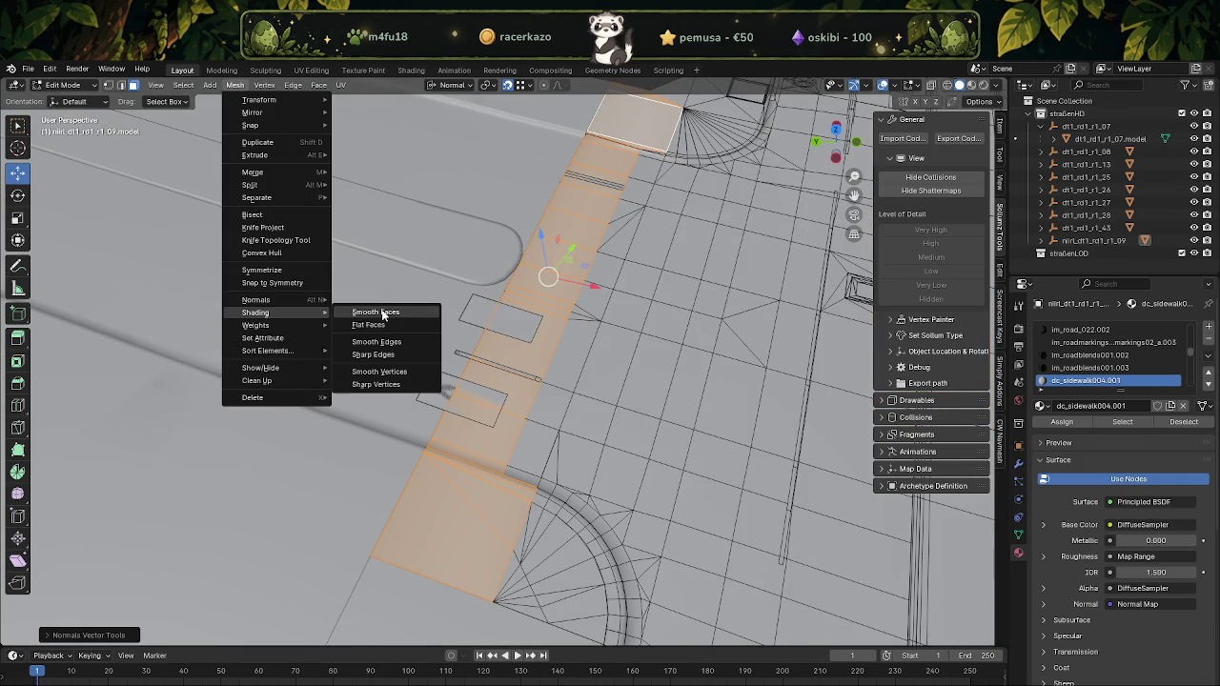
pyautogui.click(381, 315)
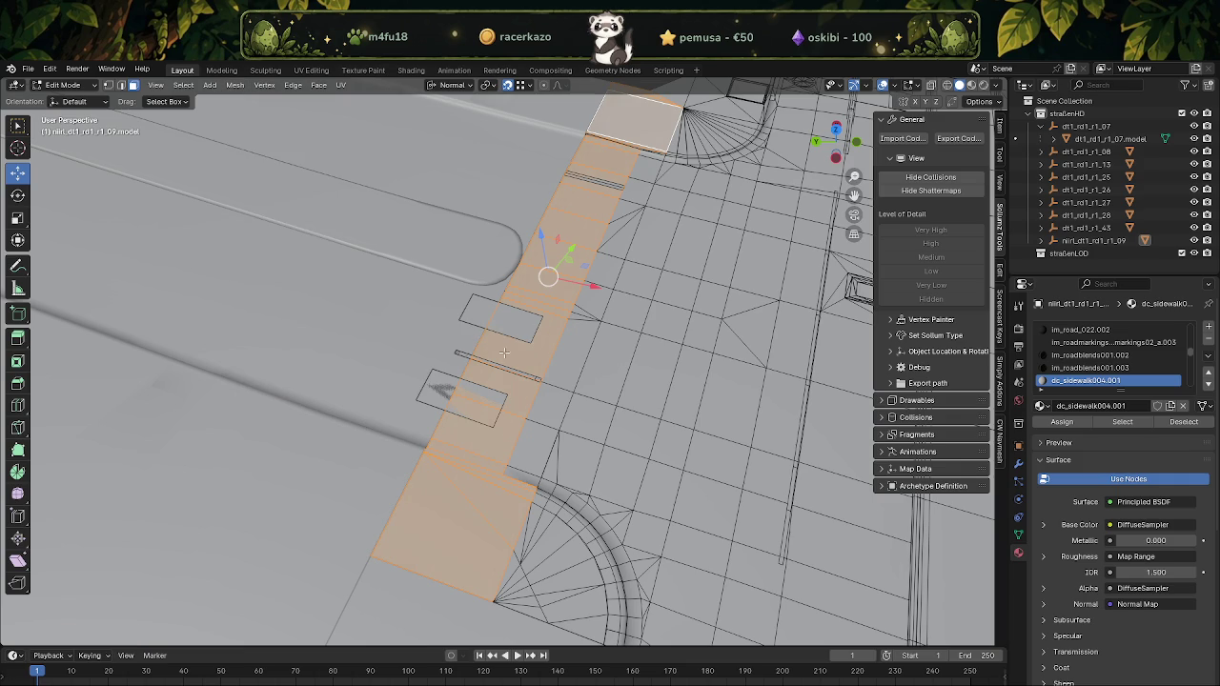
pyautogui.press('Tab')
pyautogui.moveTo(636, 370)
pyautogui.mouseDown(button='middle')
pyautogui.moveTo(560, 364)
pyautogui.moveTo(692, 249)
pyautogui.moveTo(551, 333)
pyautogui.moveTo(535, 368)
pyautogui.moveTo(511, 347)
pyautogui.moveTo(542, 374)
pyautogui.mouseUp(button='middle')
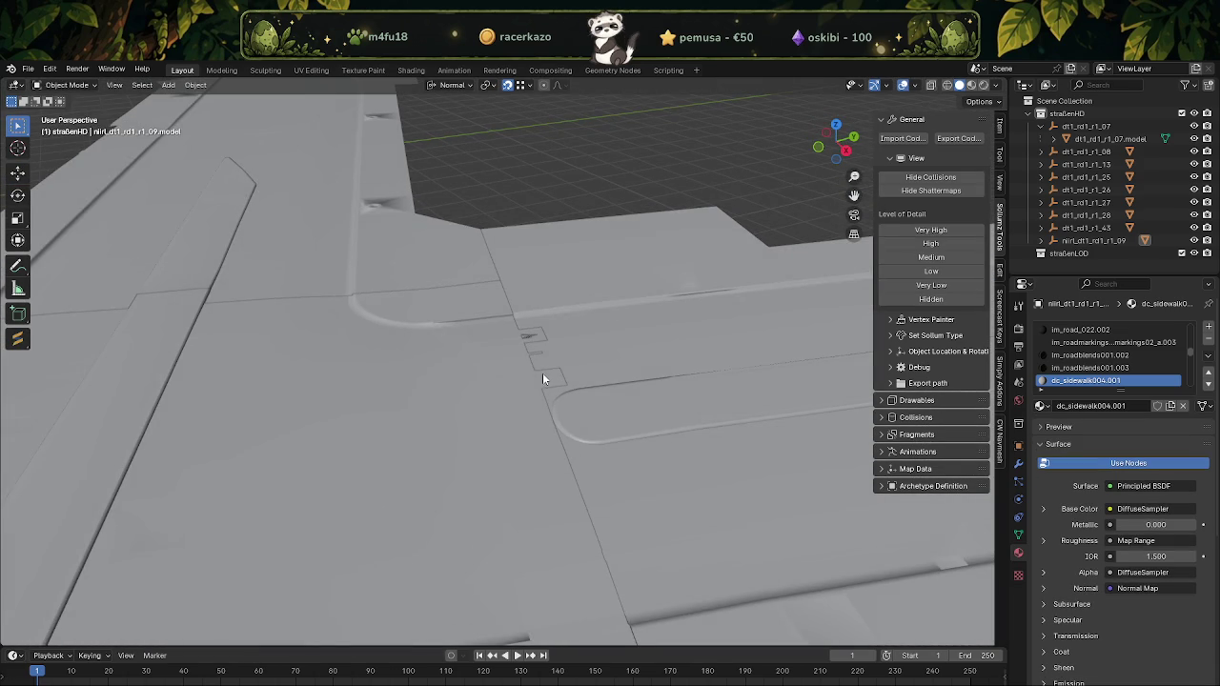
# Switch to Material Preview shading and orbit around the road junction and crosswalk intersection
pyautogui.click(967, 86)
pyautogui.moveTo(553, 269)
pyautogui.mouseDown(button='middle')
pyautogui.moveTo(517, 190)
pyautogui.moveTo(547, 250)
pyautogui.moveTo(413, 272)
pyautogui.moveTo(475, 245)
pyautogui.moveTo(427, 277)
pyautogui.mouseUp(button='middle')
pyautogui.scroll(4, 523, 324)
pyautogui.moveTo(523, 324)
pyautogui.mouseDown(button='middle')
pyautogui.moveTo(504, 317)
pyautogui.moveTo(653, 317)
pyautogui.moveTo(531, 275)
pyautogui.moveTo(419, 321)
pyautogui.moveTo(497, 307)
pyautogui.moveTo(469, 336)
pyautogui.moveTo(535, 340)
pyautogui.moveTo(414, 386)
pyautogui.moveTo(547, 343)
pyautogui.moveTo(504, 317)
pyautogui.moveTo(429, 336)
pyautogui.mouseUp(button='middle')
pyautogui.scroll(-3, 531, 275)
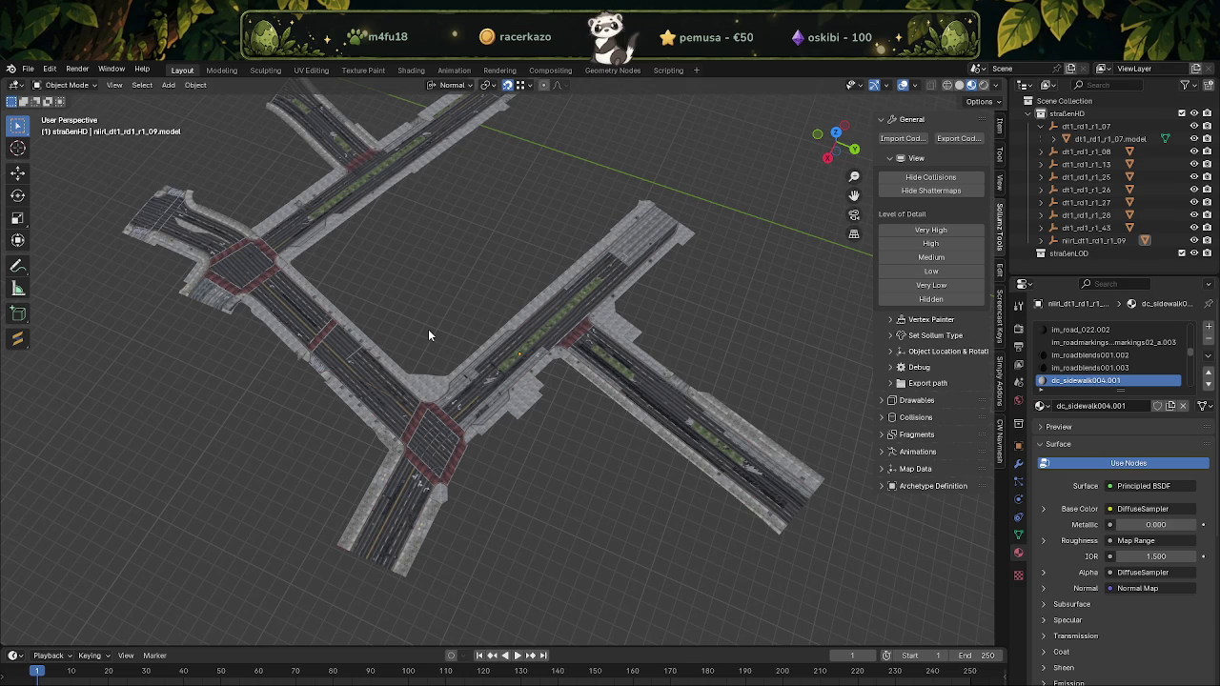
pyautogui.scroll(1, 428, 336)
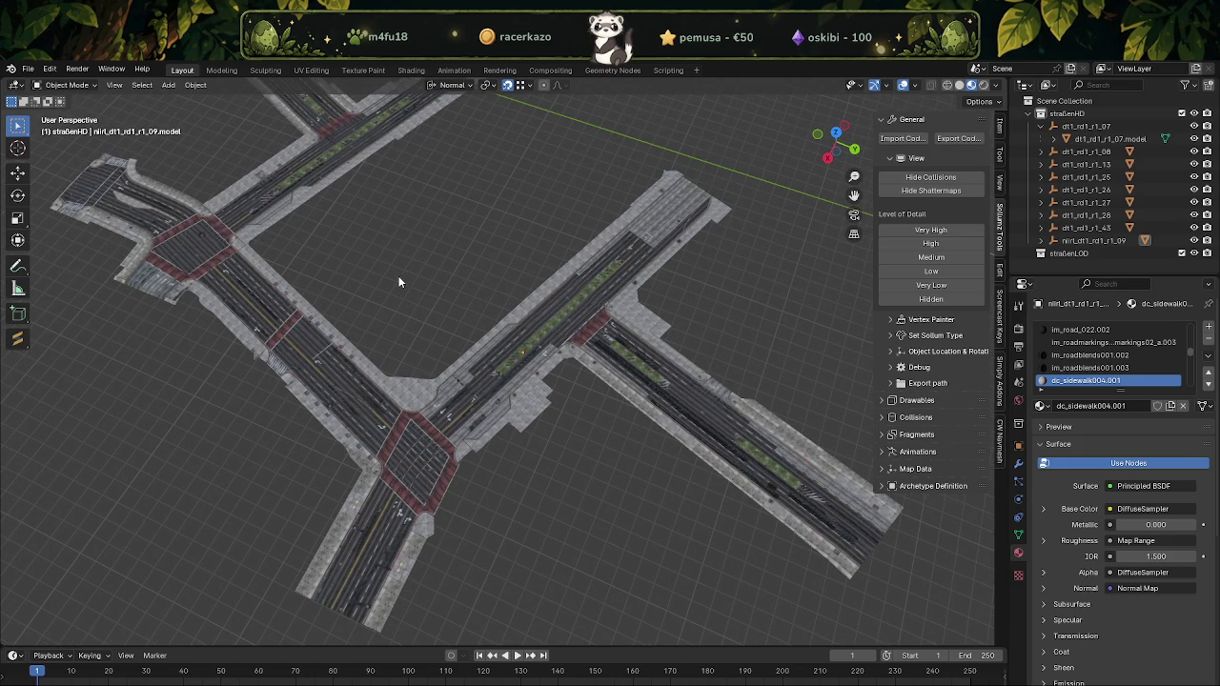
pyautogui.moveTo(356, 289)
pyautogui.mouseDown(button='middle')
pyautogui.moveTo(291, 330)
pyautogui.moveTo(541, 264)
pyautogui.moveTo(558, 180)
pyautogui.mouseUp(button='middle')
pyautogui.scroll(3, 540, 264)
pyautogui.scroll(3, 584, 305)
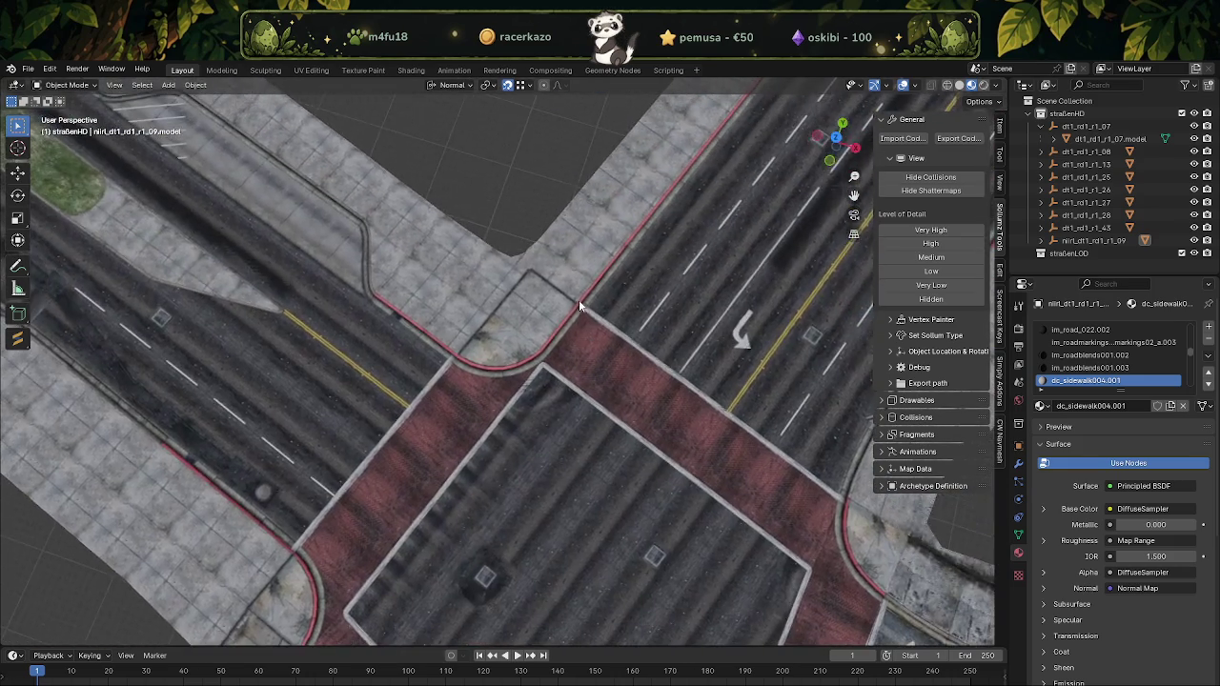
pyautogui.moveTo(583, 305)
pyautogui.mouseDown(button='middle')
pyautogui.moveTo(654, 274)
pyautogui.moveTo(570, 252)
pyautogui.moveTo(439, 278)
pyautogui.mouseUp(button='middle')
pyautogui.scroll(-5, 594, 302)
pyautogui.moveTo(595, 302)
pyautogui.mouseDown(button='middle')
pyautogui.moveTo(446, 279)
pyautogui.moveTo(515, 295)
pyautogui.moveTo(507, 280)
pyautogui.moveTo(517, 299)
pyautogui.moveTo(486, 295)
pyautogui.moveTo(516, 322)
pyautogui.moveTo(489, 321)
pyautogui.mouseUp(button='middle')
pyautogui.scroll(4, 516, 297)
pyautogui.scroll(3, 488, 318)
pyautogui.scroll(2, 498, 333)
pyautogui.scroll(-5, 358, 393)
# Zoom in along the long road to check the sidewalk curbs, then collapse the dt1_rd1_r1_07 outliner entry
pyautogui.moveTo(702, 292)
pyautogui.mouseDown(button='middle')
pyautogui.moveTo(593, 421)
pyautogui.moveTo(532, 378)
pyautogui.moveTo(483, 389)
pyautogui.moveTo(468, 318)
pyautogui.moveTo(404, 353)
pyautogui.moveTo(595, 368)
pyautogui.moveTo(378, 378)
pyautogui.moveTo(673, 368)
pyautogui.moveTo(615, 349)
pyautogui.moveTo(383, 394)
pyautogui.moveTo(515, 371)
pyautogui.moveTo(539, 355)
pyautogui.moveTo(519, 344)
pyautogui.mouseUp(button='middle')
pyautogui.scroll(5, 496, 372)
pyautogui.scroll(2, 477, 367)
pyautogui.scroll(2, 496, 358)
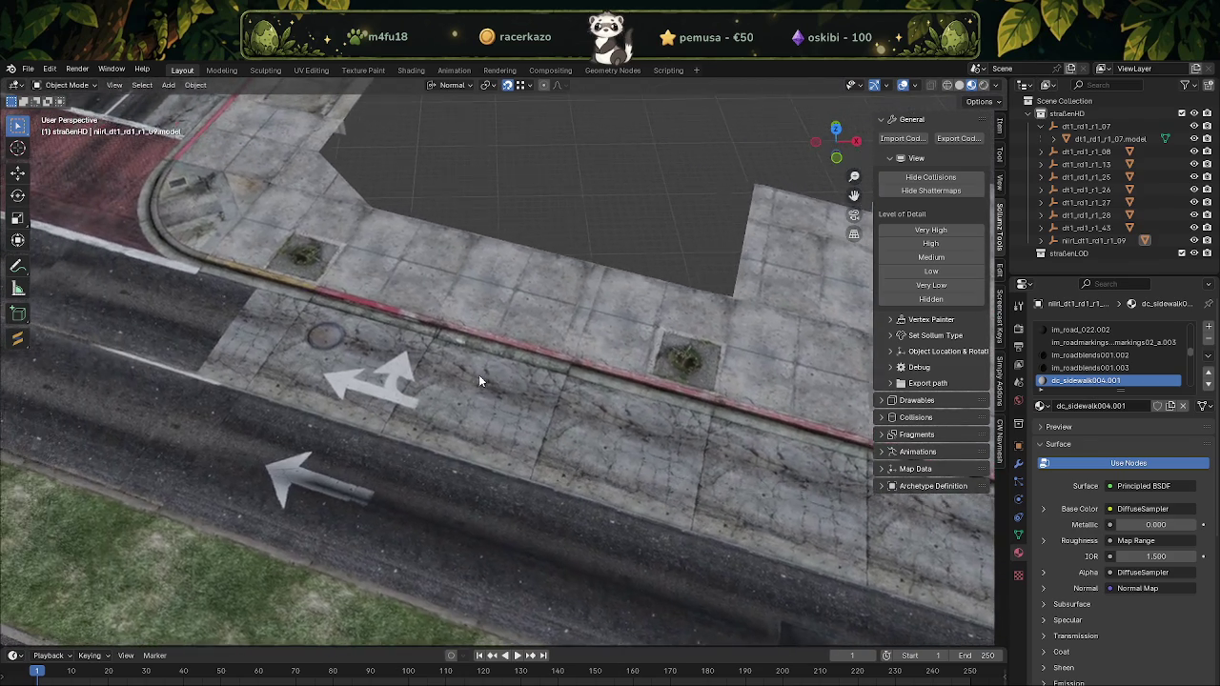
pyautogui.scroll(2, 453, 365)
pyautogui.scroll(2, 408, 353)
pyautogui.scroll(2, 365, 336)
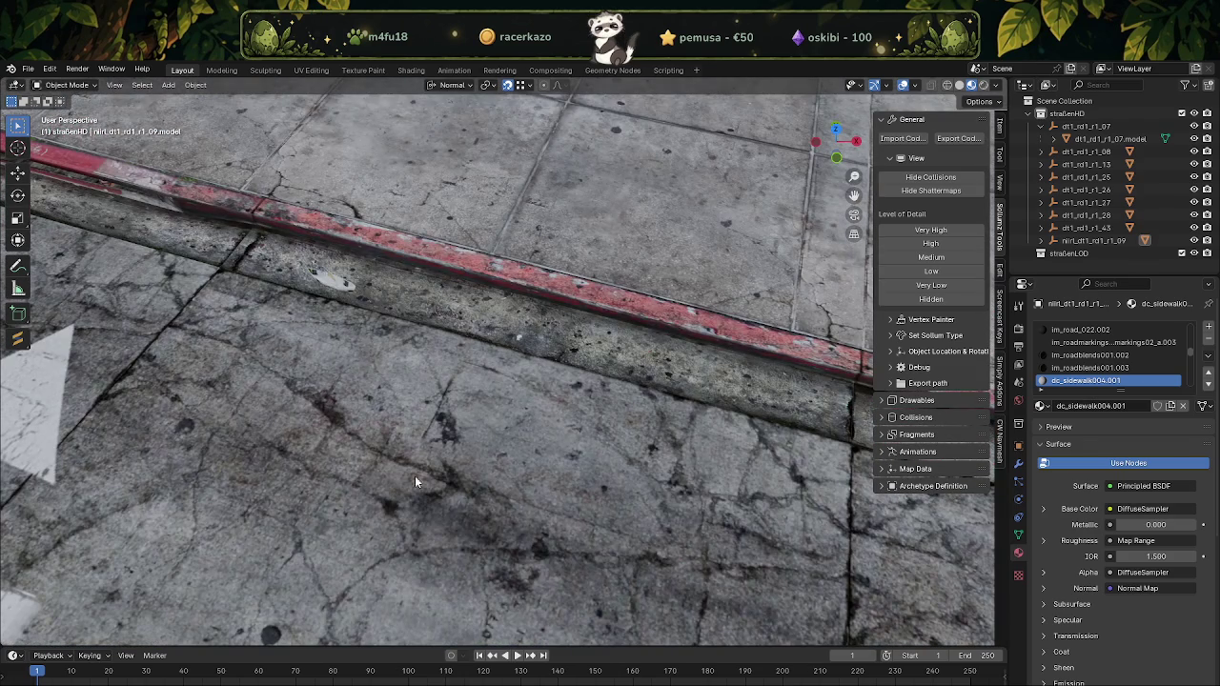
pyautogui.scroll(-5, 432, 345)
pyautogui.moveTo(526, 331)
pyautogui.mouseDown(button='middle')
pyautogui.moveTo(572, 424)
pyautogui.moveTo(401, 292)
pyautogui.moveTo(526, 354)
pyautogui.moveTo(641, 363)
pyautogui.moveTo(520, 345)
pyautogui.mouseUp(button='middle')
pyautogui.scroll(-3, 641, 363)
pyautogui.scroll(-5, 694, 376)
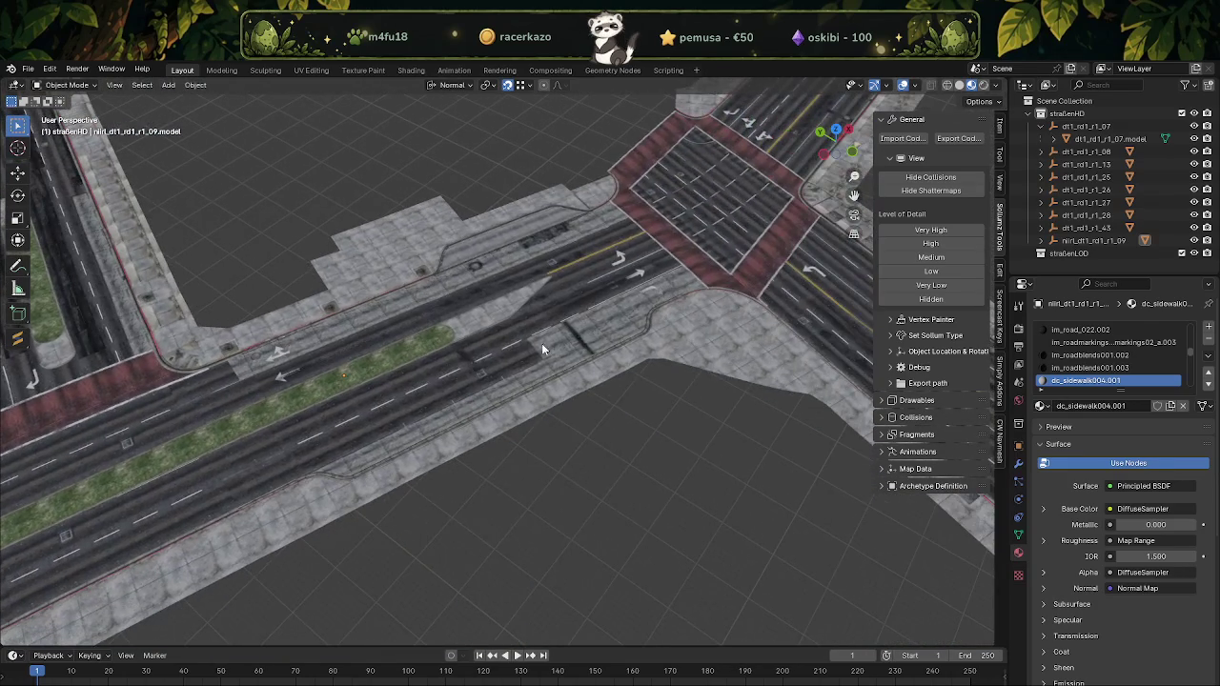
pyautogui.moveTo(429, 247)
pyautogui.mouseDown(button='middle')
pyautogui.moveTo(547, 353)
pyautogui.moveTo(540, 427)
pyautogui.mouseUp(button='middle')
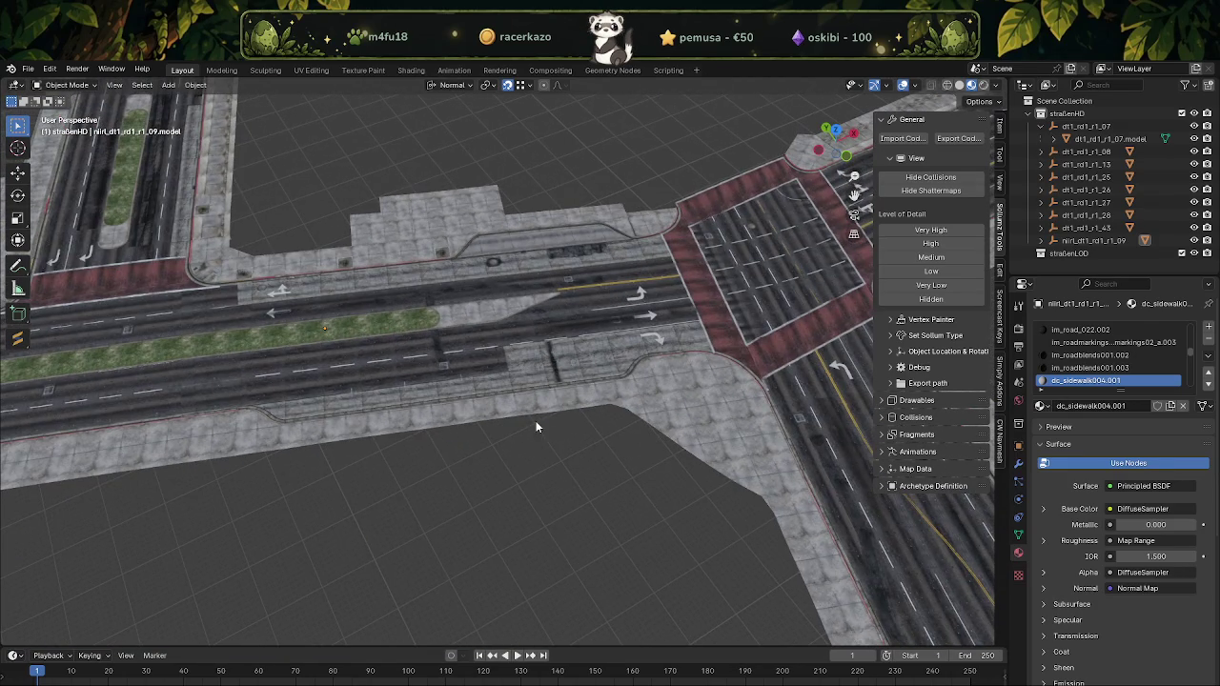
pyautogui.click(1042, 128)
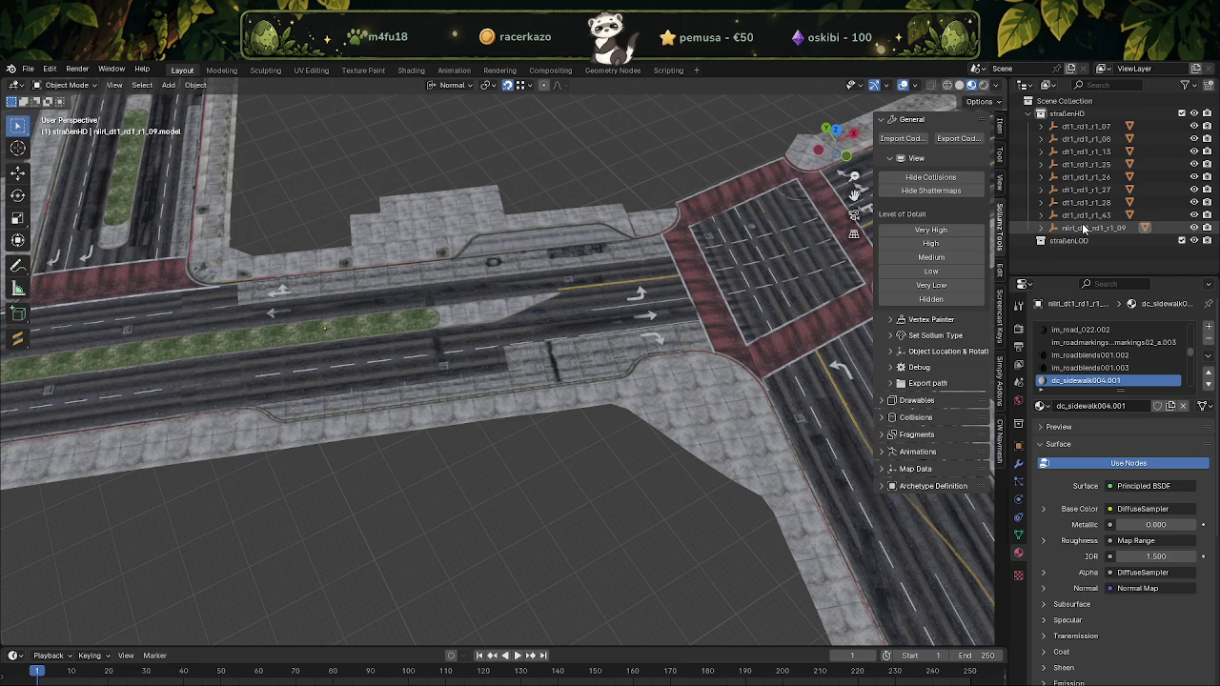
# Set dt1_rd1_r1_07's location to 0, 0, 0 in the Object Properties Transform panel
pyautogui.click(1086, 125)
pyautogui.click(1017, 401)
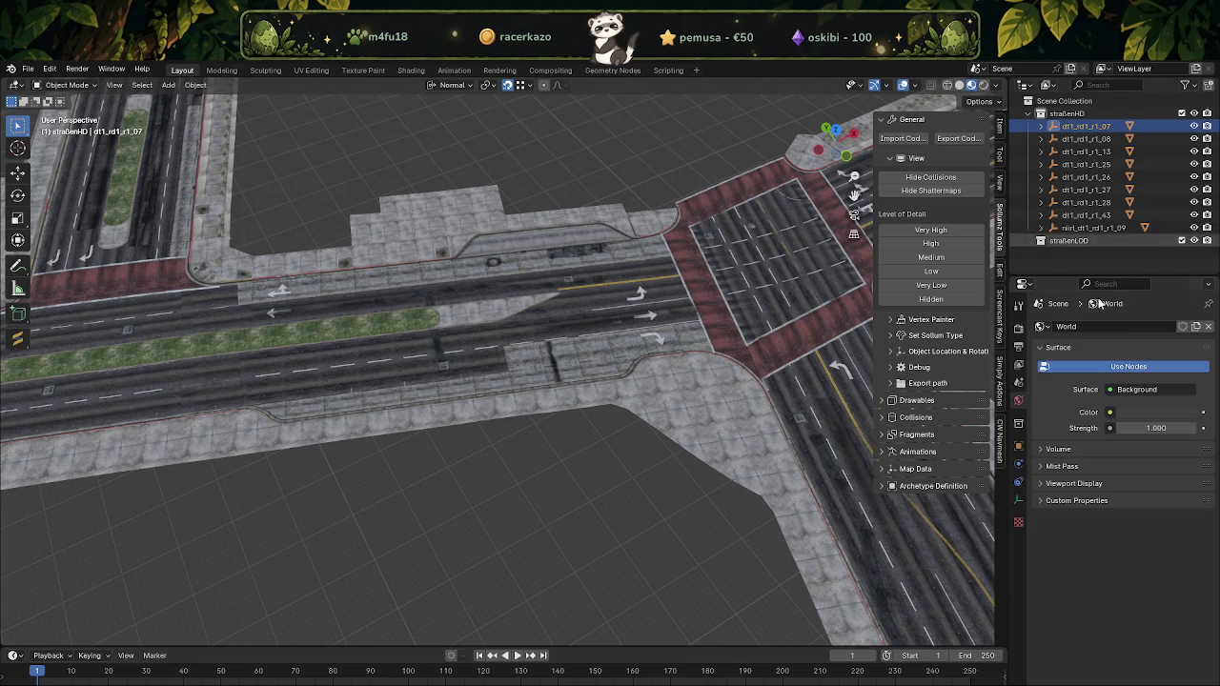
pyautogui.click(1018, 445)
pyautogui.doubleClick(1131, 366)
pyautogui.write('0')
pyautogui.press('Tab')
pyautogui.write('0')
pyautogui.press('Tab')
pyautogui.write('0')
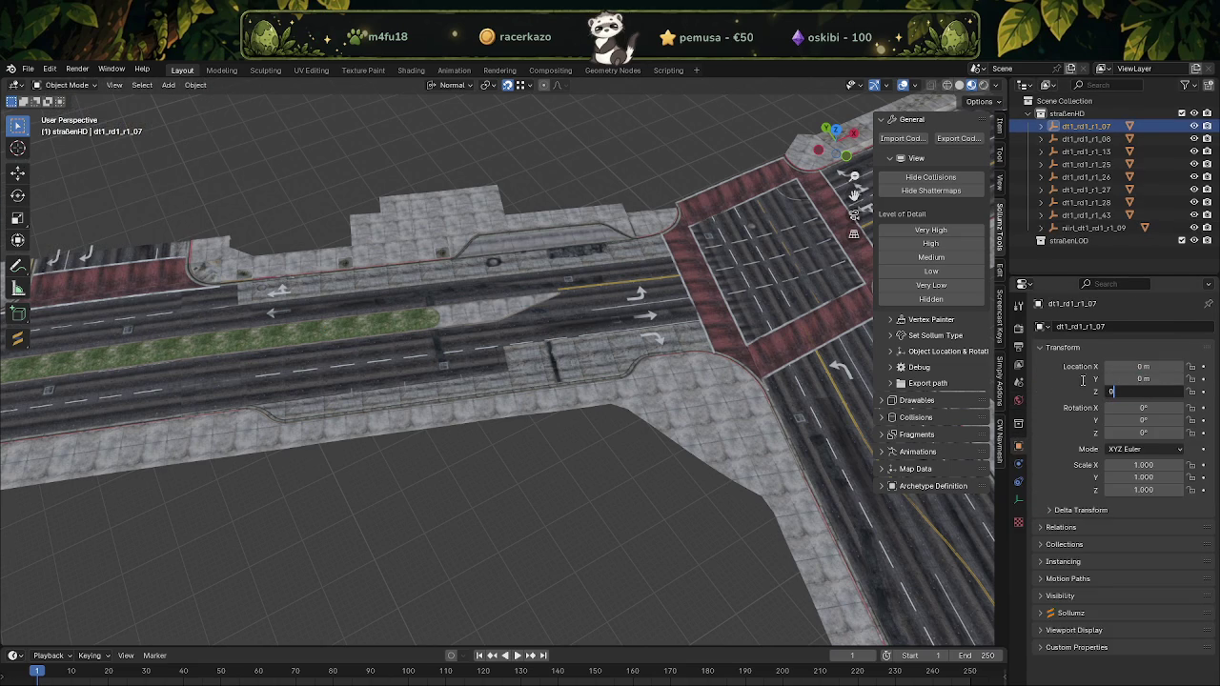
pyautogui.press('Return')
# Zero the X, Y and Z location of dt1_rd1_r1_08 and dt1_rd1_r1_13
pyautogui.click(1086, 139)
pyautogui.doubleClick(1140, 366)
pyautogui.write('0')
pyautogui.press('Tab')
pyautogui.write('0')
pyautogui.press('Tab')
pyautogui.write('0')
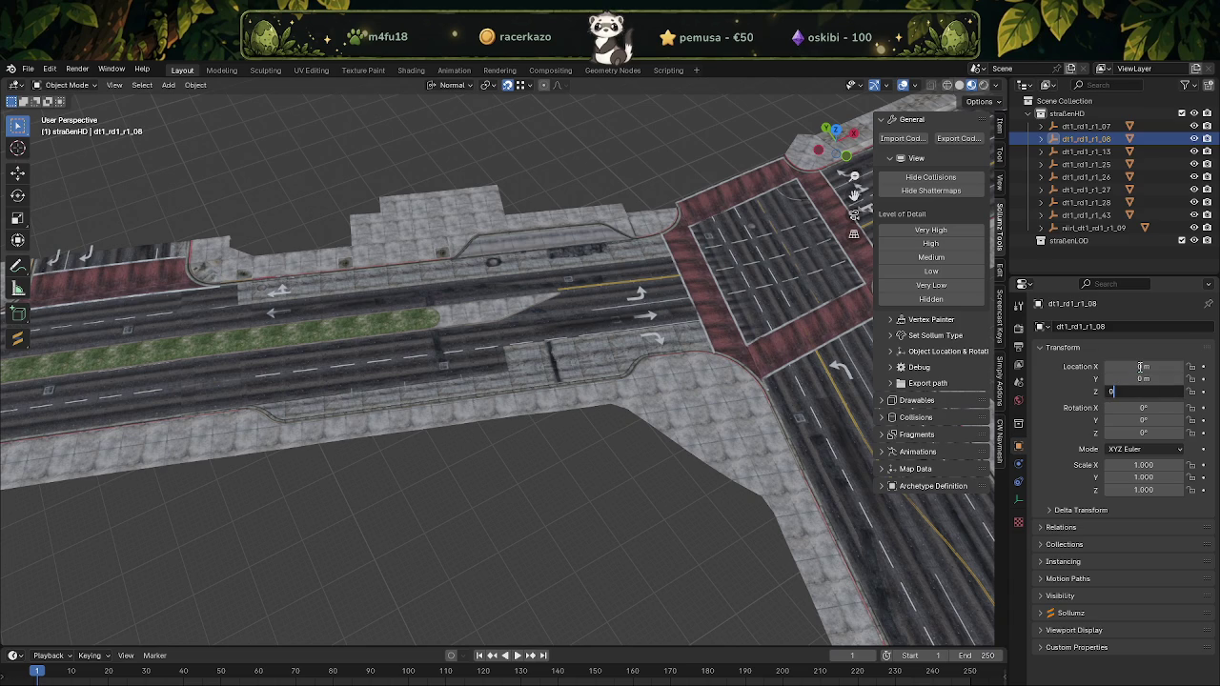
pyautogui.press('Return')
pyautogui.click(1086, 150)
pyautogui.doubleClick(1140, 366)
pyautogui.write('0')
pyautogui.press('Tab')
pyautogui.write('0')
pyautogui.press('Tab')
# Zero the X, Y and Z location of dt1_rd1_r1_25 and dt1_rd1_r1_26
pyautogui.write('0')
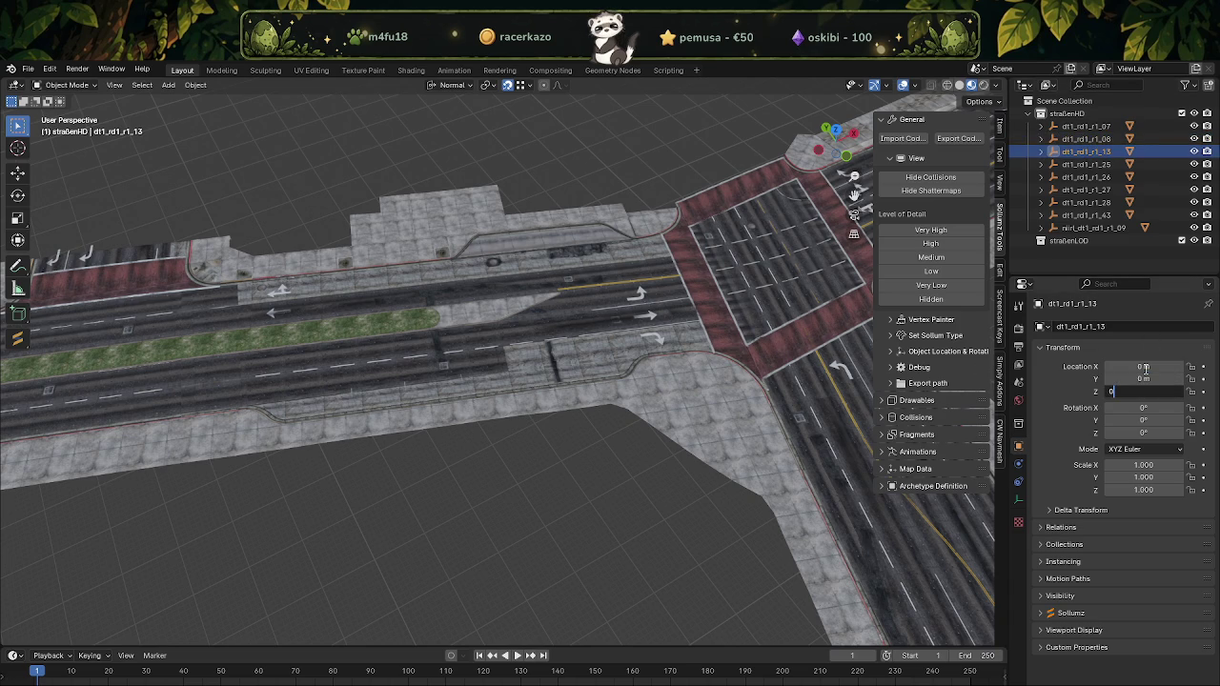
pyautogui.press('Return')
pyautogui.click(1085, 164)
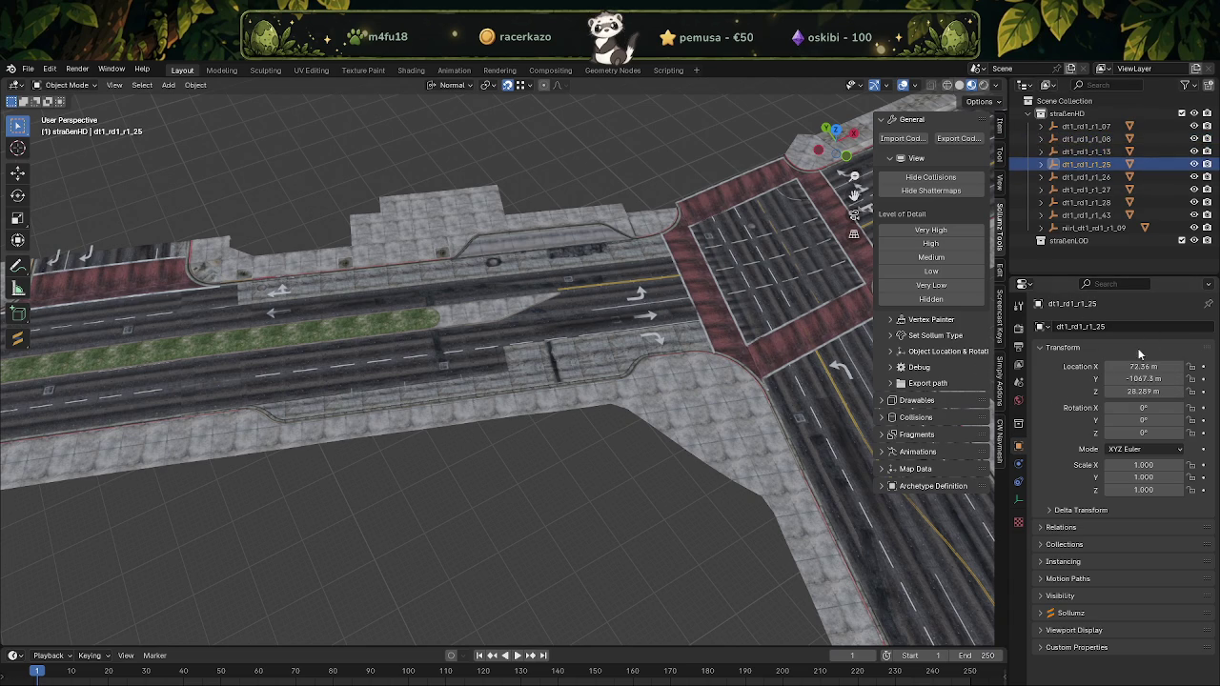
pyautogui.write('0')
pyautogui.press('Tab')
pyautogui.write('0')
pyautogui.press('Tab')
pyautogui.write('0')
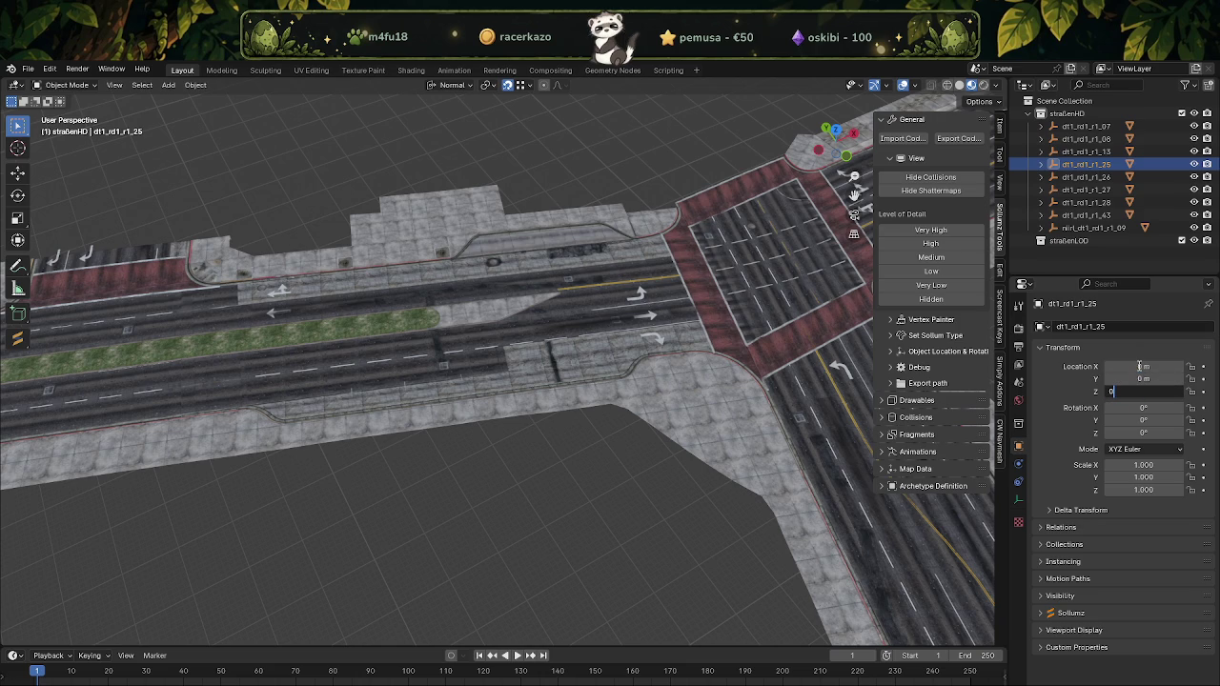
pyautogui.press('Return')
pyautogui.click(1085, 177)
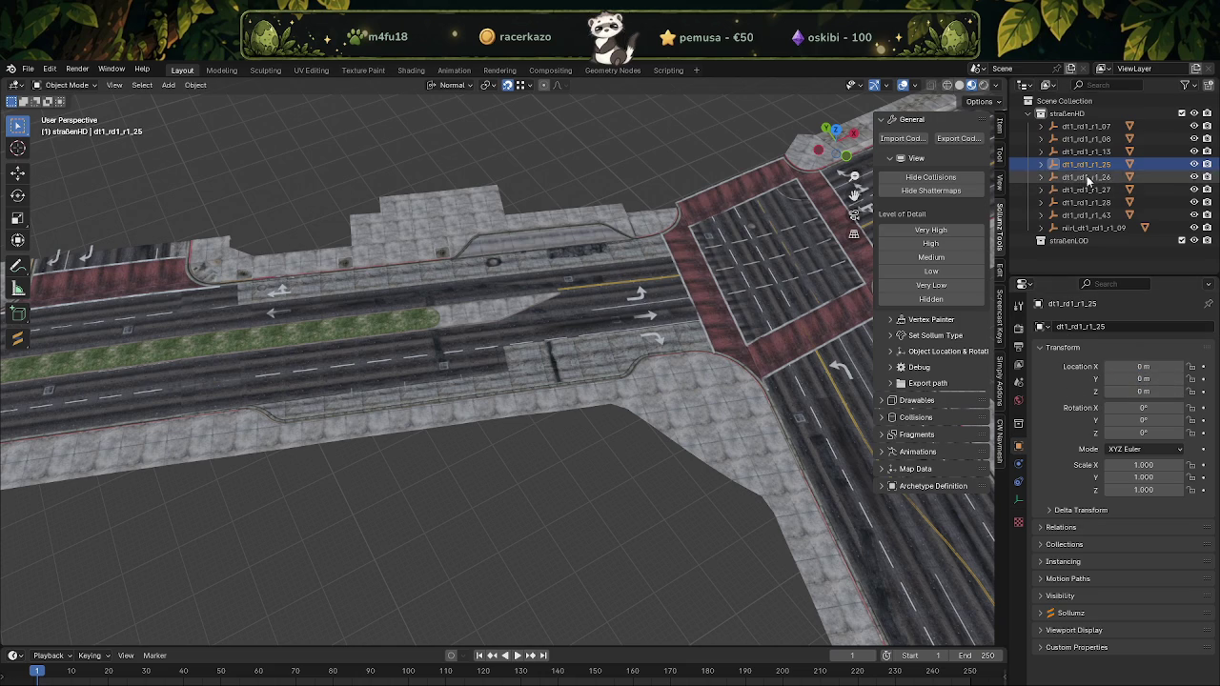
pyautogui.click(1132, 365)
pyautogui.press('Tab')
# Zero the X, Y and Z location of dt1_rd1_r1_27 and dt1_rd1_r1_28
pyautogui.write('0')
pyautogui.press('Tab')
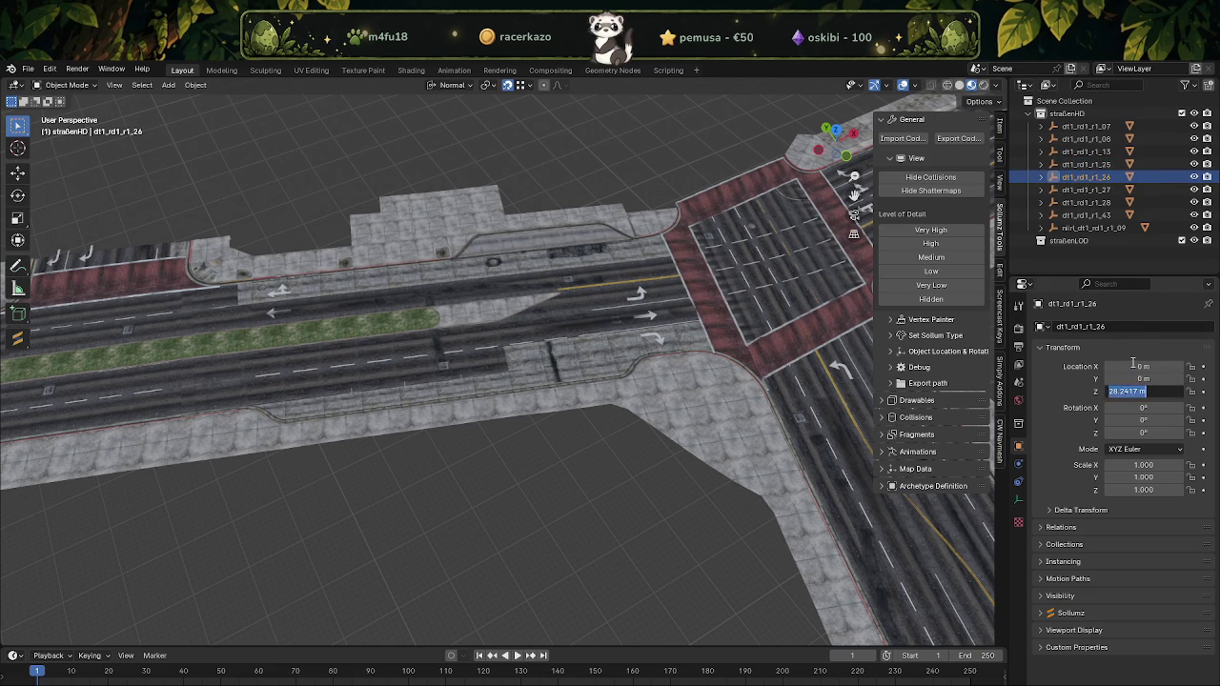
pyautogui.press('Return')
pyautogui.click(1085, 190)
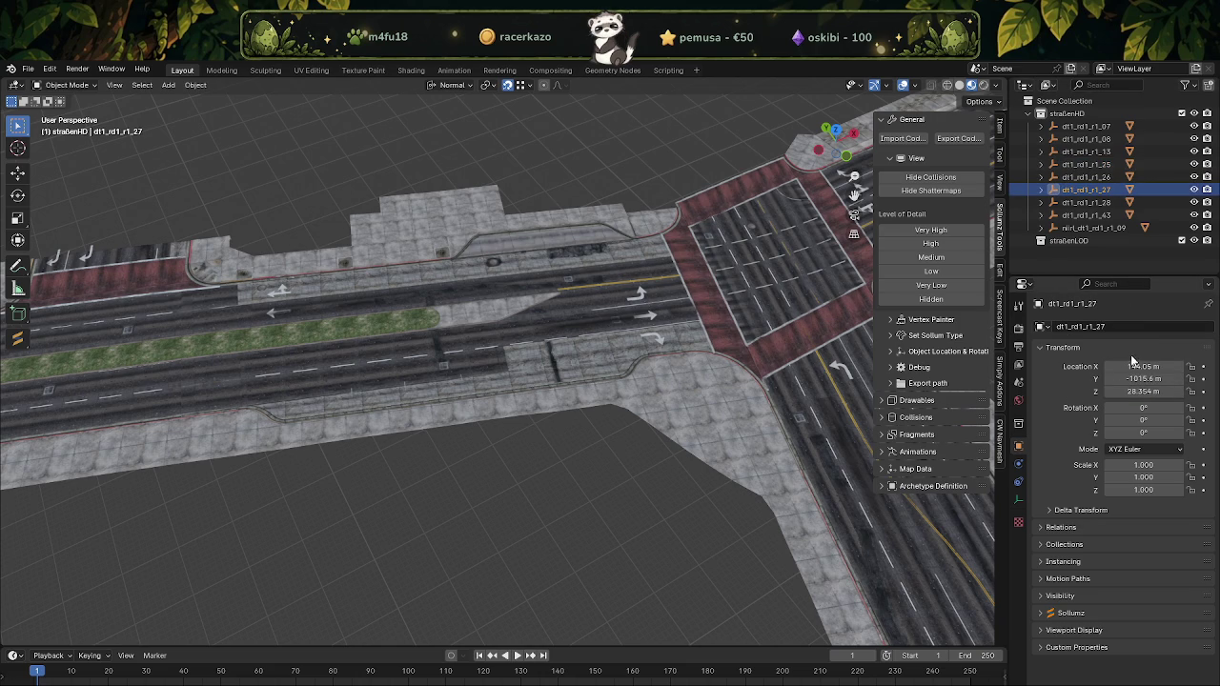
pyautogui.click(1139, 366)
pyautogui.write('0')
pyautogui.press('Tab')
pyautogui.write('0')
pyautogui.press('Tab')
pyautogui.write('0')
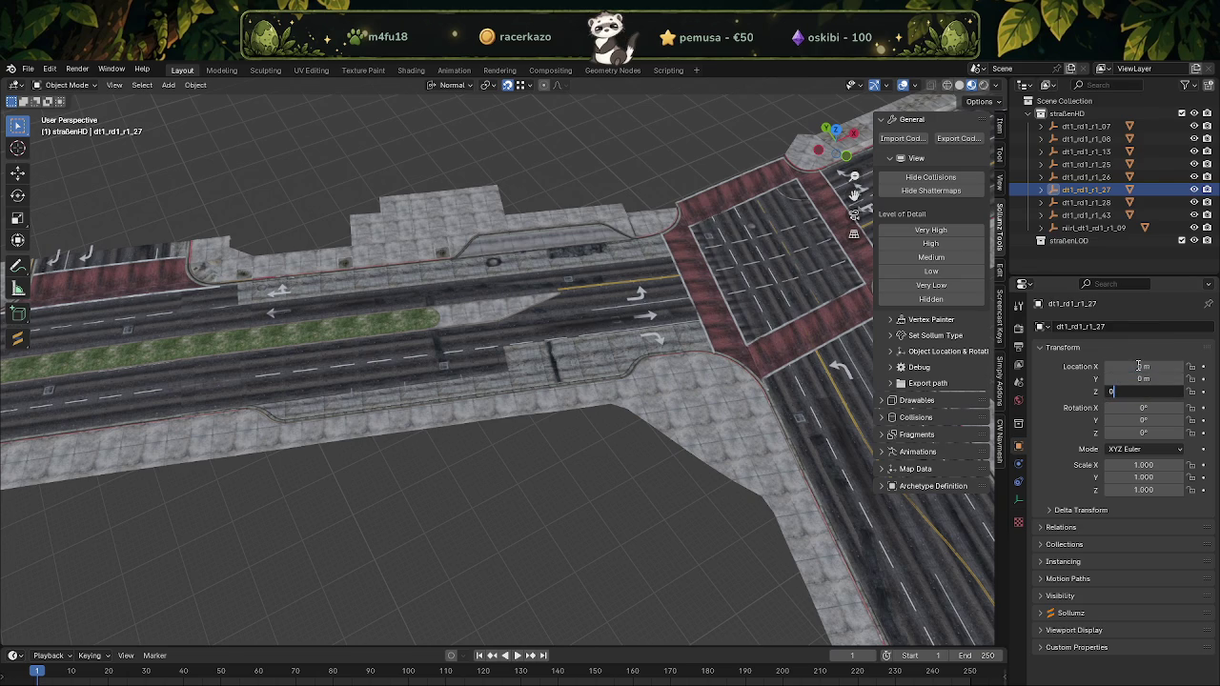
pyautogui.press('Return')
pyautogui.click(1086, 202)
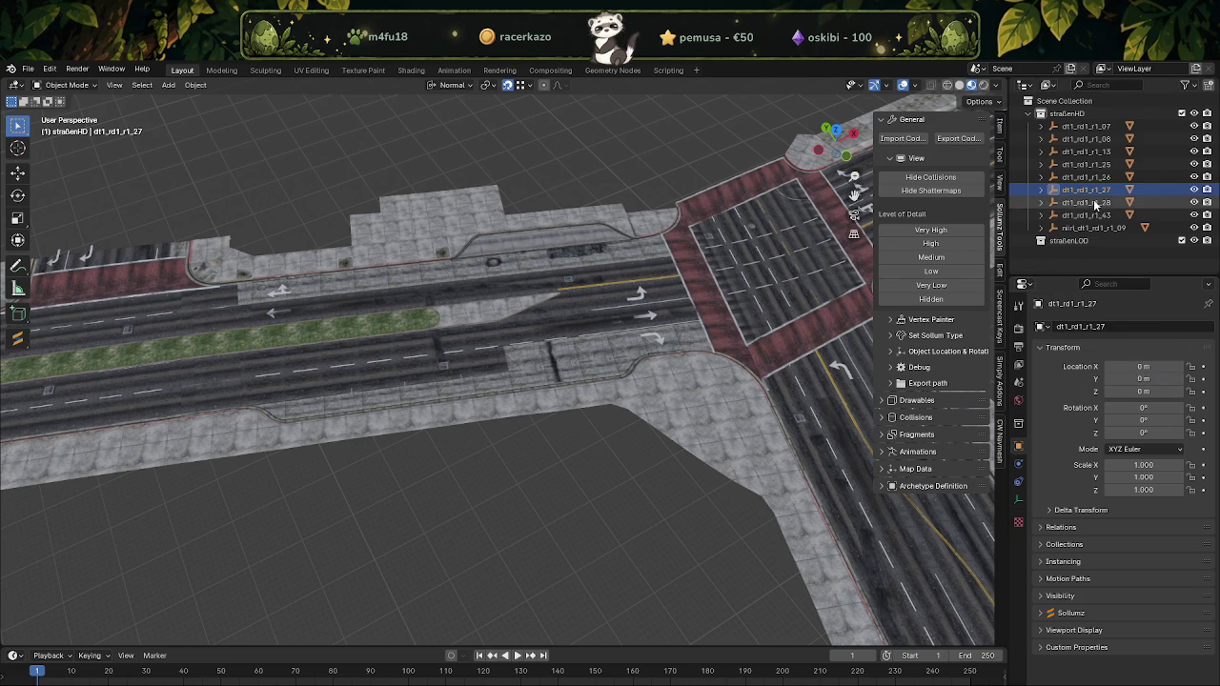
pyautogui.click(1148, 367)
# Zero the X, Y and Z location of dt1_rd1_r1_43 and nilrl_dt1_rd1_r1_09
pyautogui.write('0')
pyautogui.press('Tab')
pyautogui.write('0')
pyautogui.press('Tab')
pyautogui.write('0')
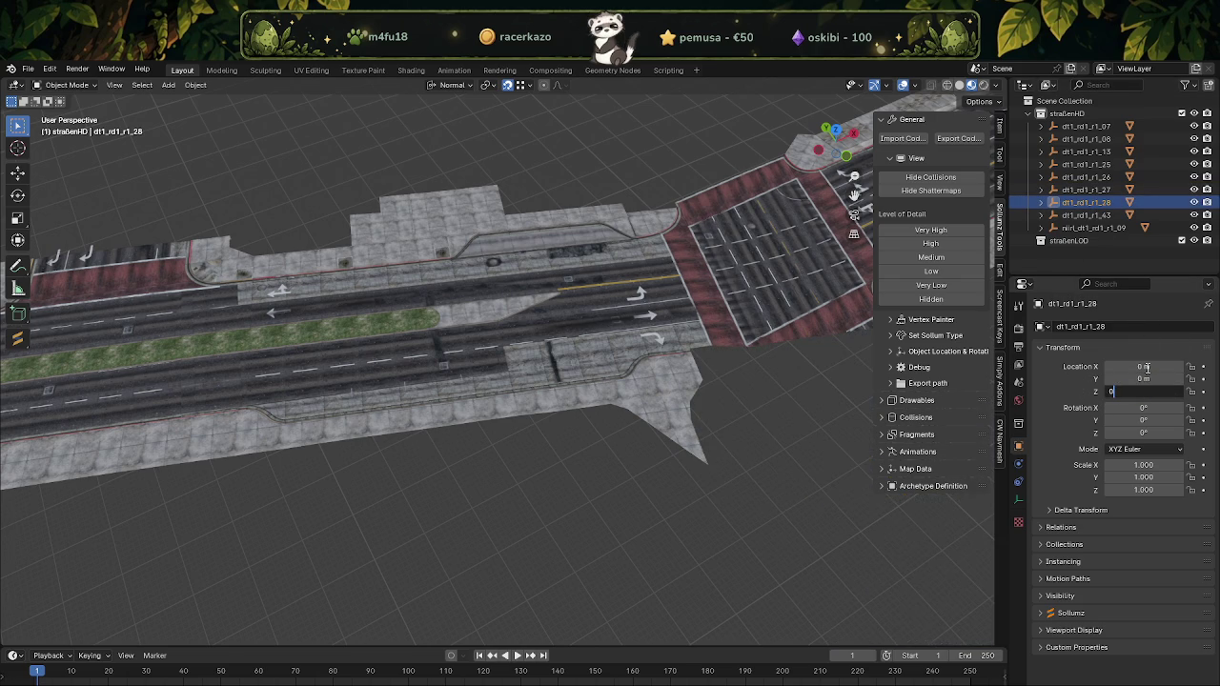
pyautogui.press('Return')
pyautogui.click(1087, 215)
pyautogui.click(1150, 366)
pyautogui.write('0')
pyautogui.press('Tab')
pyautogui.write('0')
pyautogui.press('Tab')
pyautogui.write('0')
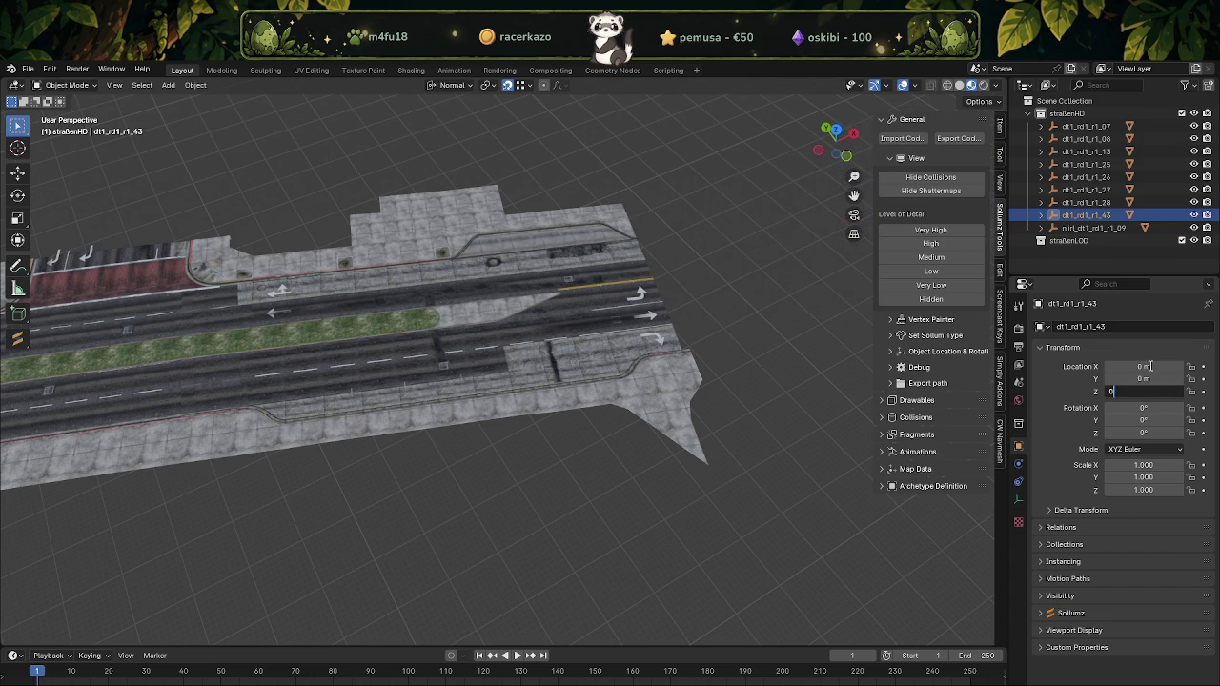
pyautogui.press('Return')
pyautogui.click(1093, 228)
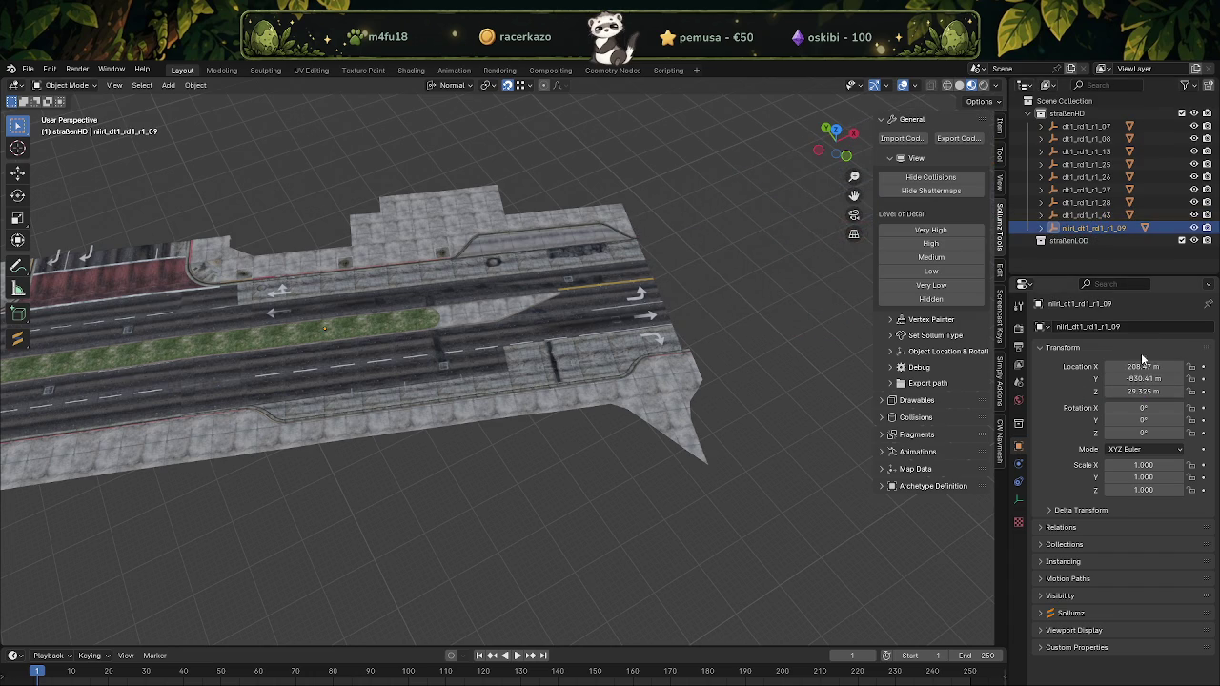
pyautogui.click(1142, 366)
pyautogui.write('0')
pyautogui.press('Tab')
pyautogui.write('0')
pyautogui.press('Tab')
pyautogui.write('0')
pyautogui.press('Return')
# Select all road tiles from dt1_rd1_r1_07 to dt1_rd1_r1_43 and start the CodeWalker export
pyautogui.click(1086, 126)
pyautogui.keyDown('shift'); pyautogui.click(1086, 214); pyautogui.keyUp('shift')
pyautogui.click(958, 138)
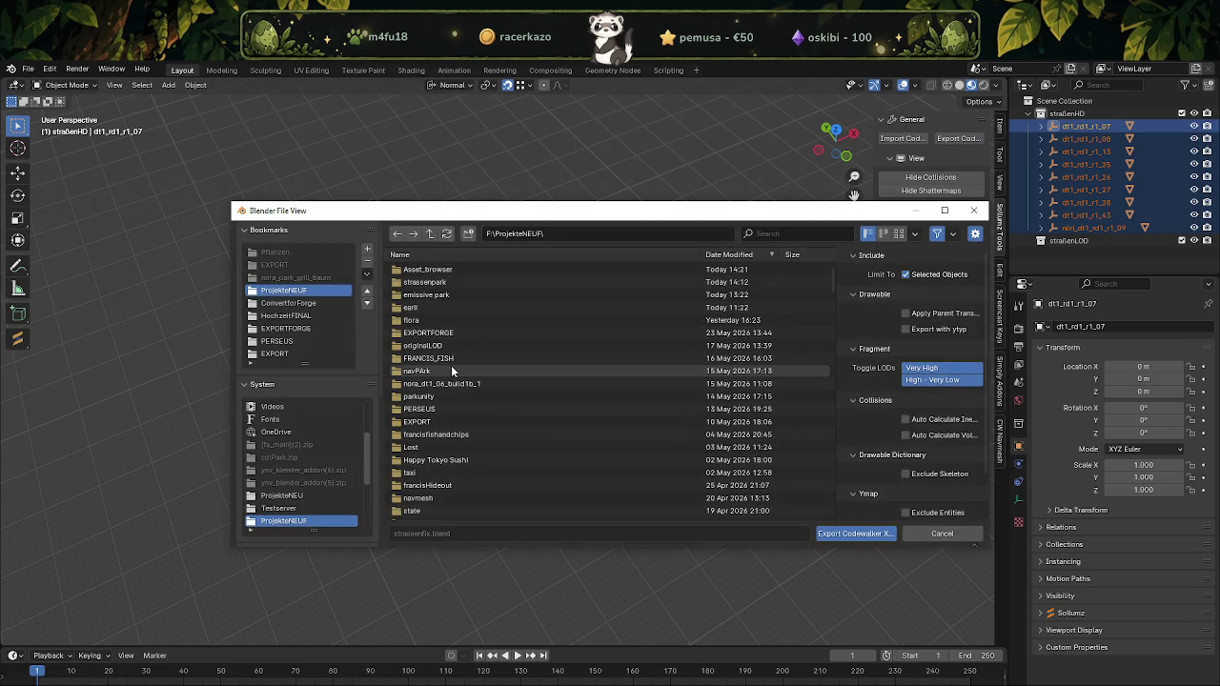
# Create a strassen folder in EXPORT's 'jetzt ist sie komplett bekloppt geworden' subfolder and export the tiles there
pyautogui.doubleClick(439, 421)
pyautogui.doubleClick(443, 270)
pyautogui.rightClick(758, 345)
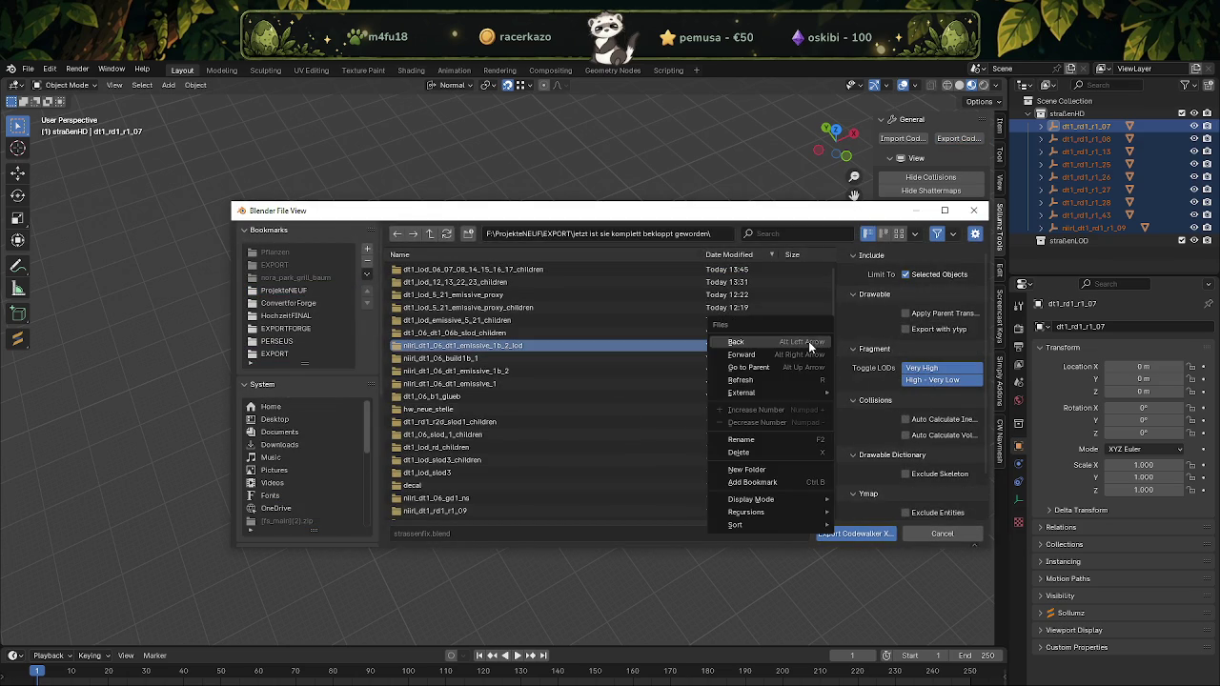
pyautogui.click(756, 466)
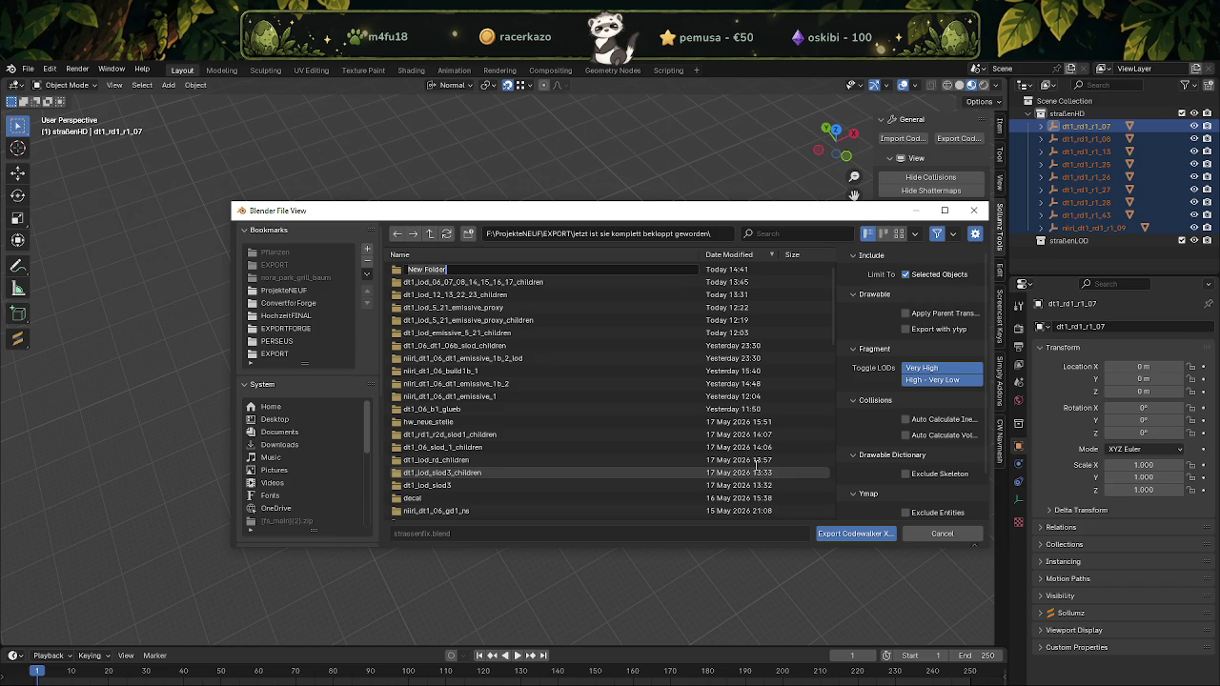
pyautogui.write('strassen')
pyautogui.press('Return')
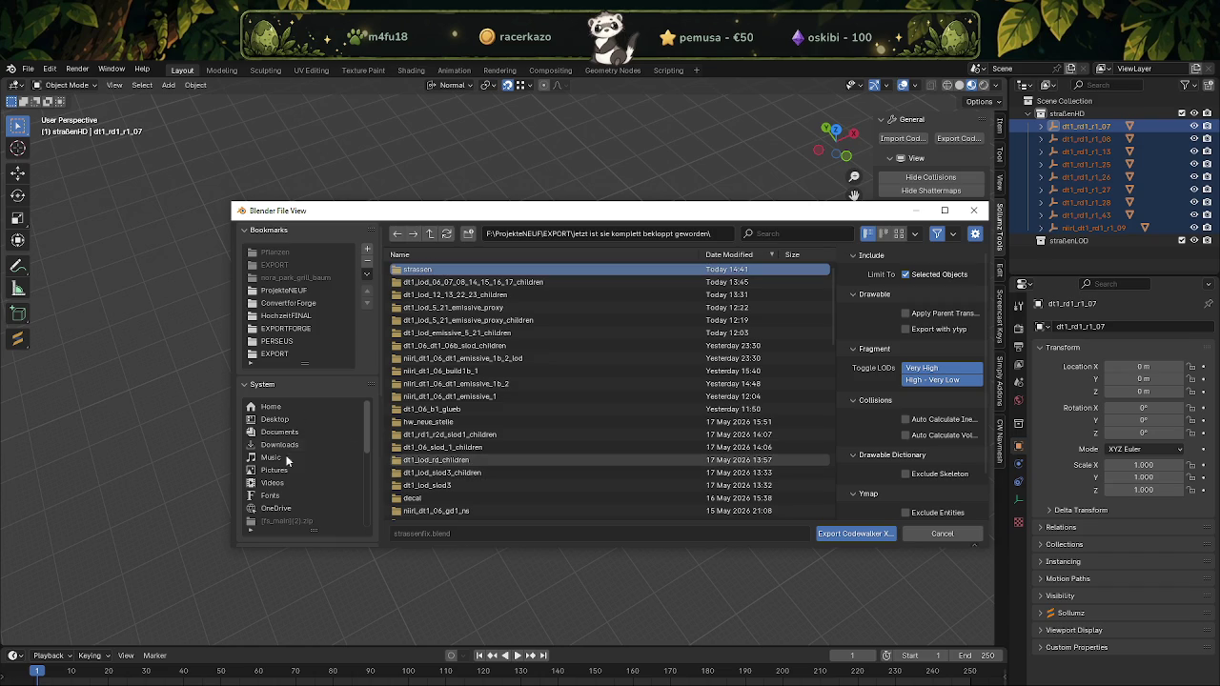
pyautogui.click(853, 533)
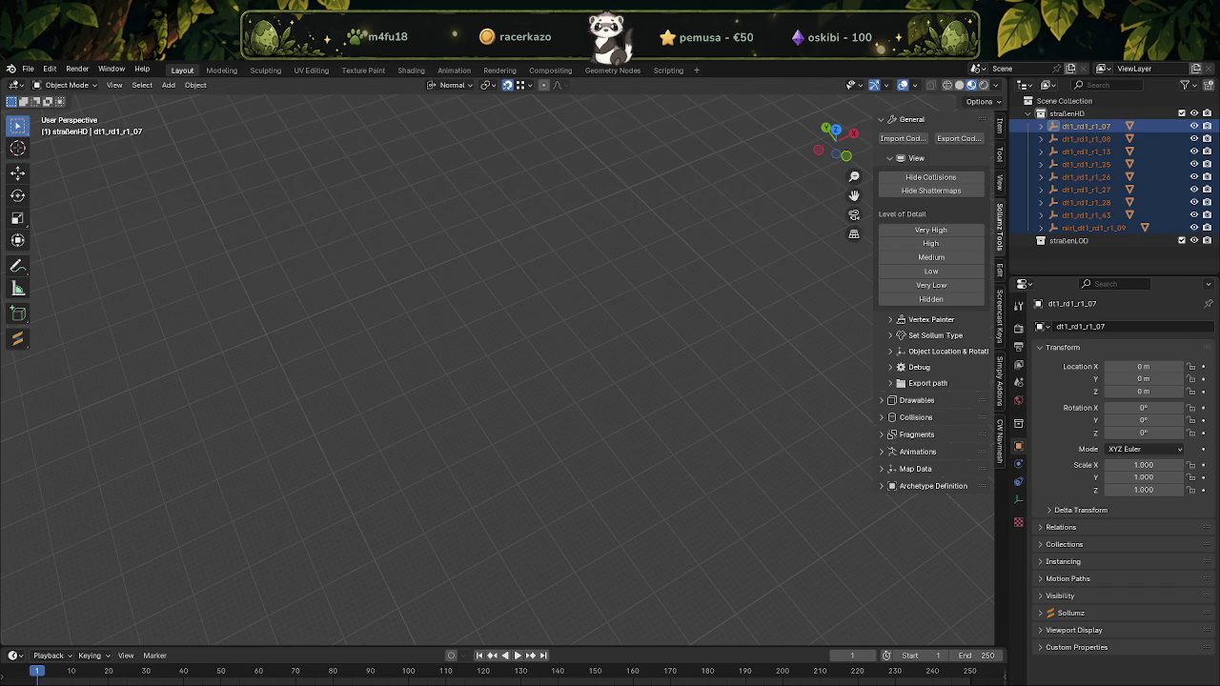
# Open the exported strassen folder inside EXPORT's 'jetzt ist sie komplett bekloppt geworden' folder
pyautogui.hotkey('alt', 'Tab')
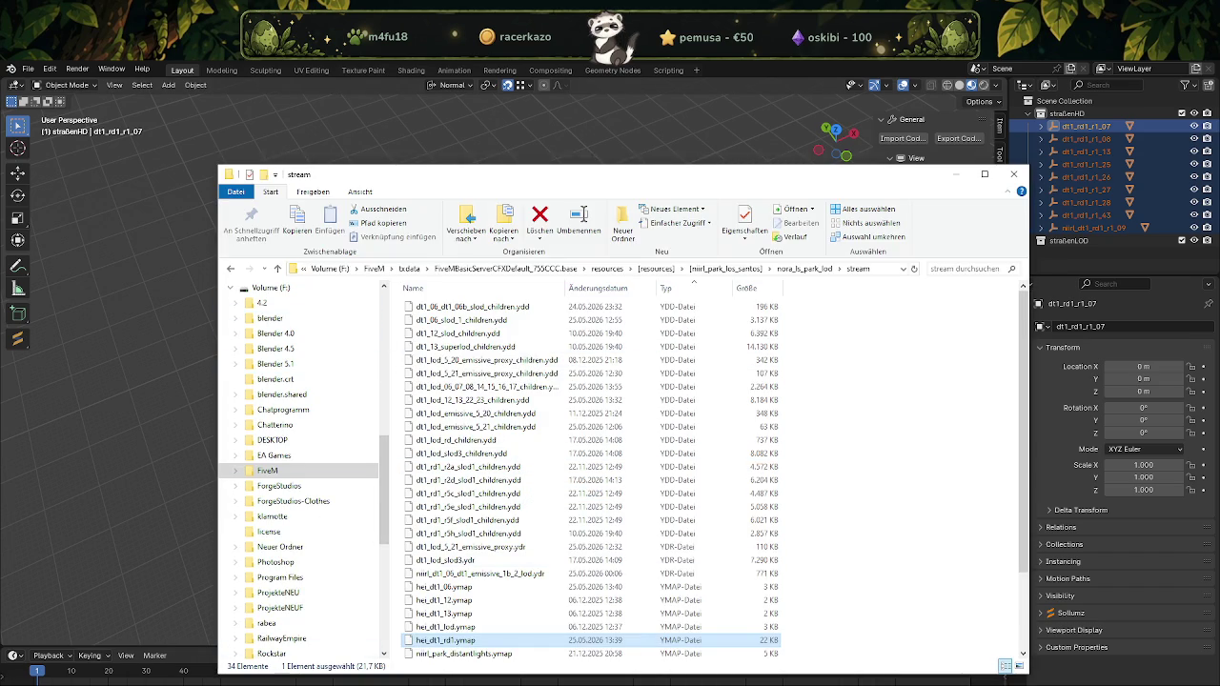
pyautogui.rightClick(234, 685)
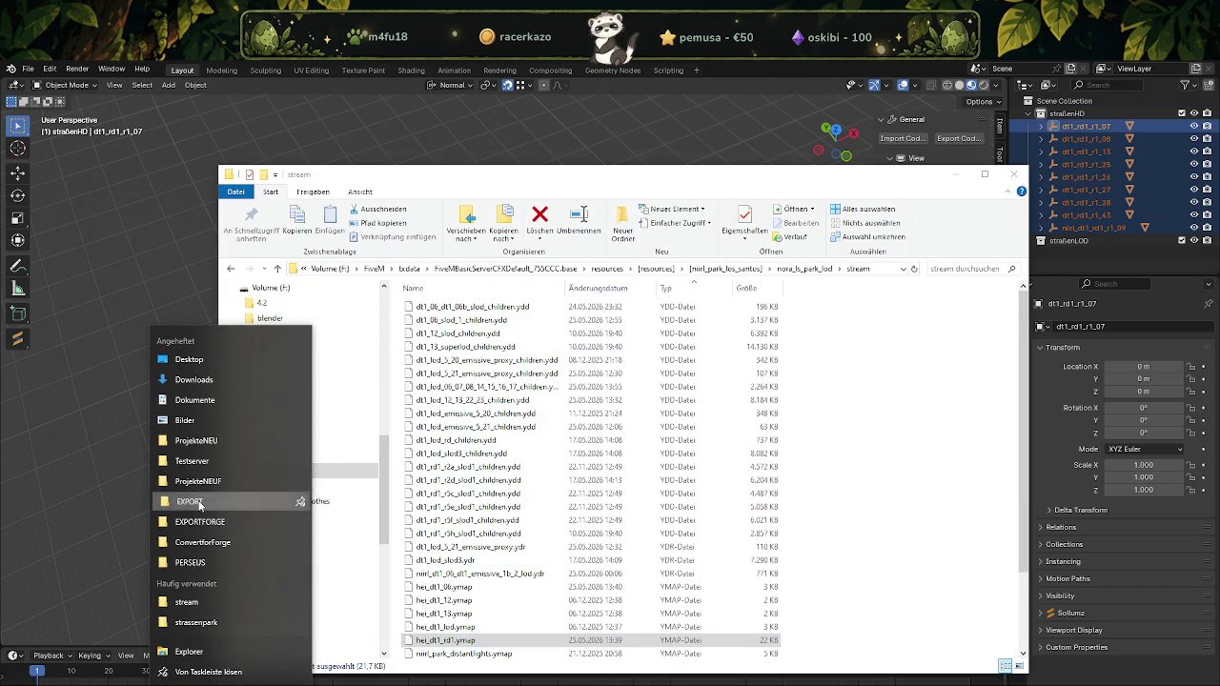
pyautogui.click(203, 504)
pyautogui.scroll(-3, 515, 419)
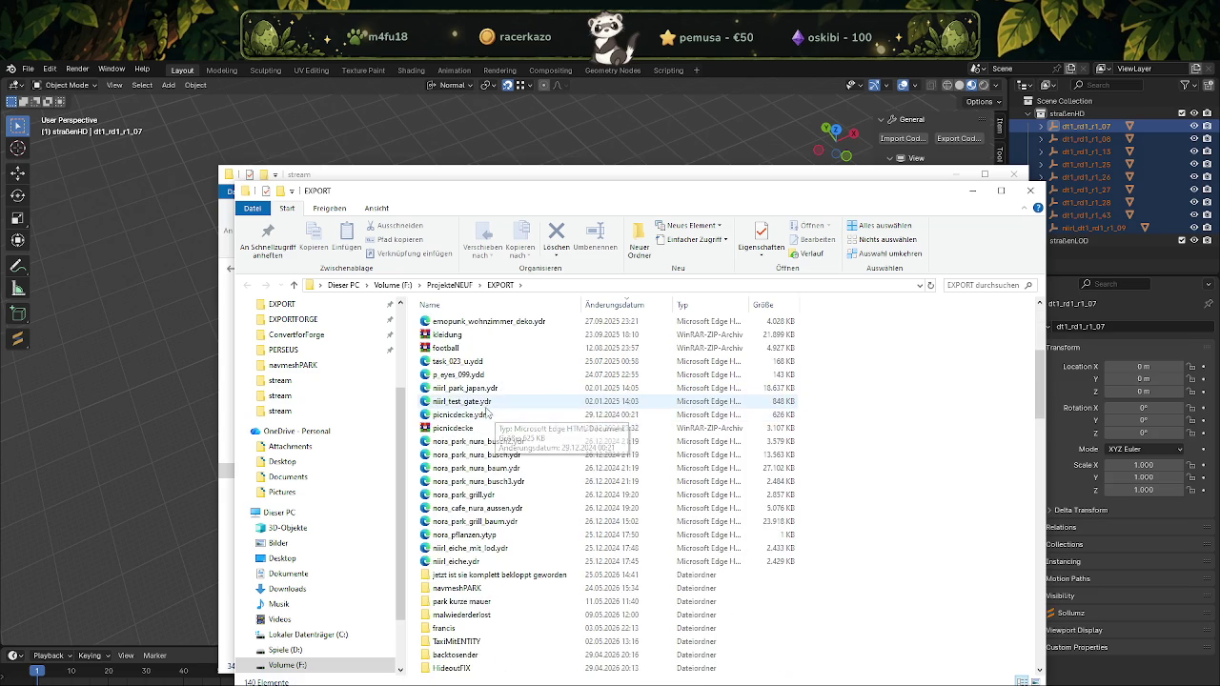
pyautogui.doubleClick(467, 455)
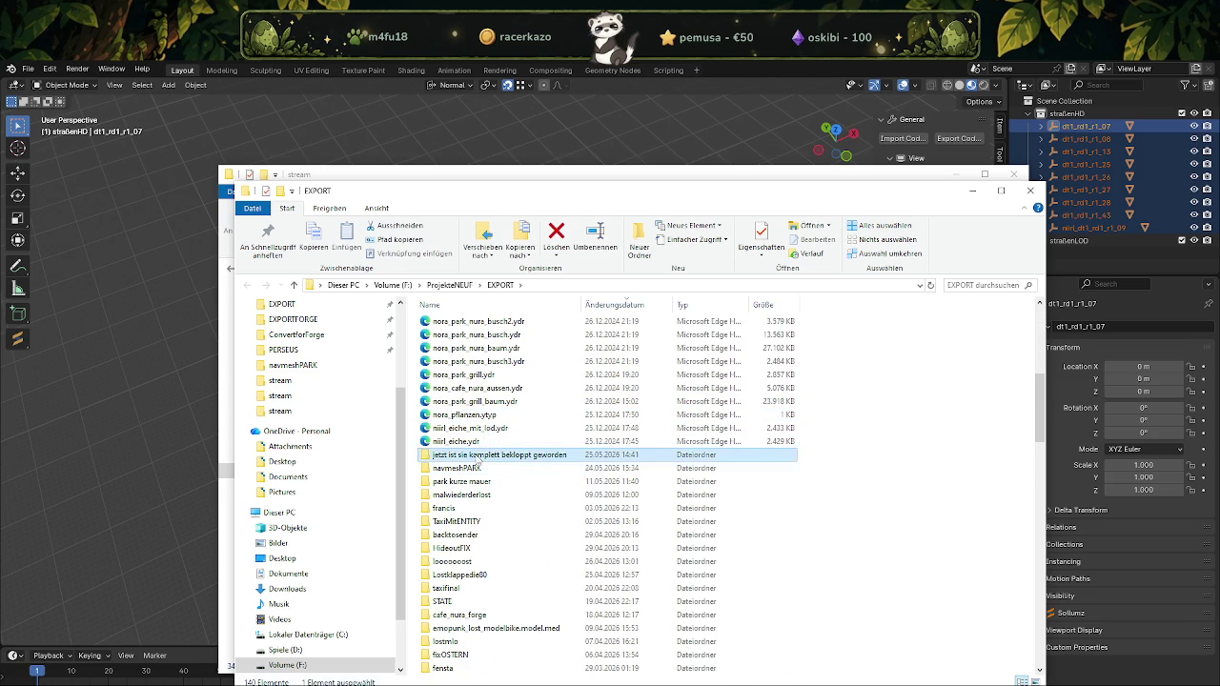
pyautogui.scroll(-5, 435, 372)
pyautogui.scroll(-3, 436, 391)
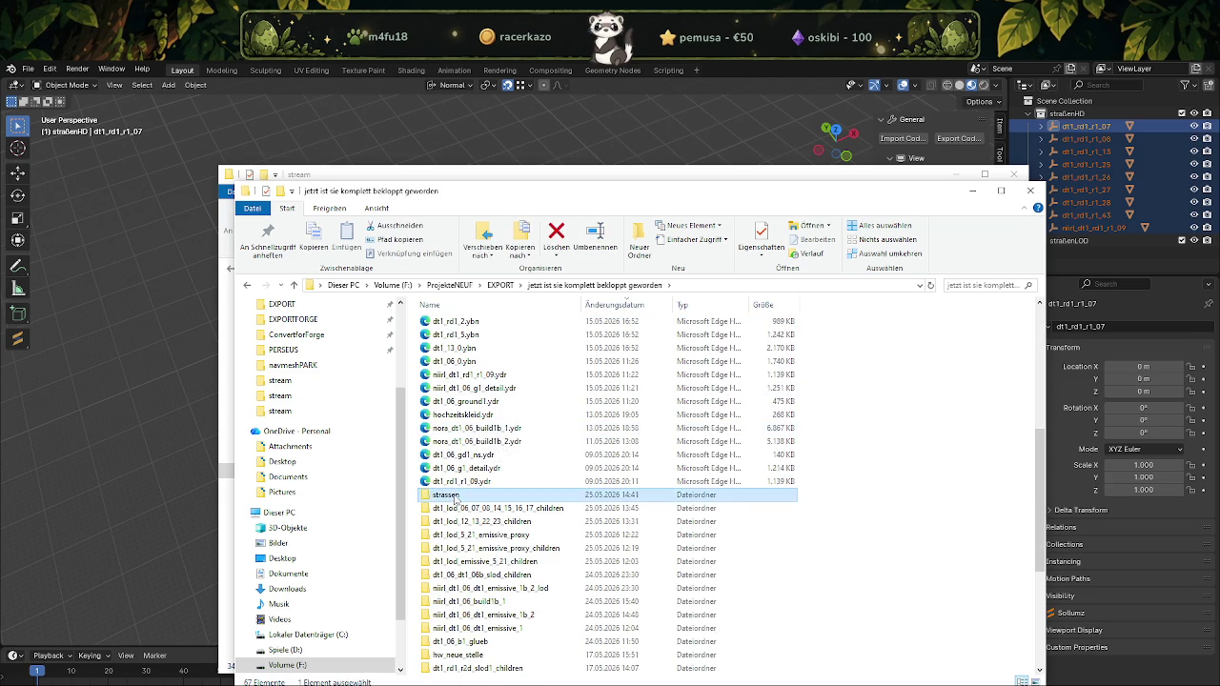
pyautogui.doubleClick(462, 419)
# Select the nine .ydr road files and inspect one model in the CodeWalker preview
pyautogui.click(471, 429)
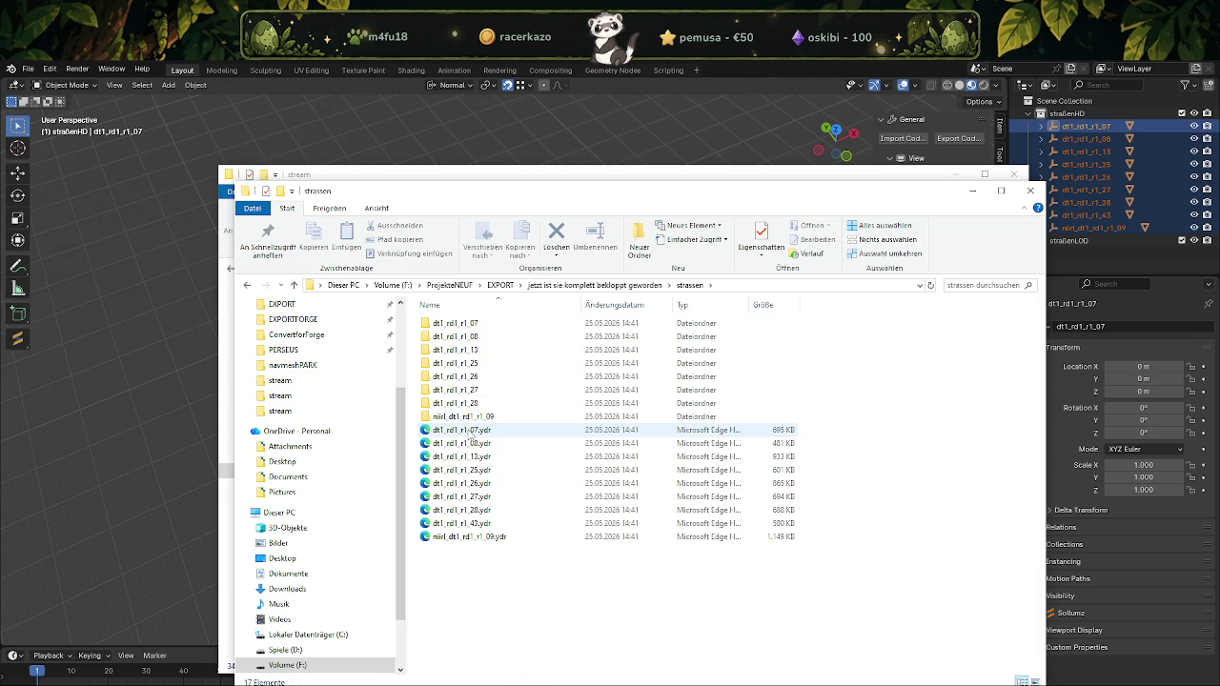
pyautogui.keyDown('shift'); pyautogui.click(452, 537); pyautogui.keyUp('shift')
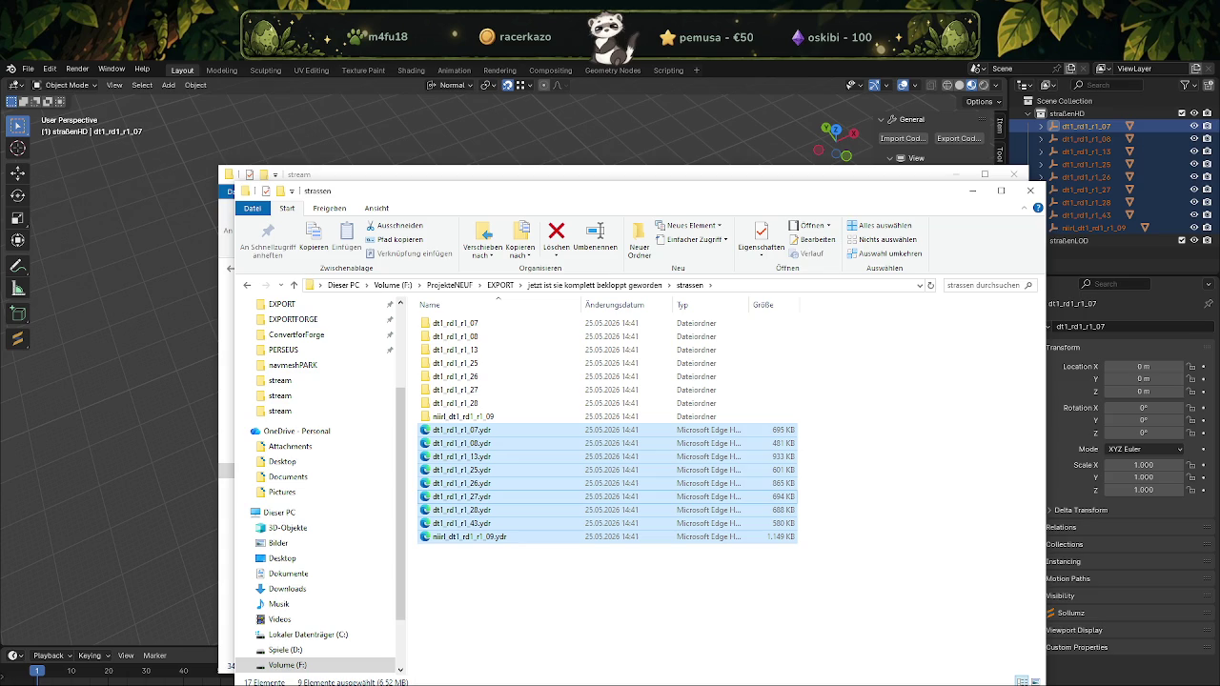
pyautogui.press('Return')
pyautogui.moveTo(416, 384)
pyautogui.mouseDown()
pyautogui.moveTo(302, 398)
pyautogui.moveTo(194, 355)
pyautogui.mouseUp()
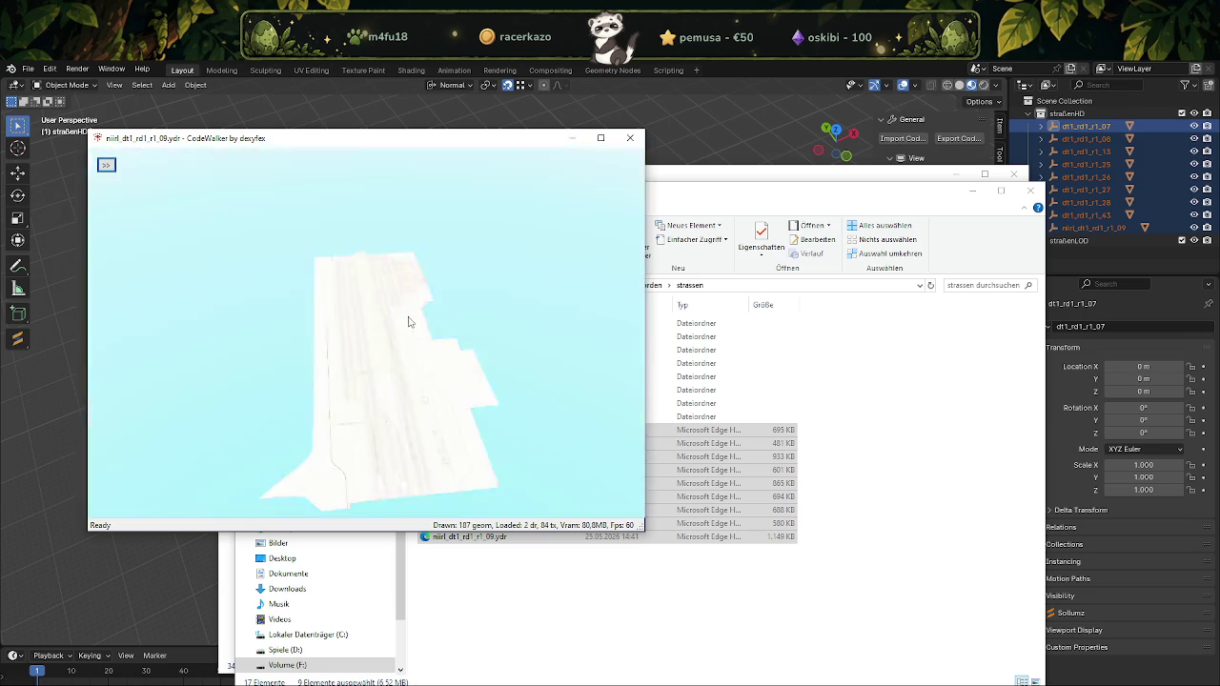
pyautogui.click(630, 138)
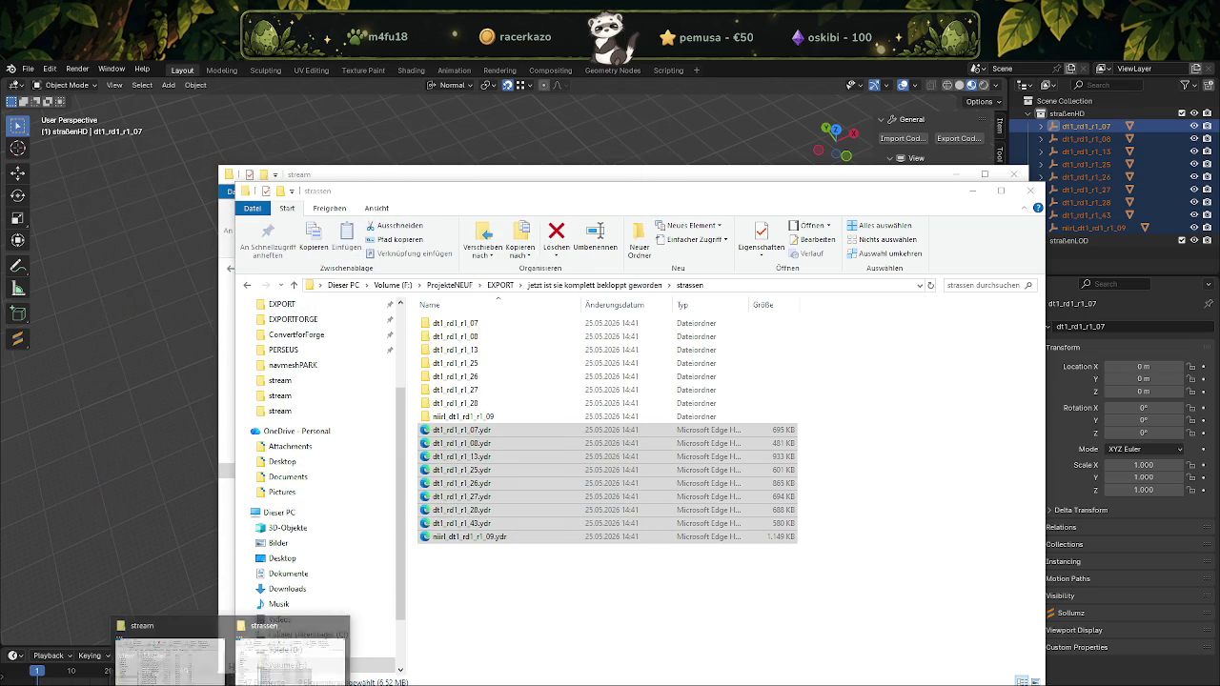
# Paste the nine .ydr files into nora_ls_park\stream, replacing the existing versions
pyautogui.click(286, 664)
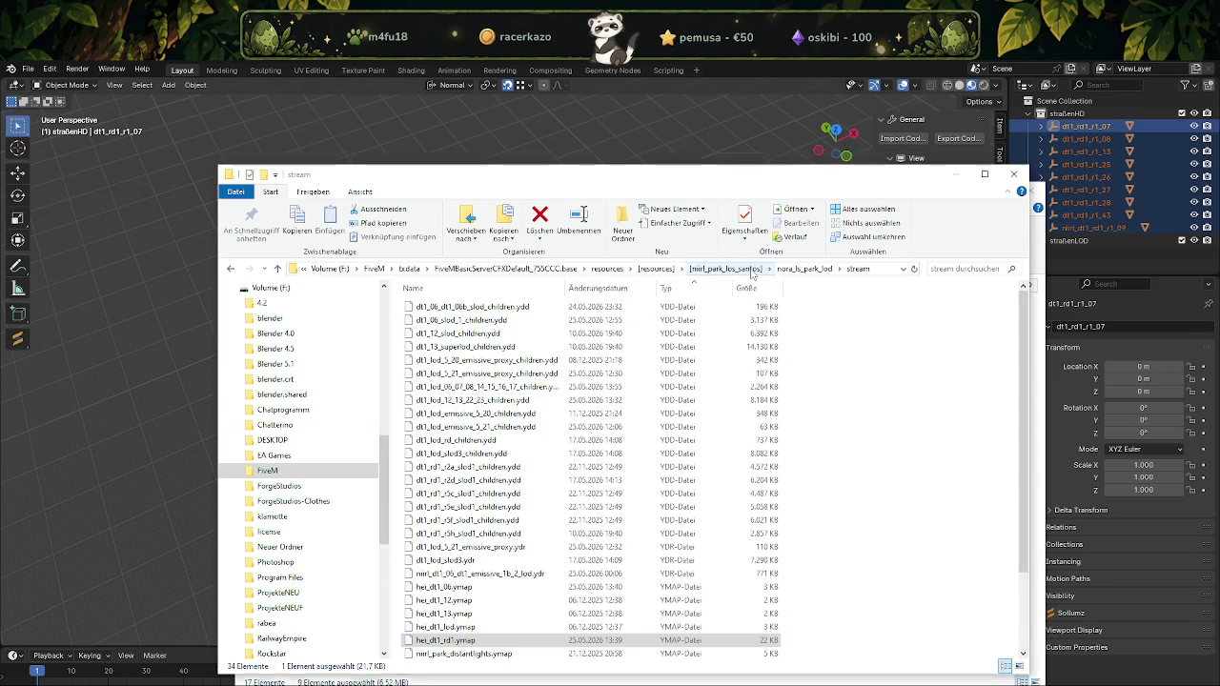
pyautogui.click(753, 273)
pyautogui.doubleClick(439, 306)
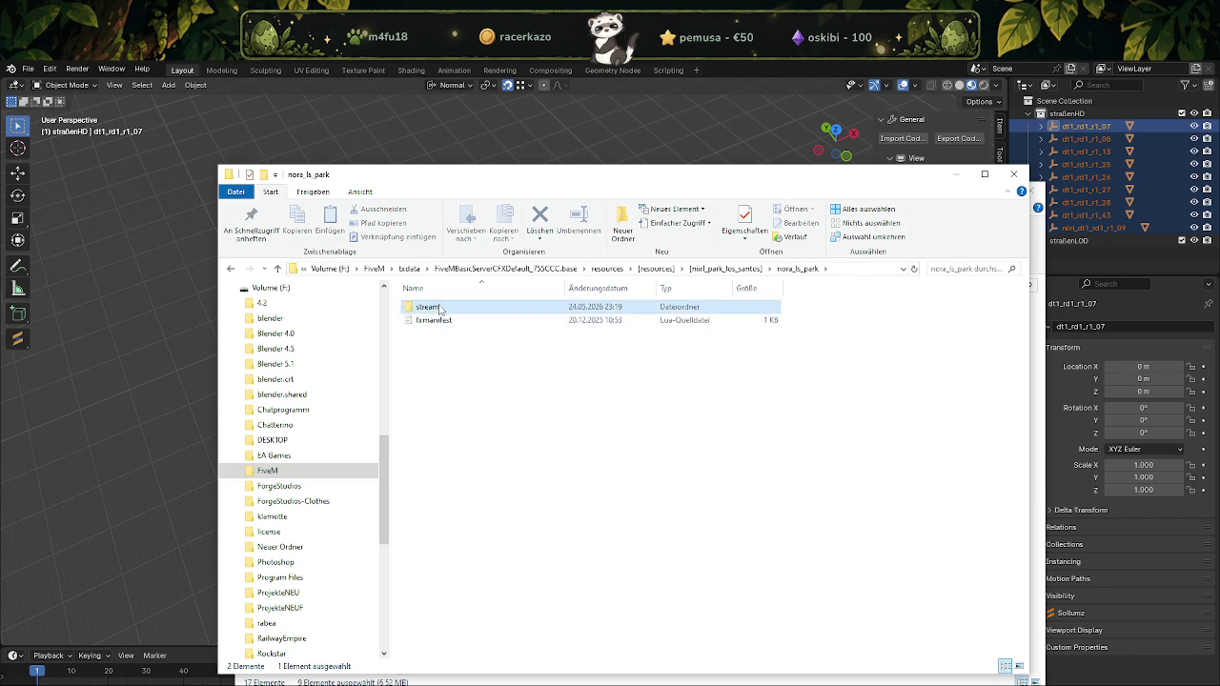
pyautogui.doubleClick(439, 306)
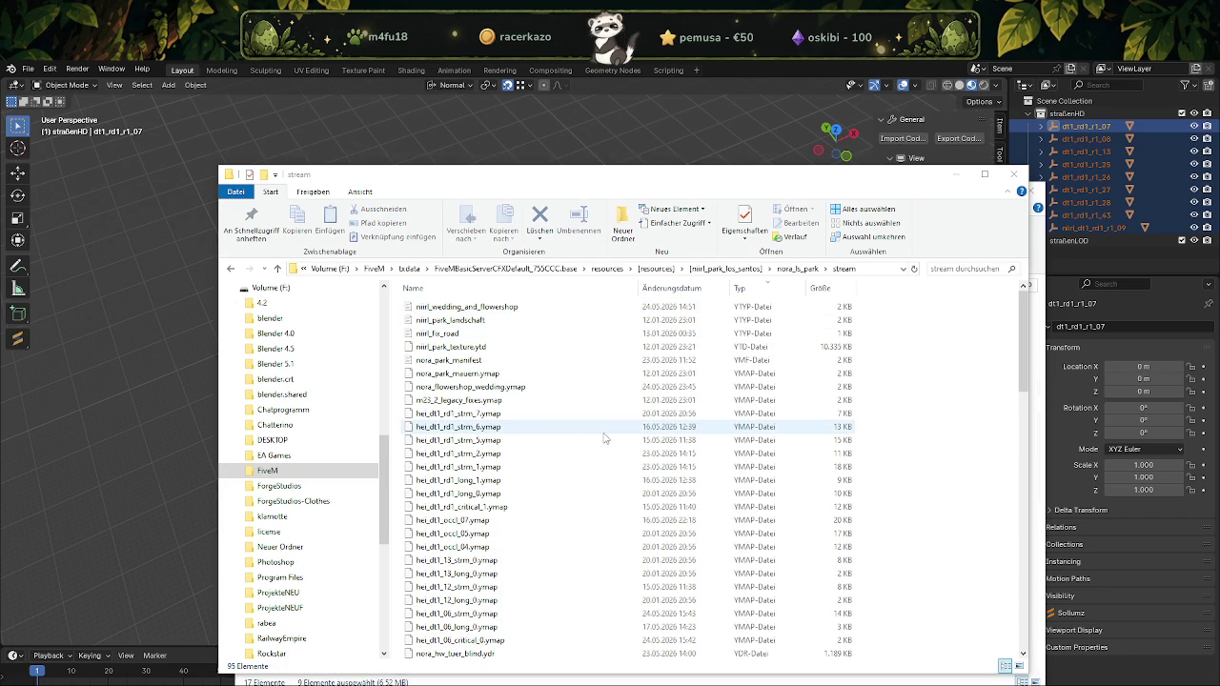
pyautogui.hotkey('ctrl', 'v')
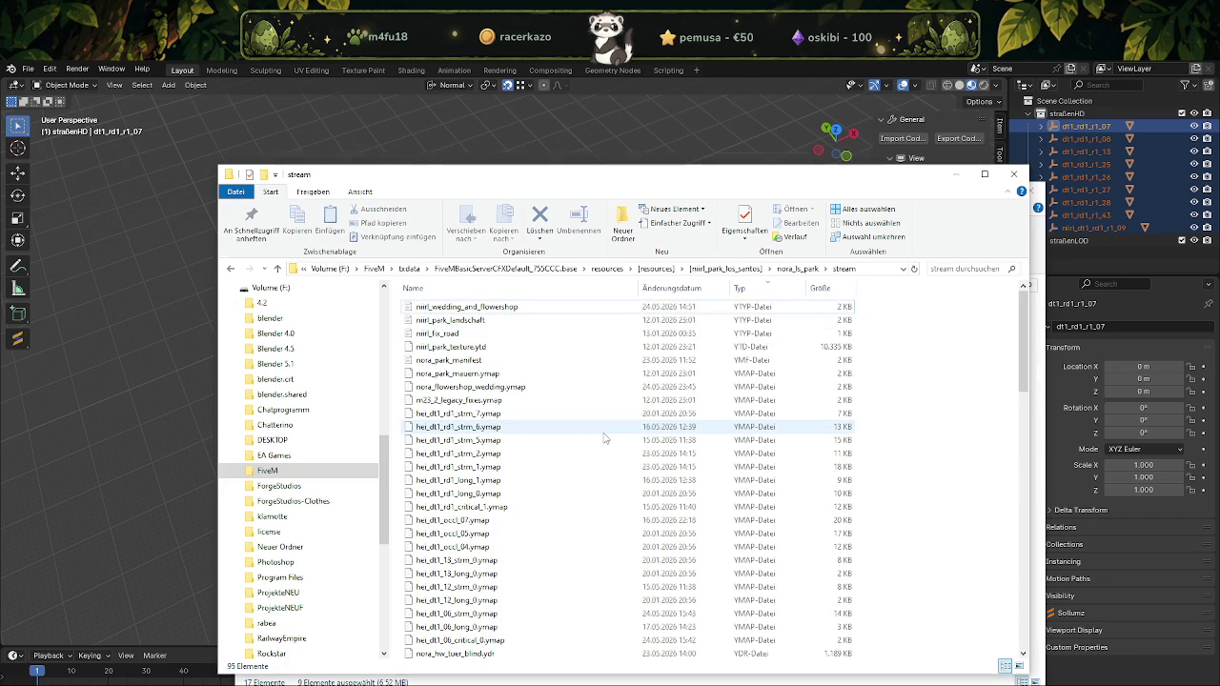
pyautogui.press('Return')
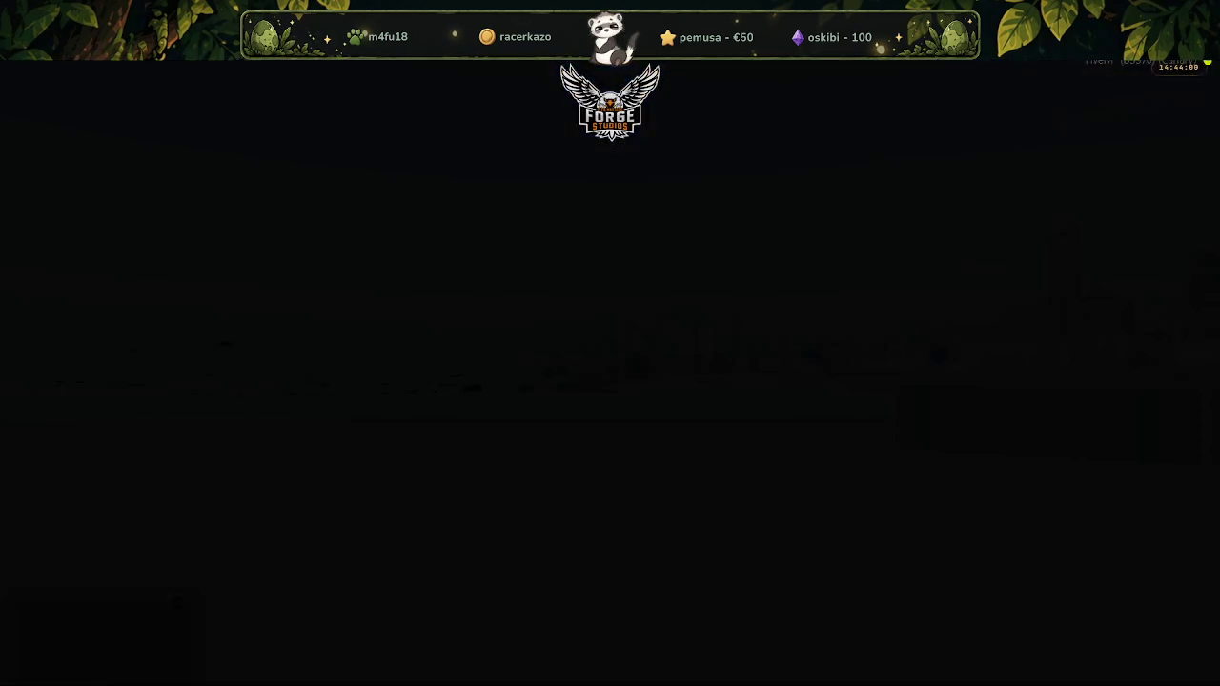
# Wait for the character to spawn on the city sidewalk, then start running
pyautogui.press('s')
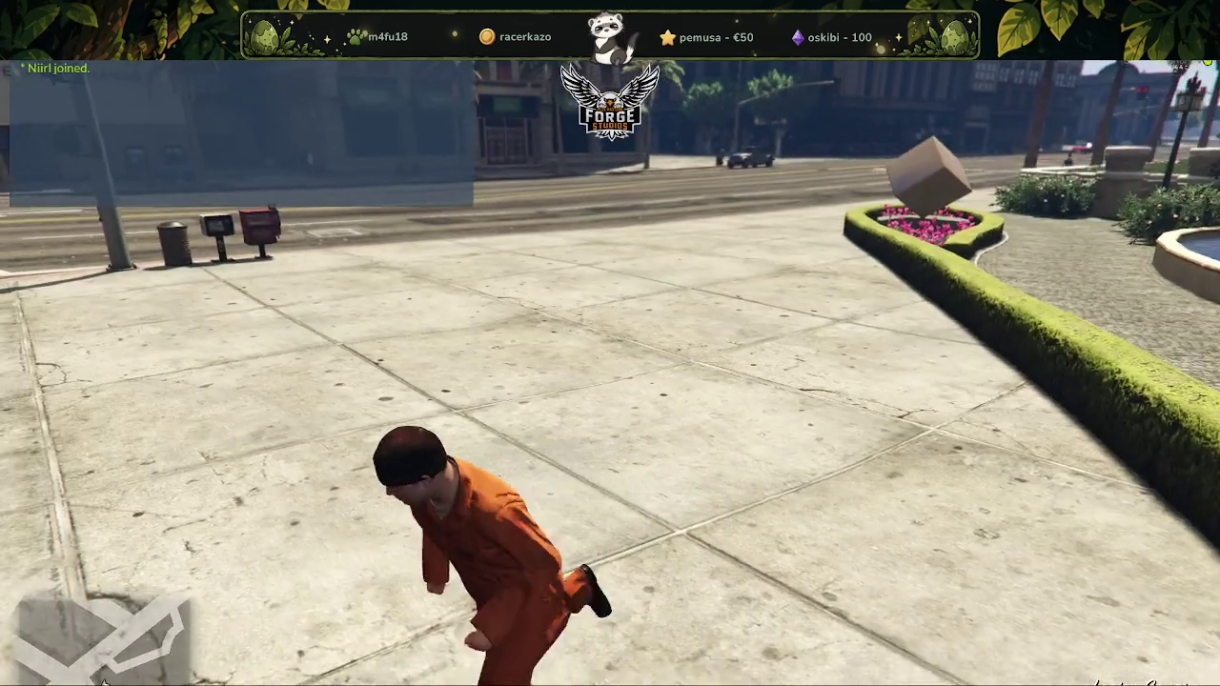
# Open the FORGESTUDIOS menu with F1 and browse its weather, server health, interior and vehicle sections
pyautogui.press('w')
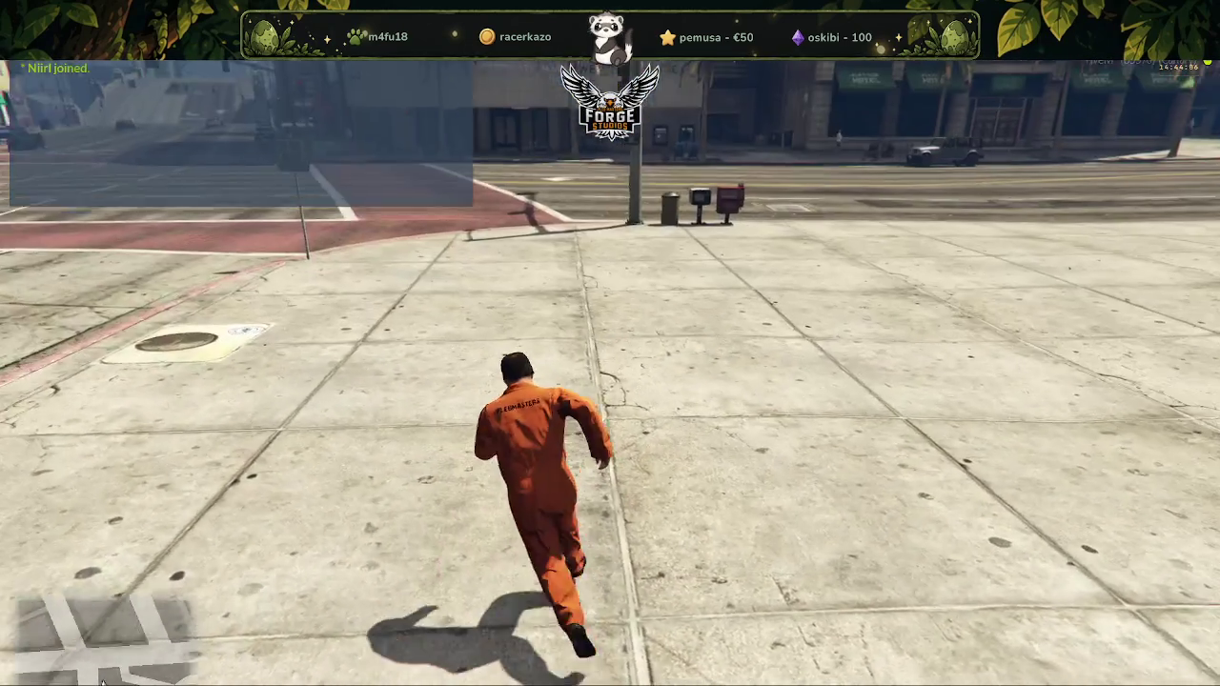
pyautogui.press('F1')
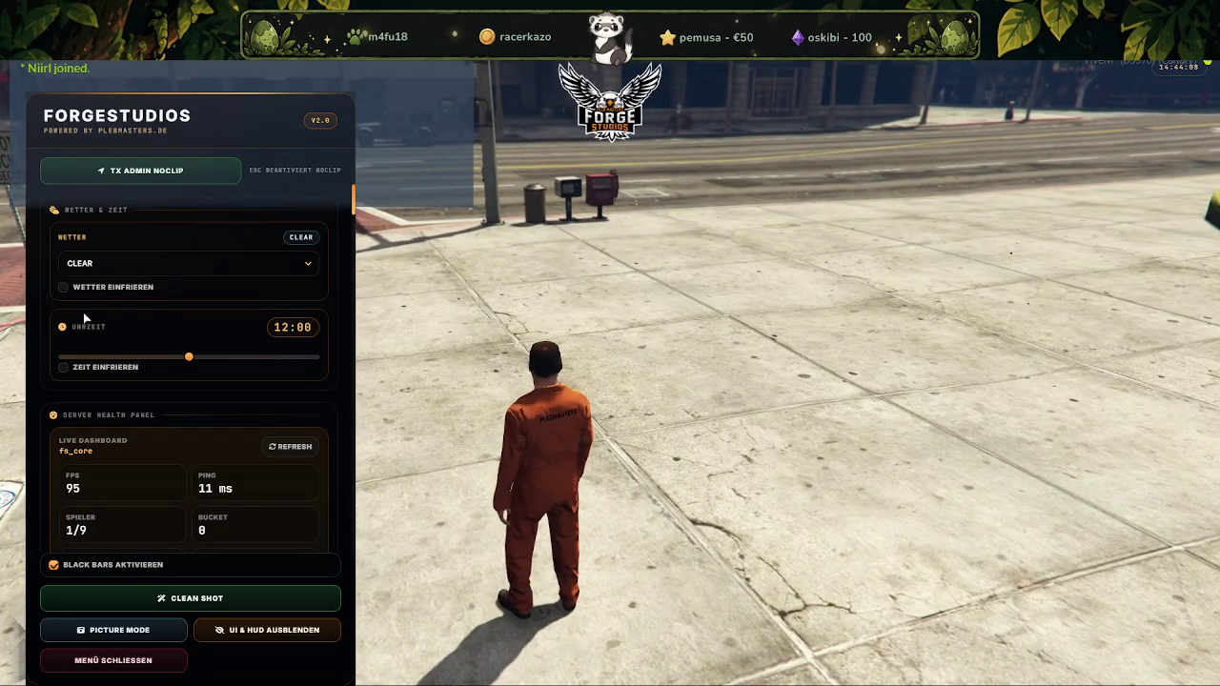
pyautogui.scroll(-3, 142, 310)
pyautogui.scroll(-1, 142, 310)
pyautogui.scroll(4, 142, 309)
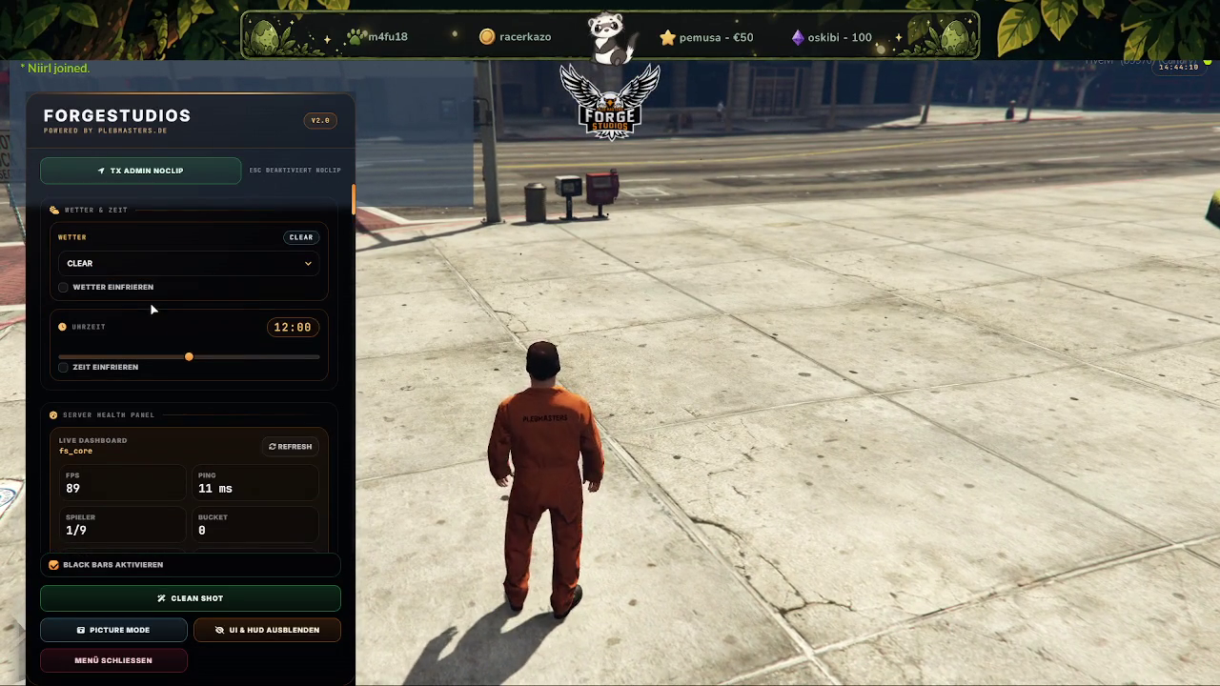
pyautogui.scroll(-3, 180, 334)
pyautogui.scroll(-1, 180, 338)
pyautogui.scroll(-3, 181, 349)
pyautogui.scroll(-3, 182, 347)
pyautogui.scroll(-1, 181, 347)
pyautogui.scroll(1, 179, 372)
pyautogui.scroll(-1, 186, 398)
pyautogui.scroll(-3, 185, 396)
pyautogui.scroll(-1, 188, 391)
pyautogui.scroll(-3, 189, 386)
pyautogui.scroll(-2, 190, 378)
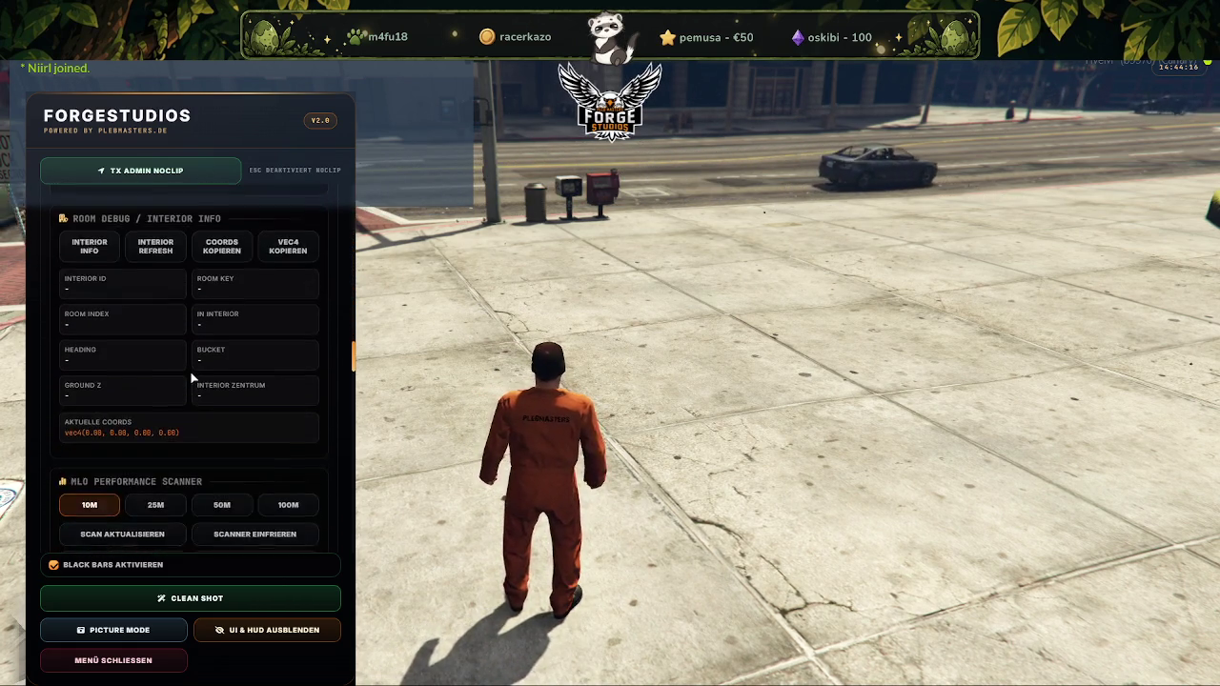
pyautogui.scroll(-3, 191, 377)
pyautogui.scroll(-3, 191, 373)
pyautogui.scroll(-3, 190, 372)
pyautogui.scroll(1, 195, 366)
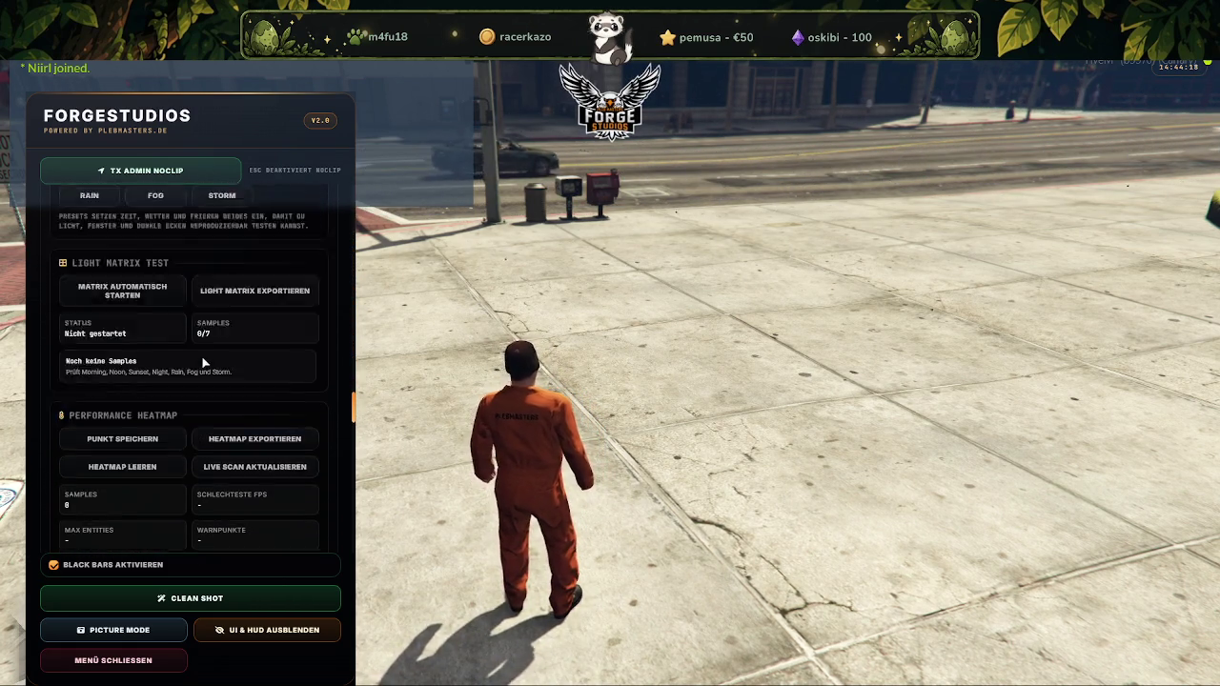
pyautogui.scroll(2, 201, 357)
pyautogui.scroll(-4, 202, 358)
pyautogui.scroll(-4, 202, 359)
pyautogui.scroll(-2, 203, 361)
pyautogui.scroll(3, 203, 360)
pyautogui.scroll(4, 205, 356)
pyautogui.scroll(4, 206, 354)
pyautogui.scroll(4, 207, 356)
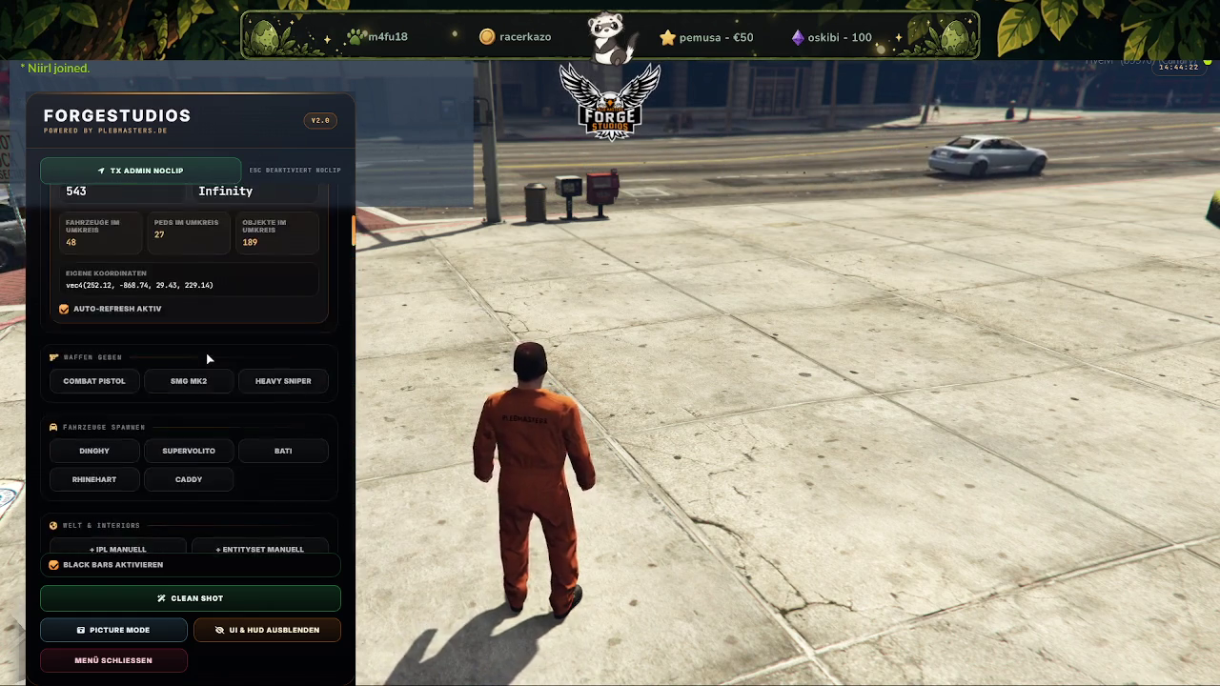
pyautogui.scroll(4, 206, 352)
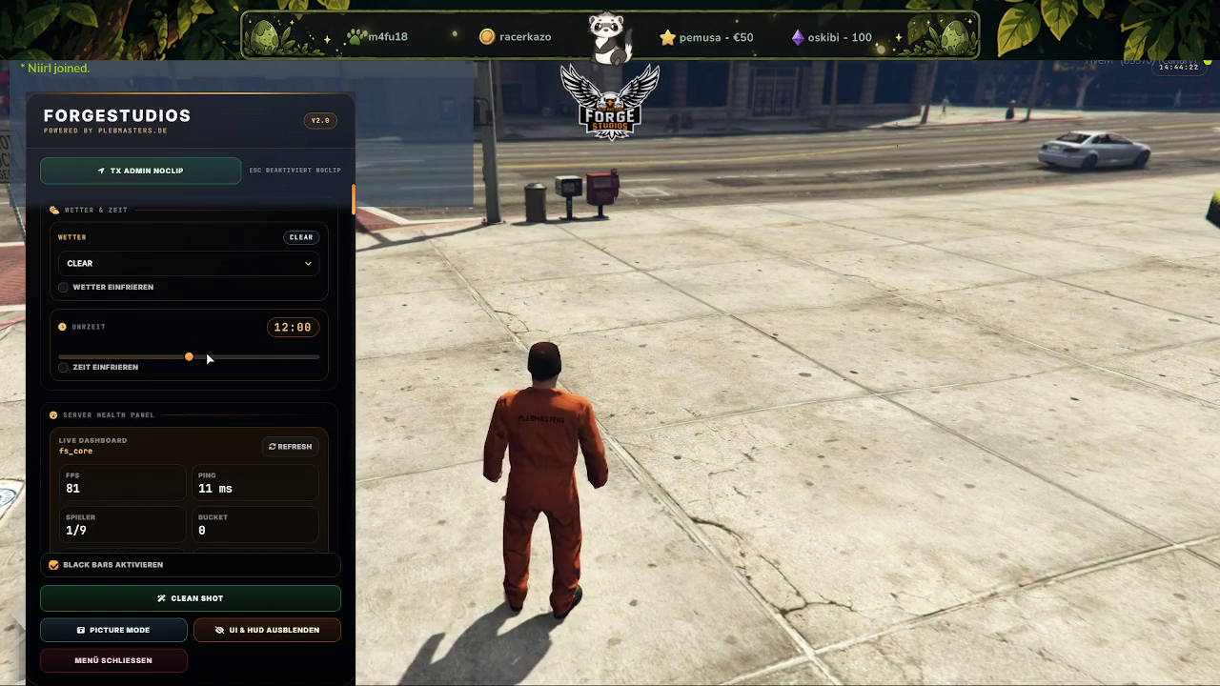
# Choose EXTRASUNNY under Wetter, slide Uhrzeit to 23:59, then close with Menü schließen
pyautogui.click(233, 271)
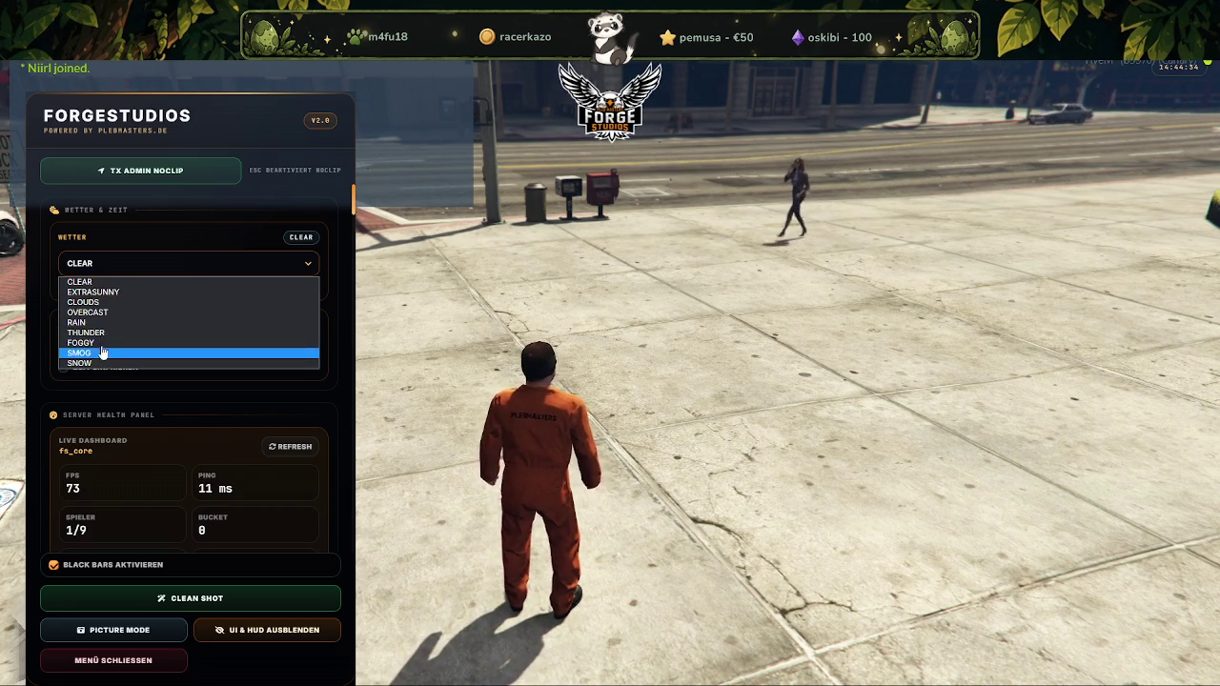
pyautogui.click(99, 292)
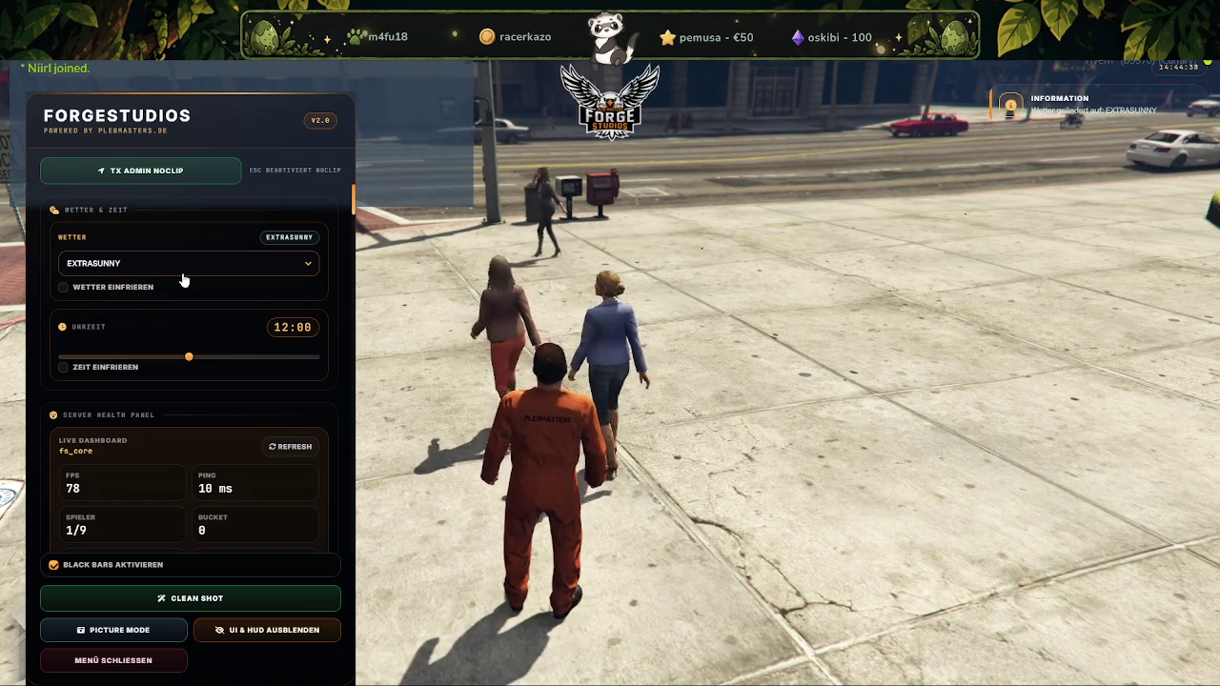
pyautogui.moveTo(189, 358); pyautogui.dragTo(358, 370)
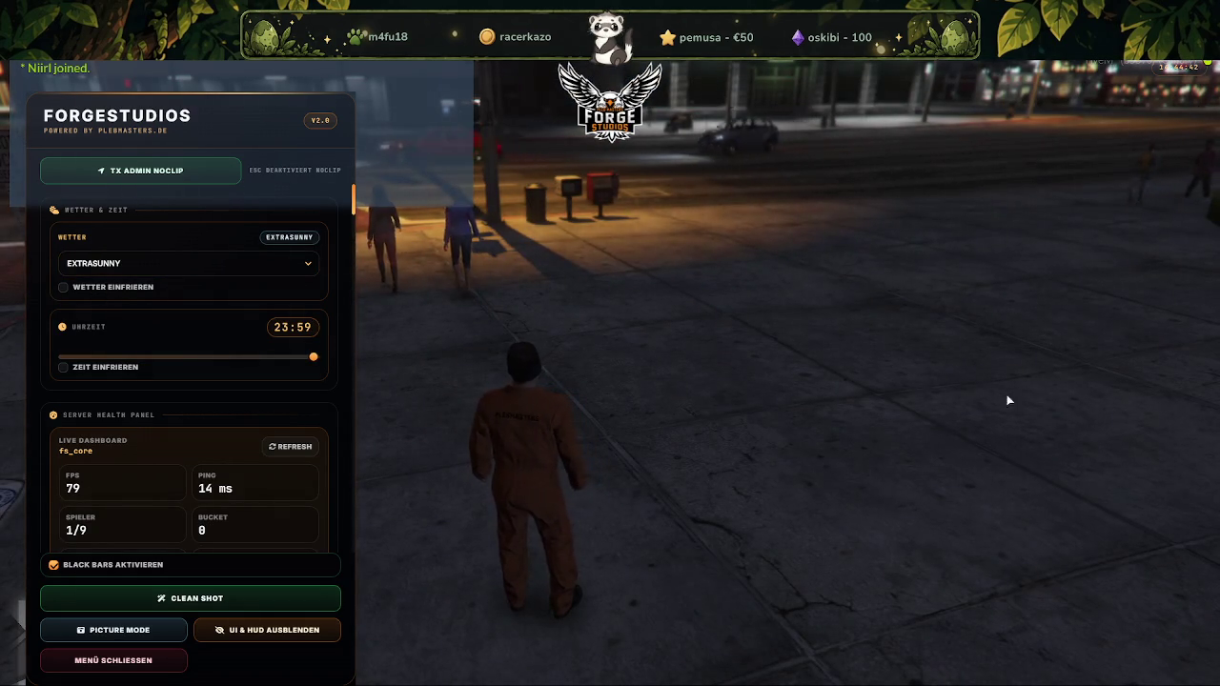
pyautogui.click(116, 660)
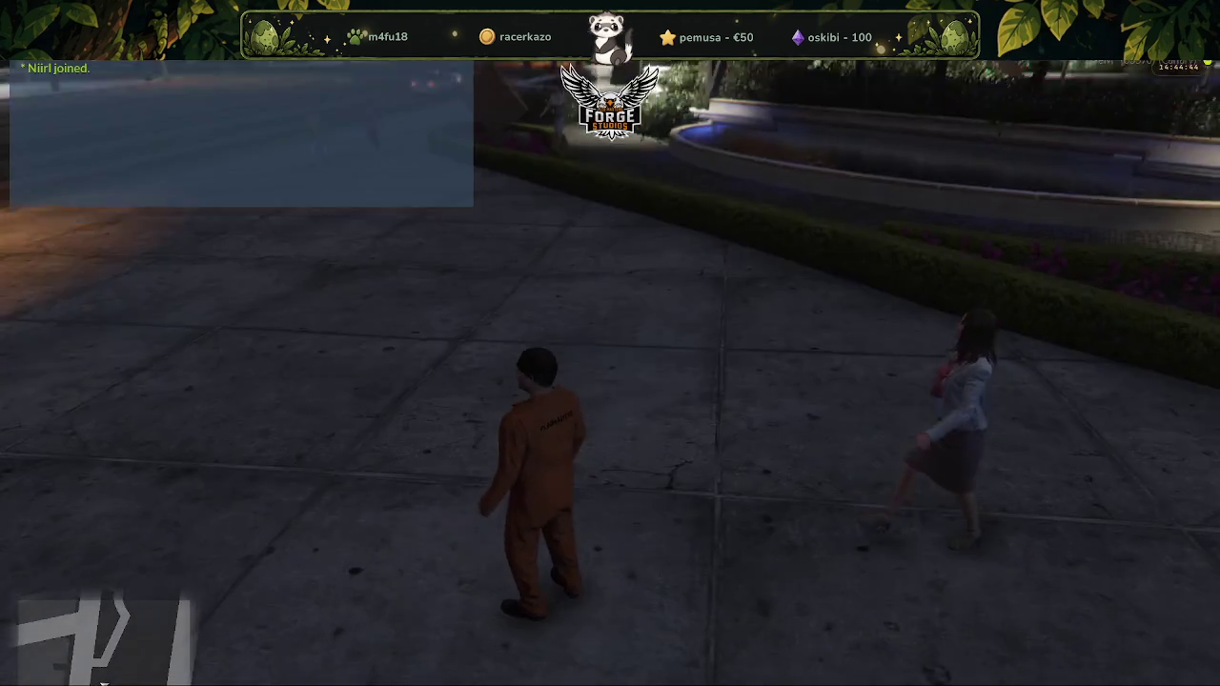
# Run the character to the lit underpass and reopen the admin menu with F7
pyautogui.press('w')
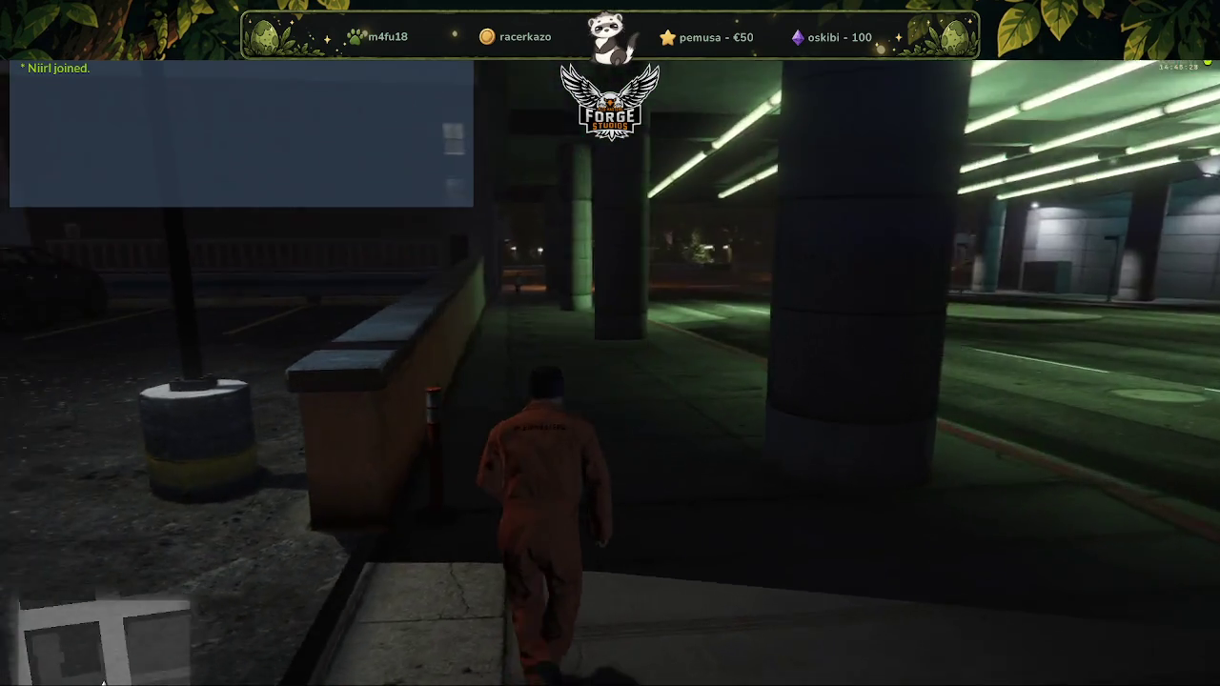
pyautogui.press('F7')
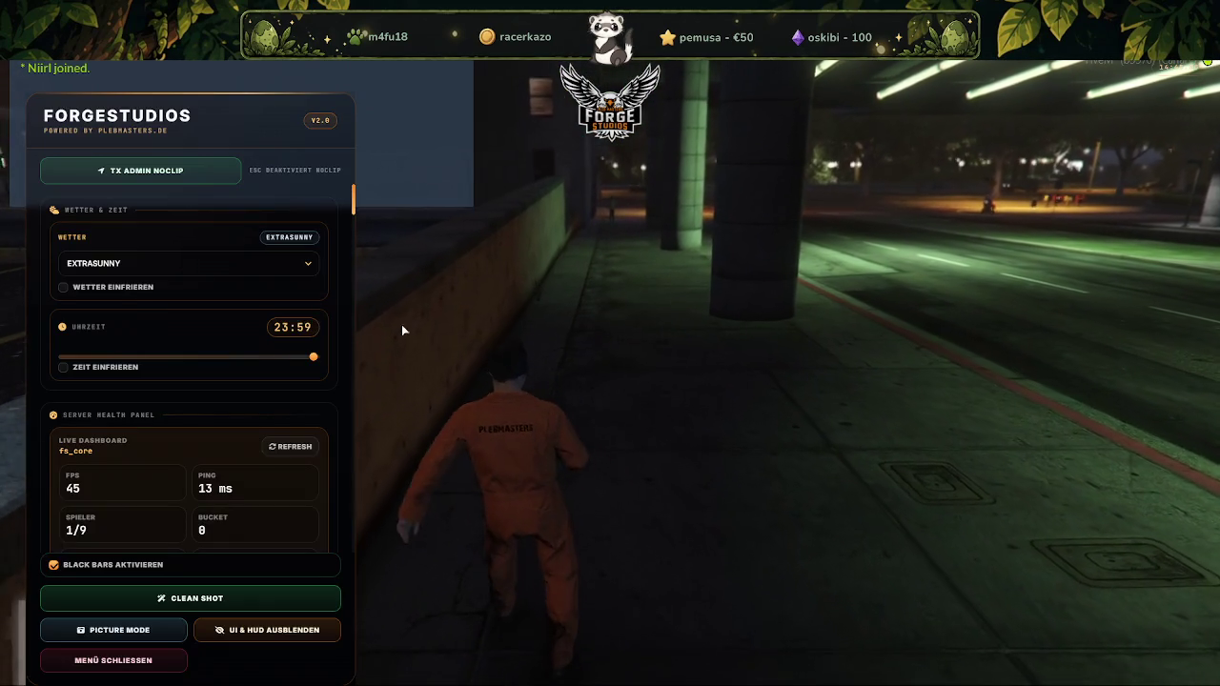
# Set the weather to SNOW and apply the NOON light test preset for daytime
pyautogui.click(311, 266)
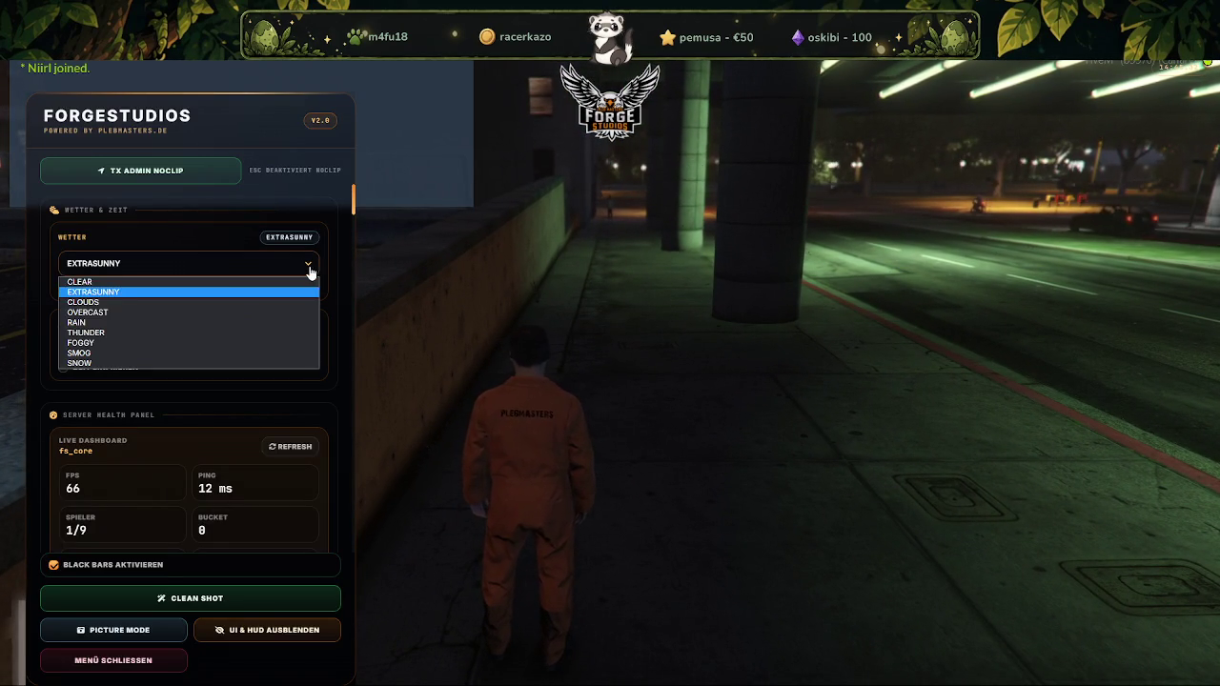
pyautogui.click(93, 364)
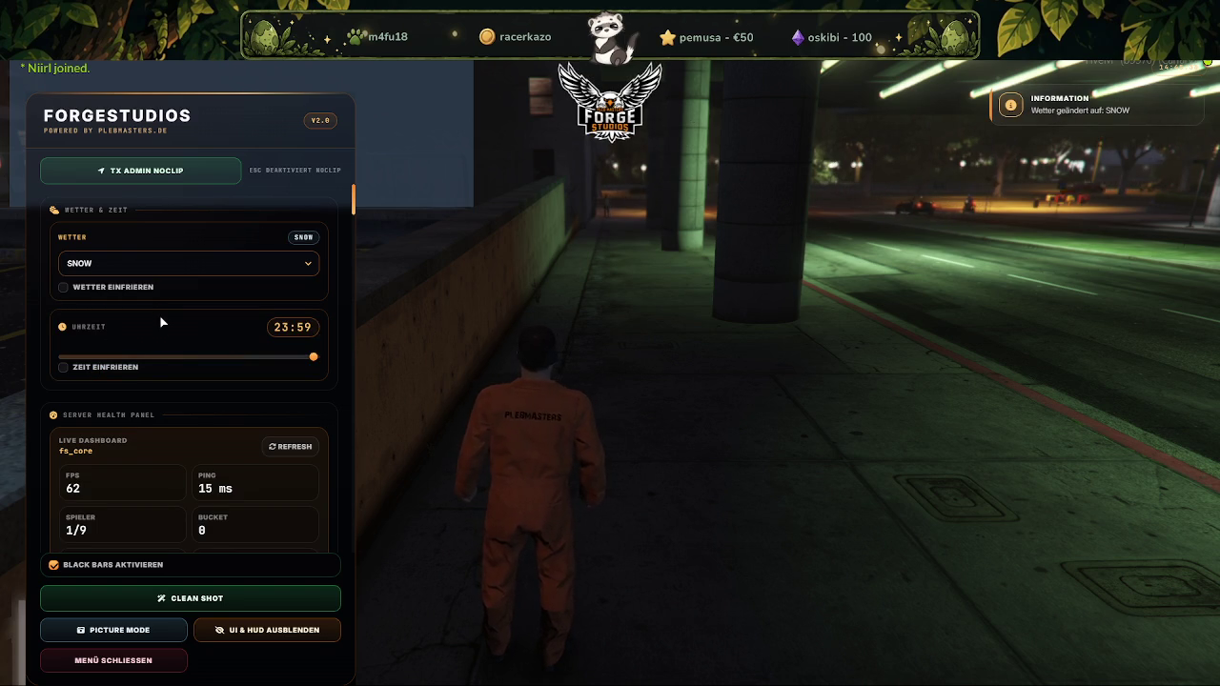
pyautogui.scroll(-2, 163, 310)
pyautogui.scroll(-1, 163, 310)
pyautogui.scroll(-2, 163, 310)
pyautogui.scroll(-1, 149, 332)
pyautogui.scroll(-1, 149, 329)
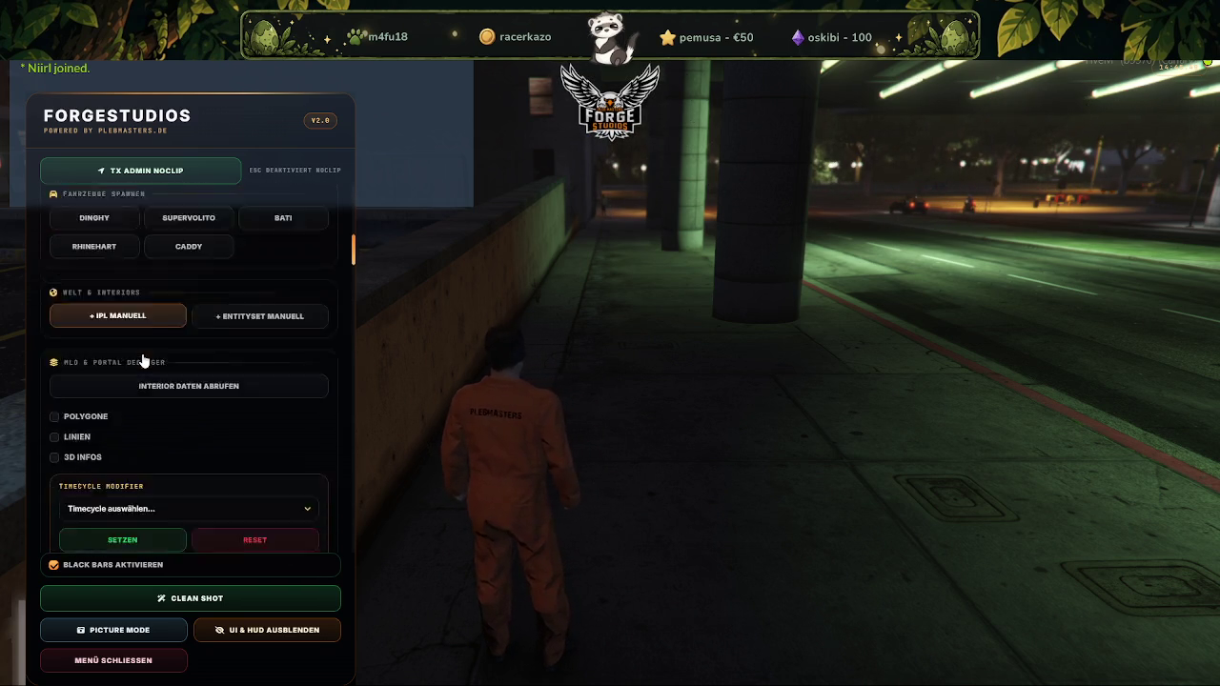
pyautogui.scroll(-3, 149, 326)
pyautogui.scroll(-2, 149, 322)
pyautogui.scroll(-1, 150, 324)
pyautogui.scroll(-1, 150, 327)
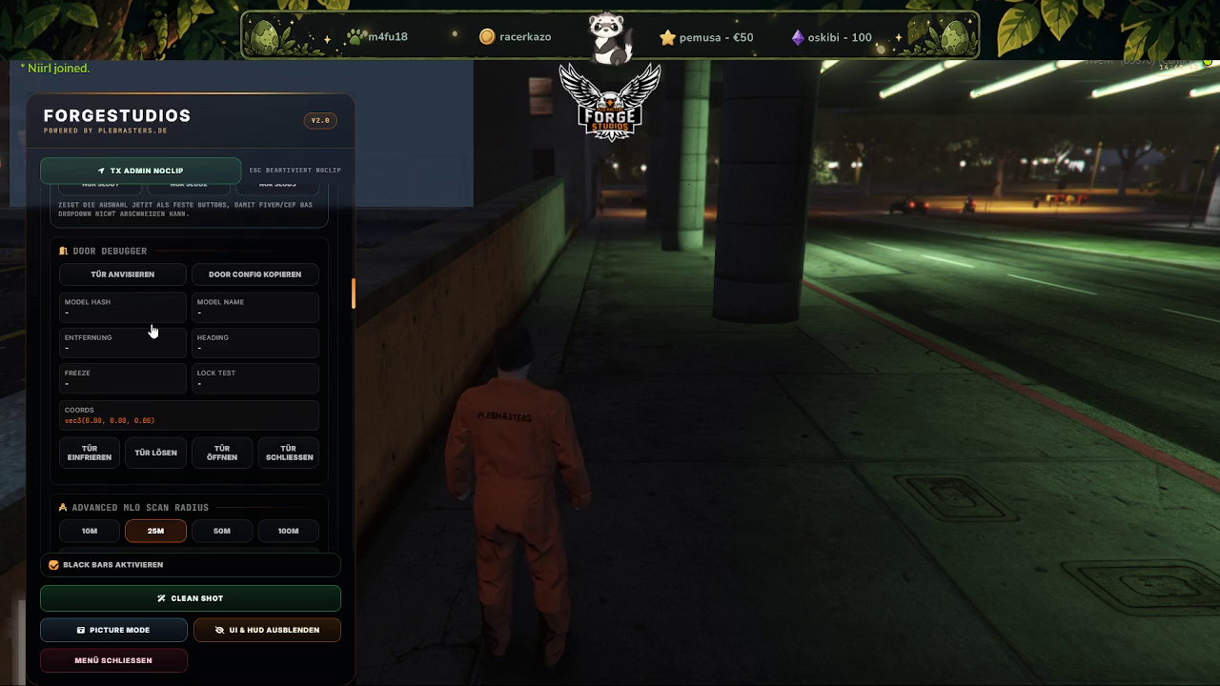
pyautogui.scroll(-2, 150, 331)
pyautogui.scroll(-1, 151, 330)
pyautogui.scroll(-1, 150, 329)
pyautogui.scroll(-2, 150, 330)
pyautogui.scroll(-1, 152, 330)
pyautogui.scroll(-1, 153, 330)
pyautogui.scroll(-2, 151, 330)
pyautogui.scroll(-2, 151, 329)
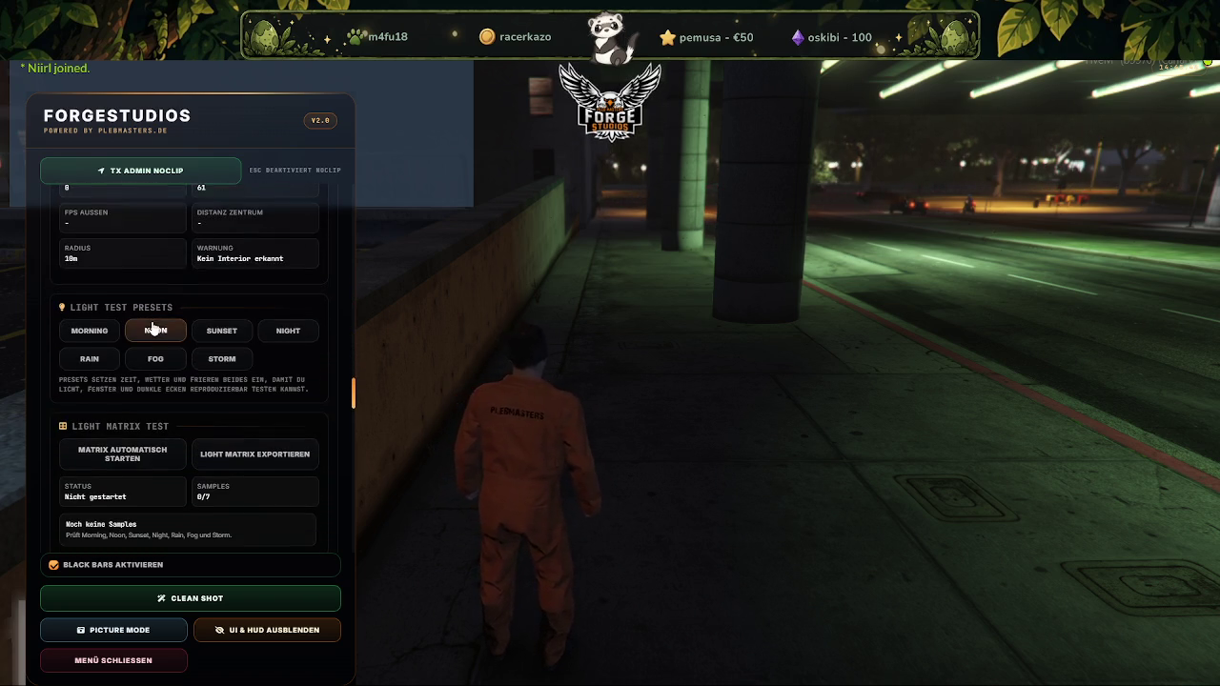
pyautogui.scroll(-1, 152, 327)
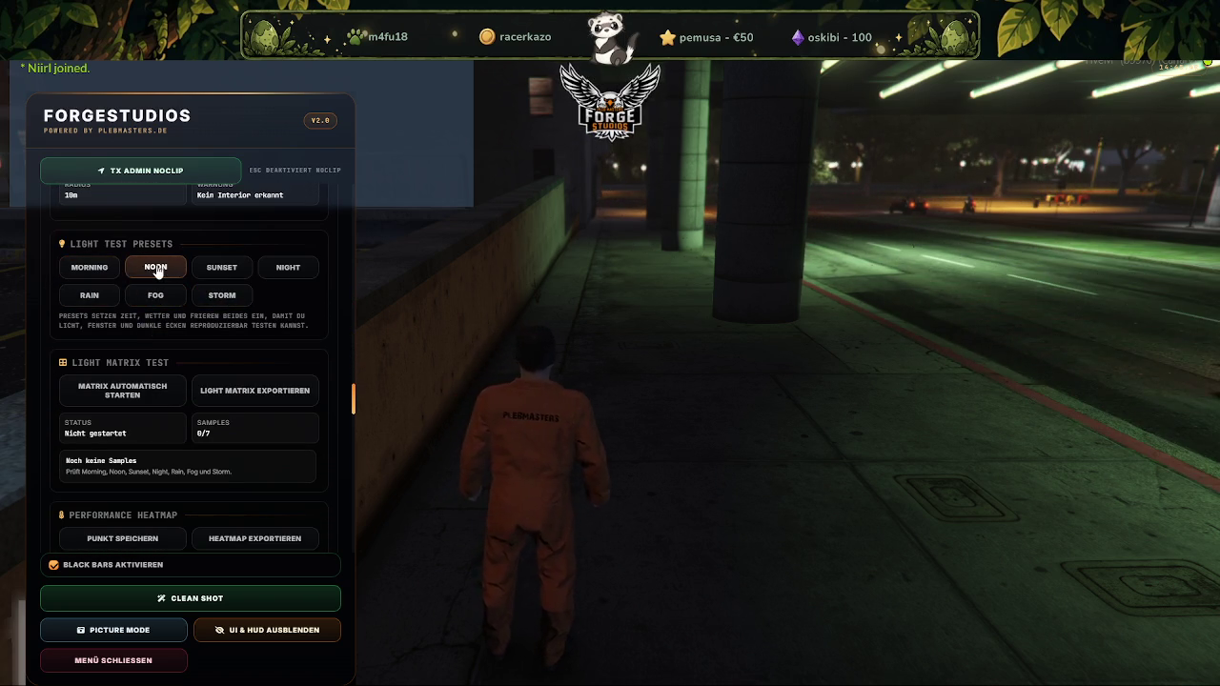
pyautogui.click(157, 270)
# Reselect SNOW in the Wetter list and close the admin menu with Menü schließen
pyautogui.scroll(-2, 180, 328)
pyautogui.scroll(-1, 175, 330)
pyautogui.scroll(-2, 174, 329)
pyautogui.scroll(-1, 175, 330)
pyautogui.scroll(-2, 174, 330)
pyautogui.scroll(-1, 175, 330)
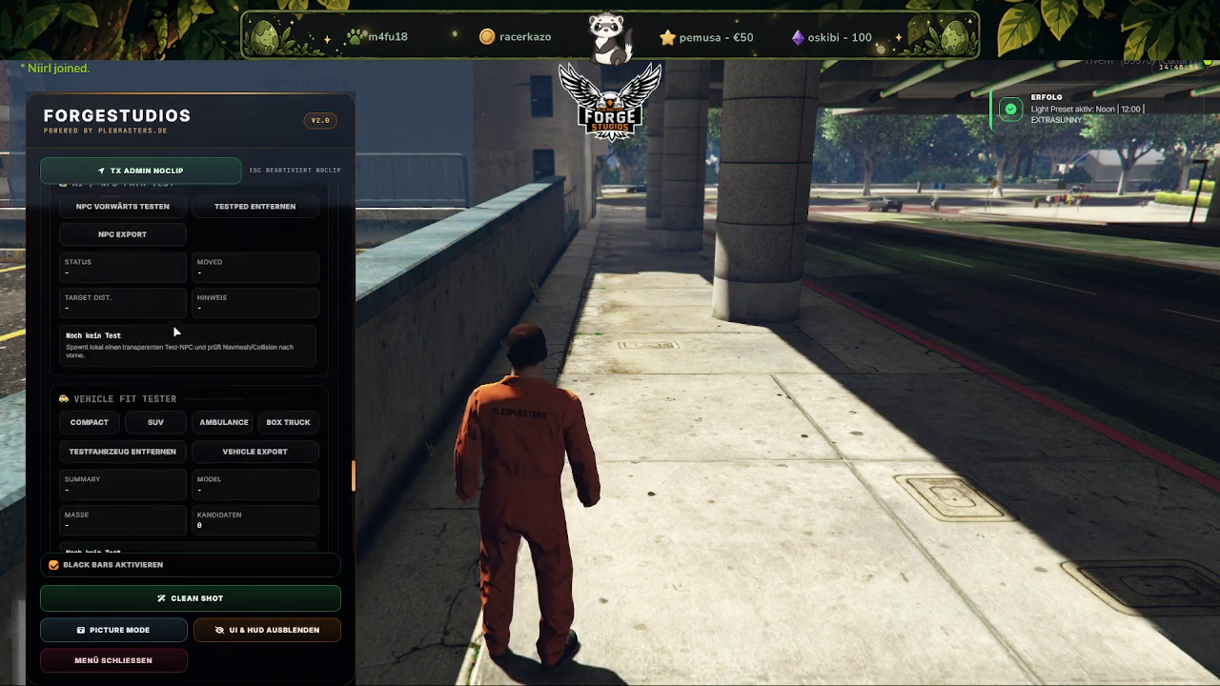
pyautogui.scroll(-2, 174, 330)
pyautogui.scroll(2, 181, 331)
pyautogui.scroll(3, 194, 327)
pyautogui.scroll(3, 198, 319)
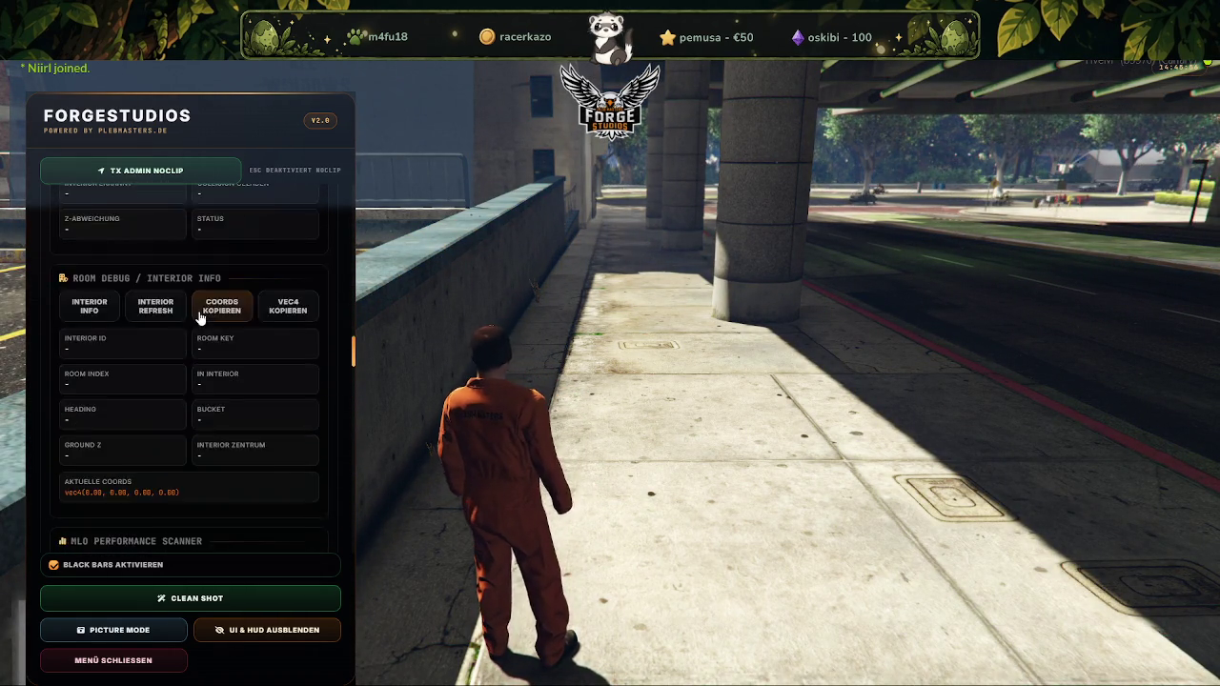
pyautogui.scroll(3, 197, 314)
pyautogui.scroll(3, 195, 303)
pyautogui.scroll(2, 195, 301)
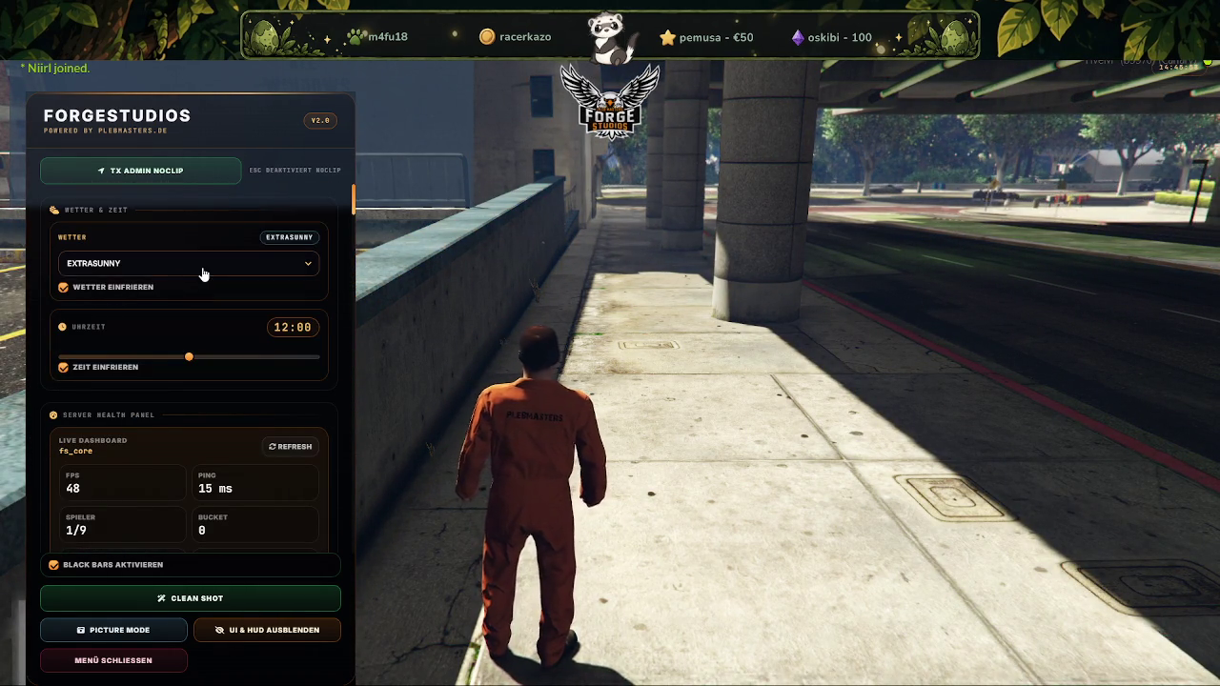
pyautogui.click(202, 271)
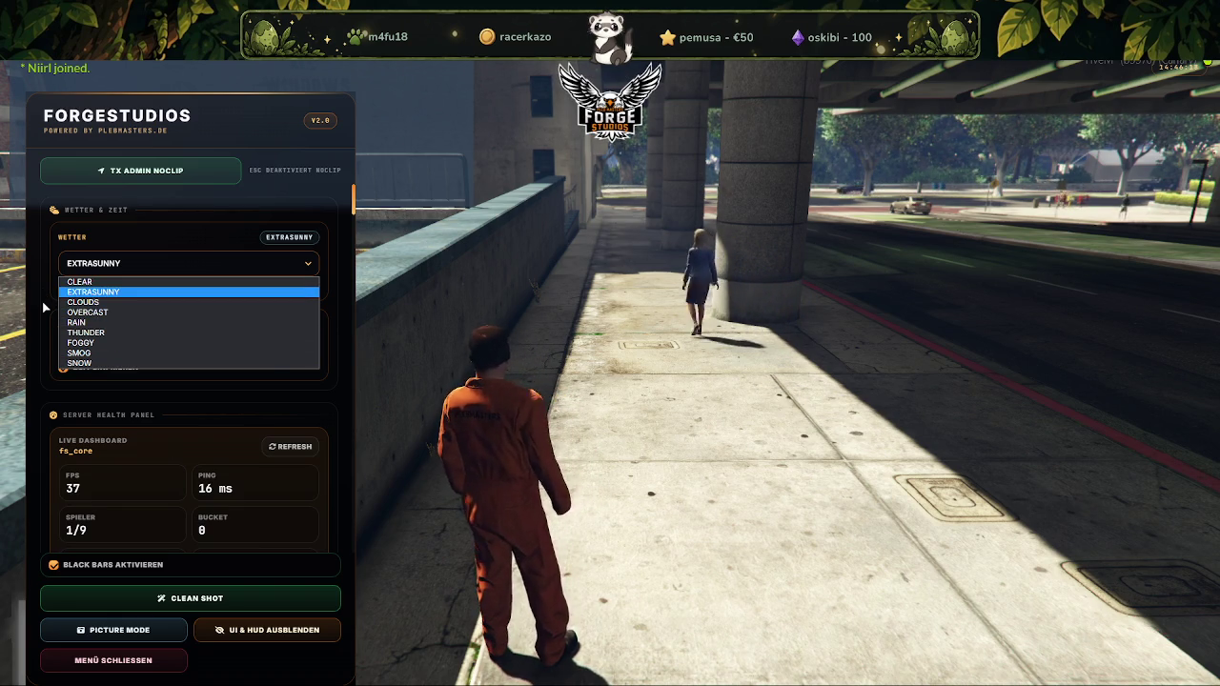
pyautogui.click(80, 290)
pyautogui.click(114, 264)
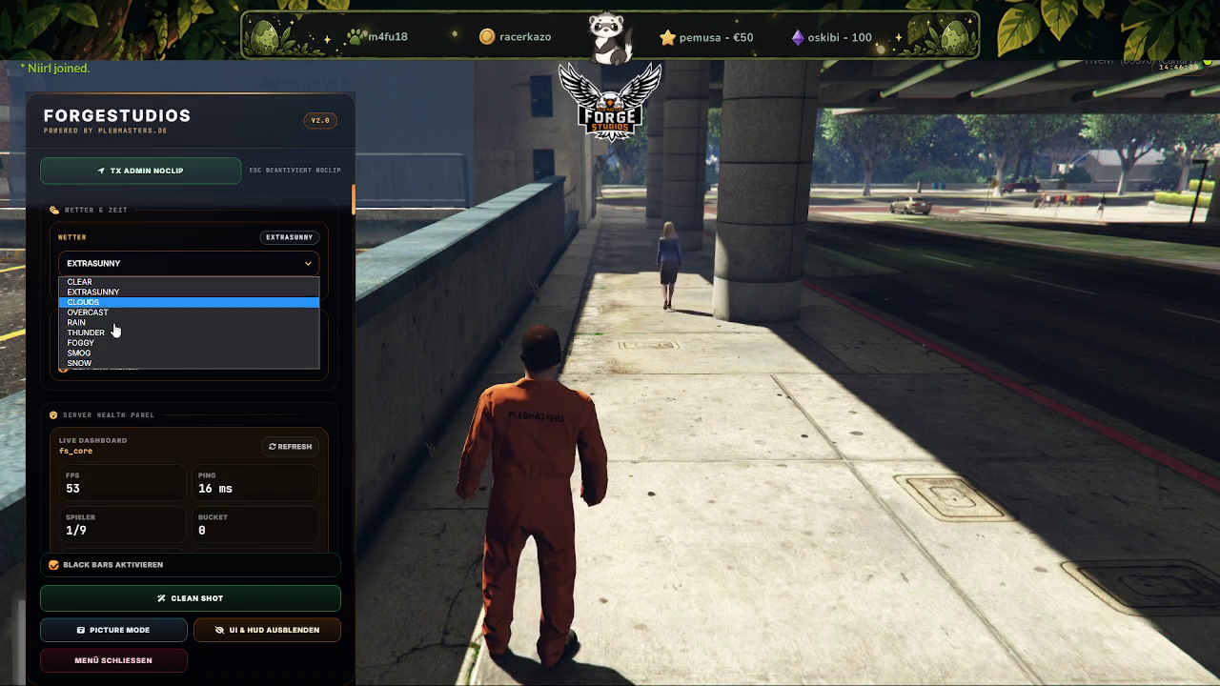
pyautogui.click(80, 363)
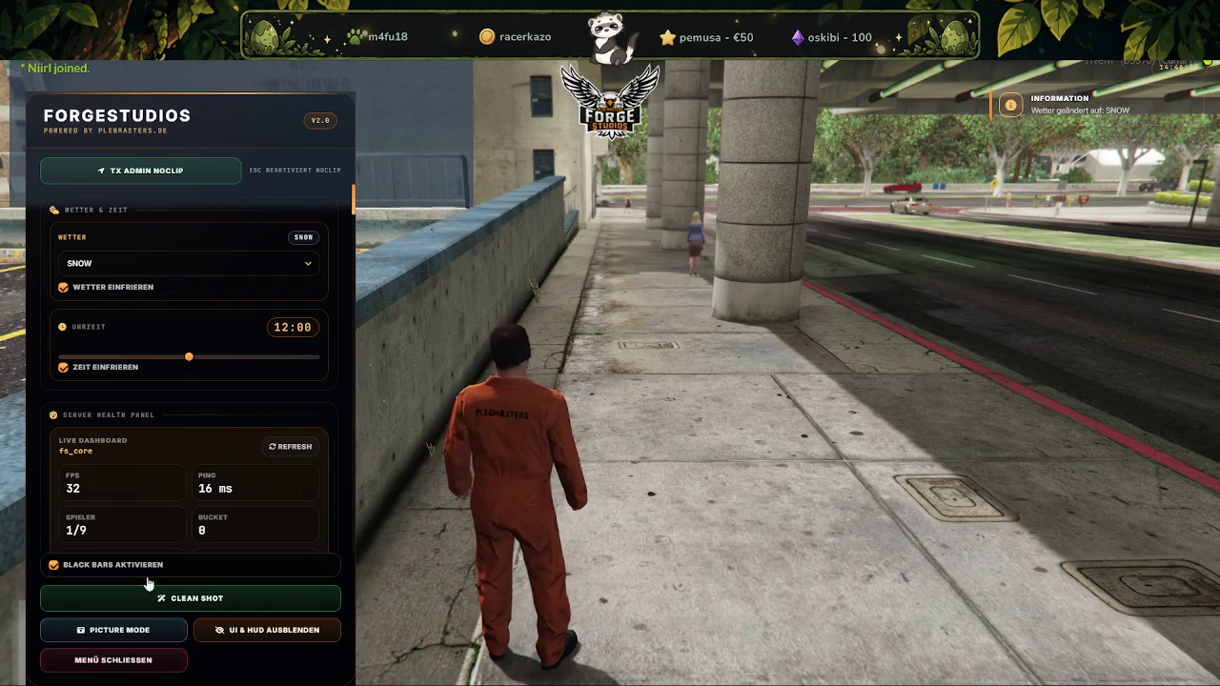
pyautogui.scroll(-1, 160, 362)
pyautogui.scroll(-1, 160, 362)
pyautogui.click(125, 667)
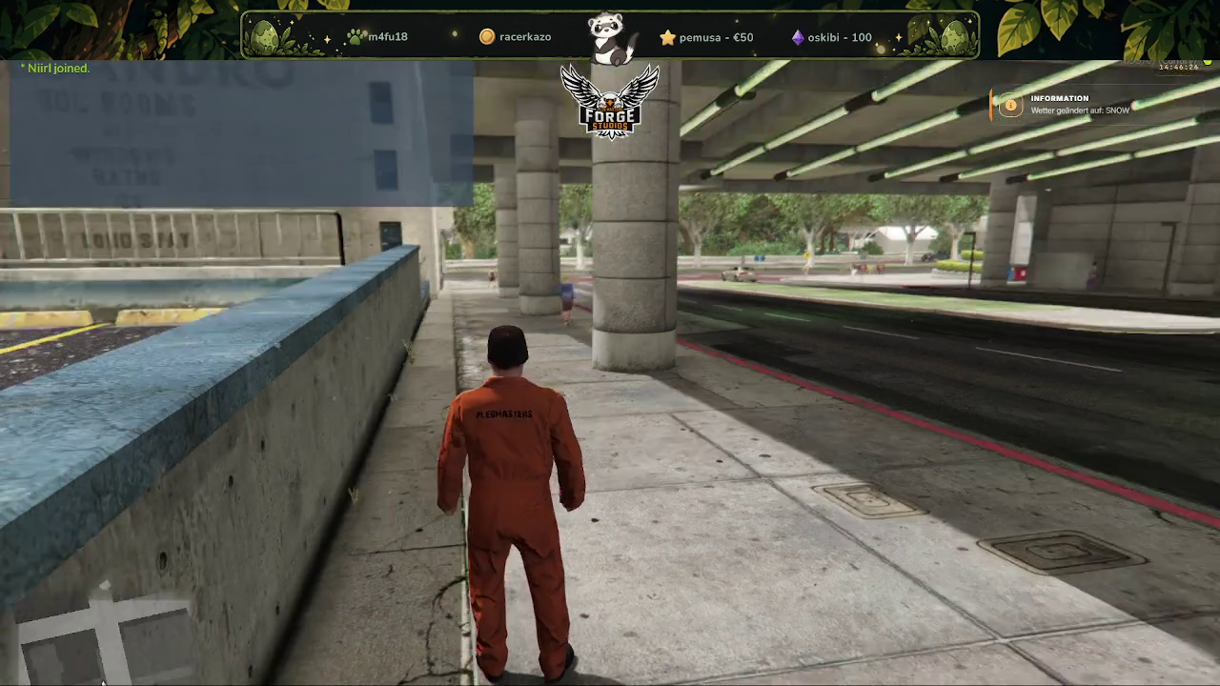
# Run along the sidewalk under the overpass and round the corner onto the tree-lined street
pyautogui.press('w')
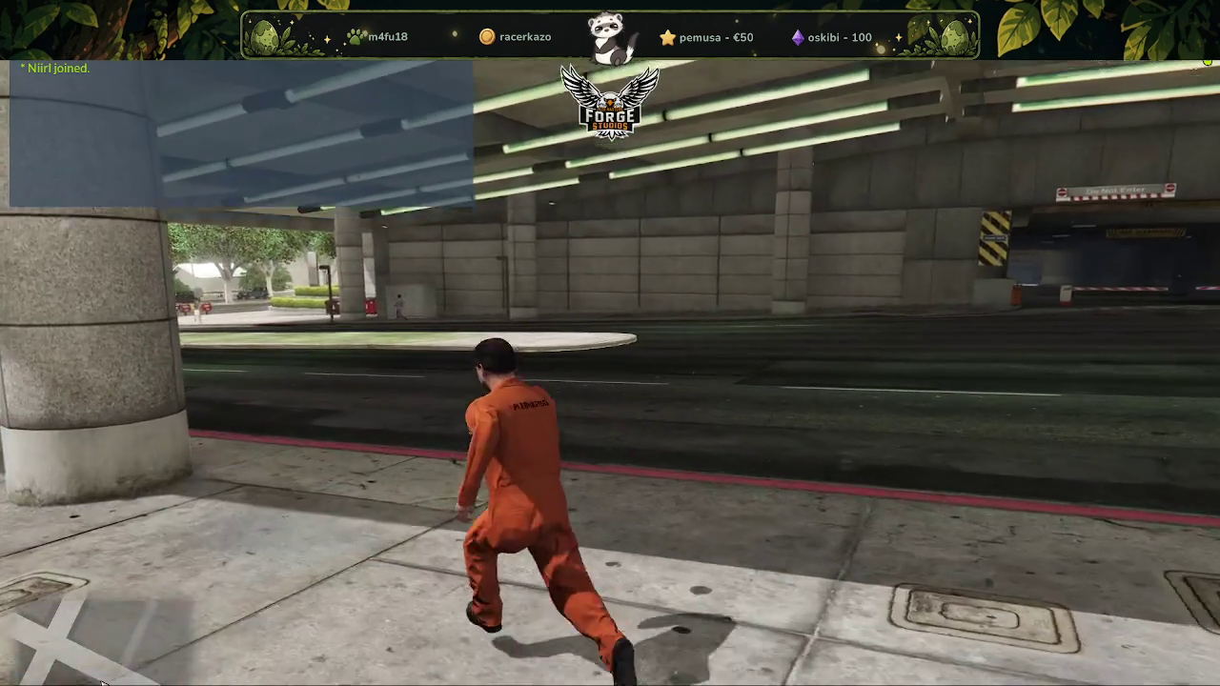
pyautogui.press('w')
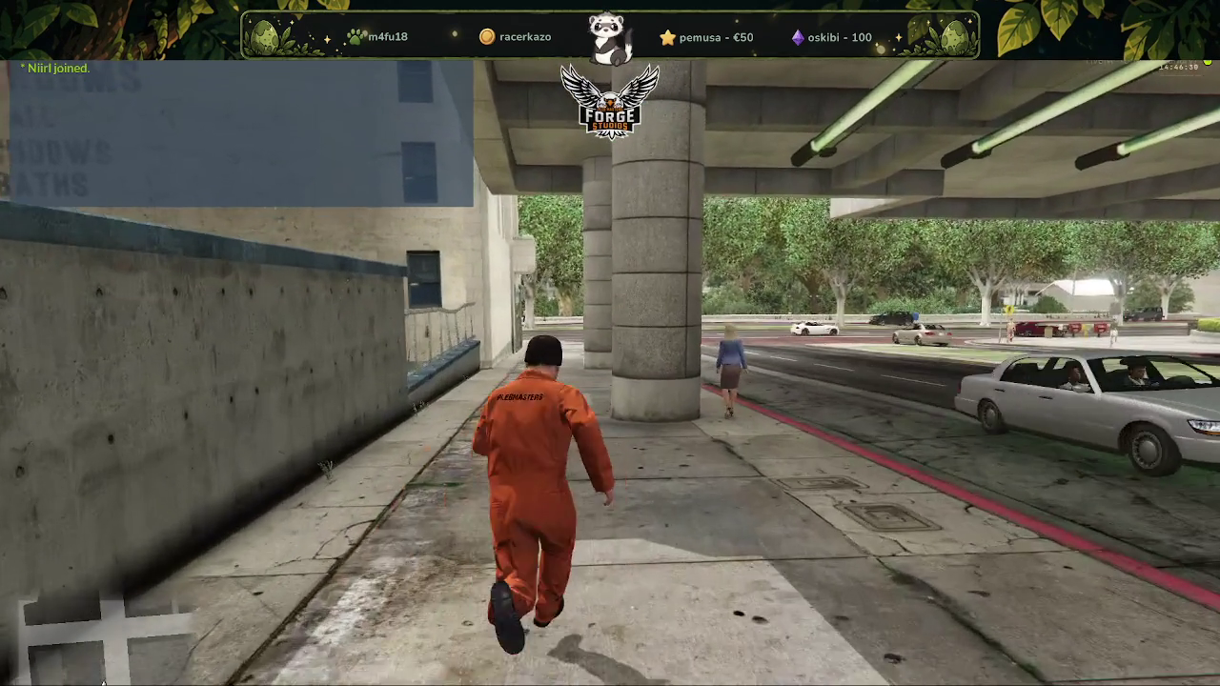
pyautogui.press('w')
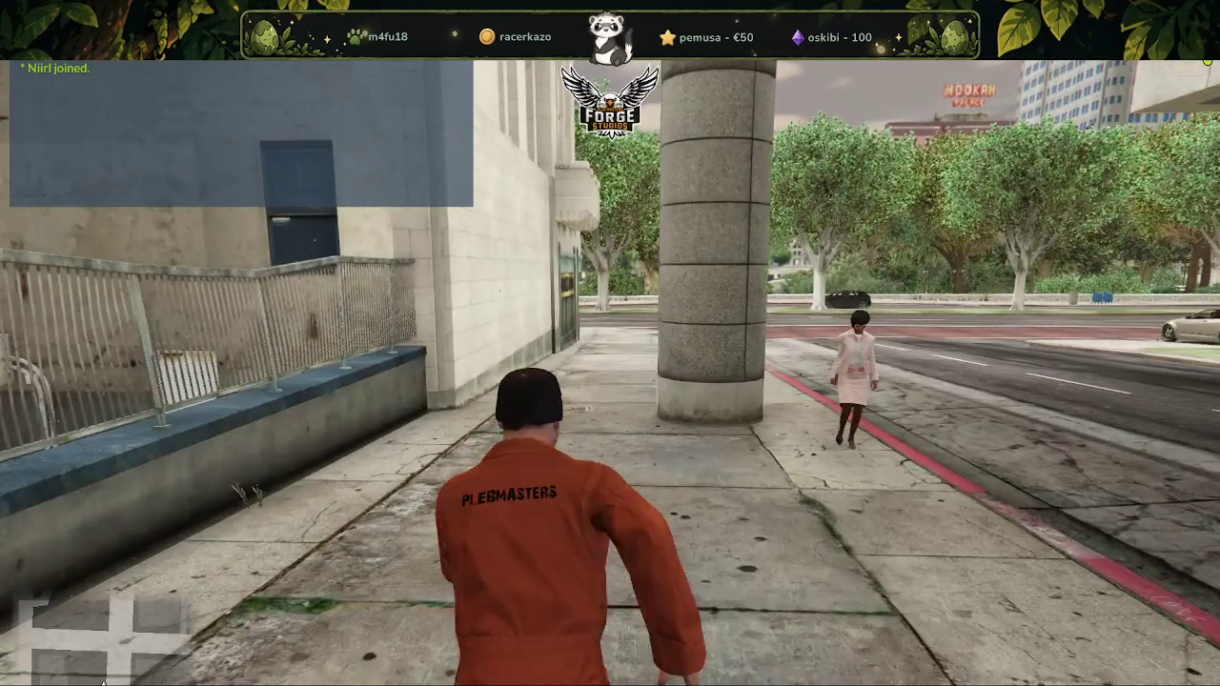
pyautogui.press('w')
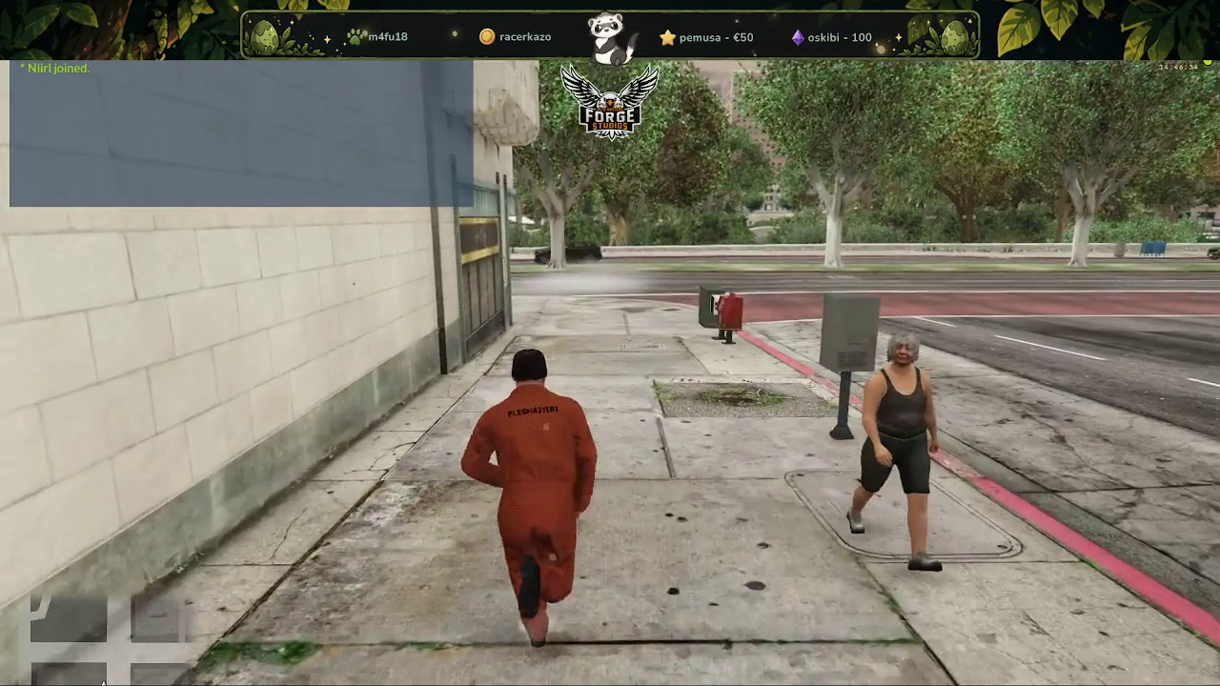
pyautogui.press('w')
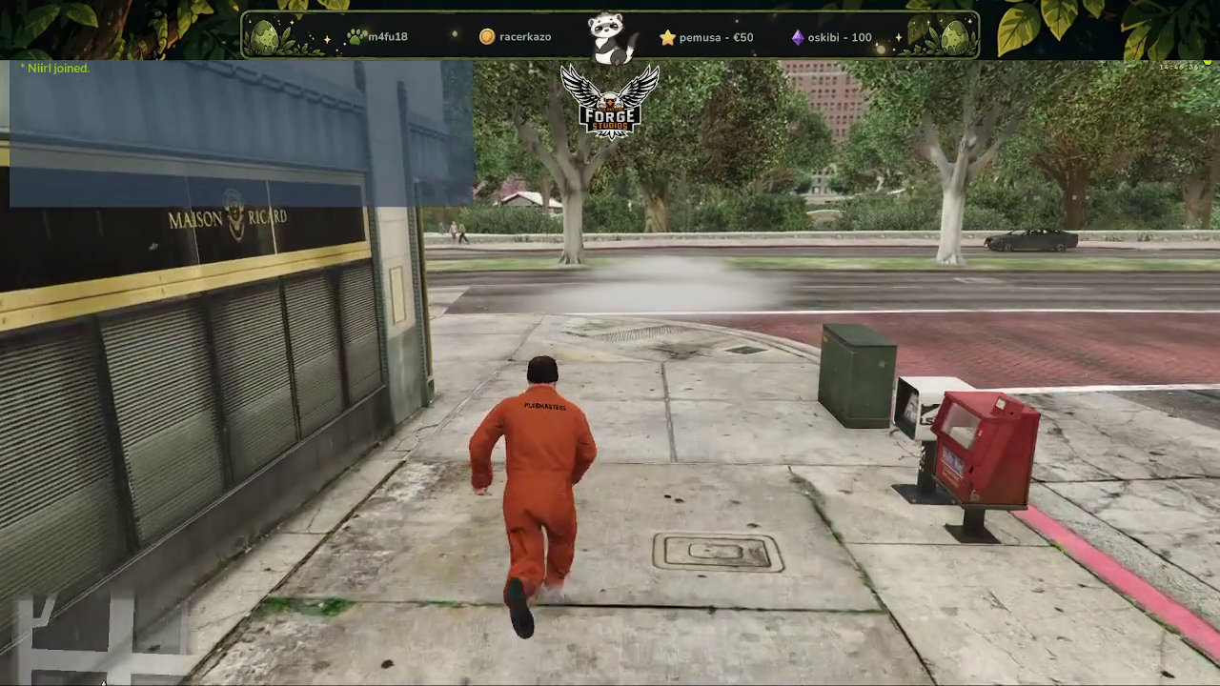
pyautogui.press('w')
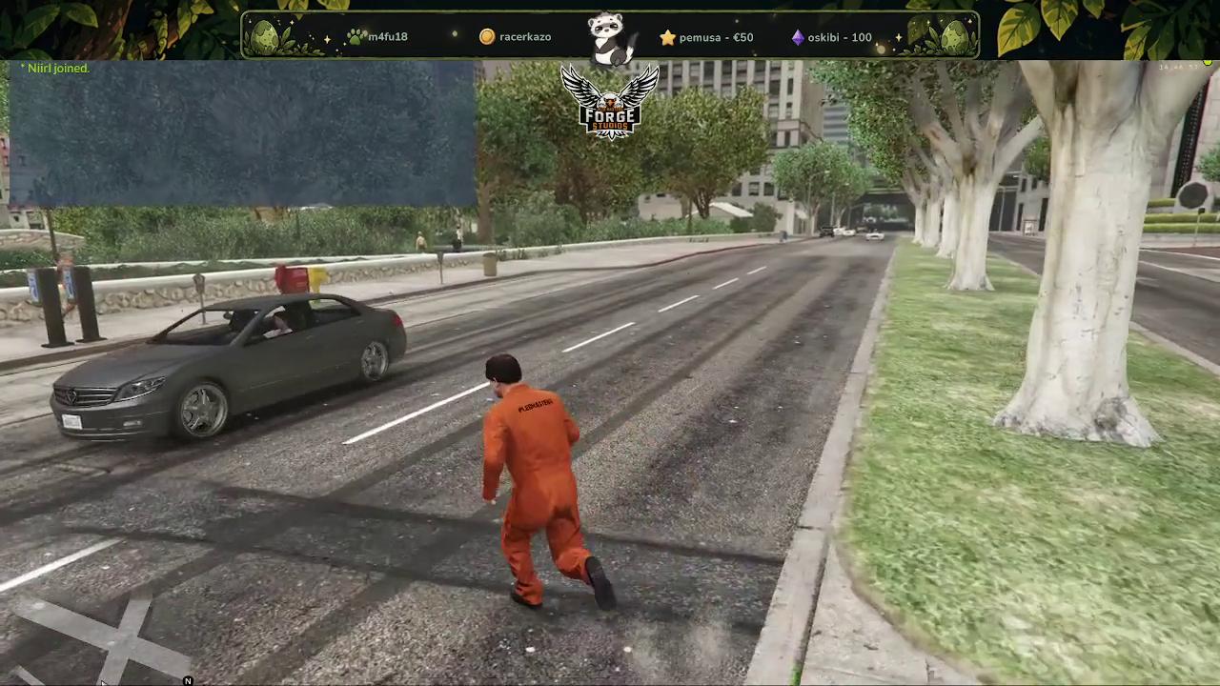
# Cross the plaza to Legion Square and bring up the ForgeStudios admin menu with F5
pyautogui.press('a')
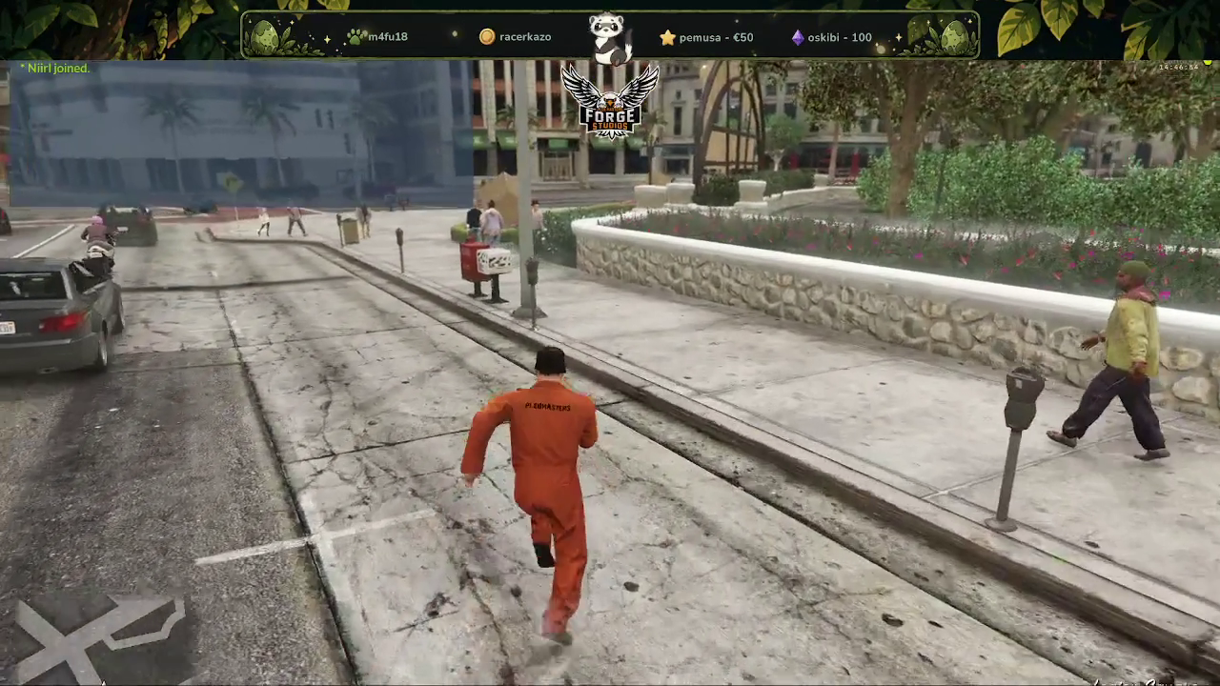
pyautogui.press('a')
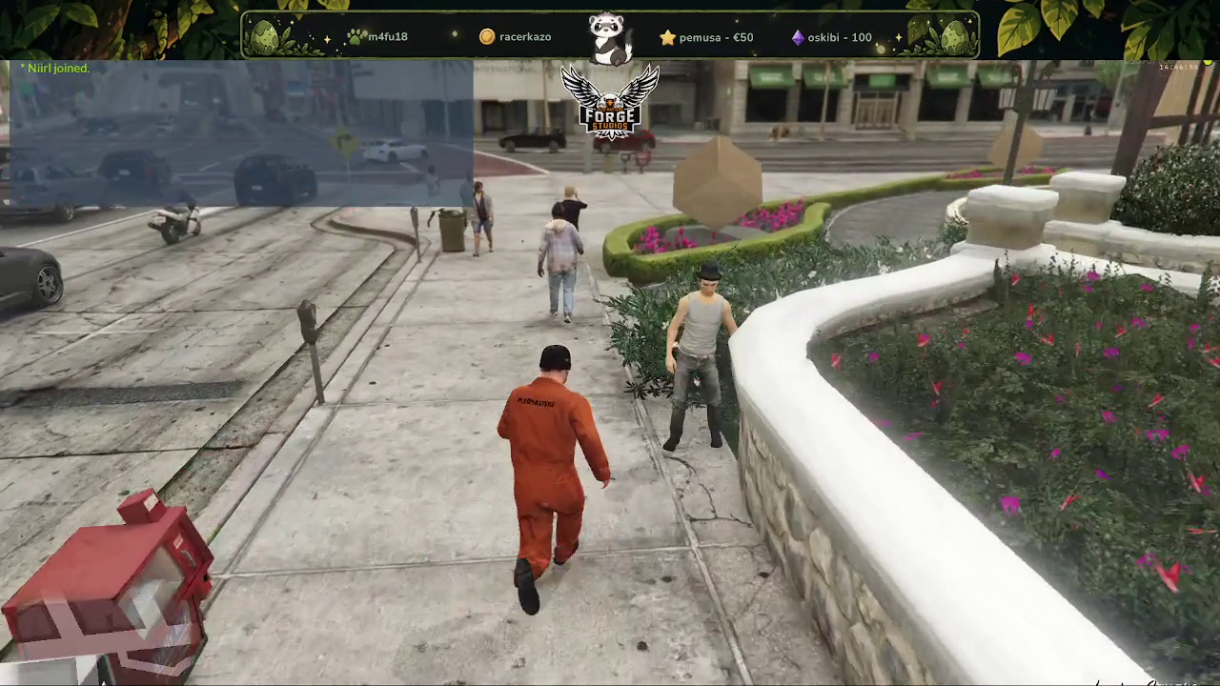
pyautogui.press('a')
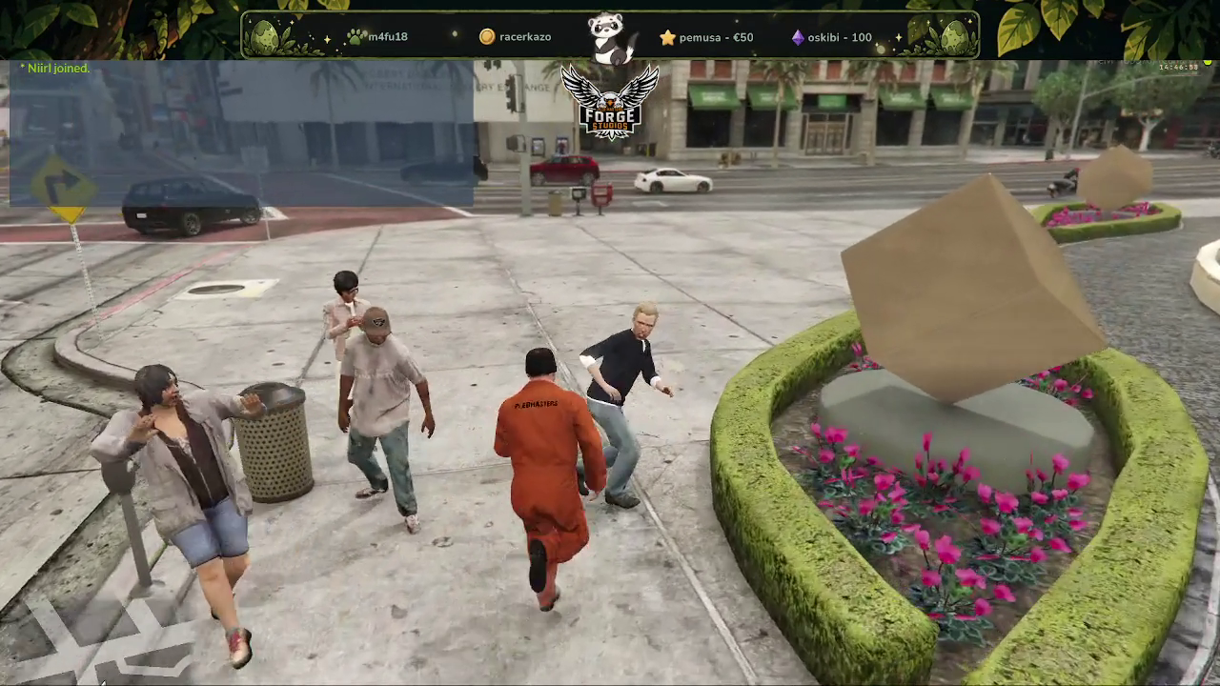
pyautogui.press('d')
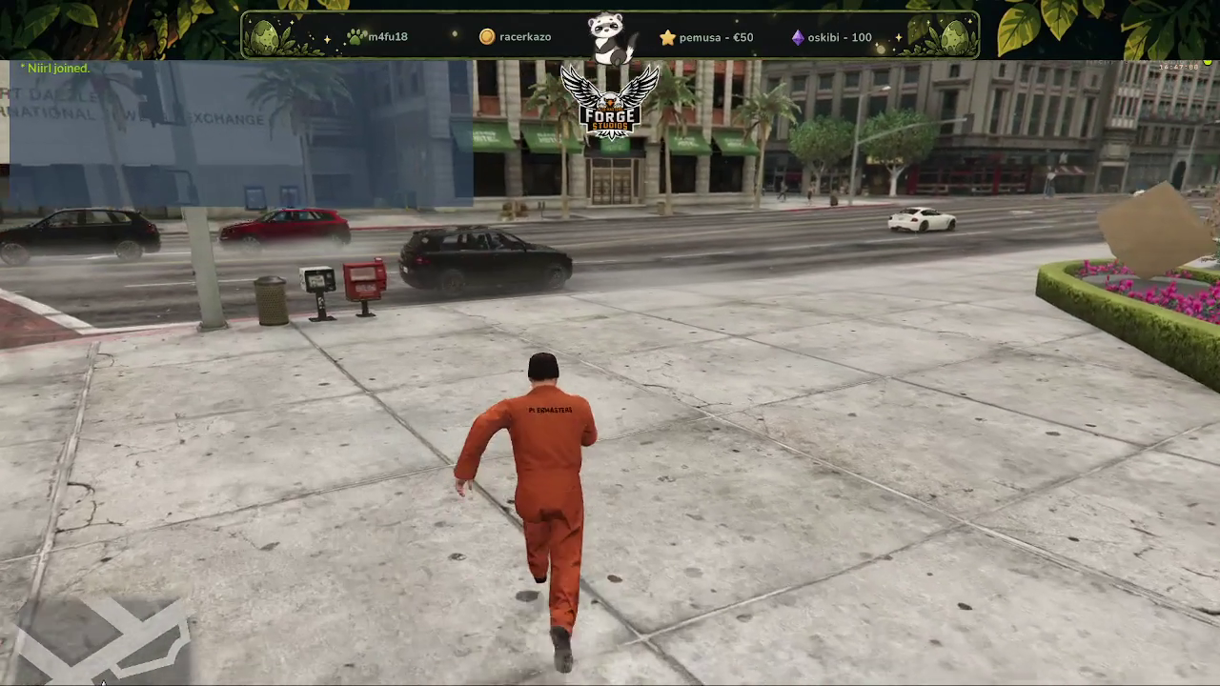
pyautogui.press('d')
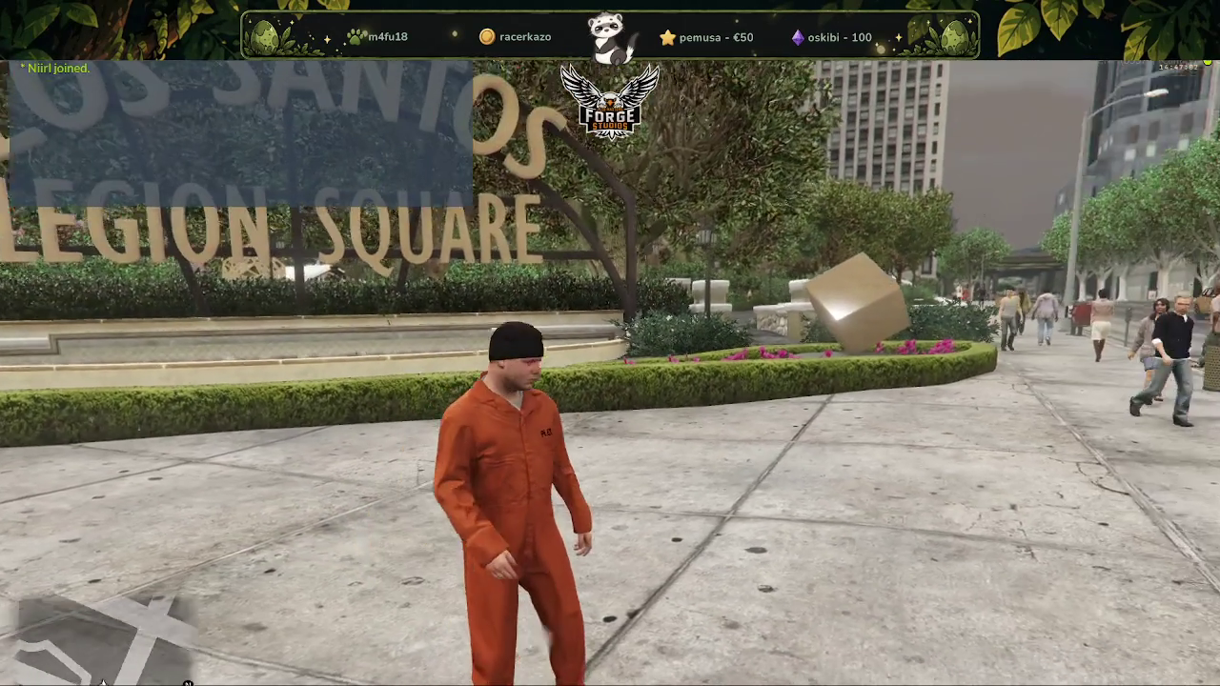
pyautogui.press('w')
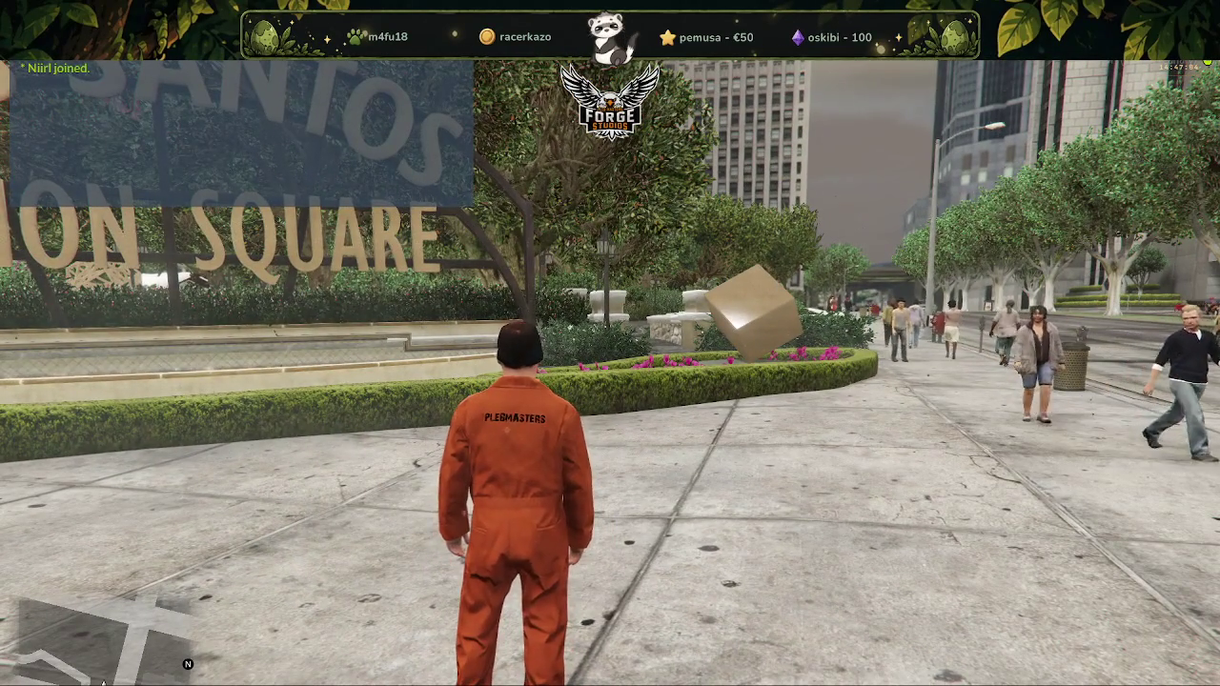
pyautogui.press('F5')
pyautogui.scroll(-3, 209, 314)
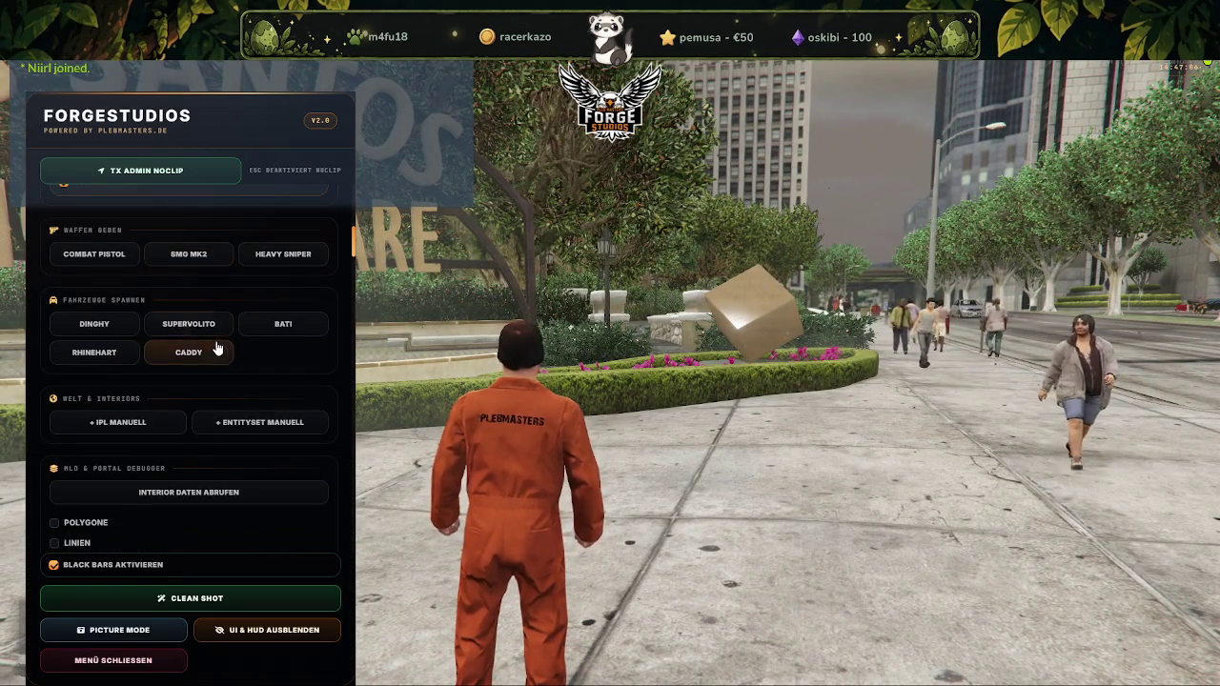
# Check the Wetter dropdown and leave the weather set to SNOW
pyautogui.scroll(2, 217, 349)
pyautogui.scroll(1, 157, 398)
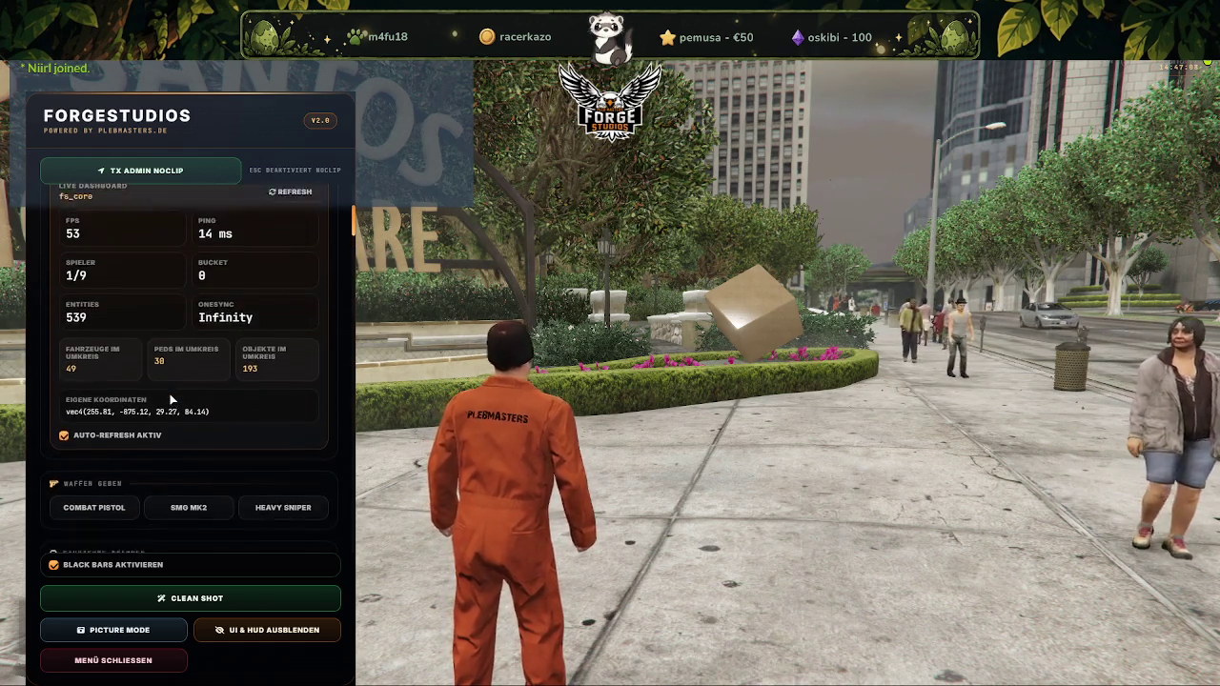
pyautogui.scroll(2, 161, 398)
pyautogui.scroll(2, 152, 377)
pyautogui.click(253, 264)
pyautogui.click(254, 264)
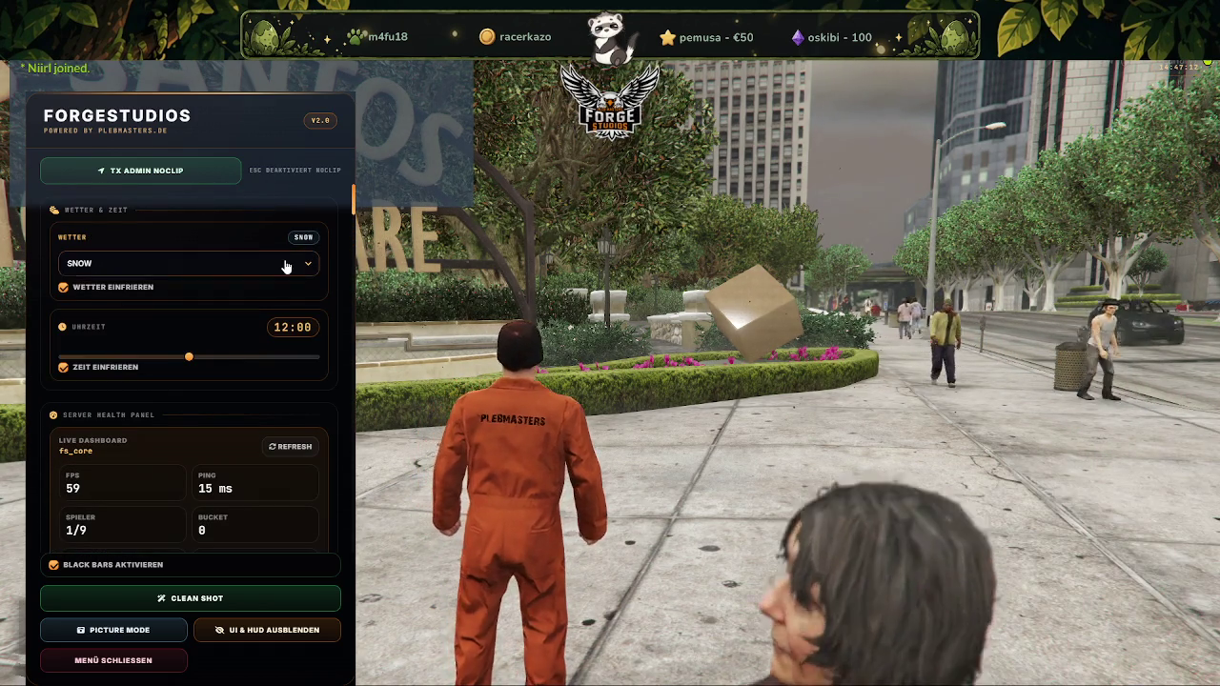
pyautogui.click(295, 264)
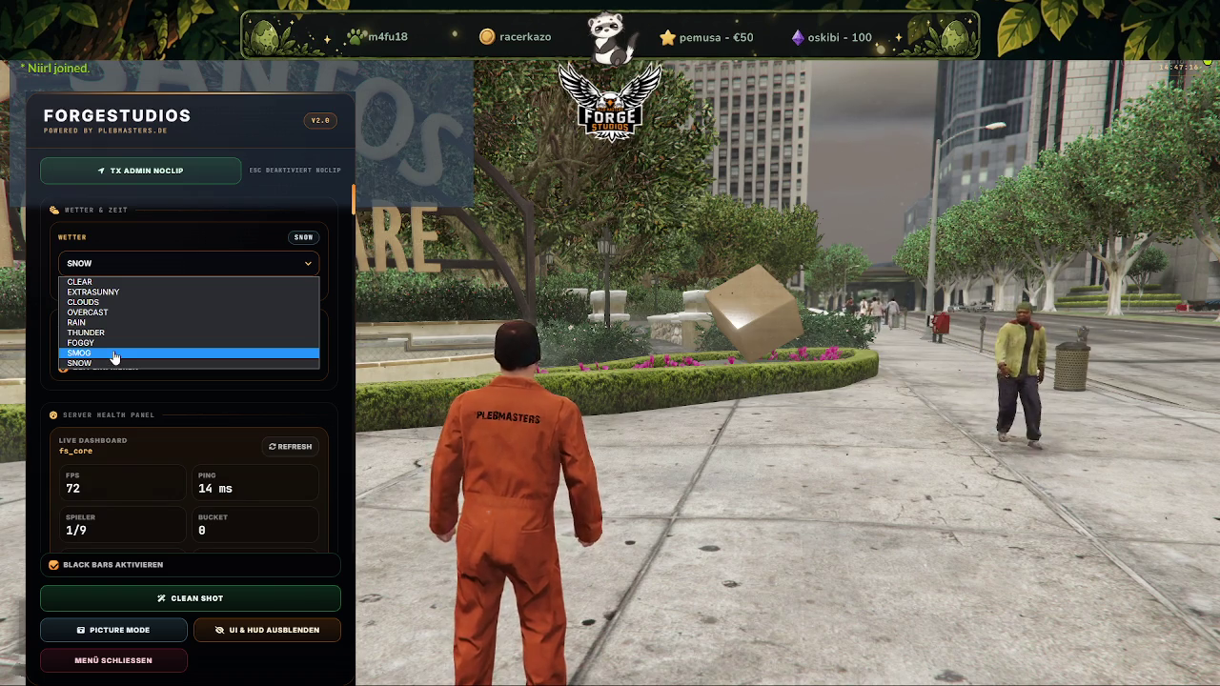
pyautogui.click(215, 394)
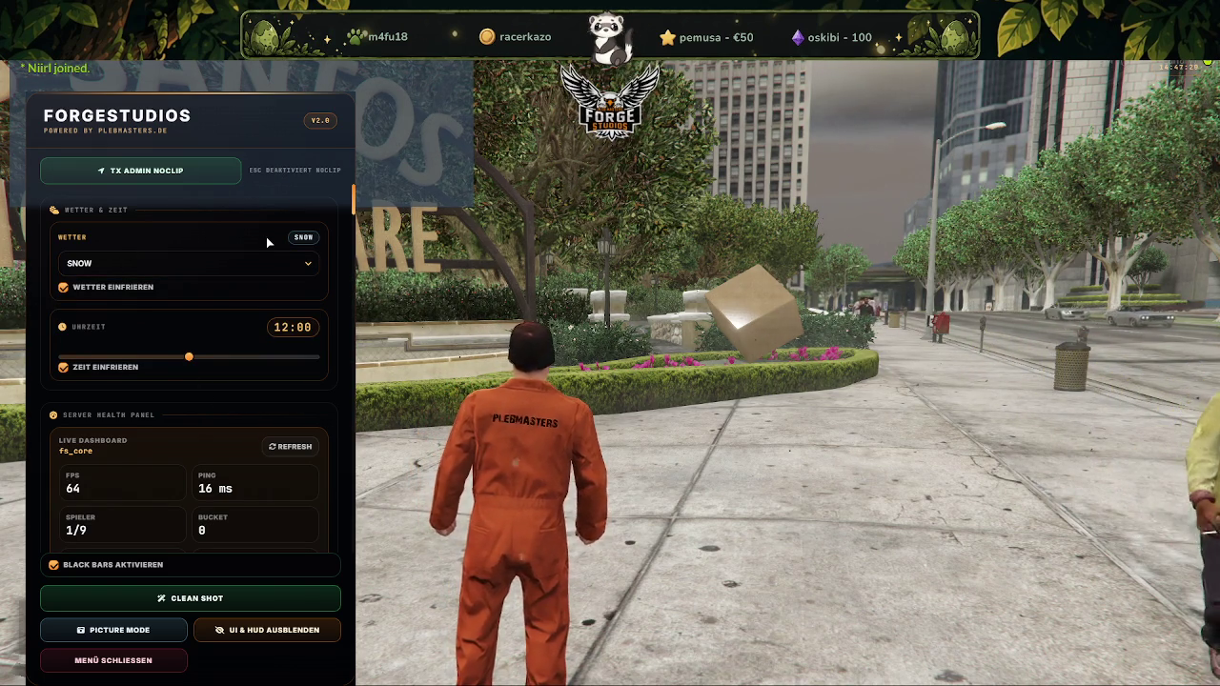
# Close the ForgeStudios admin tools panel with Escape
pyautogui.scroll(-2, 236, 404)
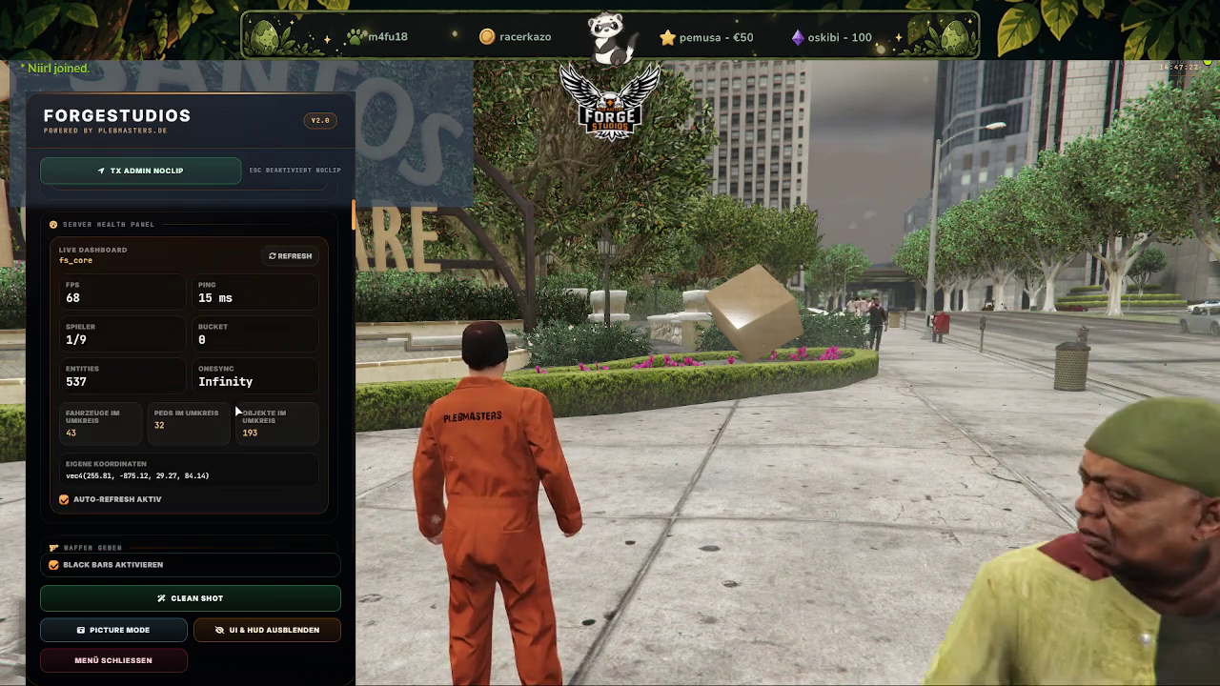
pyautogui.scroll(-3, 236, 405)
pyautogui.scroll(-3, 237, 408)
pyautogui.press('Escape')
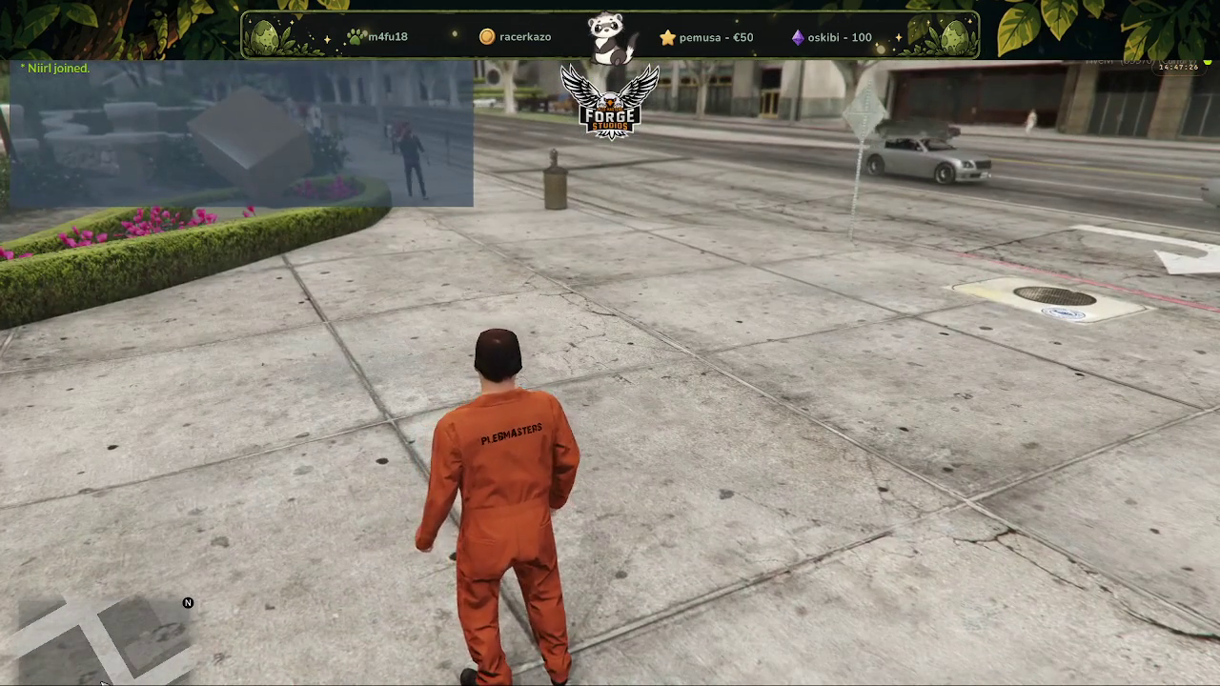
# Bring up the Menyoo trainer with F8 and enter its Weather Options
pyautogui.press('F8')
pyautogui.press('F8')
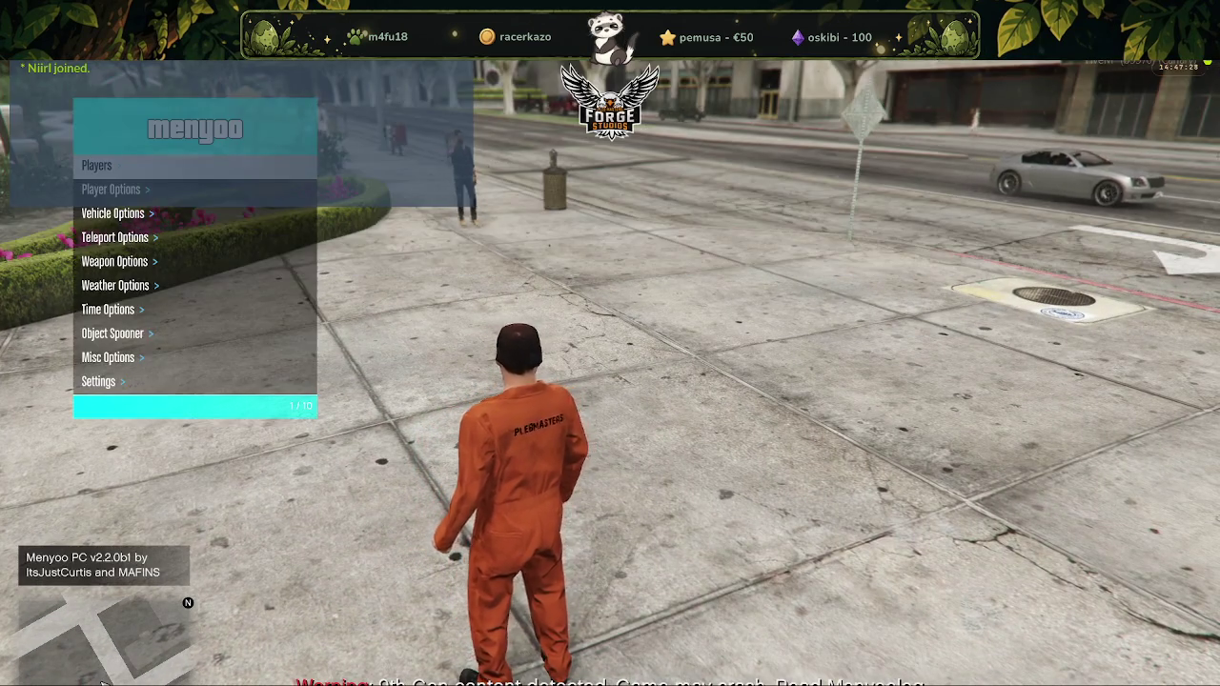
pyautogui.press('Down')
# Move through the weather list and switch Snow On Terrain on
pyautogui.press('Down')
pyautogui.press('Down')
pyautogui.press('Down')
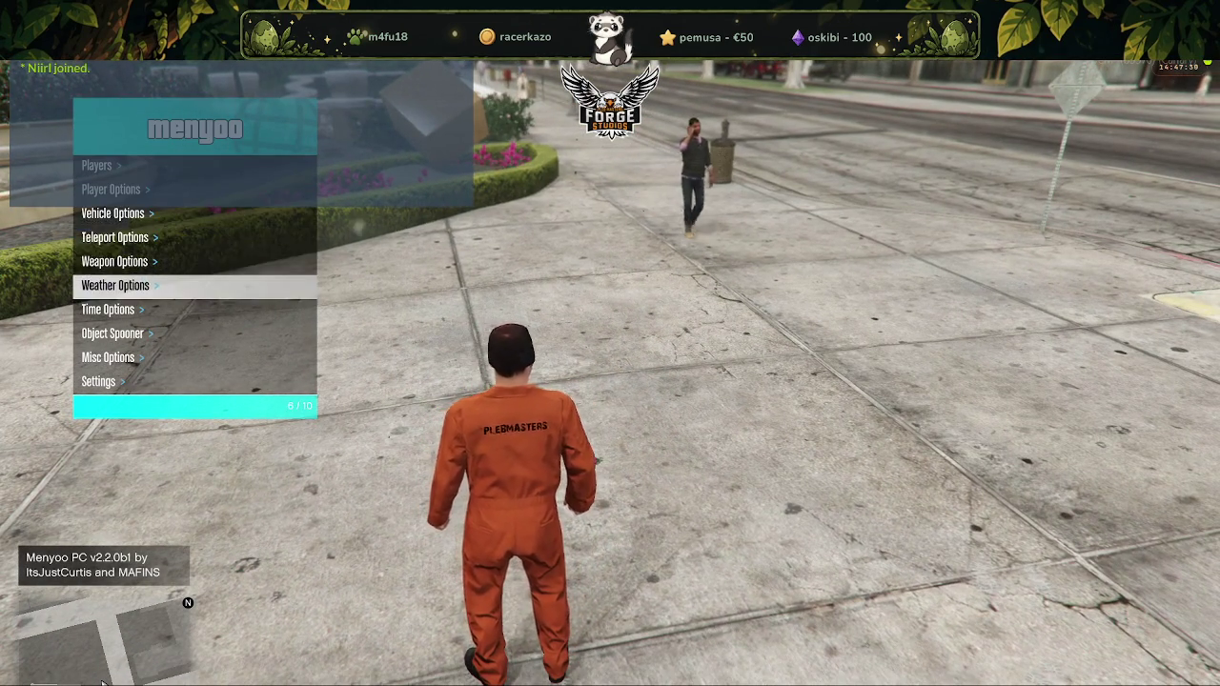
pyautogui.press('Return')
pyautogui.press('Down')
pyautogui.press('Down')
pyautogui.press('Down')
pyautogui.press('Down')
pyautogui.press('Down')
pyautogui.press('Down')
pyautogui.press('Down')
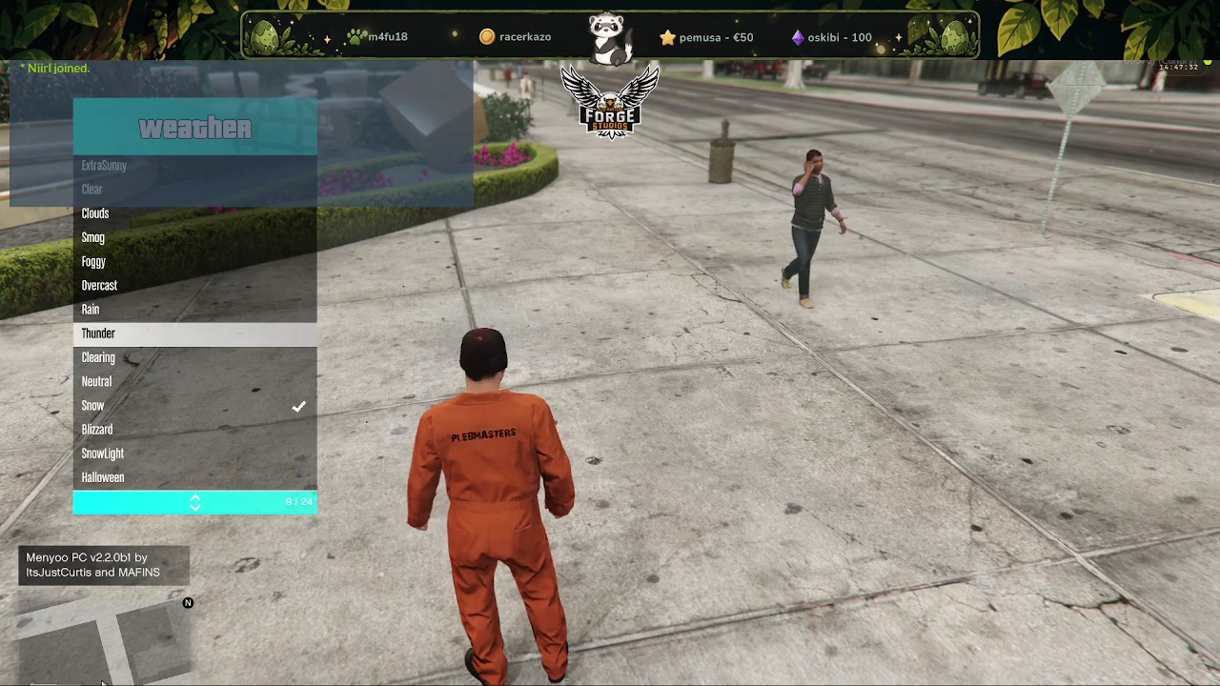
pyautogui.press('Down')
pyautogui.press('Down')
pyautogui.press('Down')
pyautogui.press('Down')
pyautogui.press('Down')
pyautogui.press('Down')
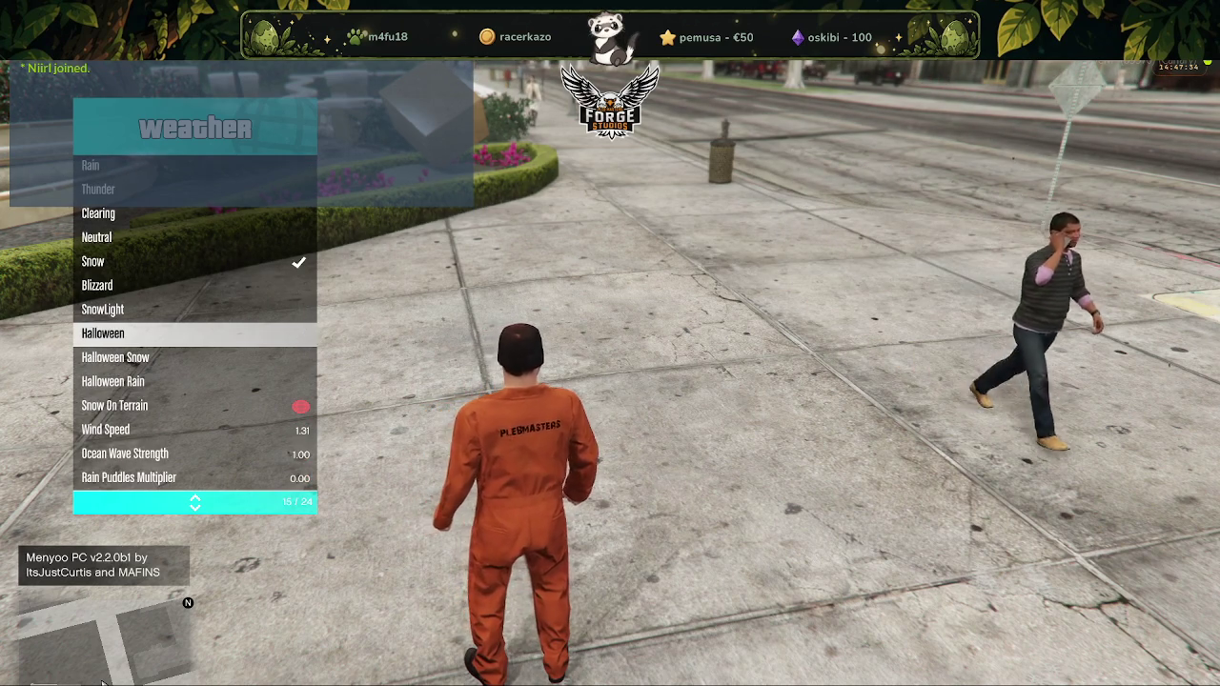
pyautogui.press('Down')
pyautogui.press('Up')
pyautogui.press('Up')
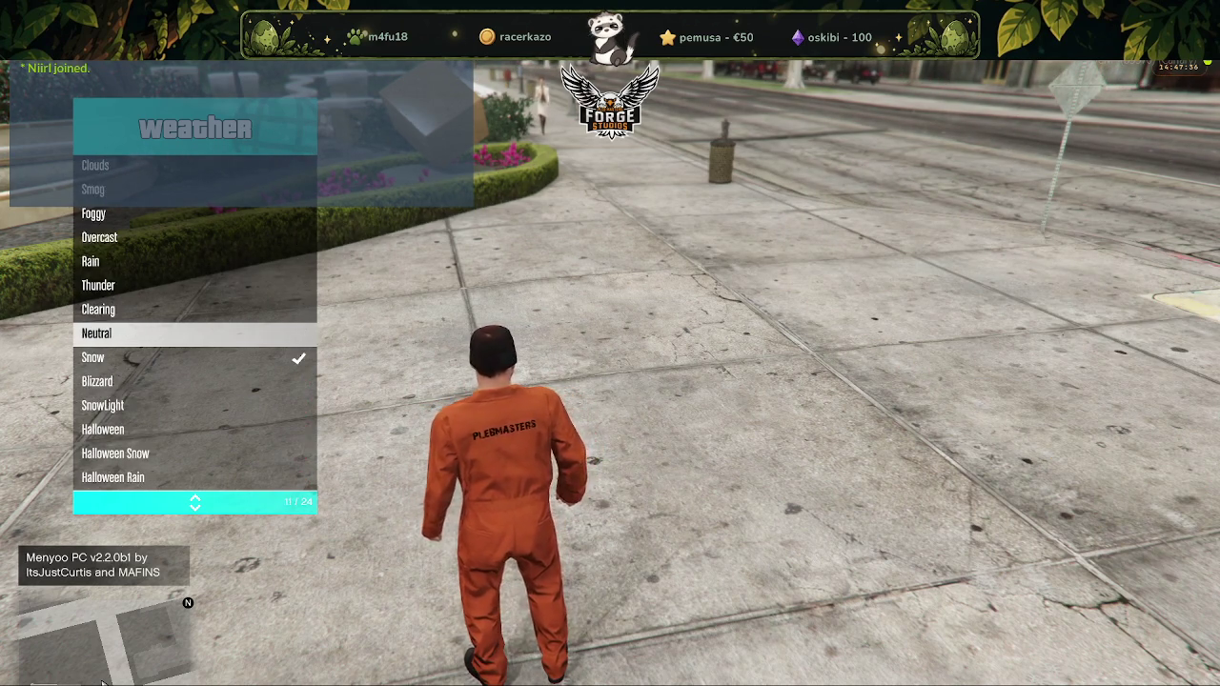
pyautogui.press('Down')
pyautogui.press('Down')
pyautogui.press('Down')
pyautogui.press('Down')
pyautogui.press('Down')
pyautogui.press('Up')
pyautogui.press('Up')
pyautogui.press('Up')
pyautogui.press('Up')
pyautogui.press('Up')
pyautogui.press('Up')
pyautogui.press('Up')
pyautogui.press('Up')
pyautogui.press('Up')
pyautogui.press('Up')
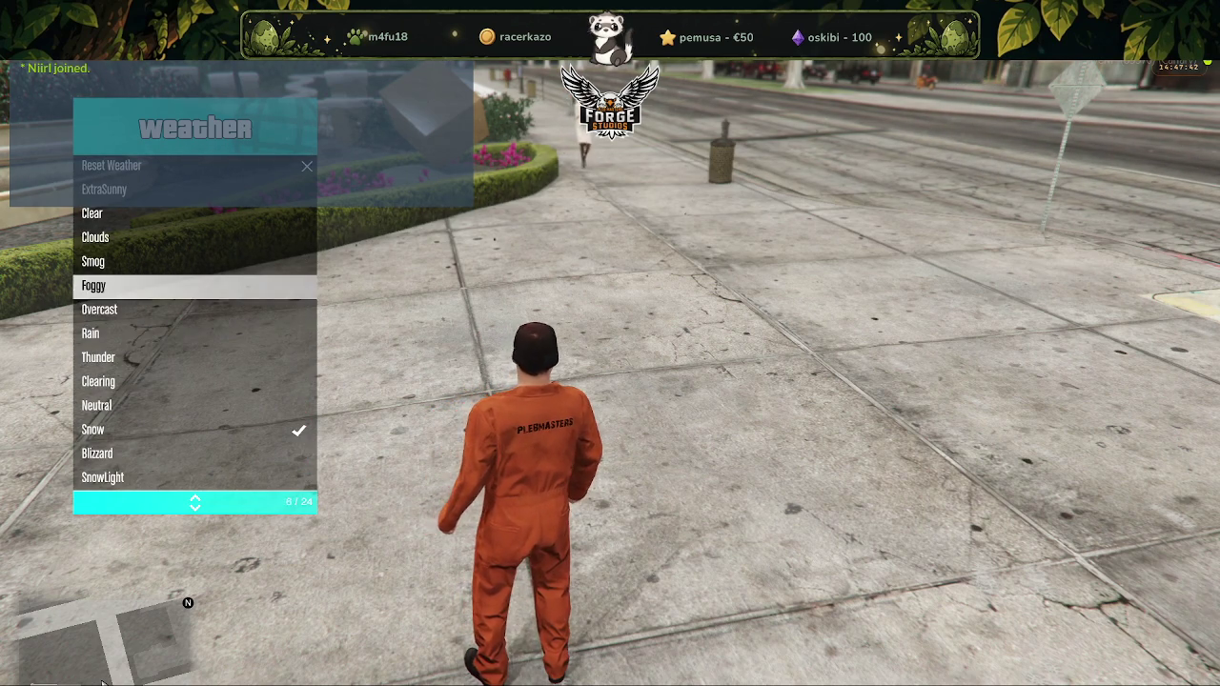
pyautogui.press('Down')
pyautogui.press('Down')
pyautogui.press('Down')
pyautogui.press('Down')
pyautogui.press('Down')
pyautogui.press('Down')
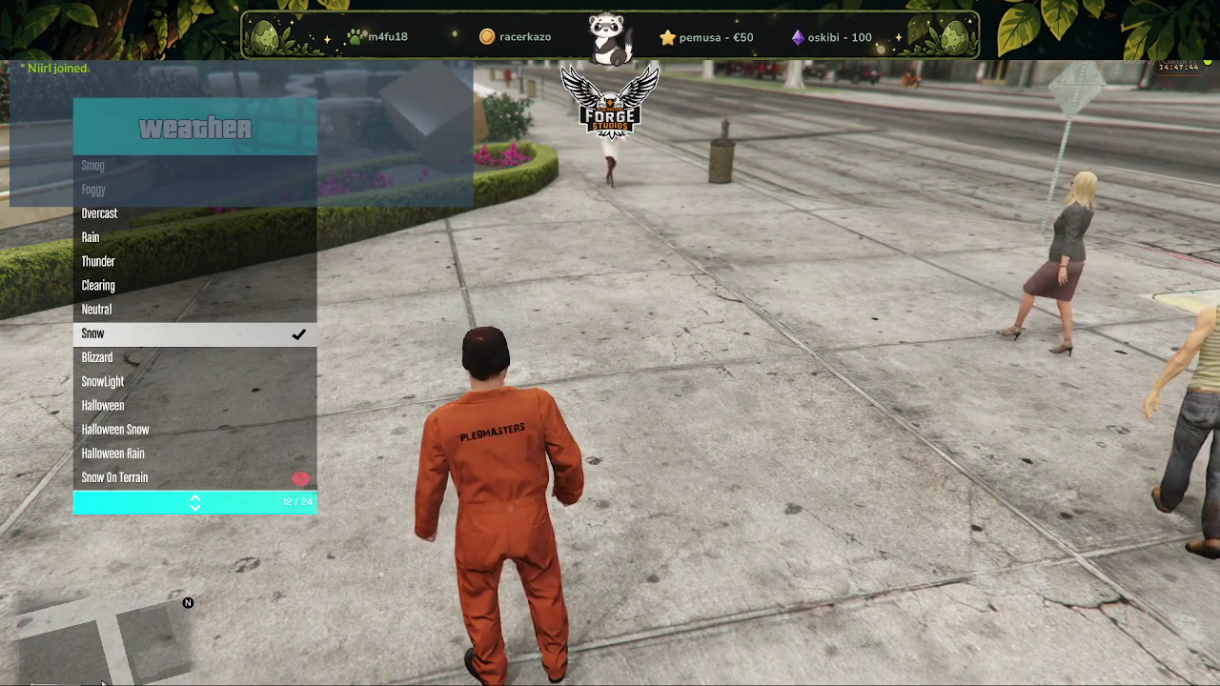
pyautogui.press('Down')
pyautogui.press('Down')
pyautogui.press('Down')
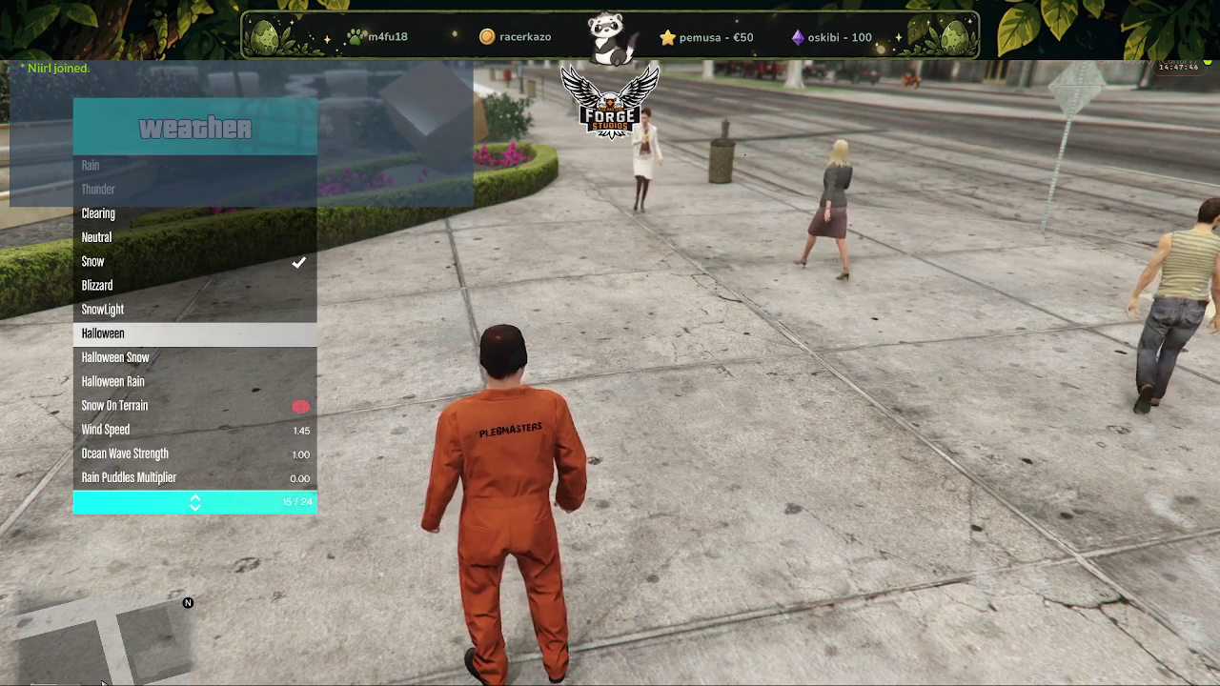
pyautogui.press('Down')
pyautogui.press('Down')
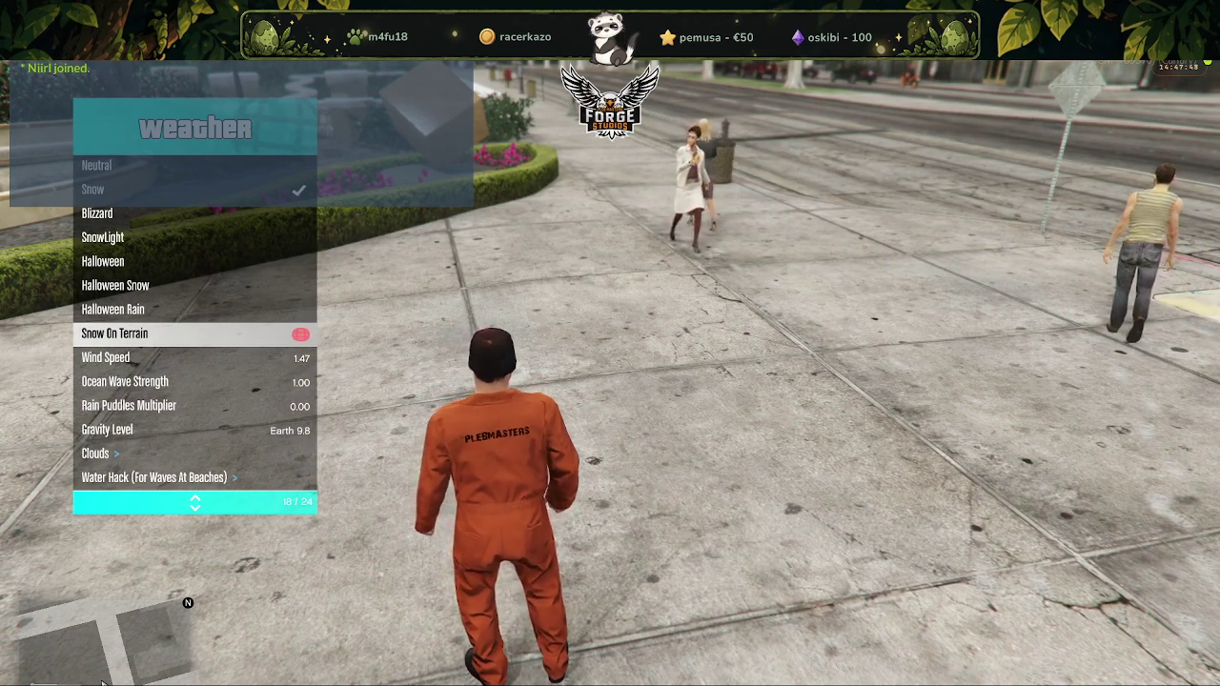
pyautogui.press('Up')
pyautogui.press('Up')
pyautogui.press('Up')
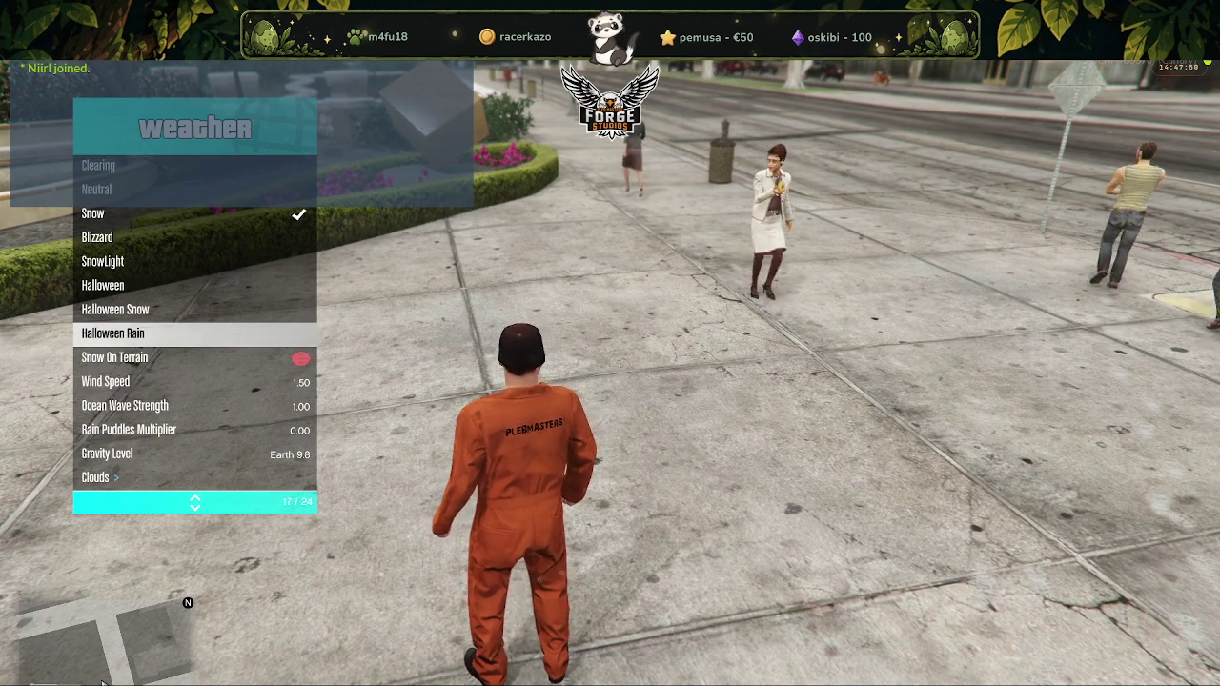
pyautogui.press('Return')
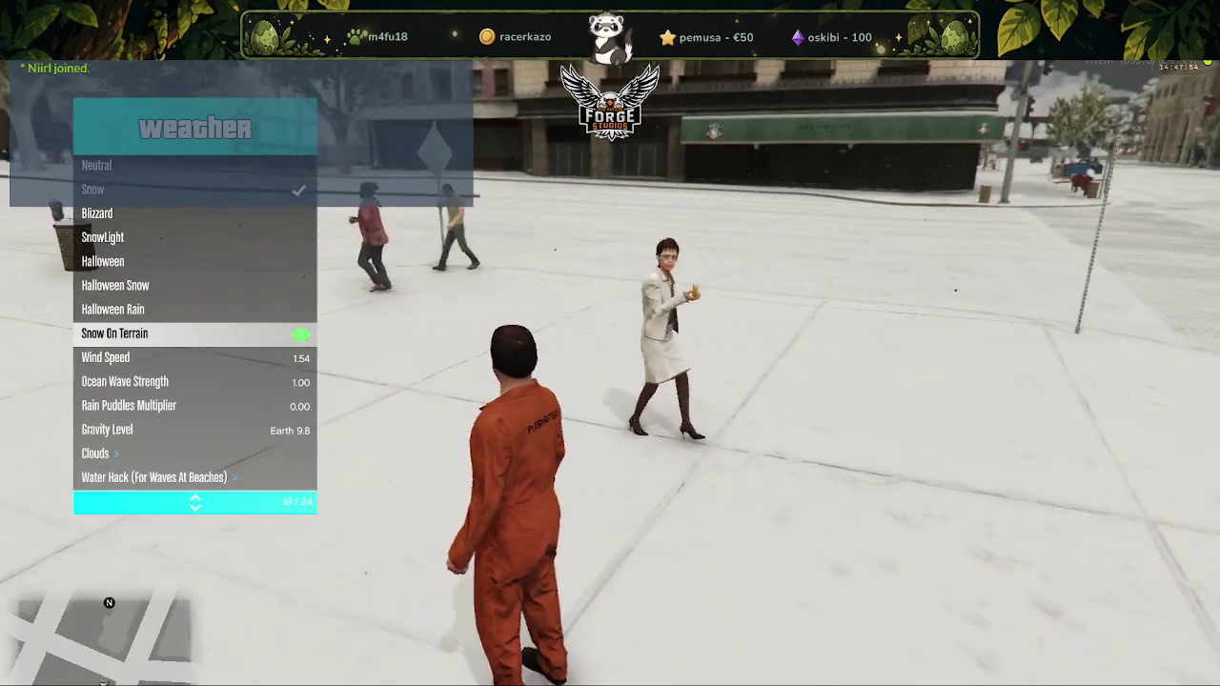
# Walk across the plaza, then run down the snow-covered street to a tiled building
pyautogui.press('w')
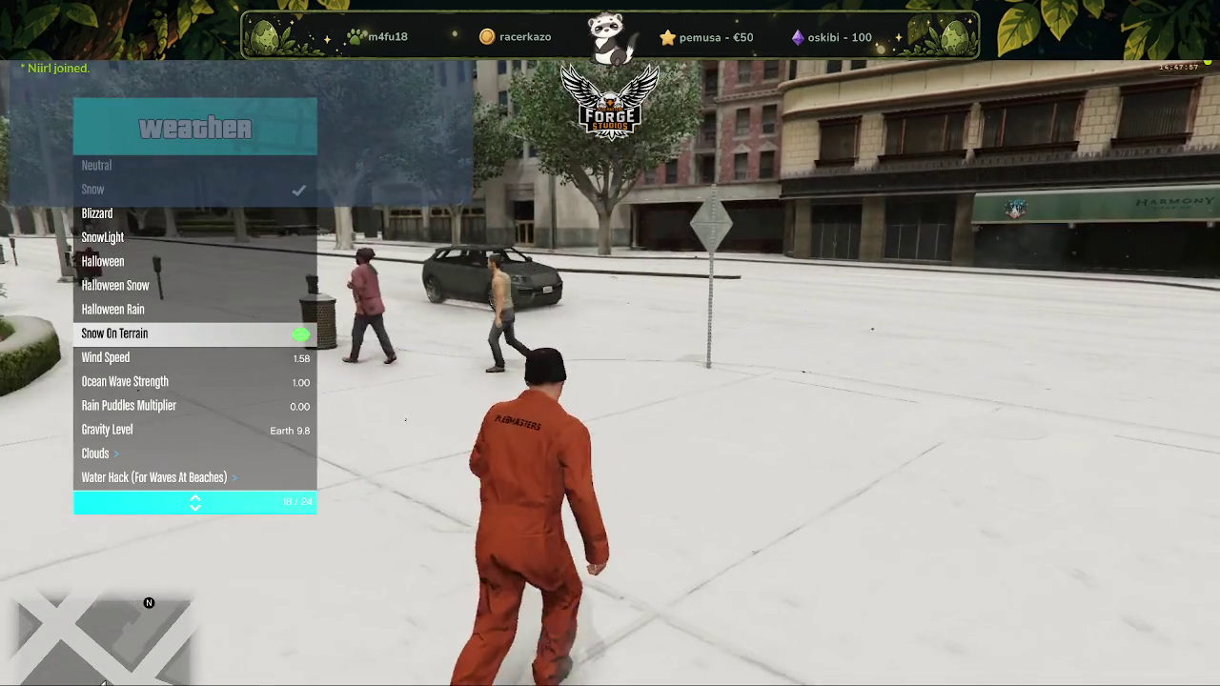
pyautogui.press('shift')
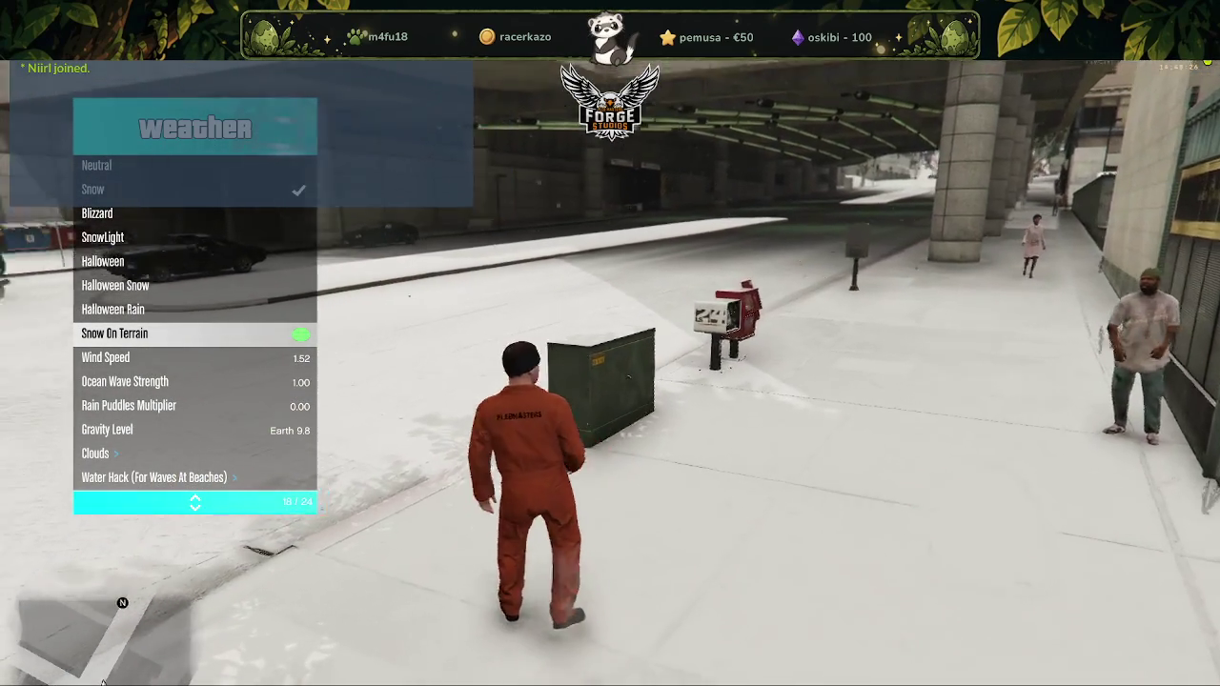
pyautogui.press('w')
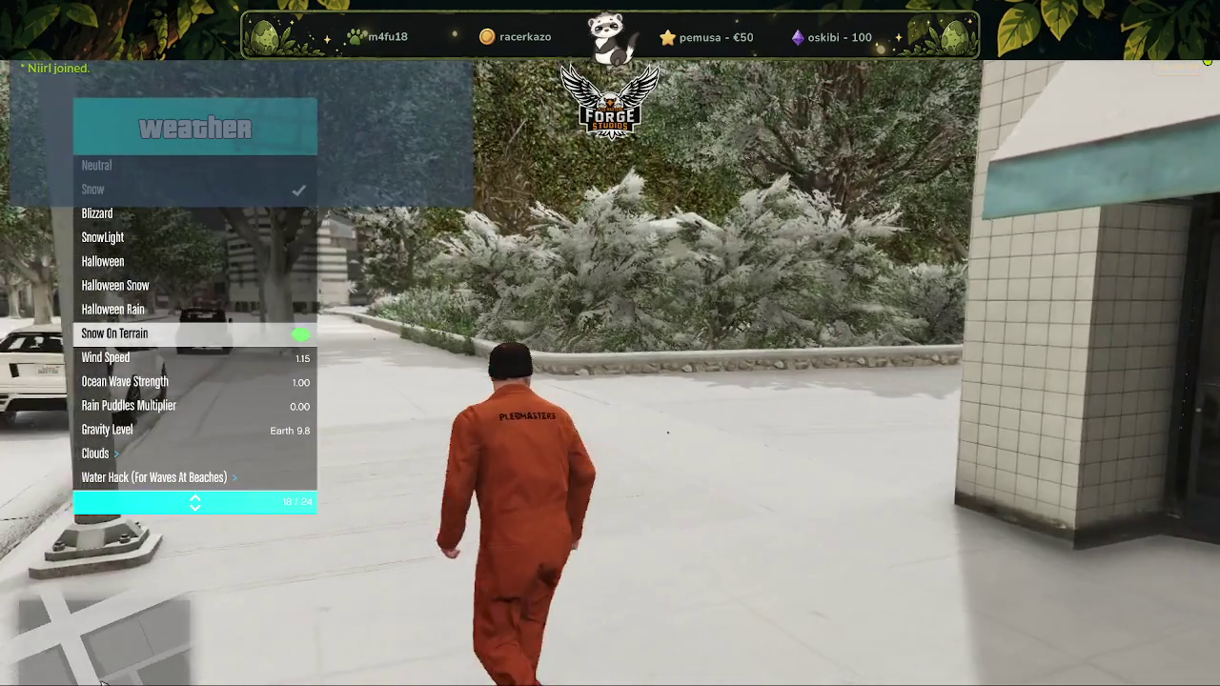
# Leave Menyoo, spawn a BATI motorcycle from Fahrzeuge spawnen, and close the ForgeStudios panel
pyautogui.press('BackSpace')
pyautogui.press('F7')
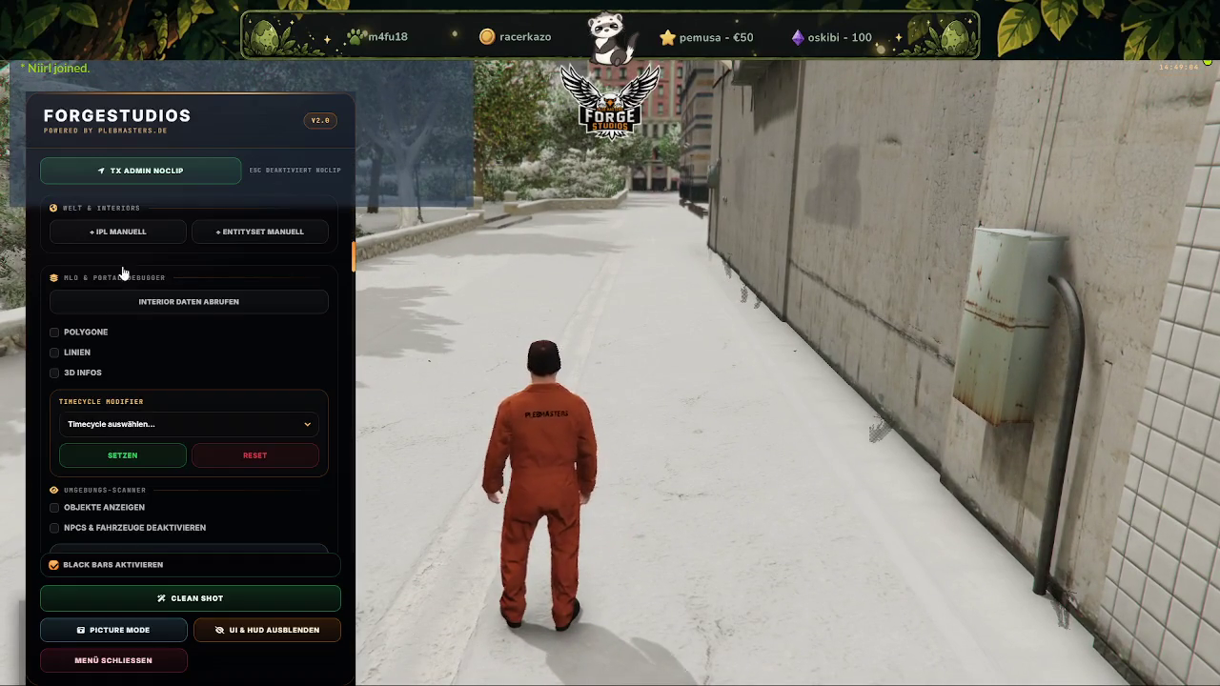
pyautogui.scroll(-3, 255, 374)
pyautogui.scroll(-3, 257, 370)
pyautogui.scroll(-3, 257, 364)
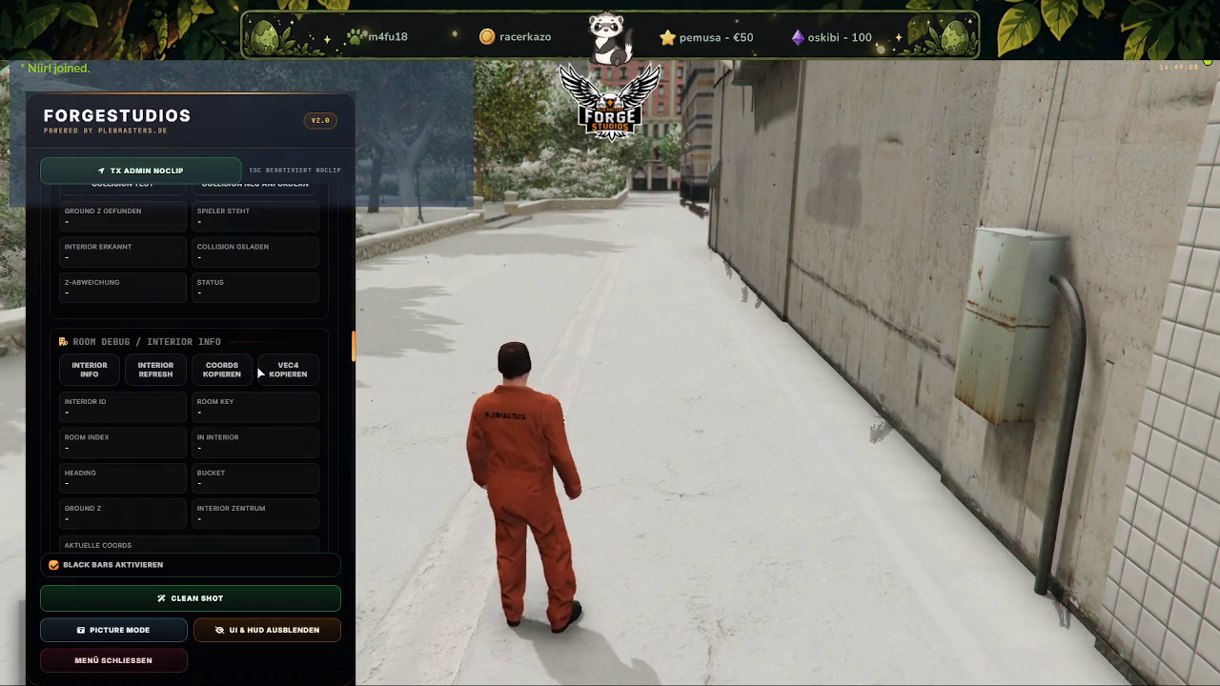
pyautogui.scroll(-3, 259, 372)
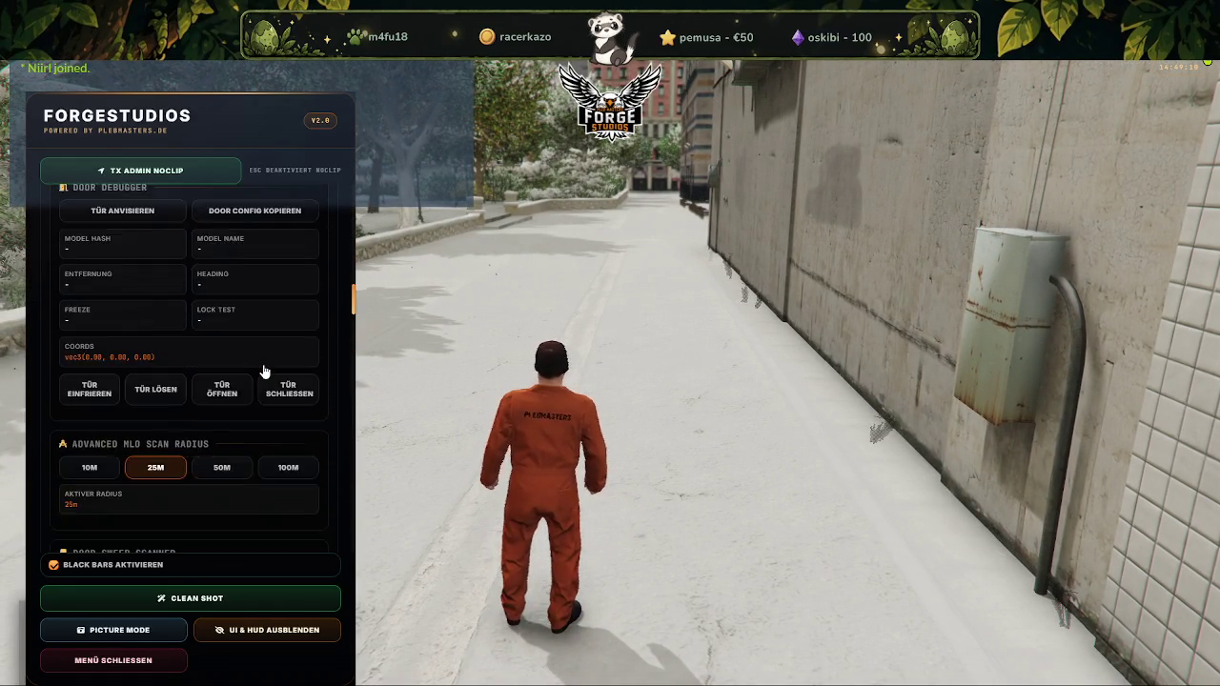
pyautogui.scroll(3, 265, 372)
pyautogui.scroll(-3, 258, 375)
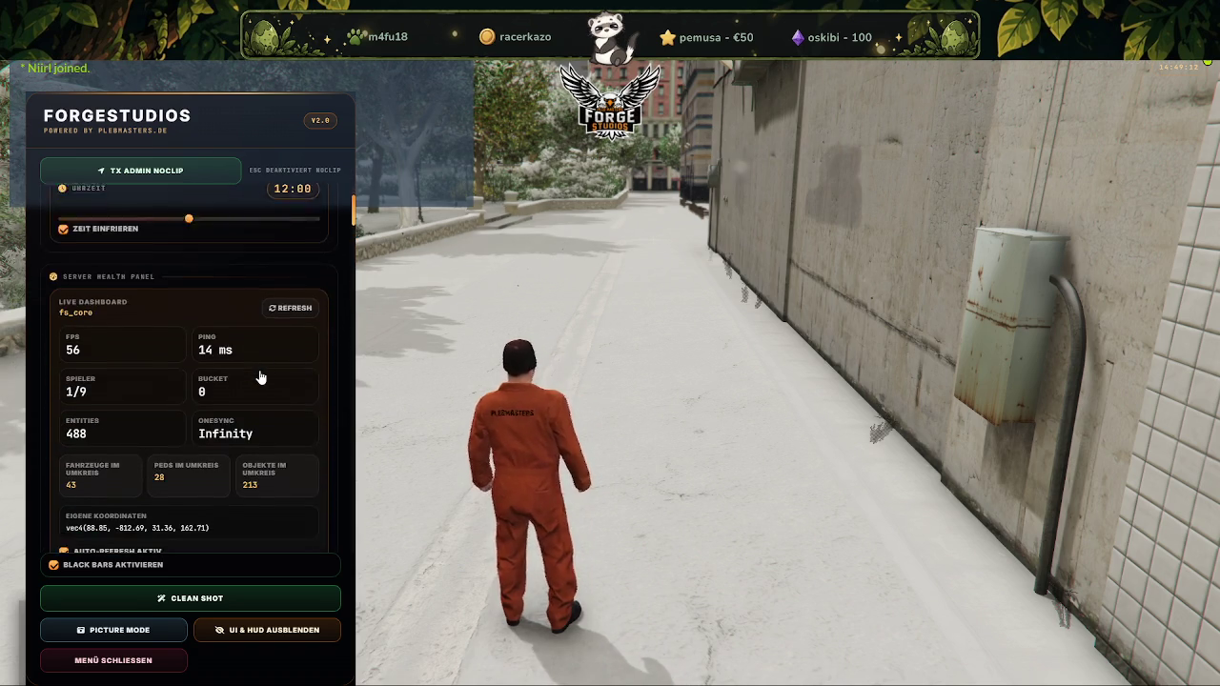
pyautogui.scroll(-3, 258, 375)
pyautogui.scroll(-3, 261, 378)
pyautogui.click(287, 328)
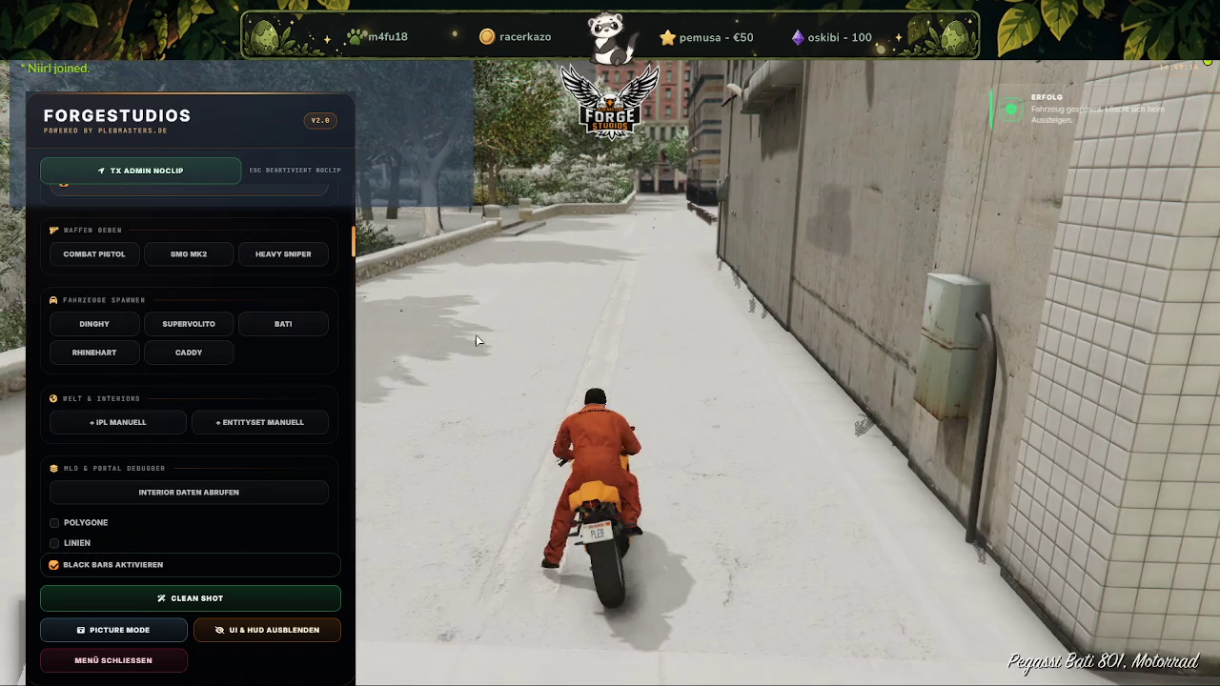
pyautogui.click(143, 664)
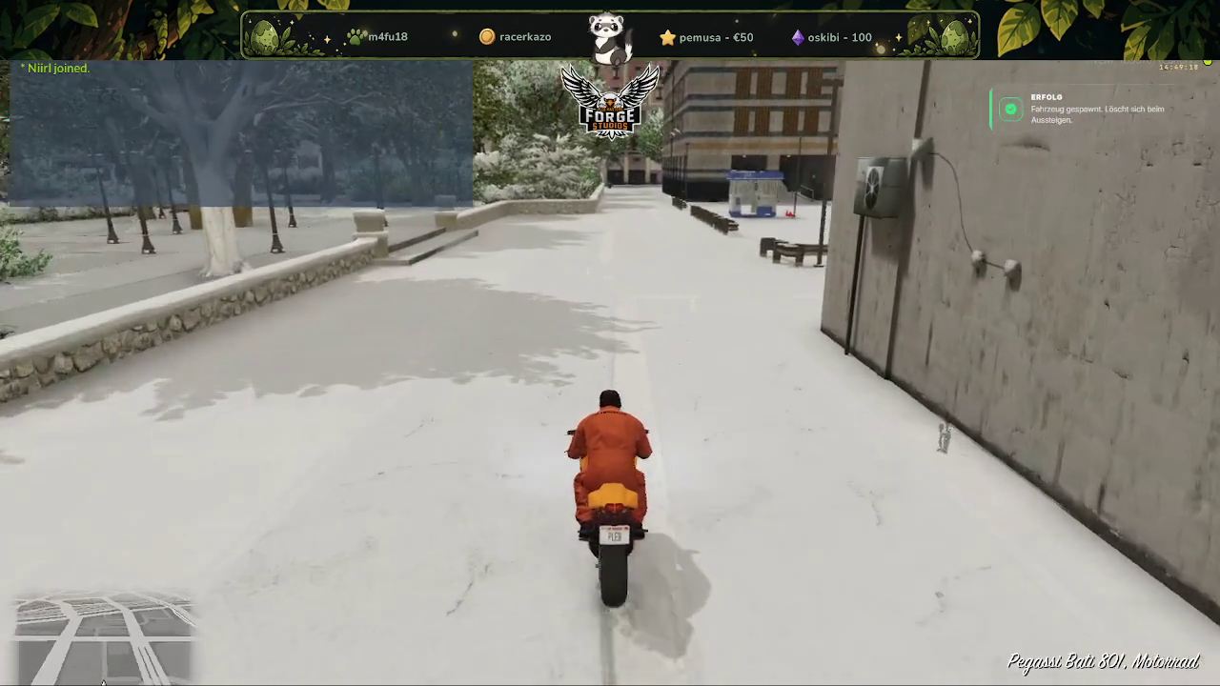
# Ride the Bati out of the alley, across the snowy plaza and the street
pyautogui.press('d')
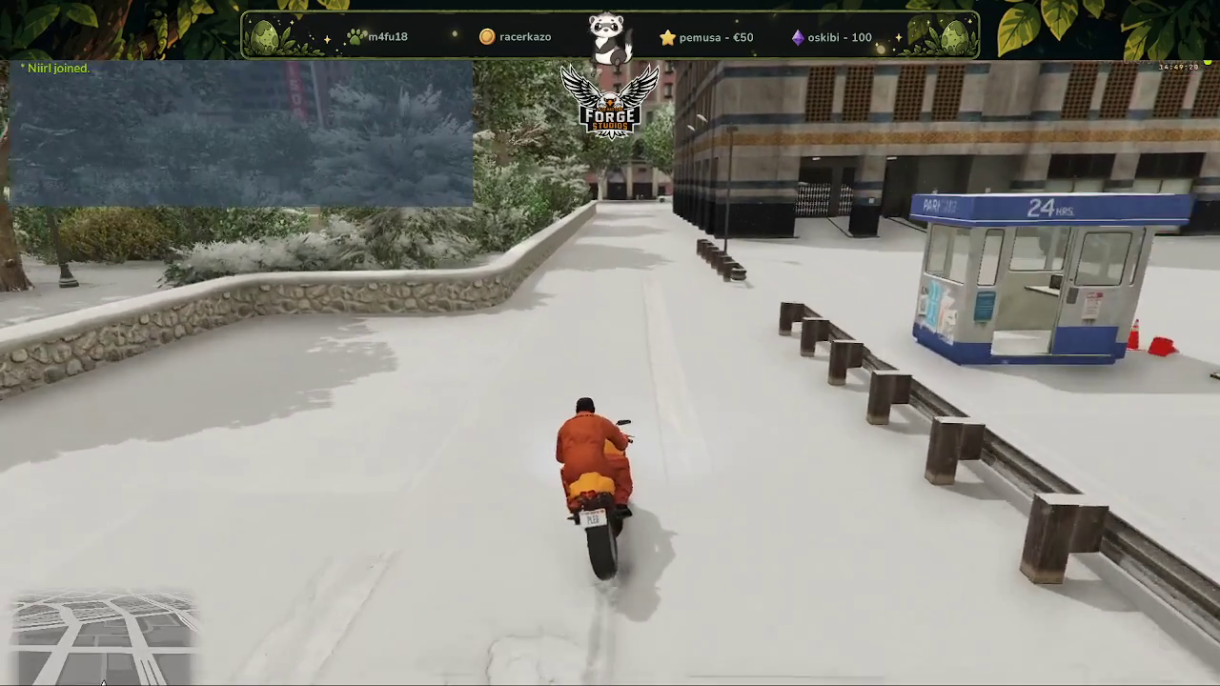
pyautogui.press('a')
pyautogui.press('w')
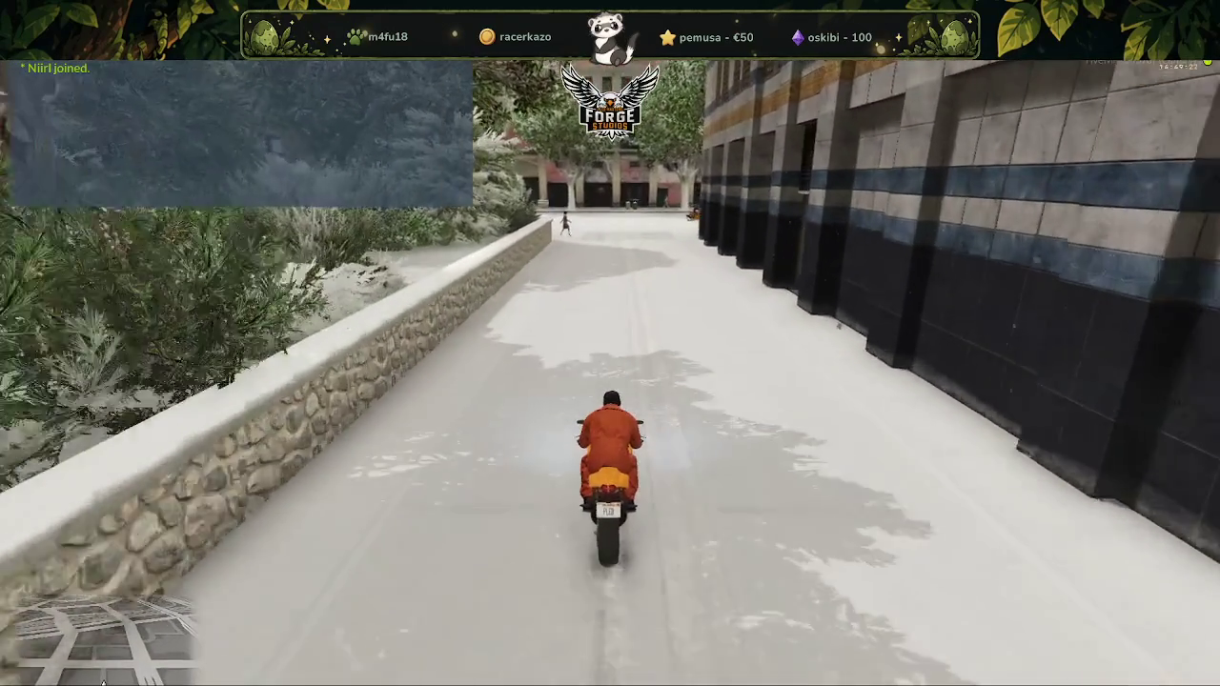
pyautogui.press('d')
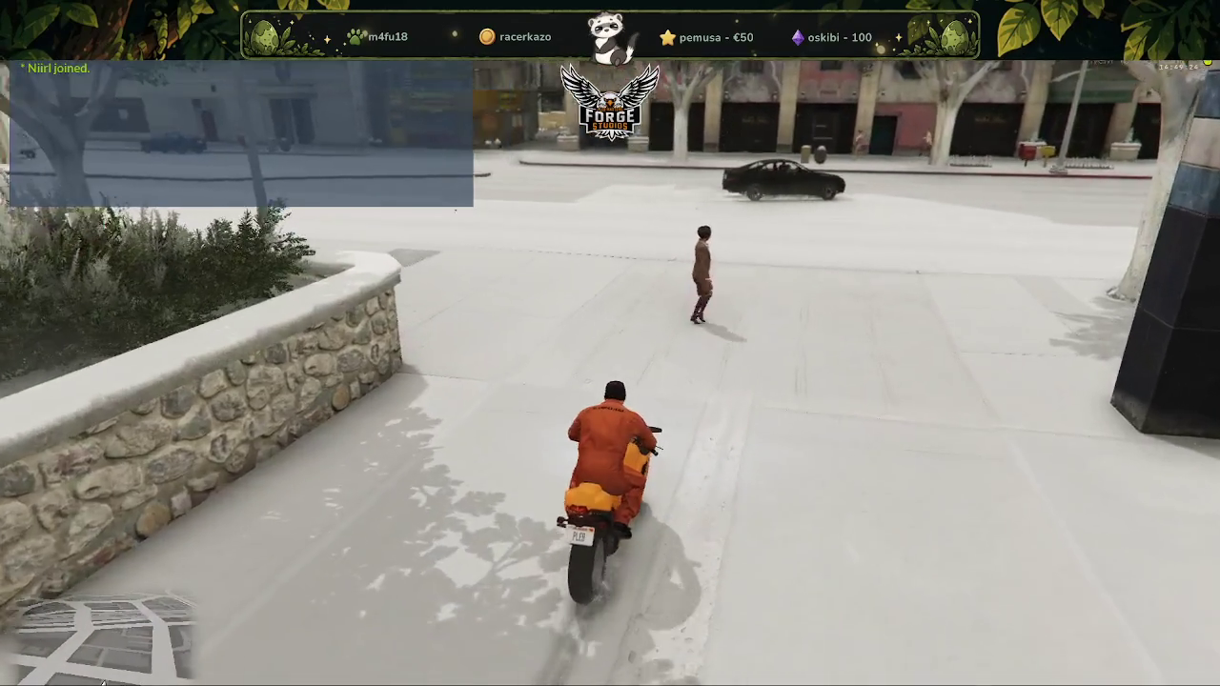
pyautogui.press('d')
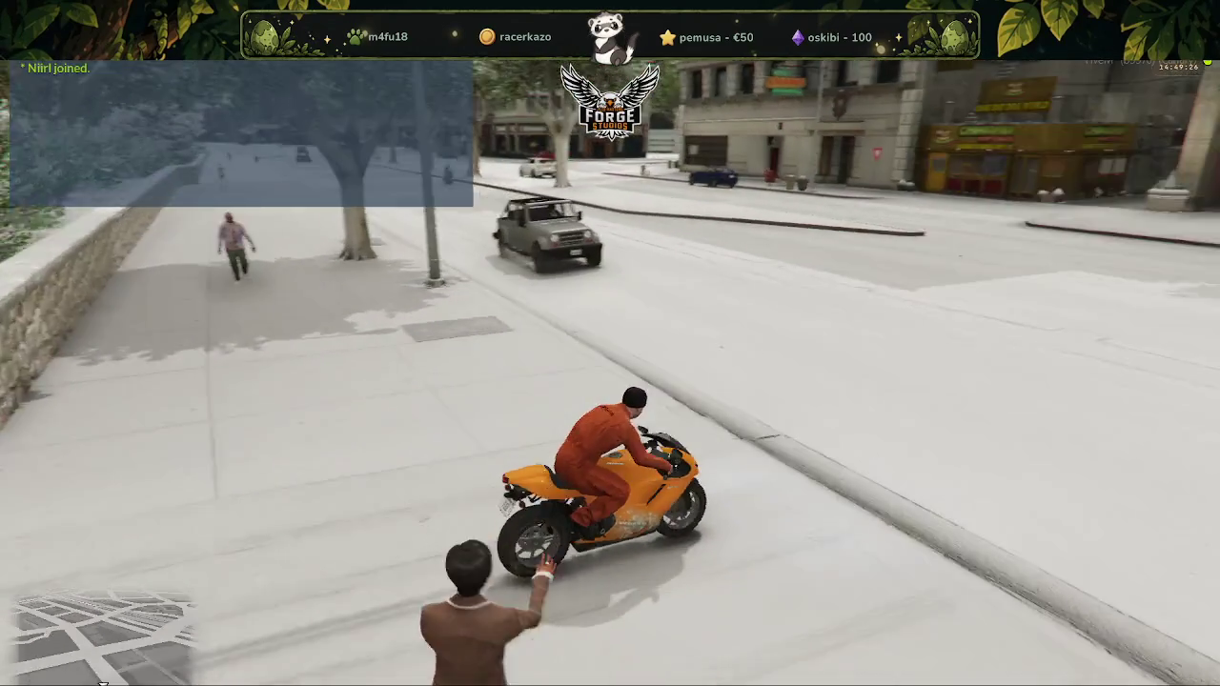
pyautogui.press('a')
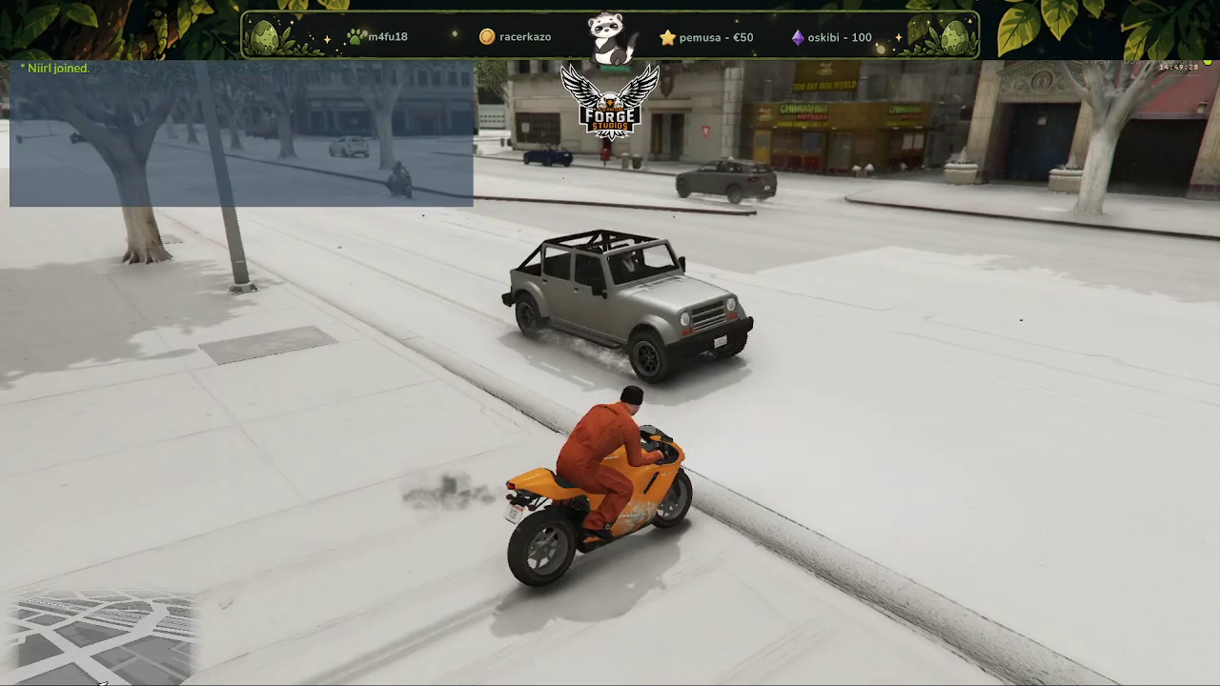
pyautogui.press('w')
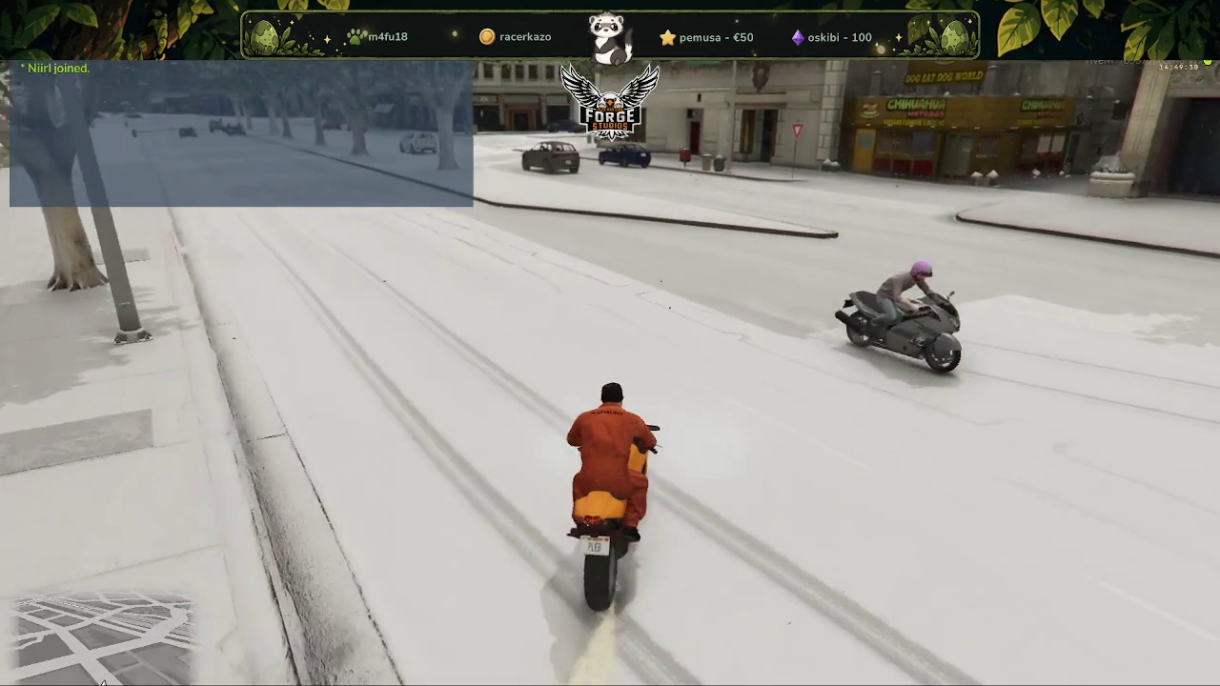
pyautogui.press('a')
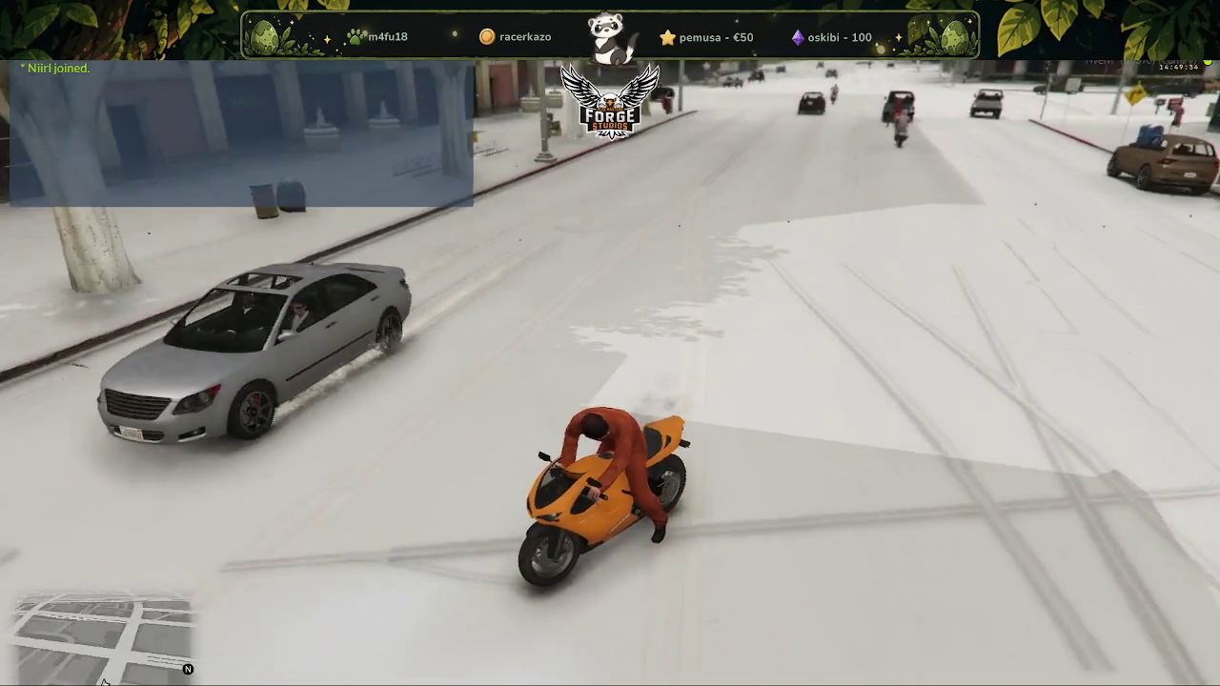
pyautogui.press('w')
# Ride up the long avenue through several intersections toward the tree-lined street
pyautogui.press('a')
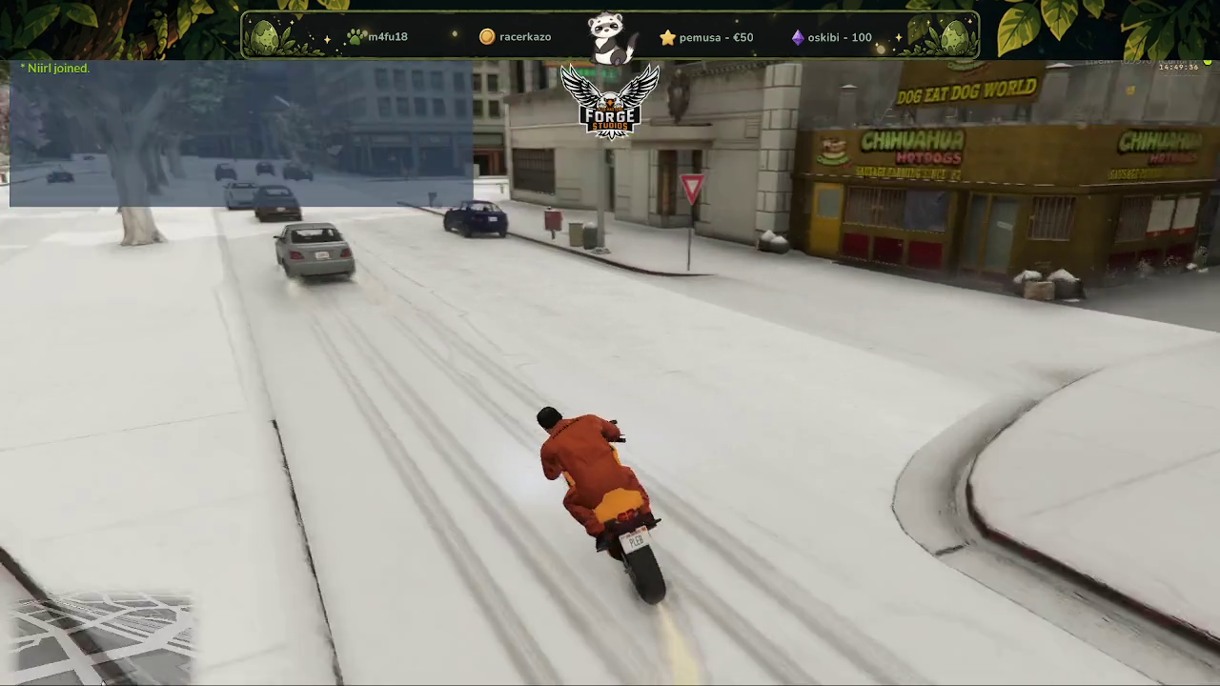
pyautogui.press('w')
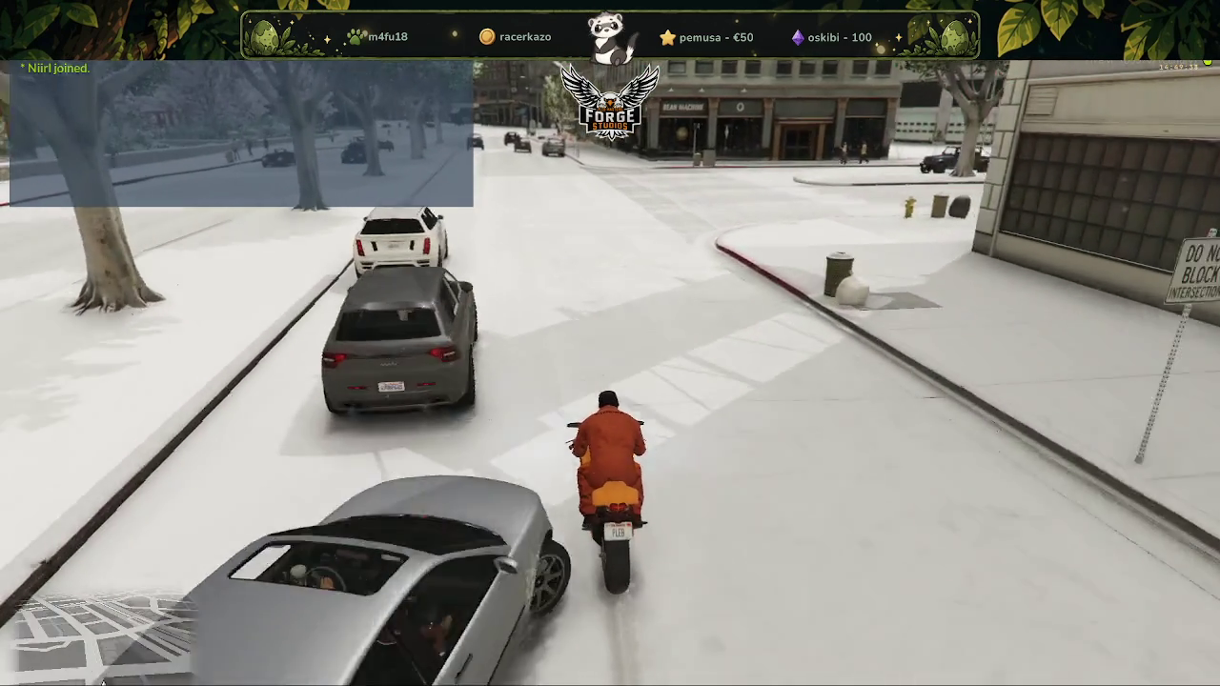
pyautogui.press('w')
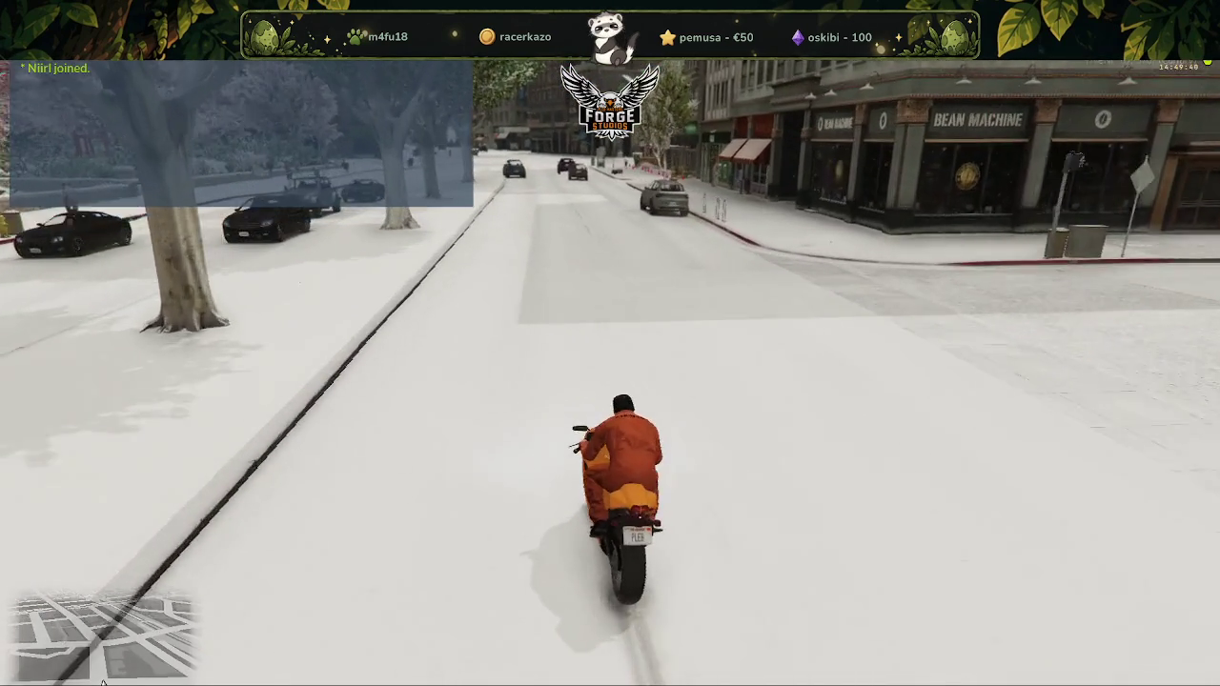
pyautogui.press('w')
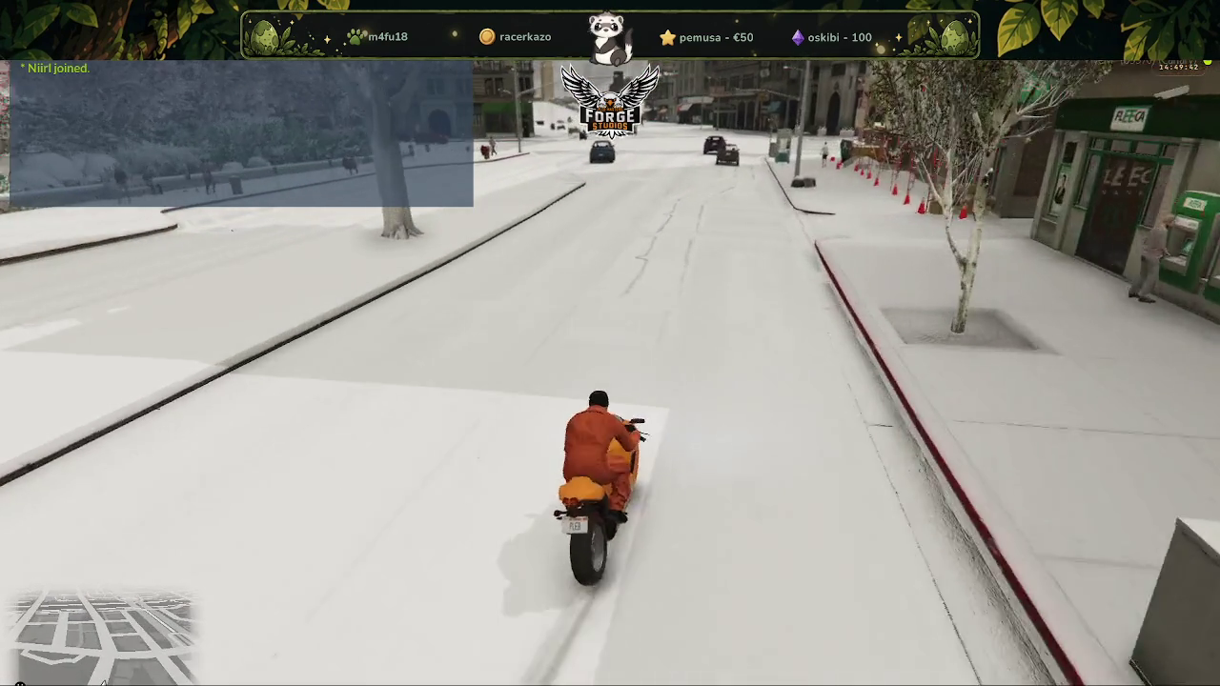
pyautogui.press('d')
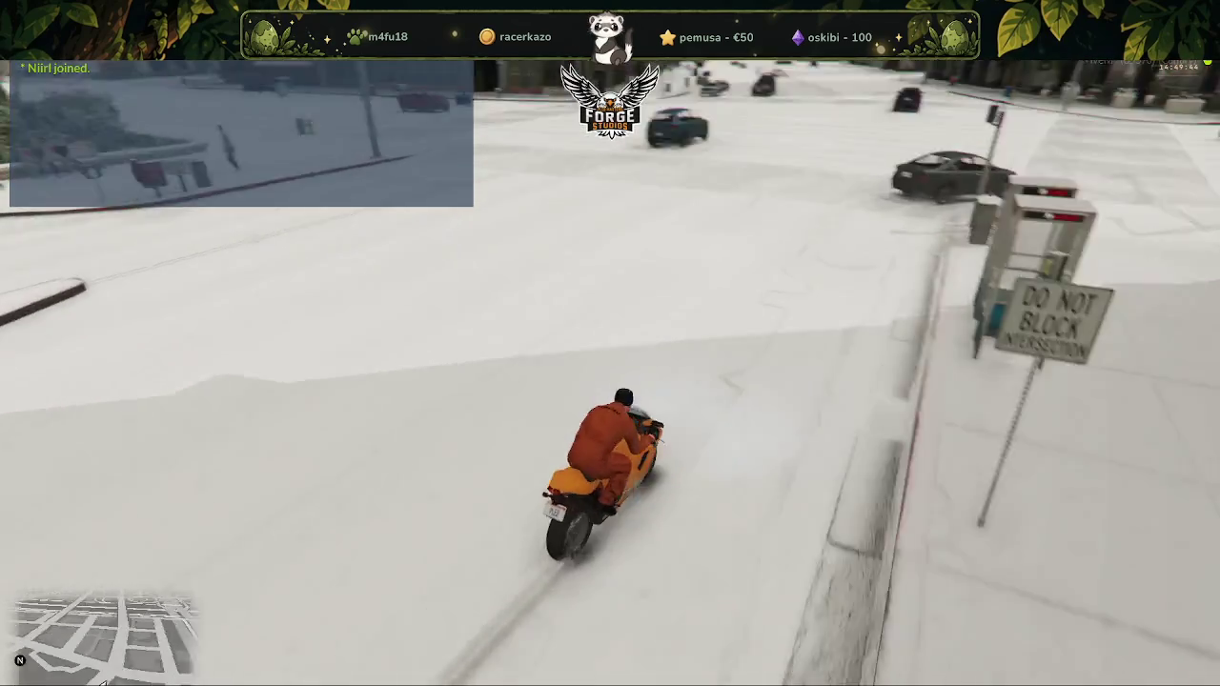
pyautogui.press('a')
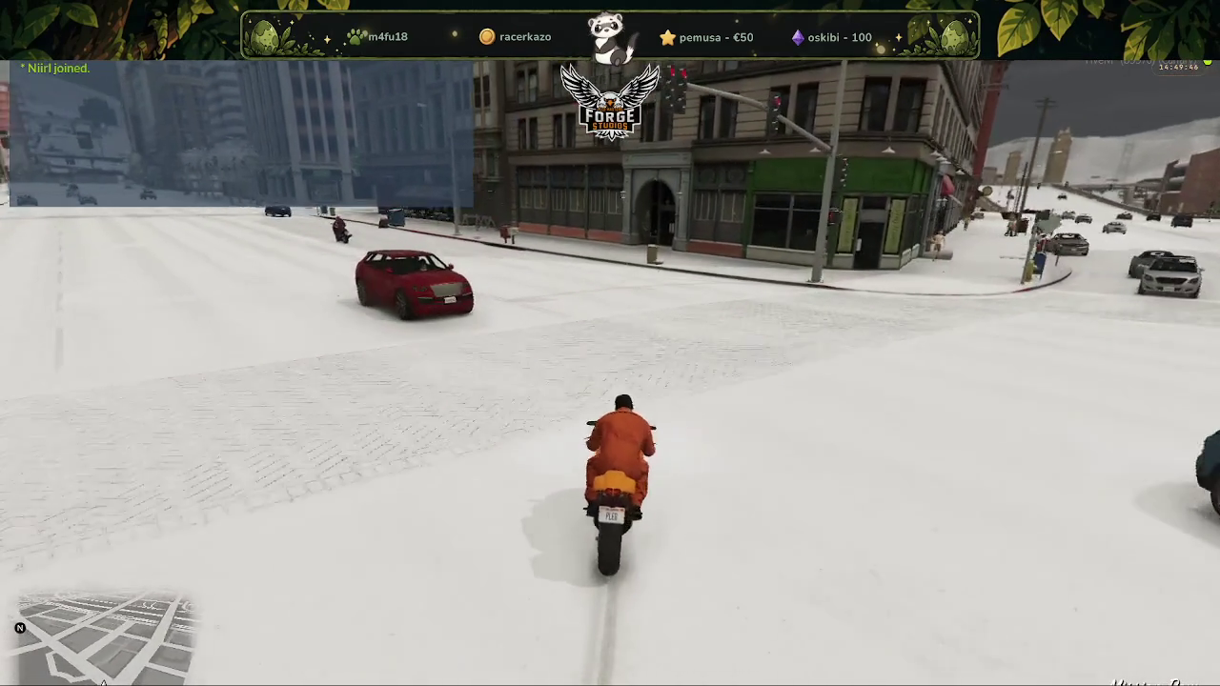
pyautogui.press('w')
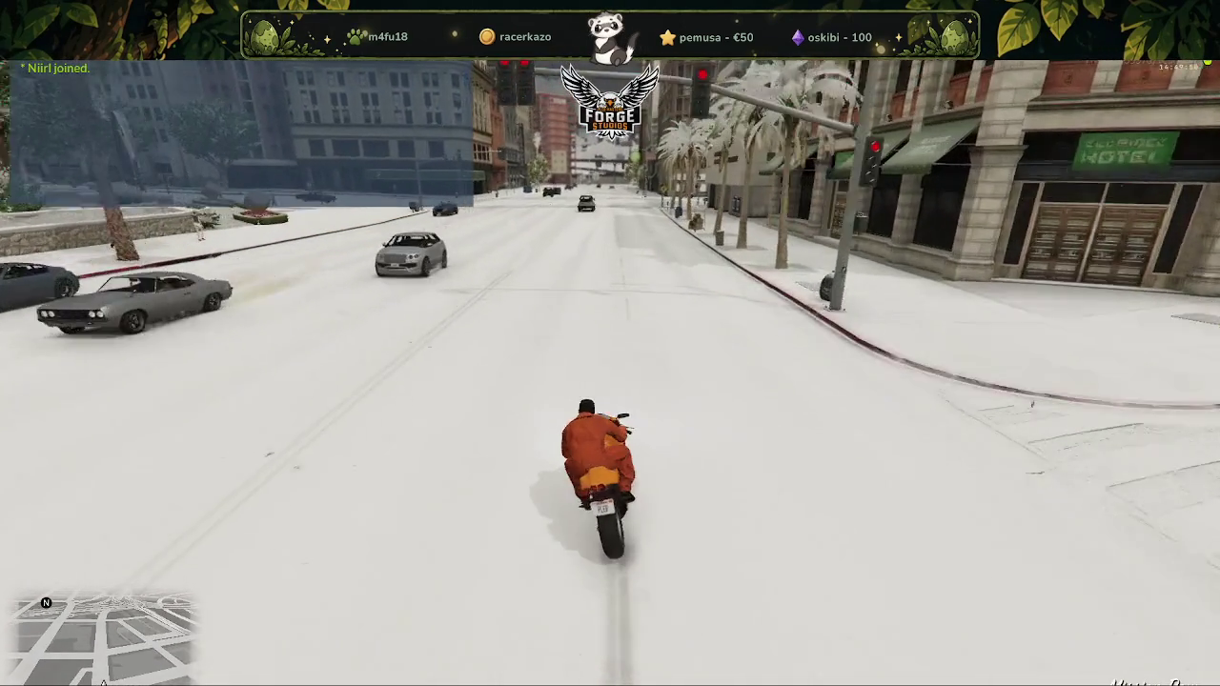
pyautogui.press('w')
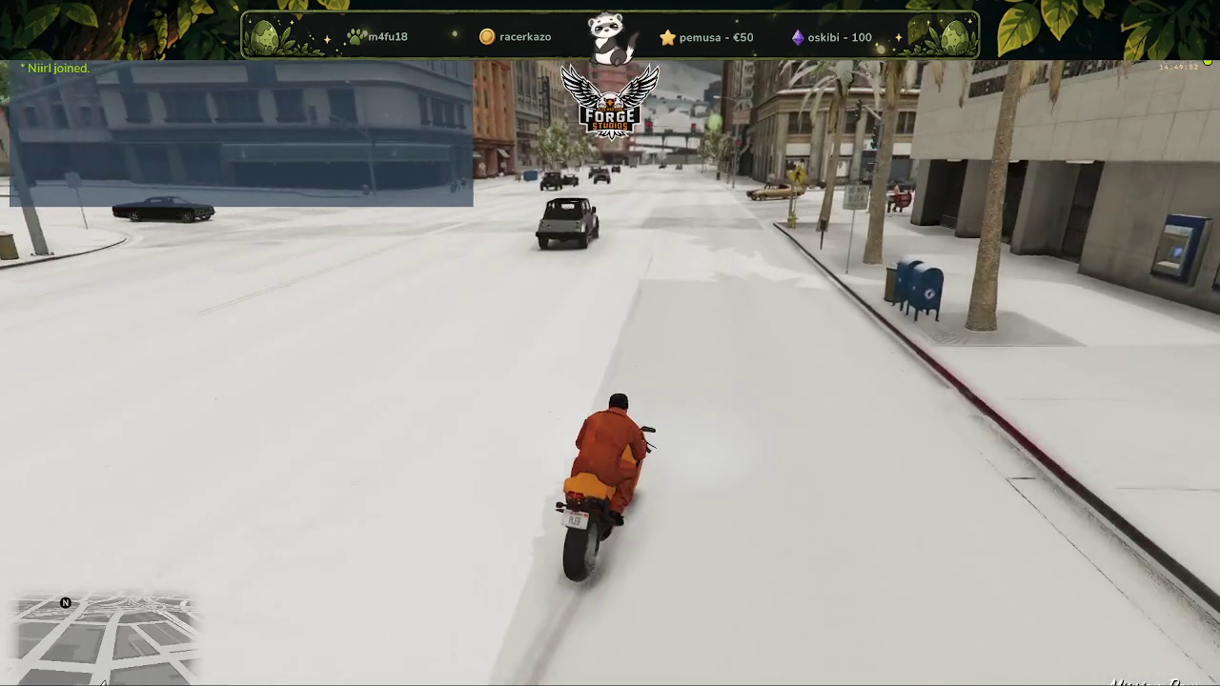
pyautogui.press('w')
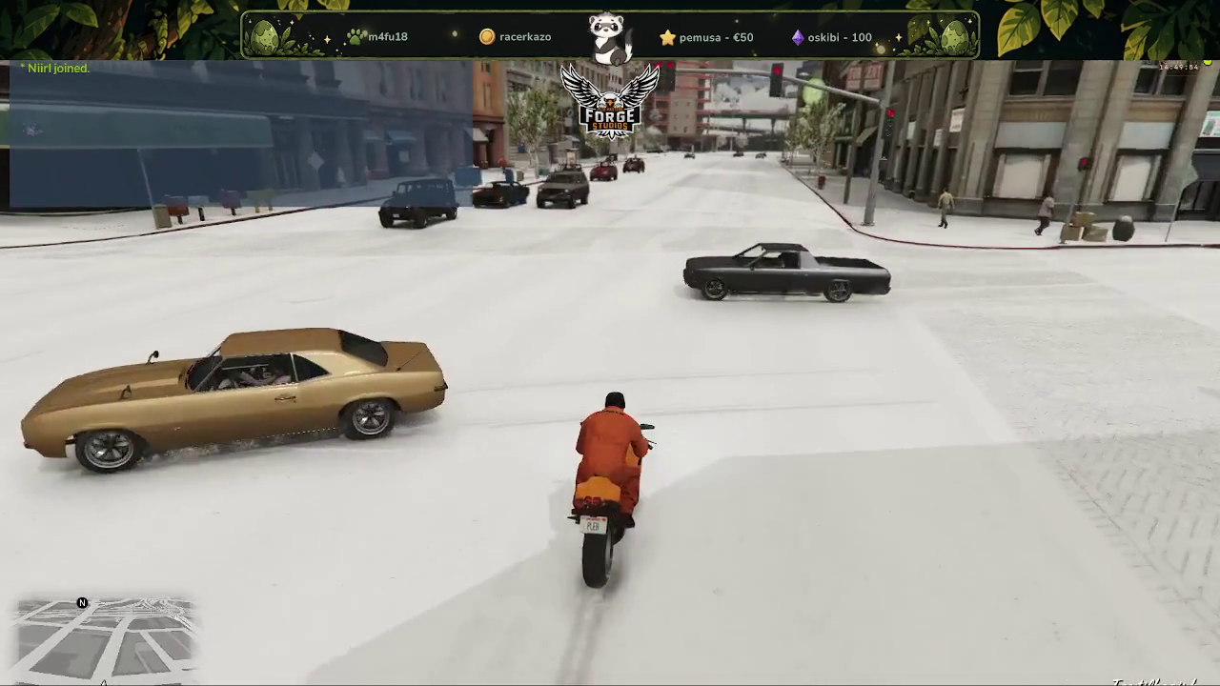
pyautogui.press('w')
# Turn and drift the bike on the snowy streets, then switch back to Blender
pyautogui.press('a')
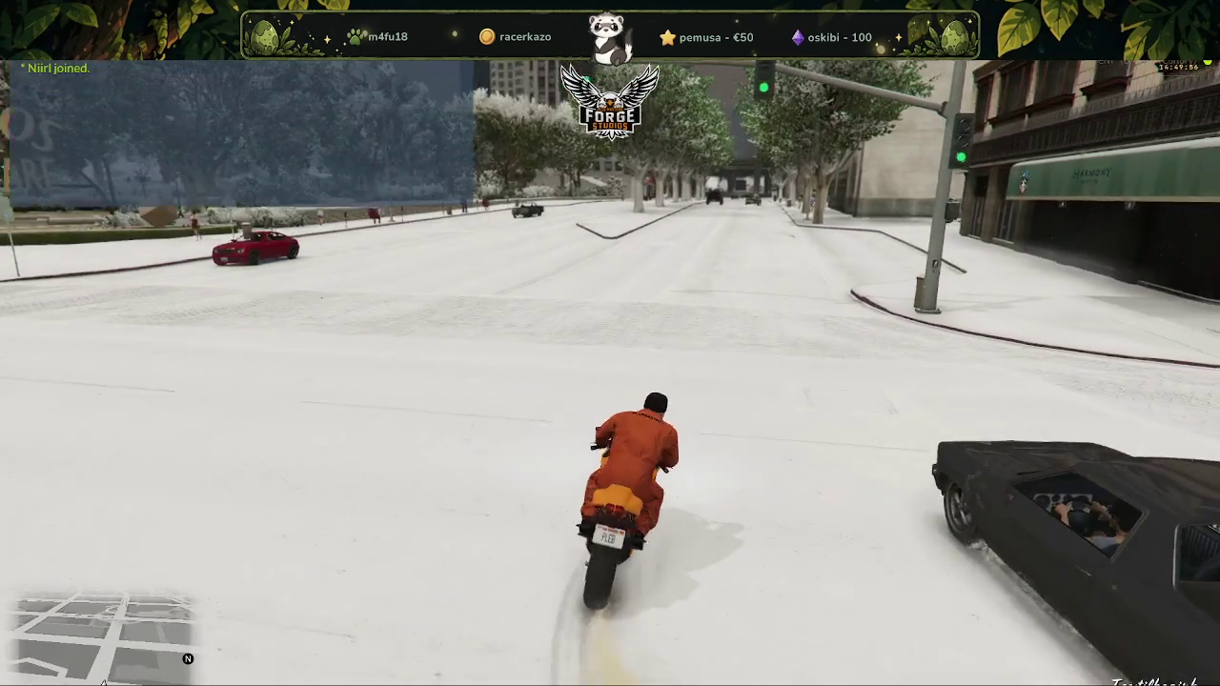
pyautogui.press('w')
pyautogui.press('a')
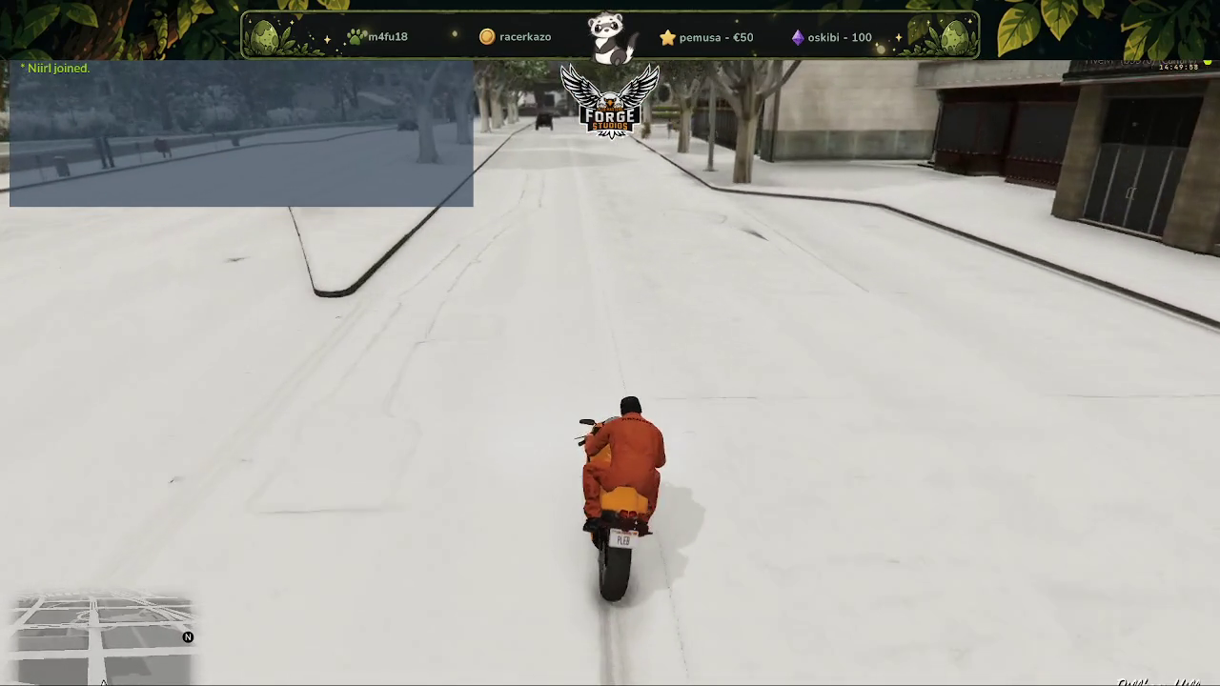
pyautogui.press('w')
pyautogui.press('d')
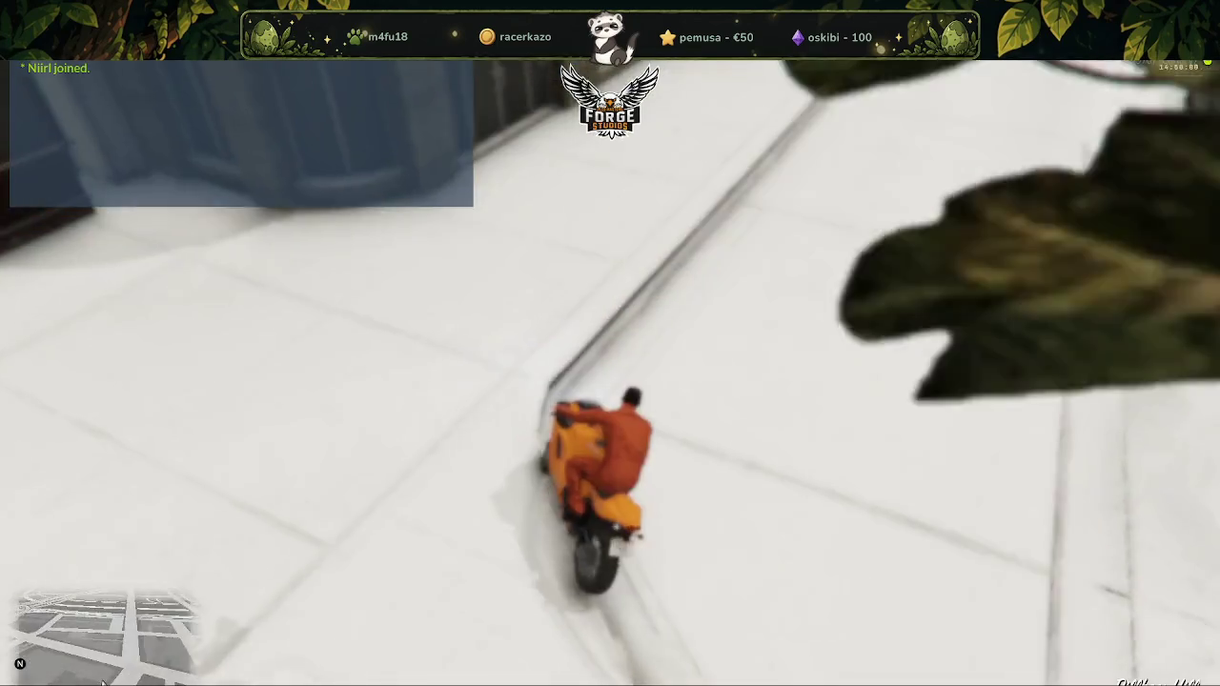
pyautogui.press('w')
pyautogui.press('d')
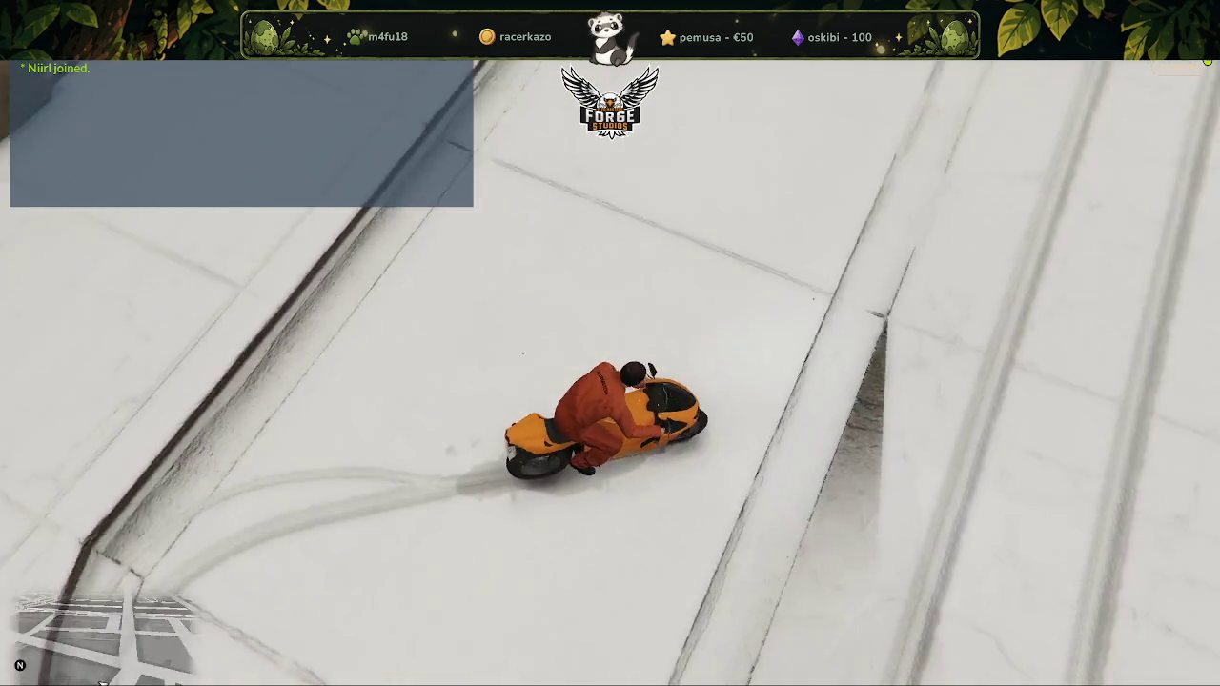
pyautogui.press('w')
pyautogui.press('a')
pyautogui.hotkey('alt', 'Tab')
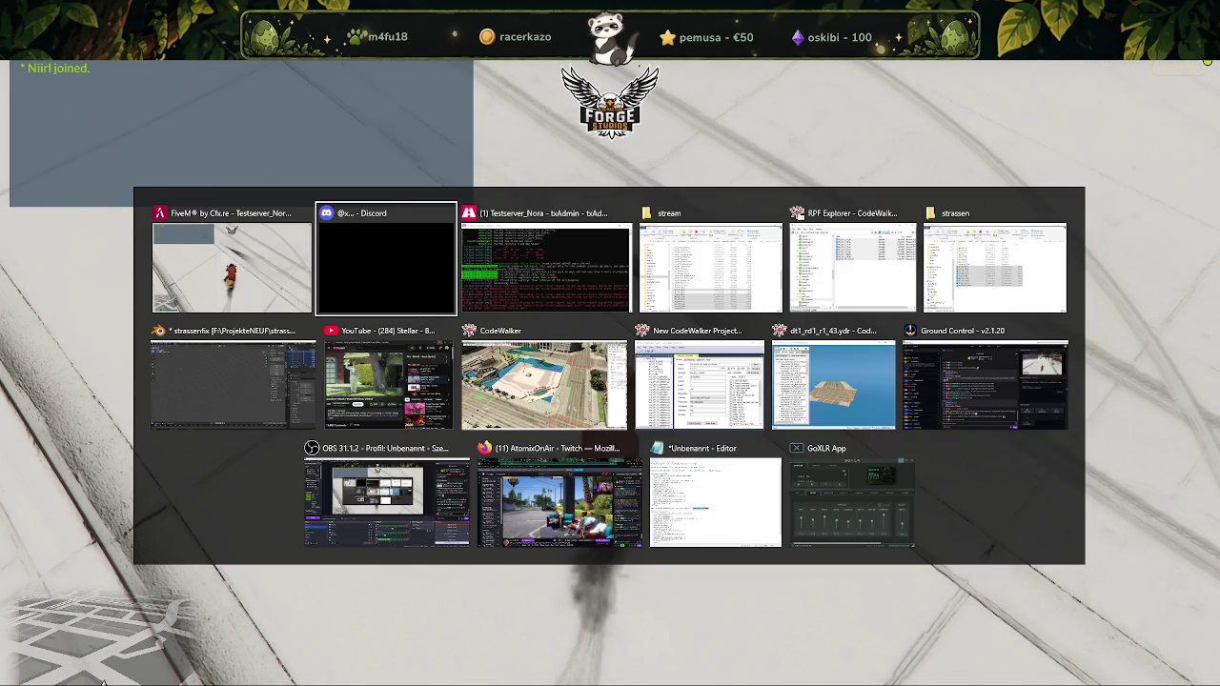
pyautogui.click(179, 377)
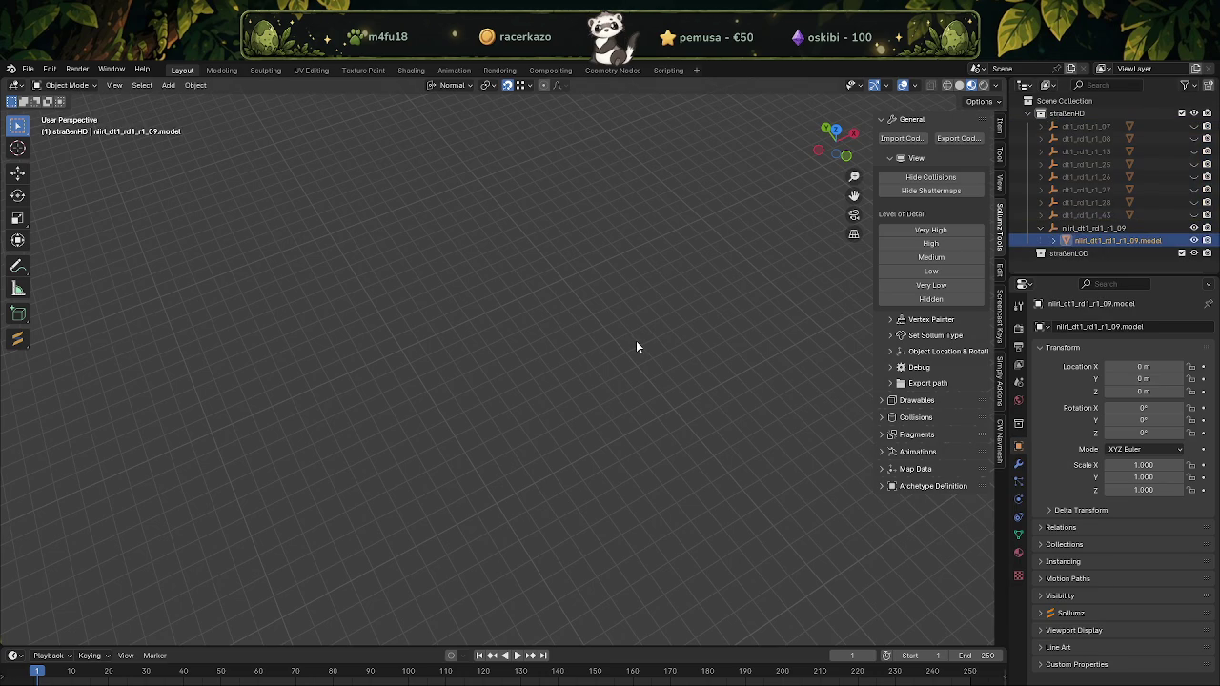
# Frame the road tile from a top view of the manhole and enter Edit Mode
pyautogui.press('KP_Decimal')
pyautogui.scroll(3, 620, 322)
pyautogui.scroll(3, 415, 378)
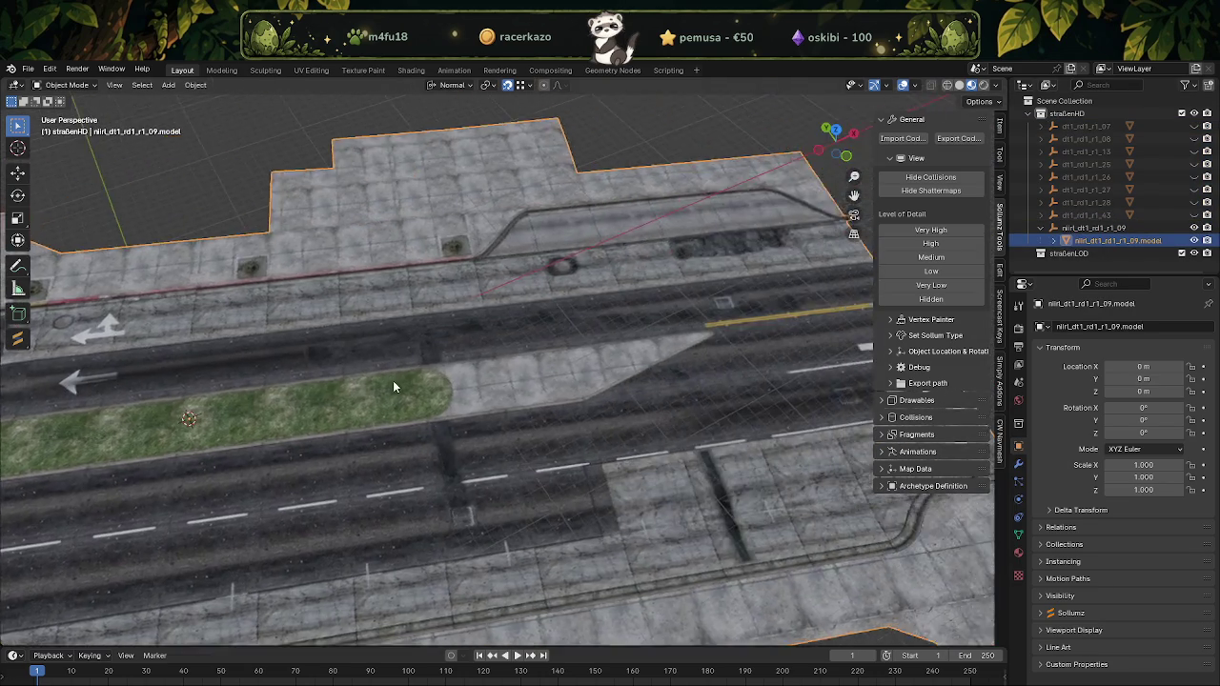
pyautogui.scroll(3, 415, 379)
pyautogui.moveTo(598, 237); pyautogui.dragTo(564, 319, button='middle')
pyautogui.scroll(3, 564, 319)
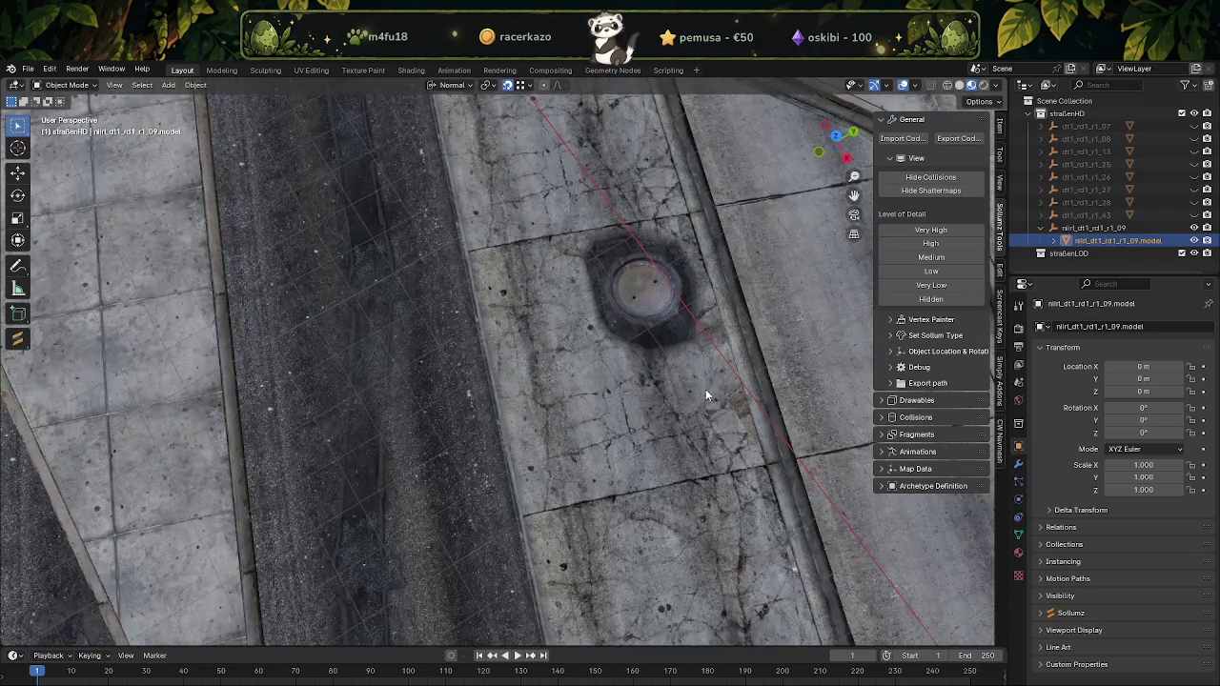
pyautogui.press('Tab')
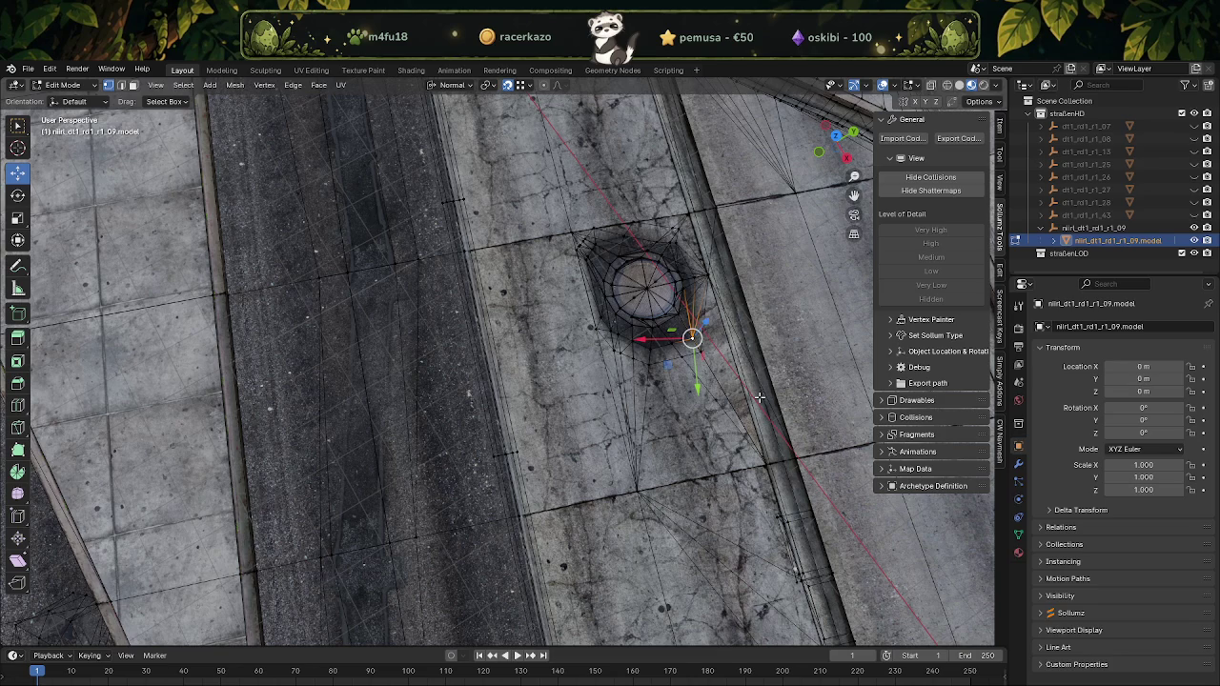
# Move the stray vertex beside the manhole left so the surface lines up
pyautogui.scroll(5, 759, 396)
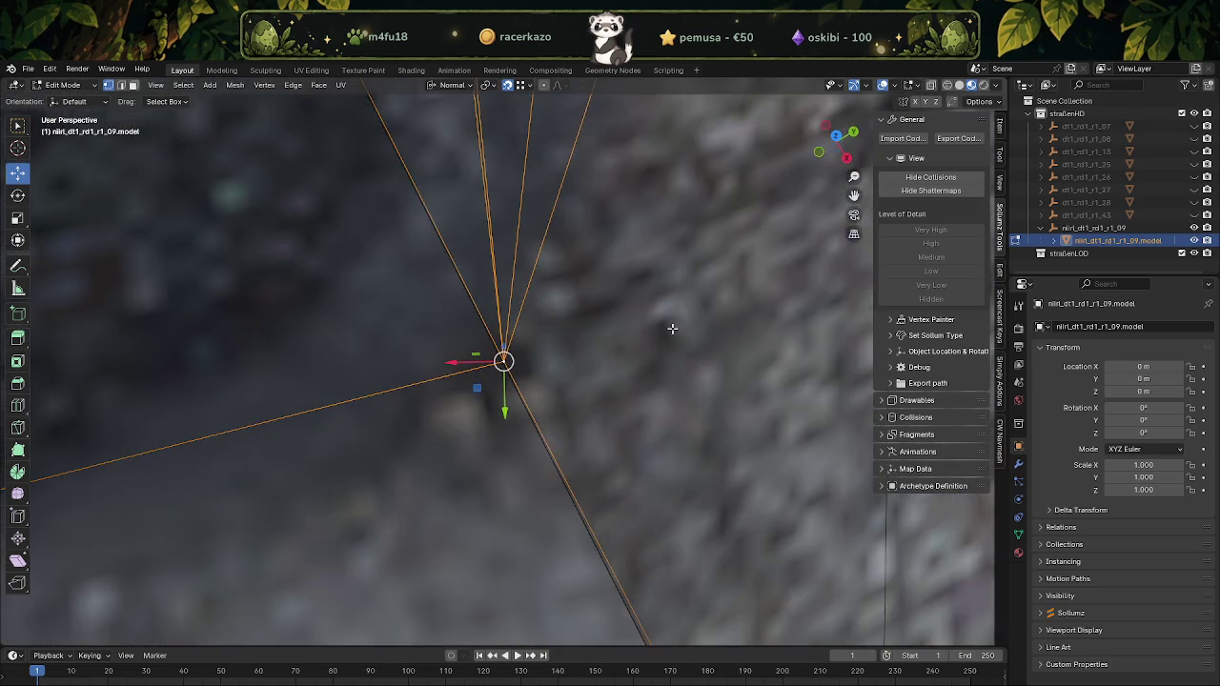
pyautogui.scroll(-3, 670, 329)
pyautogui.moveTo(579, 400); pyautogui.dragTo(735, 184, button='middle')
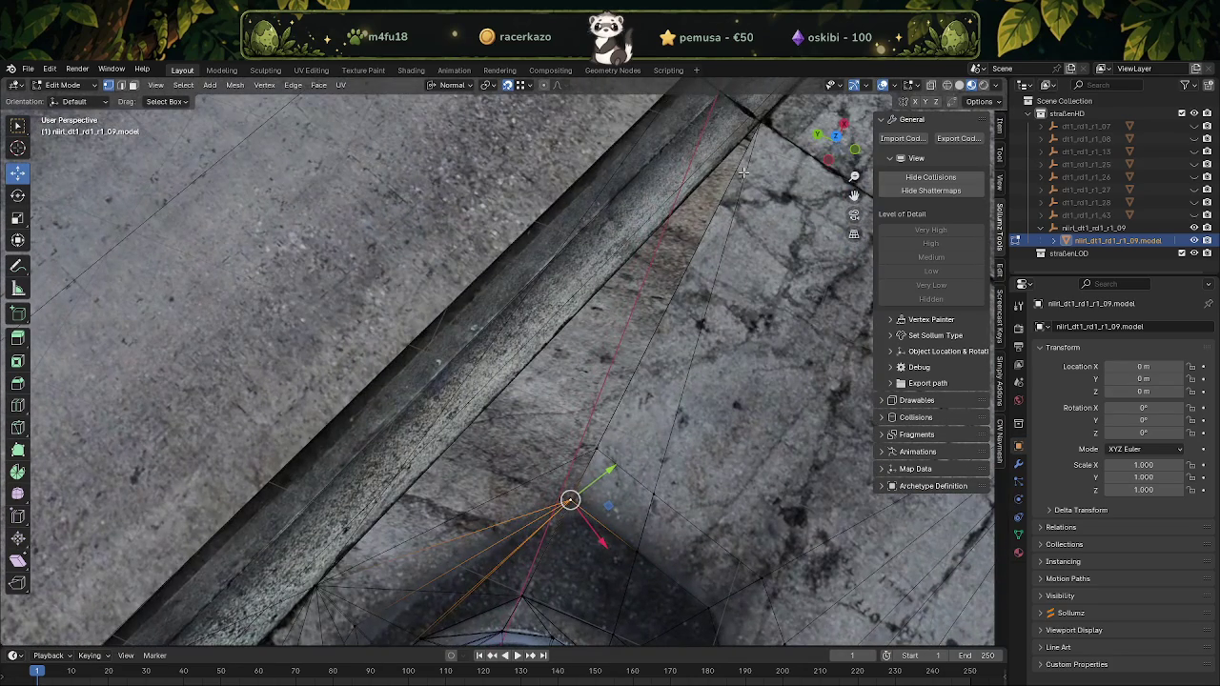
pyautogui.press('KP_Decimal')
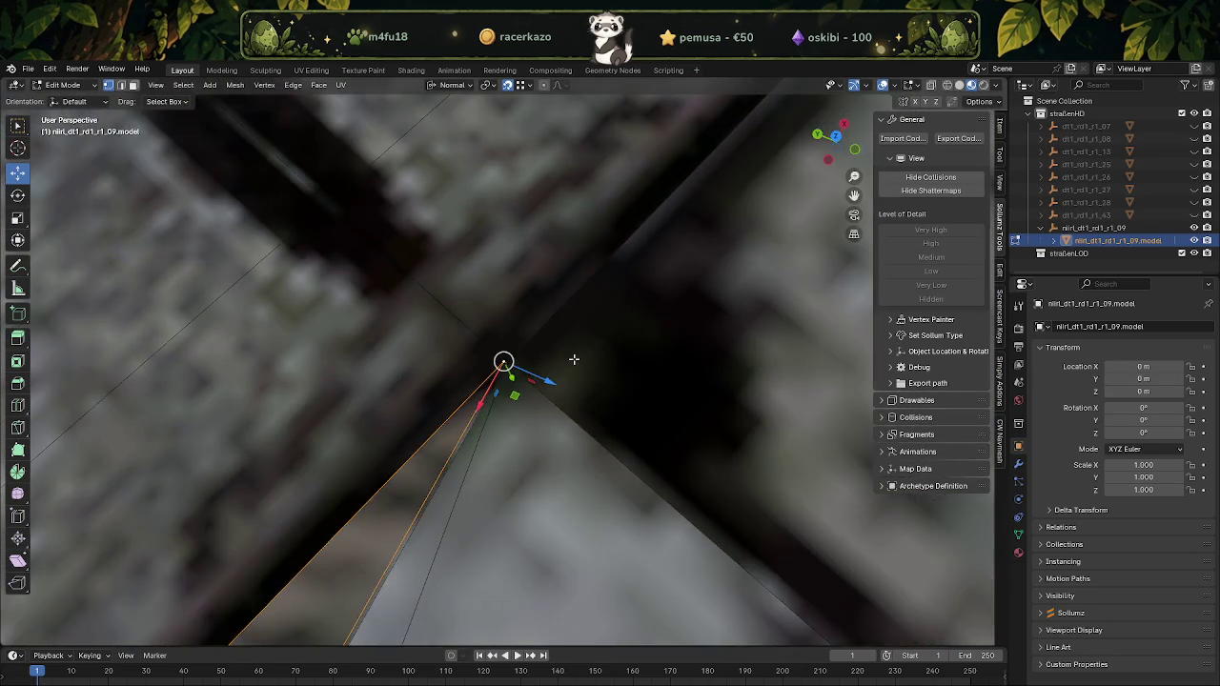
pyautogui.scroll(2, 603, 363)
pyautogui.moveTo(603, 363); pyautogui.dragTo(575, 343, button='middle')
pyautogui.moveTo(527, 377); pyautogui.dragTo(616, 356, button='middle')
pyautogui.moveTo(503, 361); pyautogui.dragTo(493, 373)
pyautogui.moveTo(496, 374); pyautogui.dragTo(669, 424, button='middle')
pyautogui.moveTo(590, 456); pyautogui.dragTo(525, 222, button='middle')
pyautogui.moveTo(509, 497)
pyautogui.mouseDown(button='middle')
pyautogui.moveTo(503, 334)
pyautogui.moveTo(465, 298)
pyautogui.moveTo(516, 300)
pyautogui.mouseUp(button='middle')
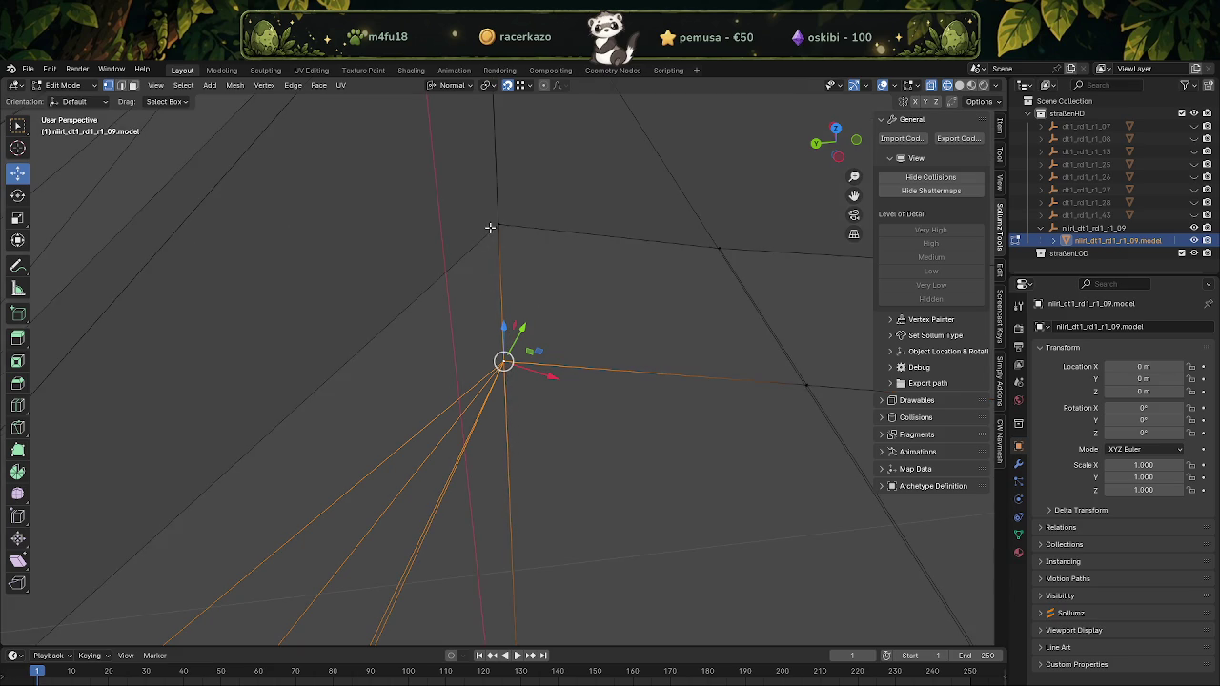
pyautogui.moveTo(481, 253)
pyautogui.mouseDown(button='middle')
pyautogui.moveTo(613, 254)
pyautogui.moveTo(761, 189)
pyautogui.moveTo(506, 429)
pyautogui.mouseUp(button='middle')
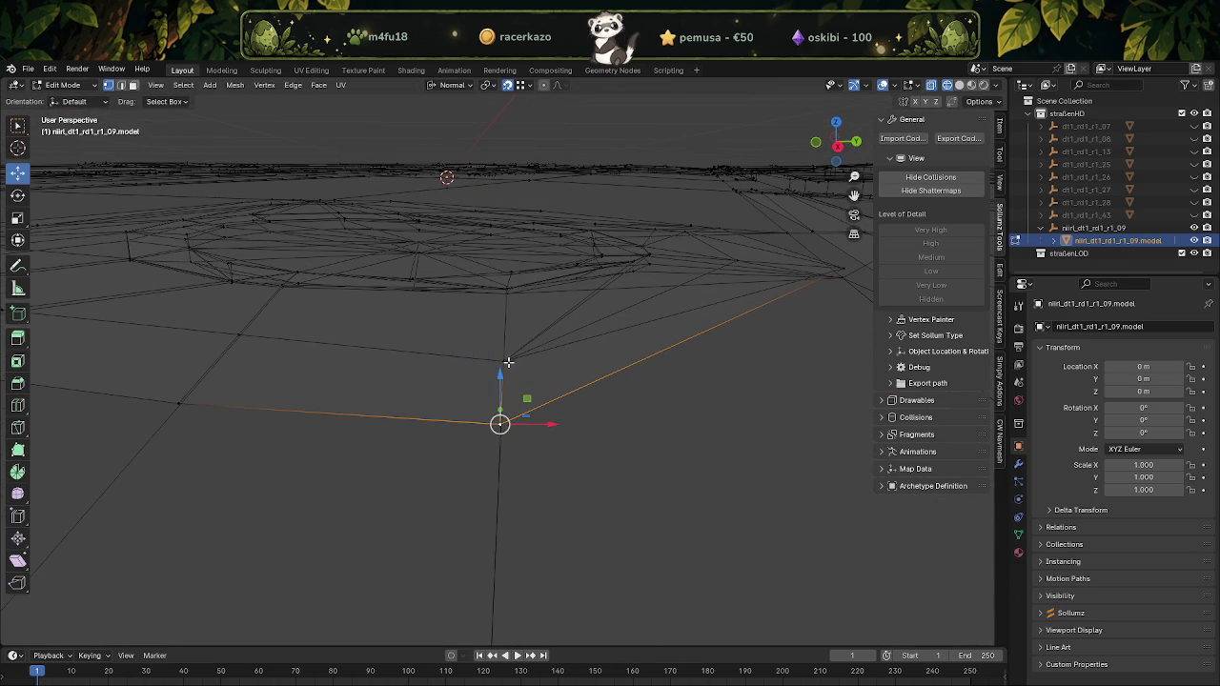
# Show textured solid shading and select the quad face beside the manhole in face mode
pyautogui.hotkey('shift', 'z')
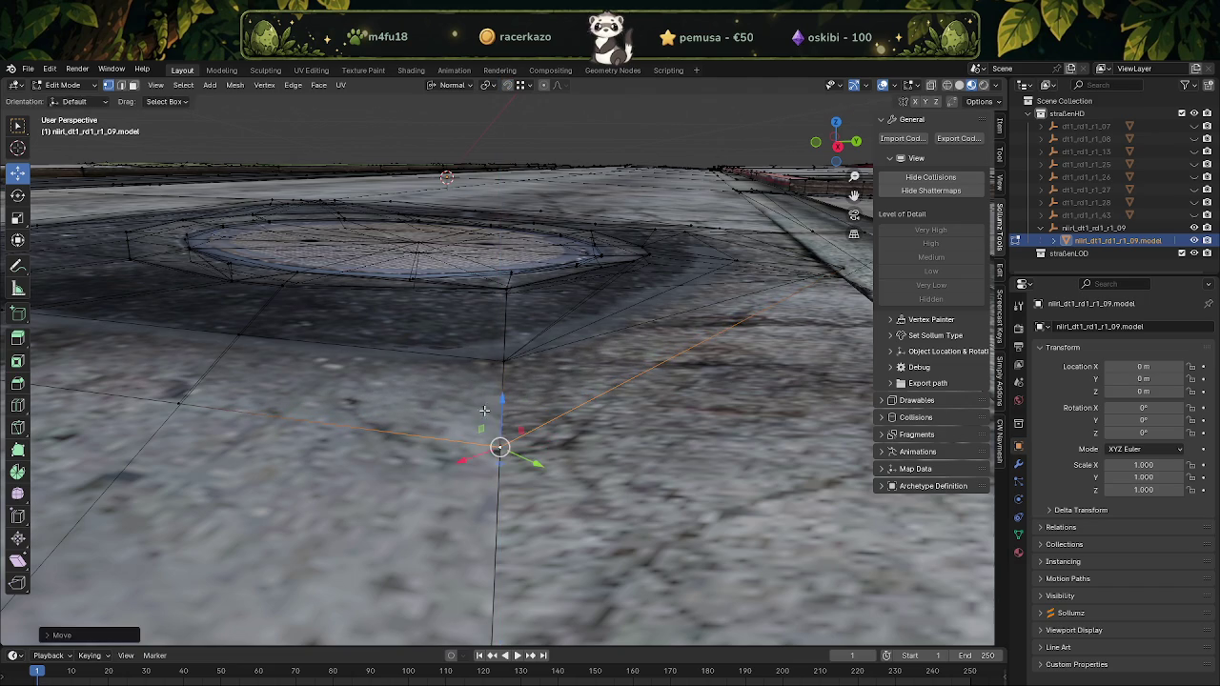
pyautogui.press('3')
pyautogui.click(460, 408)
# Hide the dirt-material faces and select the vertex at the manhole edge
pyautogui.click(1018, 552)
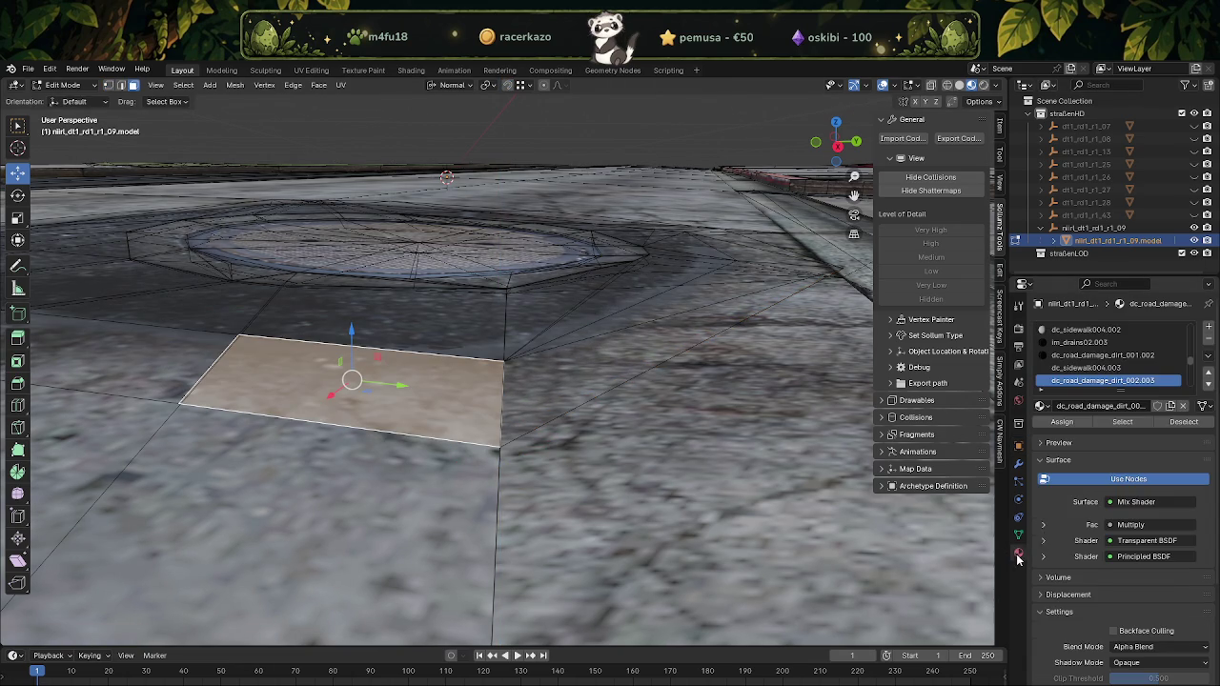
pyautogui.click(1121, 421)
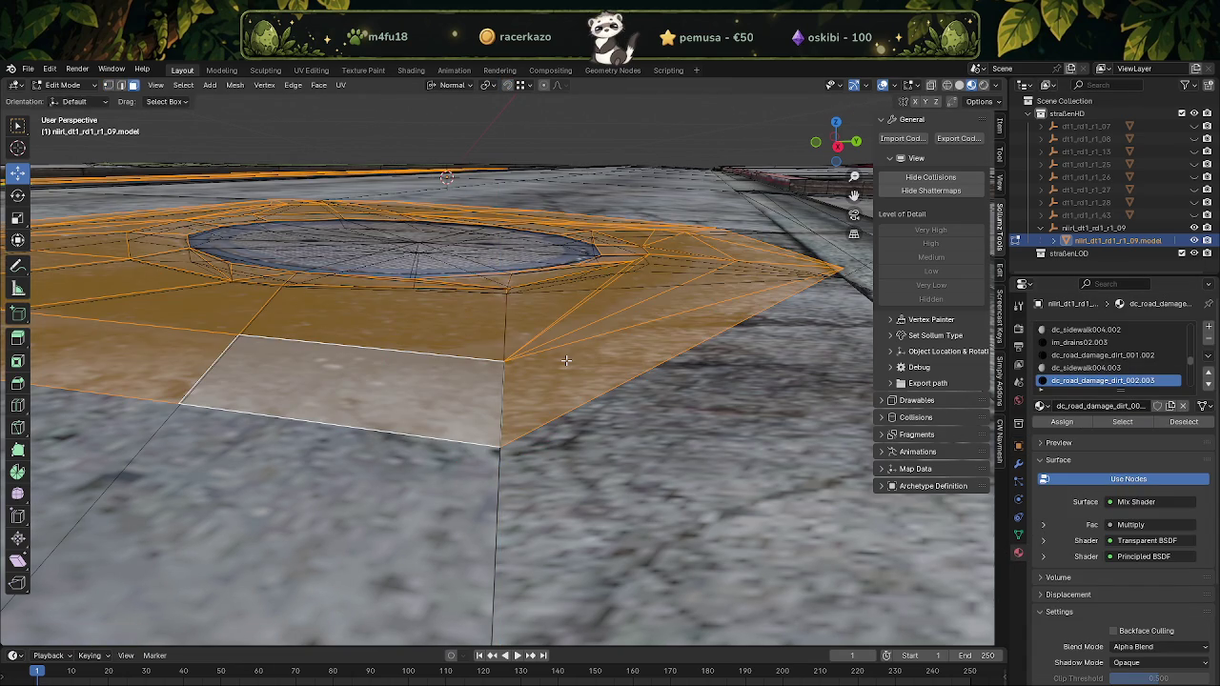
pyautogui.press('h')
pyautogui.click(507, 292)
pyautogui.moveTo(506, 291); pyautogui.dragTo(591, 412, button='middle')
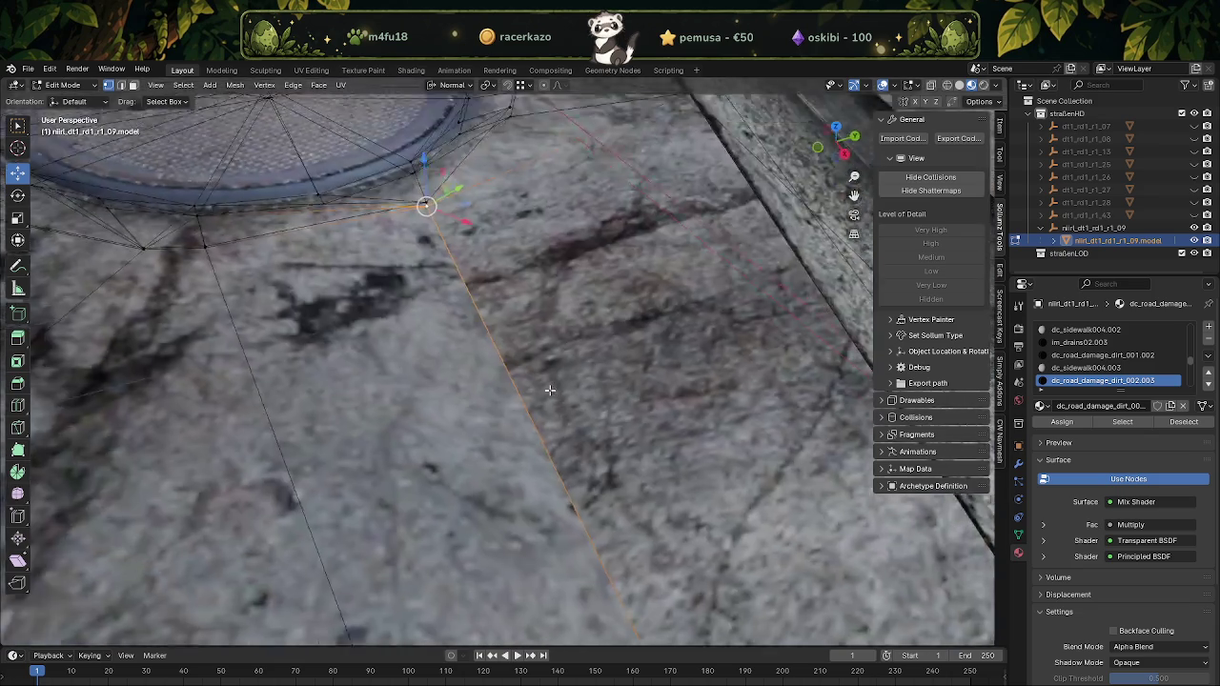
pyautogui.scroll(-3, 585, 411)
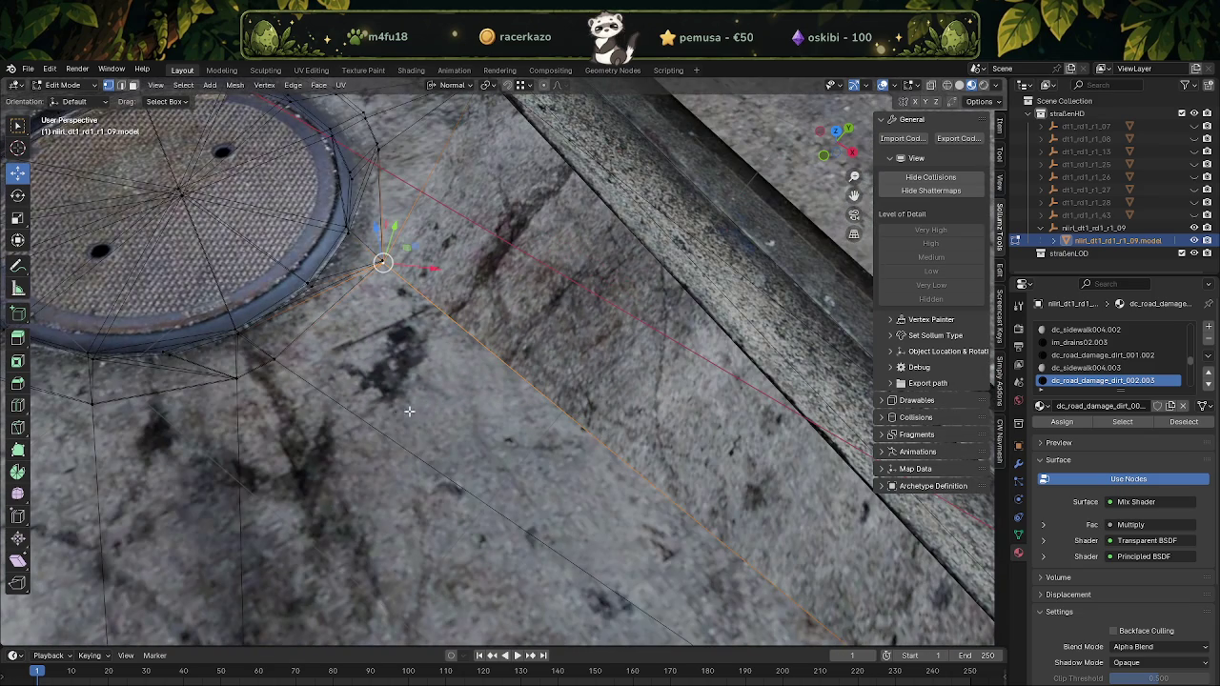
pyautogui.scroll(3, 440, 420)
pyautogui.scroll(3, 514, 390)
pyautogui.scroll(2, 595, 366)
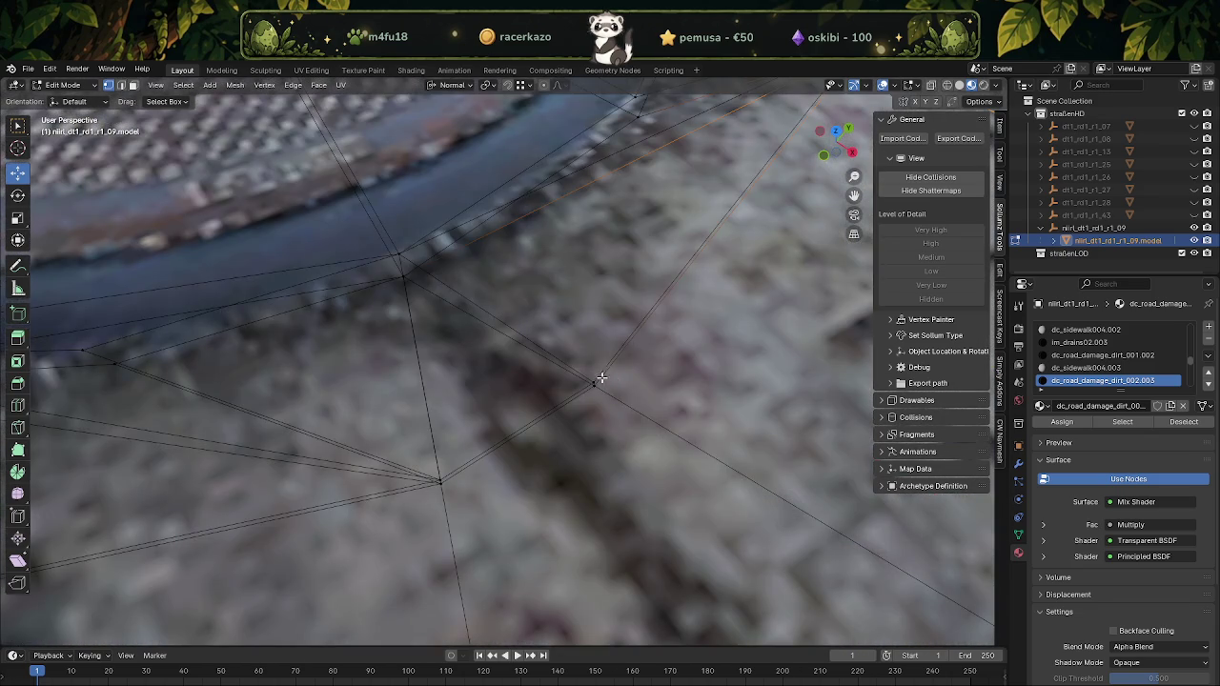
pyautogui.scroll(-3, 615, 379)
# Hide all faces using the im_drains02.003 material
pyautogui.press('3')
pyautogui.click(595, 381)
pyautogui.click(1121, 426)
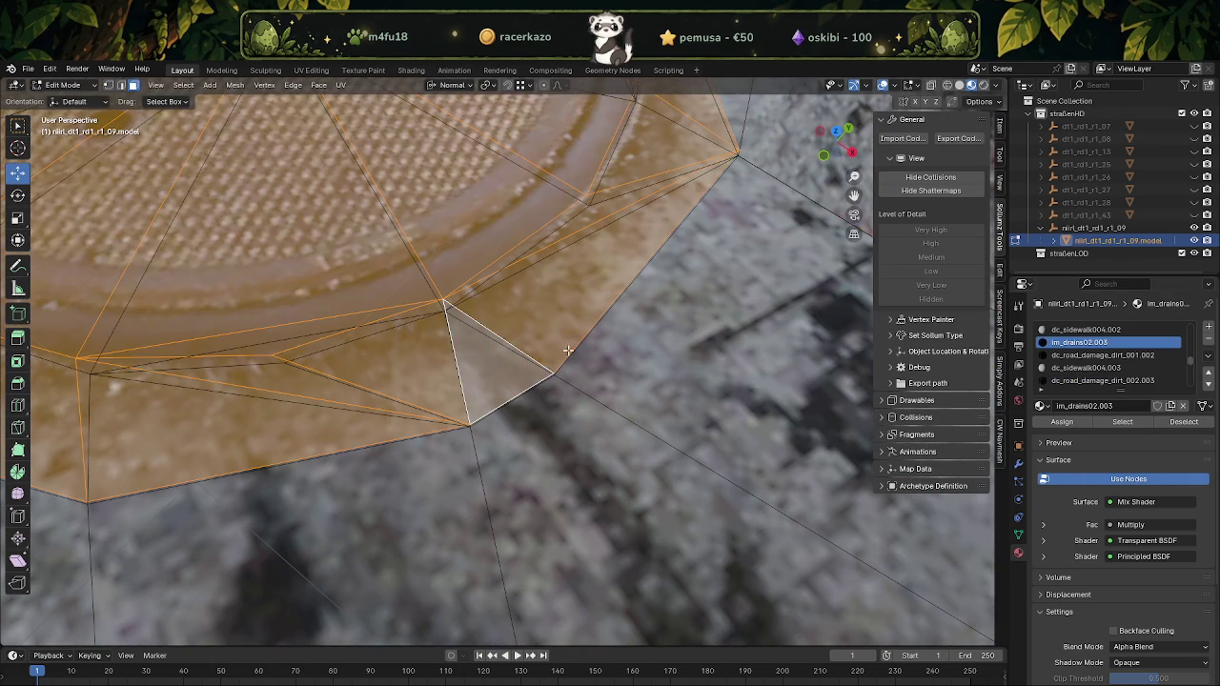
pyautogui.press('h')
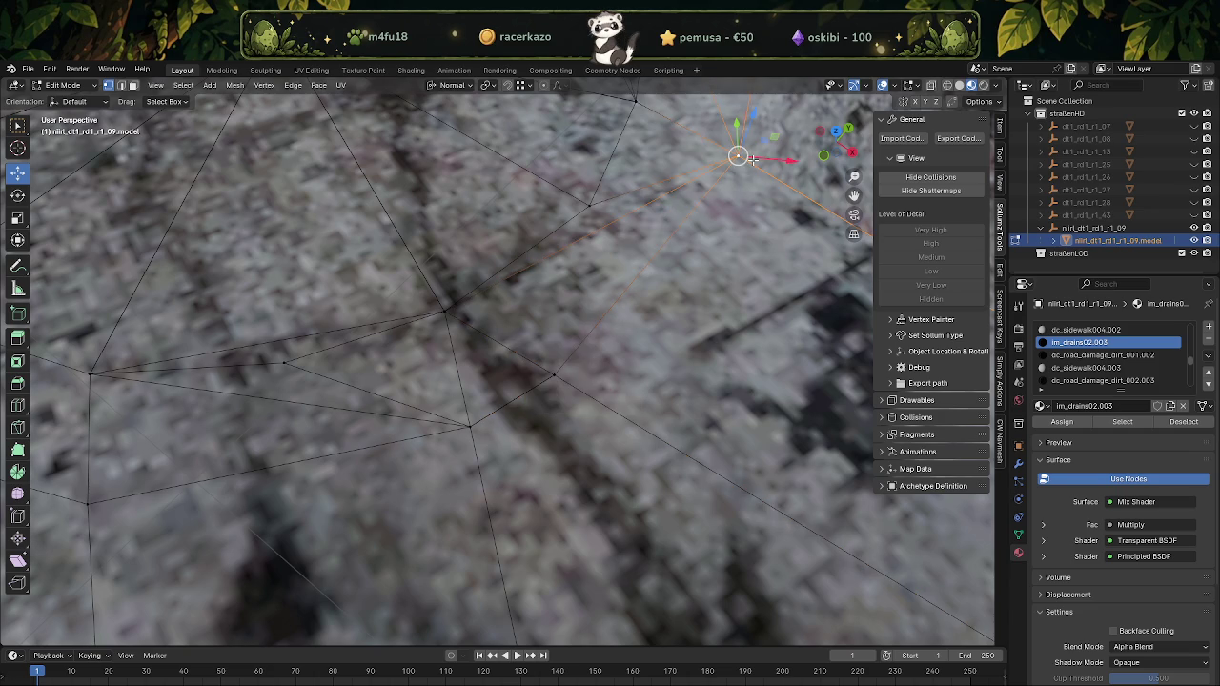
# Select the stray vertices and merge them At Center
pyautogui.press('KP_Decimal')
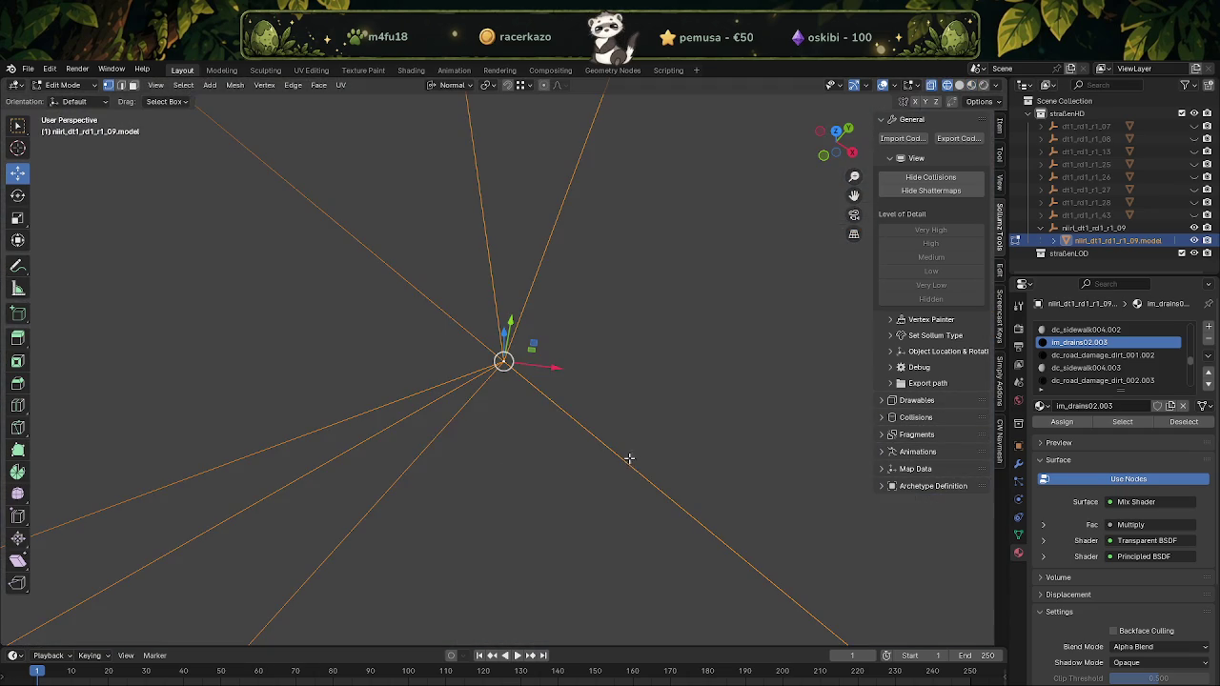
pyautogui.rightClick(461, 310)
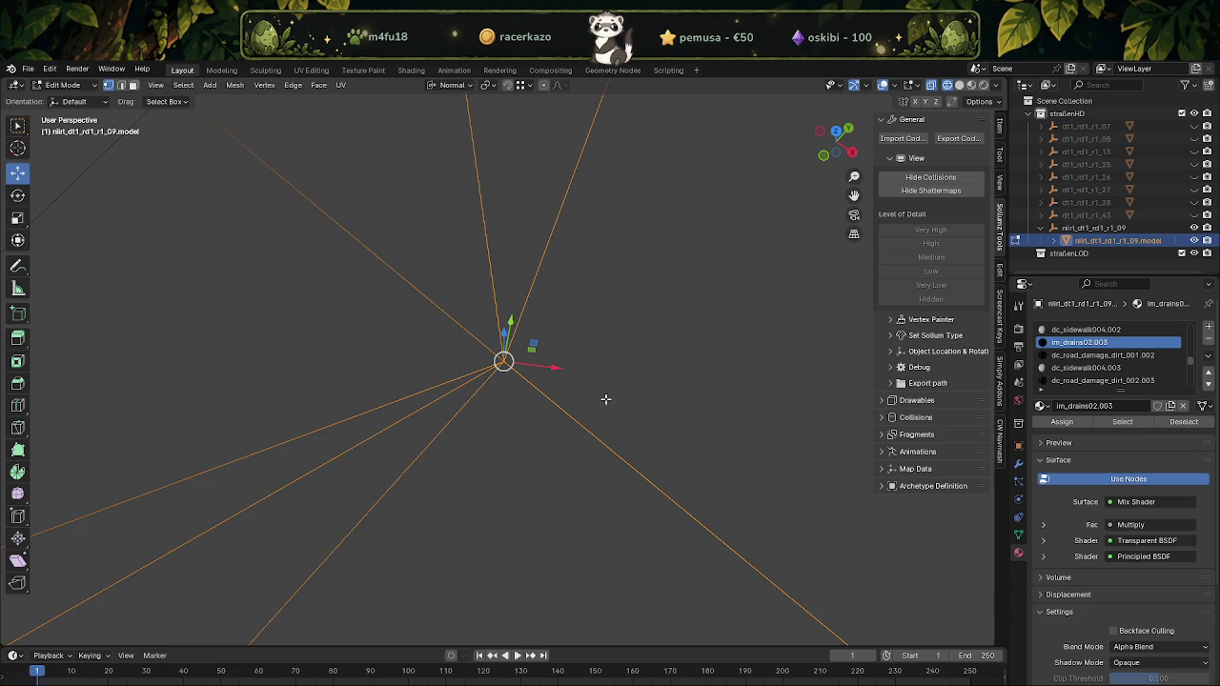
pyautogui.moveTo(581, 376); pyautogui.dragTo(650, 476, button='middle')
pyautogui.scroll(3, 500, 351)
pyautogui.scroll(2, 512, 283)
pyautogui.scroll(2, 528, 389)
pyautogui.click(513, 385)
pyautogui.rightClick(517, 397)
pyautogui.moveTo(454, 627)
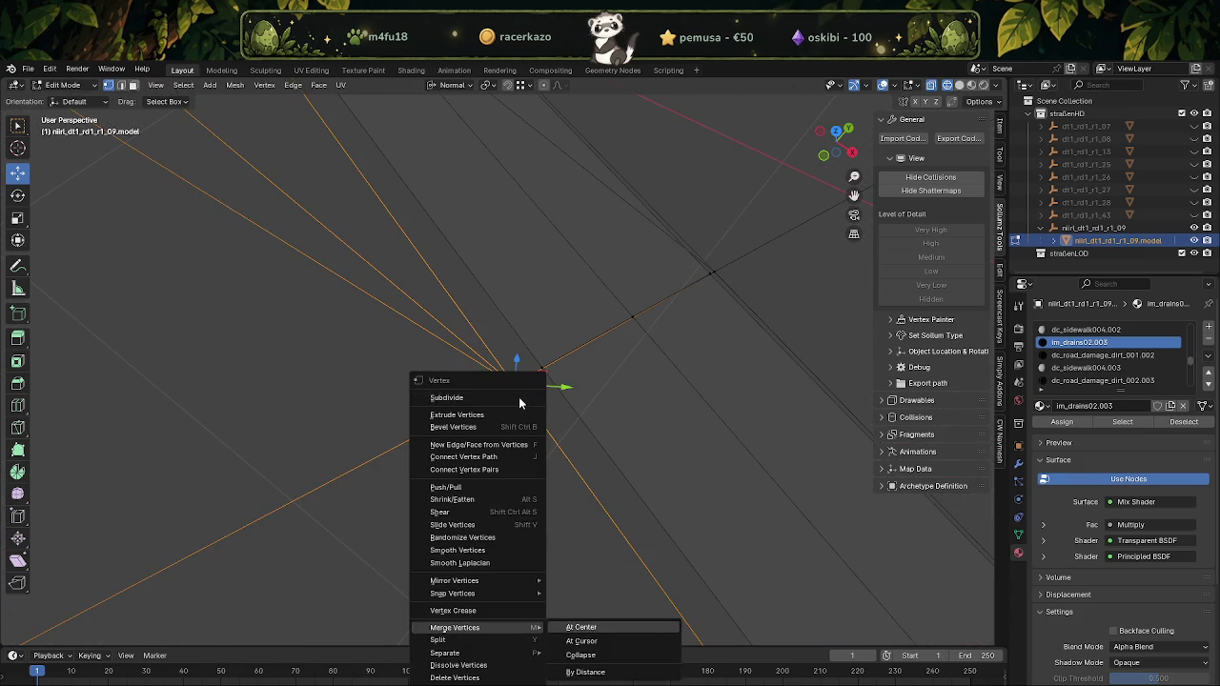
pyautogui.click(584, 624)
# Select another stray vertex and view the road tile textured again
pyautogui.click(595, 379)
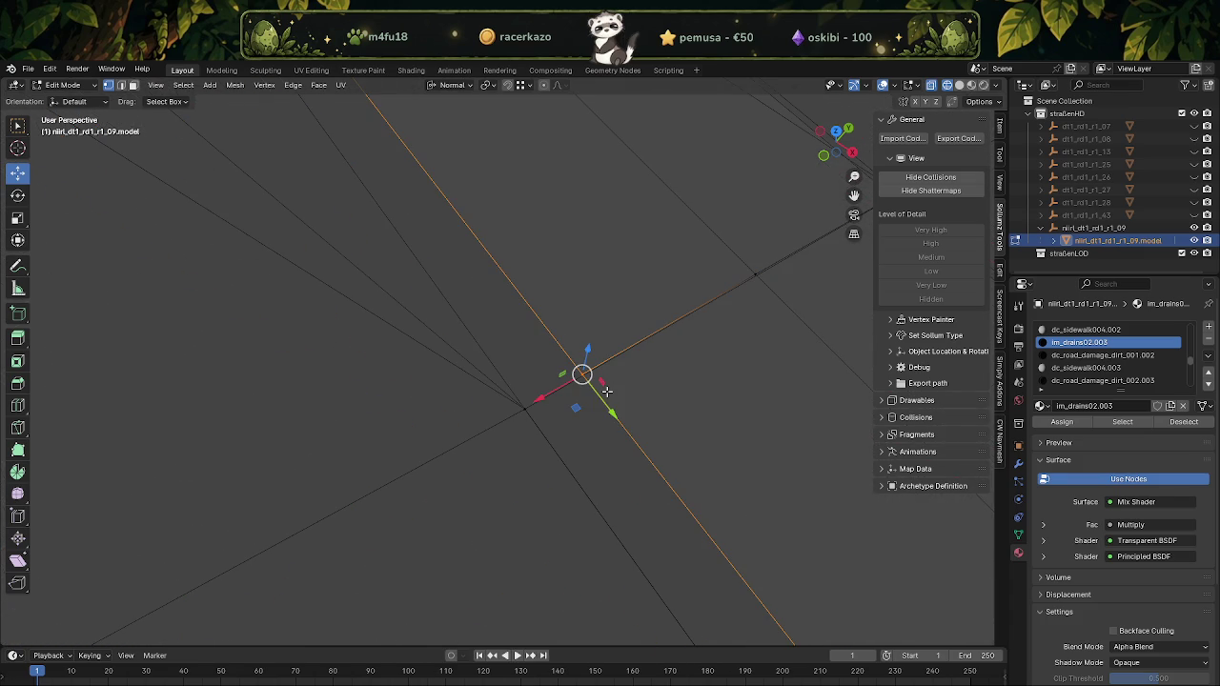
pyautogui.moveTo(722, 315)
pyautogui.mouseDown(button='middle')
pyautogui.moveTo(553, 346)
pyautogui.moveTo(556, 386)
pyautogui.mouseUp(button='middle')
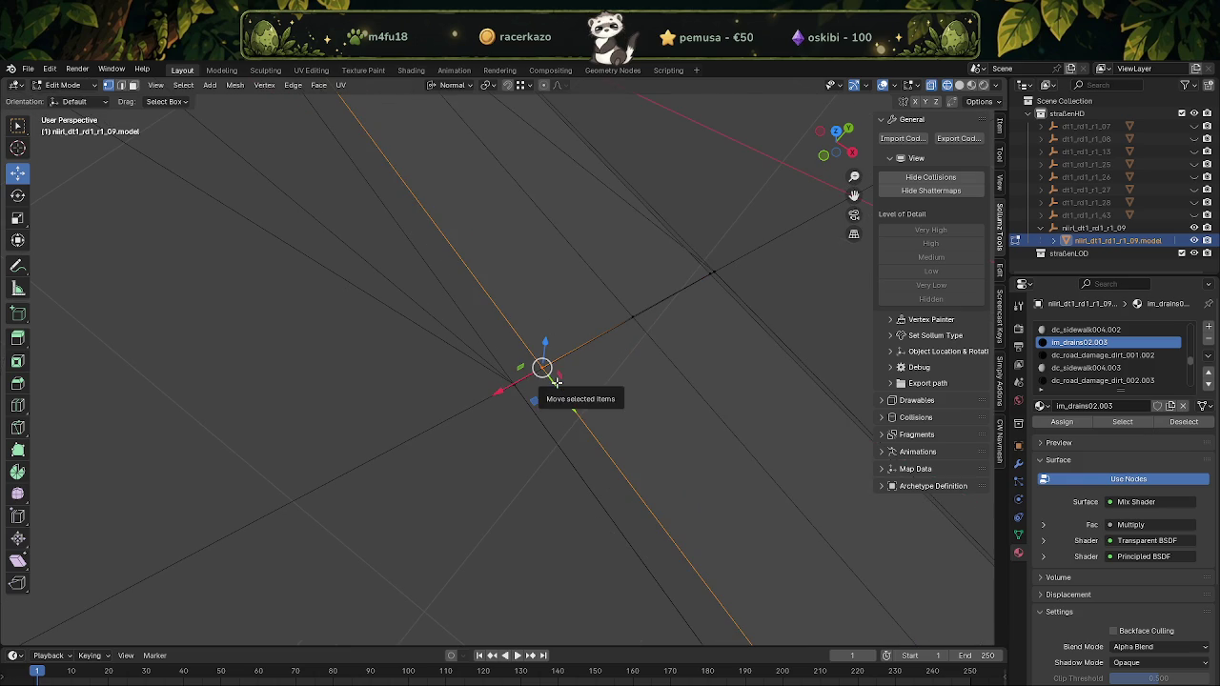
pyautogui.moveTo(699, 257)
pyautogui.mouseDown(button='middle')
pyautogui.moveTo(609, 307)
pyautogui.moveTo(564, 311)
pyautogui.moveTo(461, 265)
pyautogui.mouseUp(button='middle')
pyautogui.hotkey('shift', 'z')
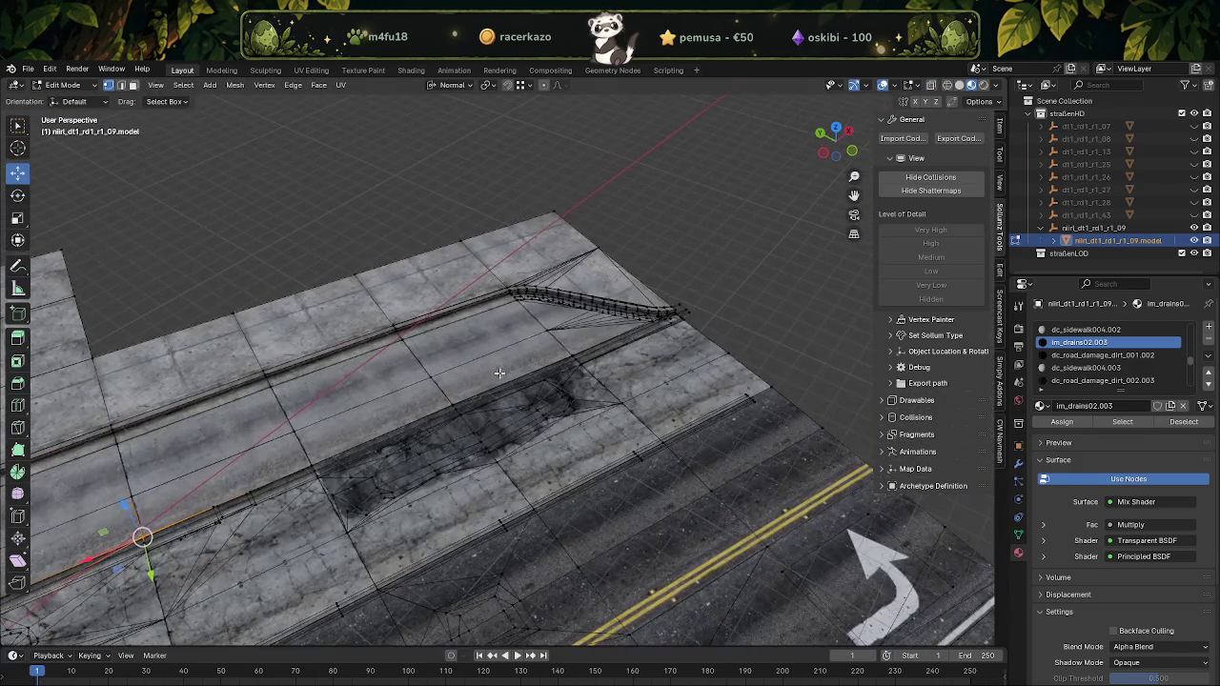
# Select the whole road tile, switch to Vertex Paint and display vertex colours
pyautogui.press('a')
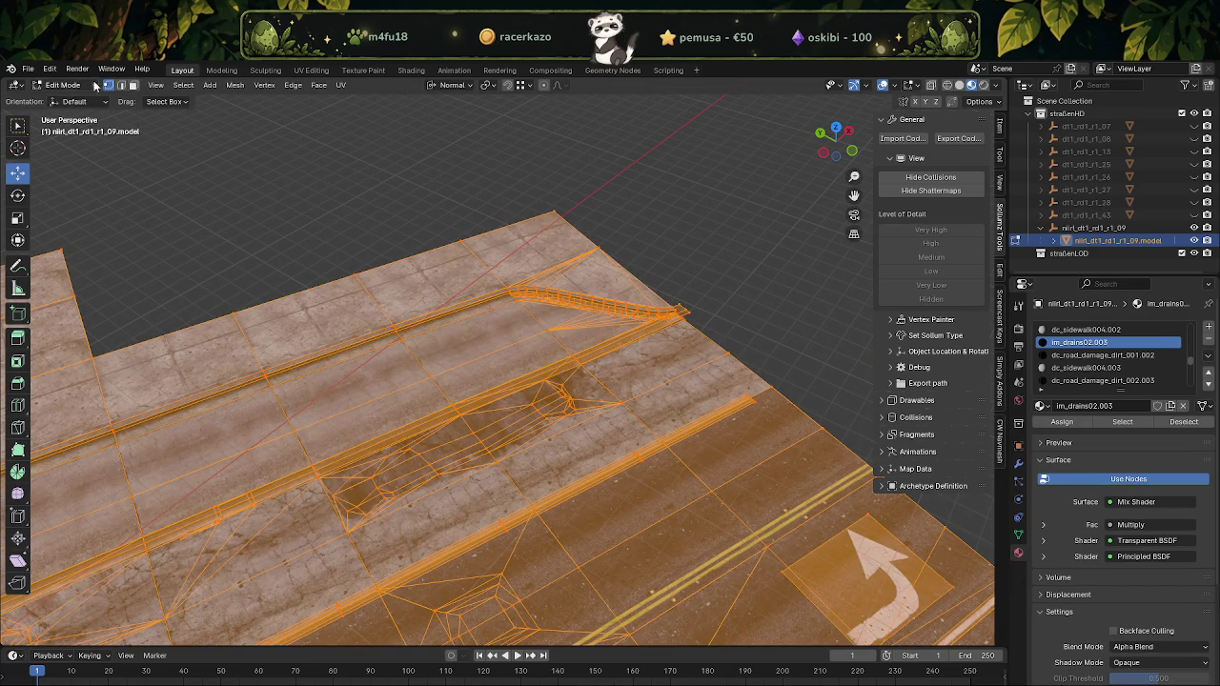
pyautogui.click(63, 85)
pyautogui.click(59, 141)
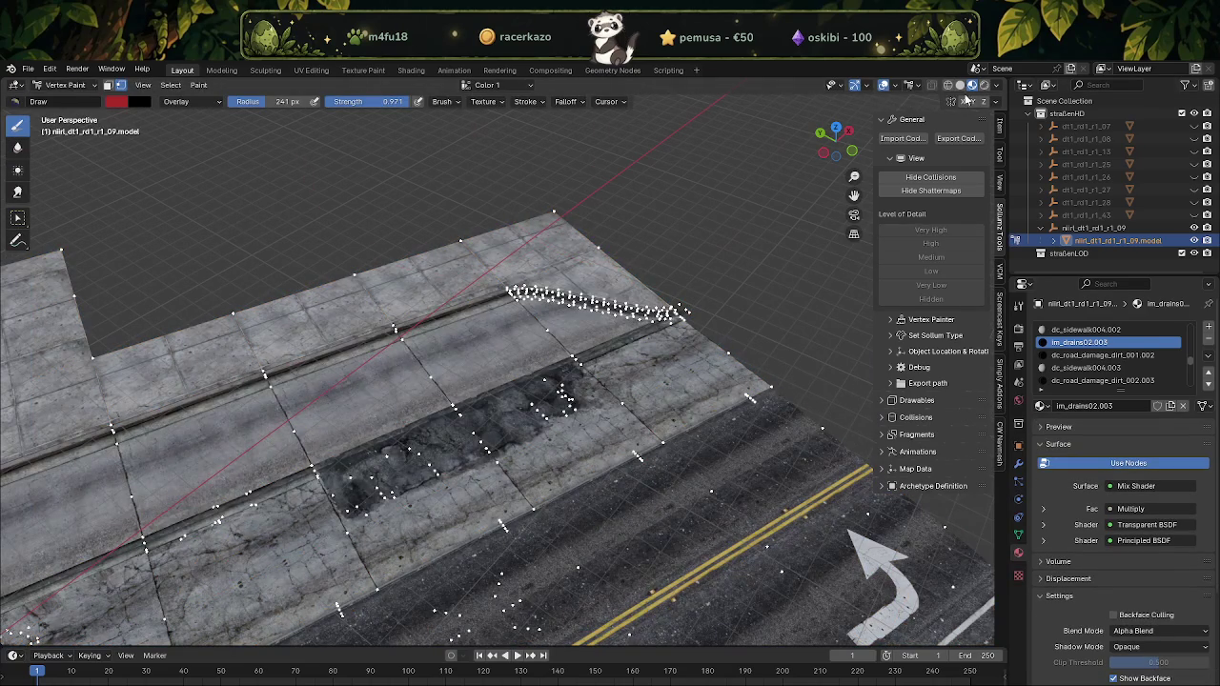
pyautogui.click(959, 85)
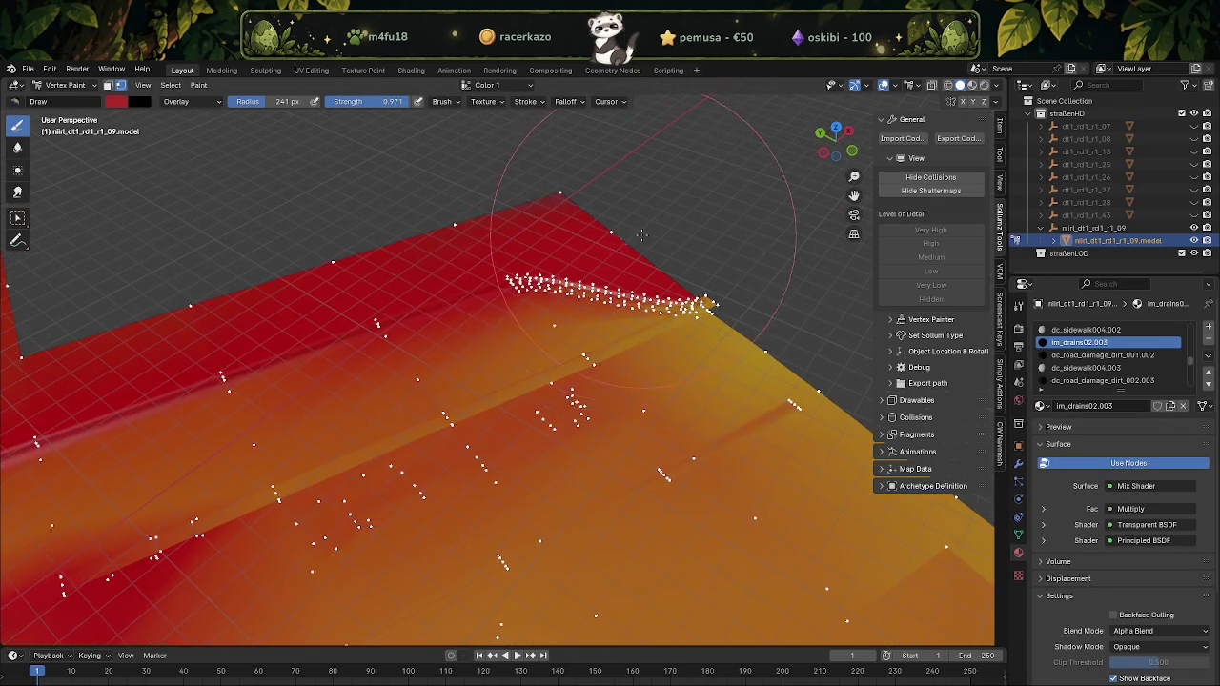
pyautogui.moveTo(585, 273); pyautogui.dragTo(550, 408, button='middle')
pyautogui.scroll(2, 551, 408)
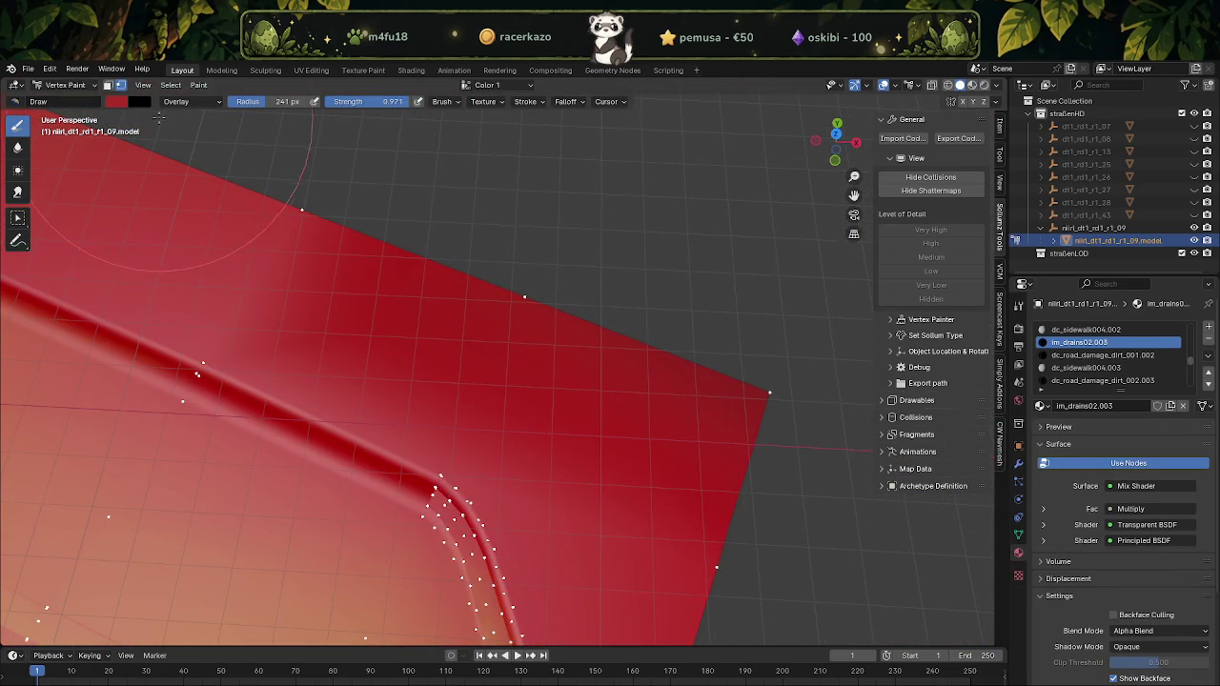
# Raise the Value of the red paint colour to brighten it
pyautogui.click(170, 85)
pyautogui.click(119, 102)
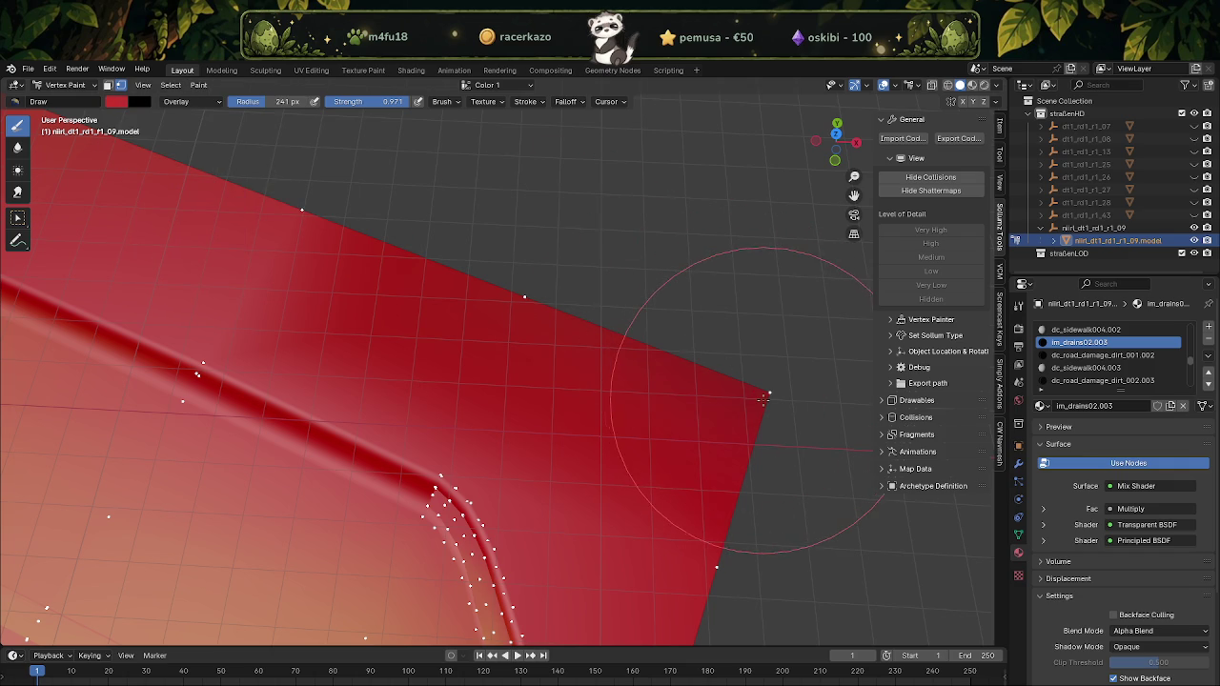
pyautogui.scroll(-1, 490, 289)
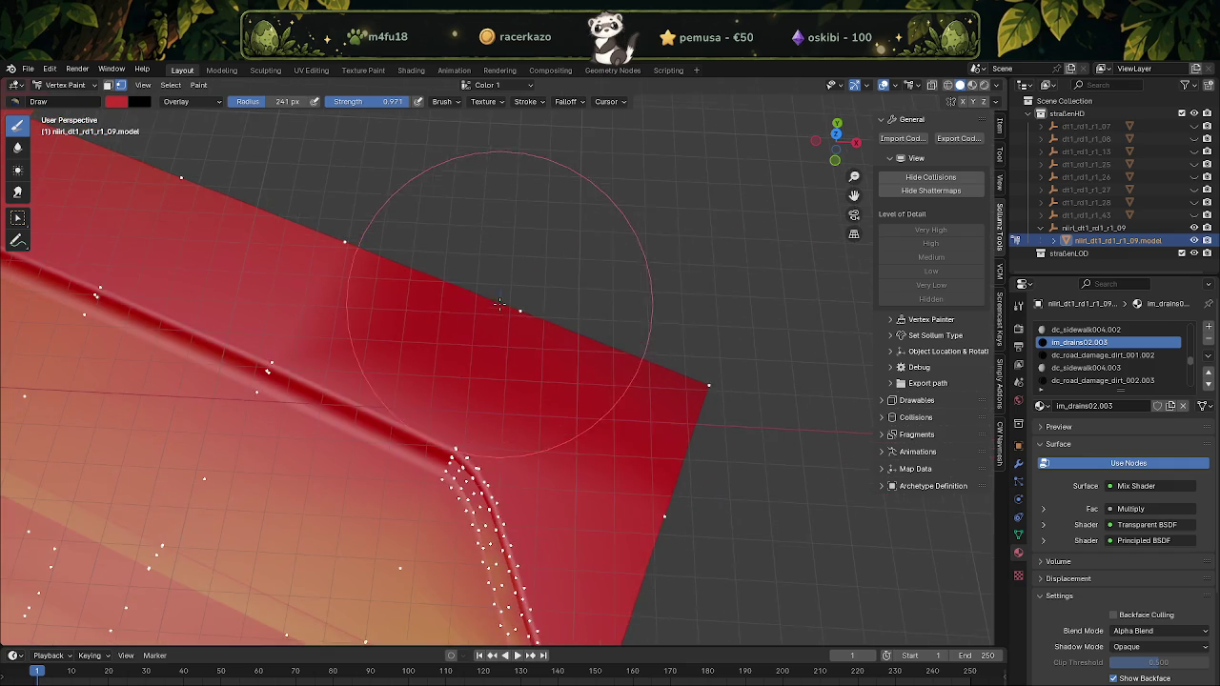
pyautogui.scroll(-1, 490, 289)
pyautogui.keyDown('shift'); pyautogui.moveTo(491, 289); pyautogui.dragTo(141, 124, button='middle'); pyautogui.keyUp('shift')
pyautogui.click(118, 103)
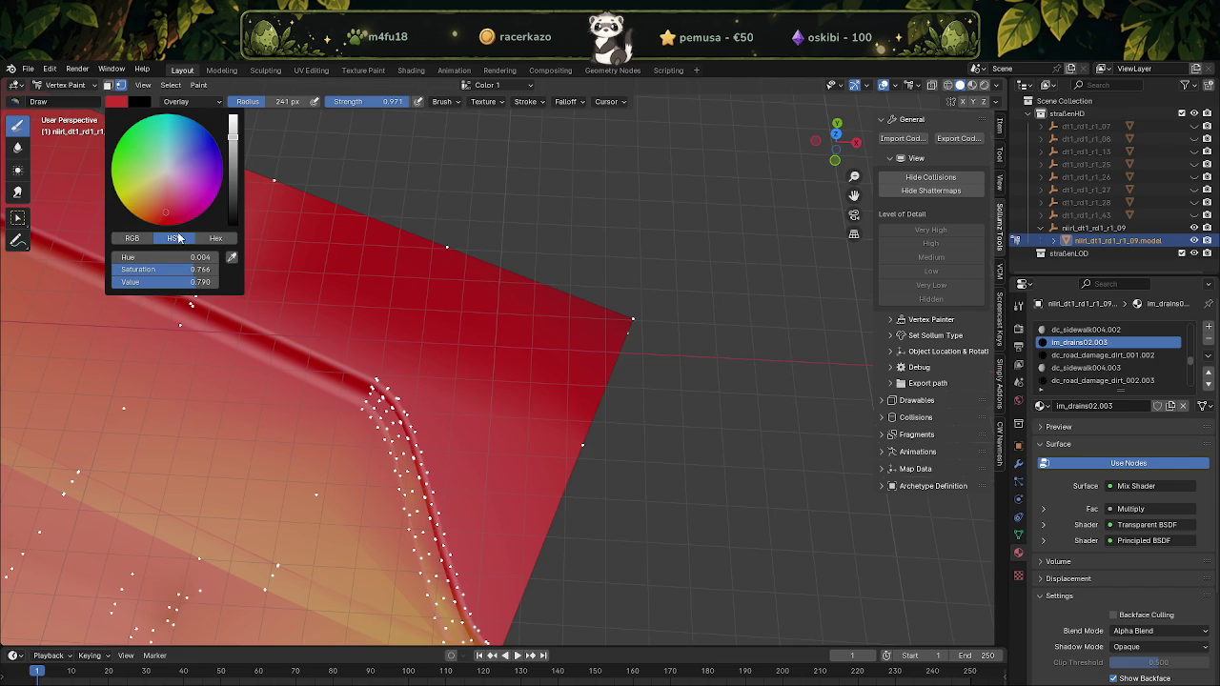
pyautogui.moveTo(232, 137); pyautogui.dragTo(232, 116)
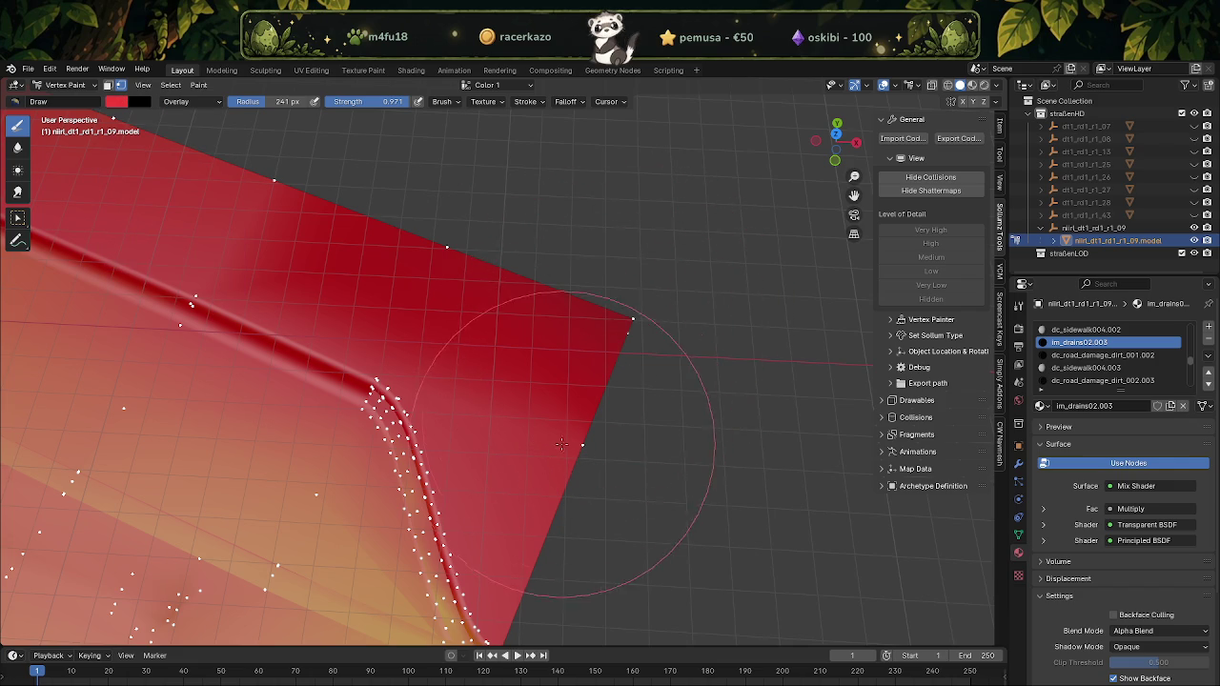
pyautogui.moveTo(394, 275)
pyautogui.mouseDown(button='middle')
pyautogui.moveTo(544, 378)
pyautogui.moveTo(640, 517)
pyautogui.mouseUp(button='middle')
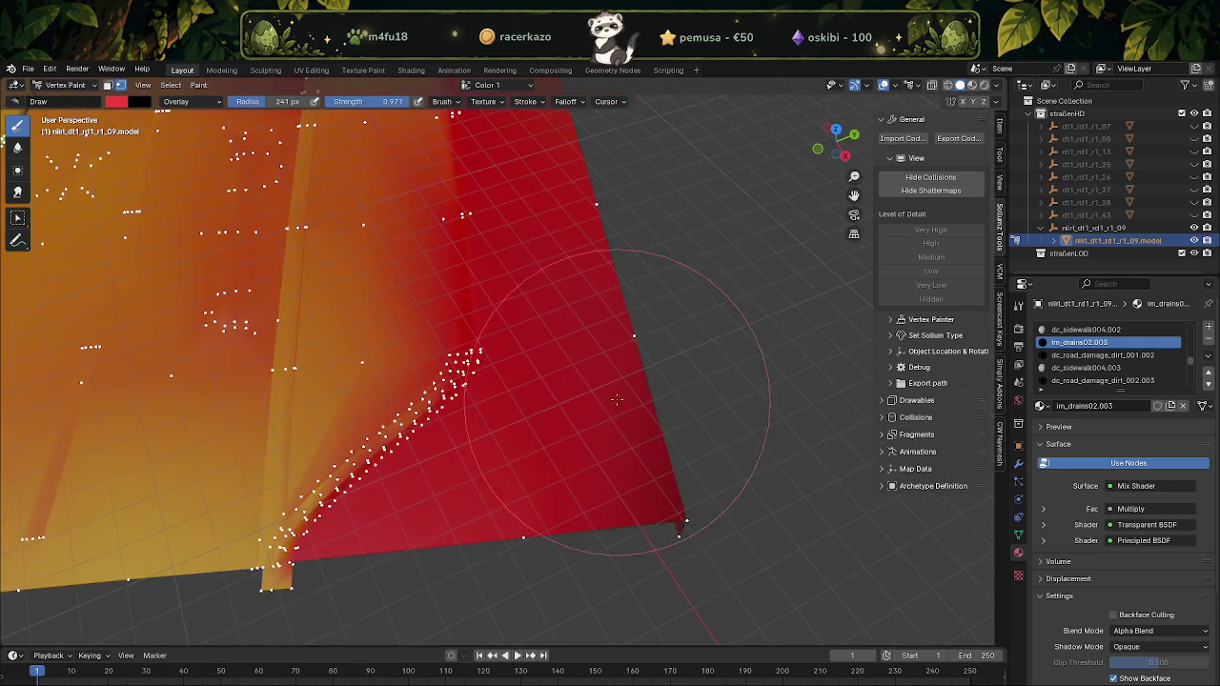
# Re-enter Vertex Paint and limit painting to selected faces, then to selected vertices
pyautogui.press('Tab')
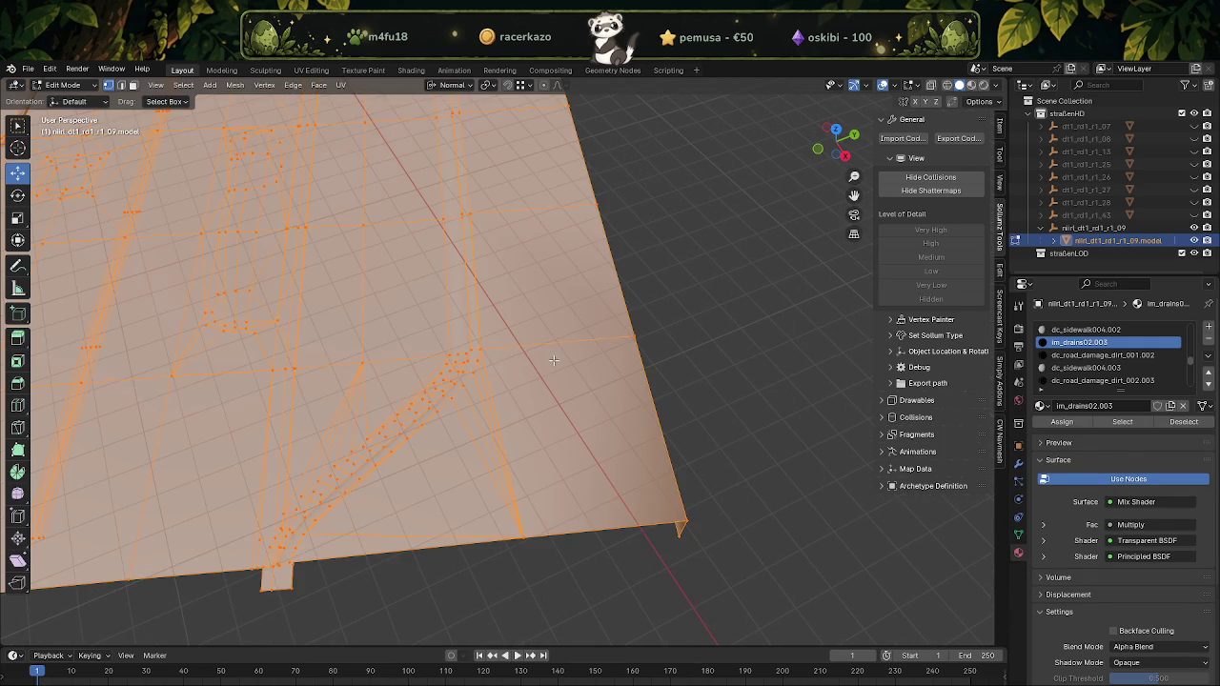
pyautogui.click(48, 87)
pyautogui.click(68, 141)
pyautogui.moveTo(593, 468); pyautogui.dragTo(607, 445, button='middle')
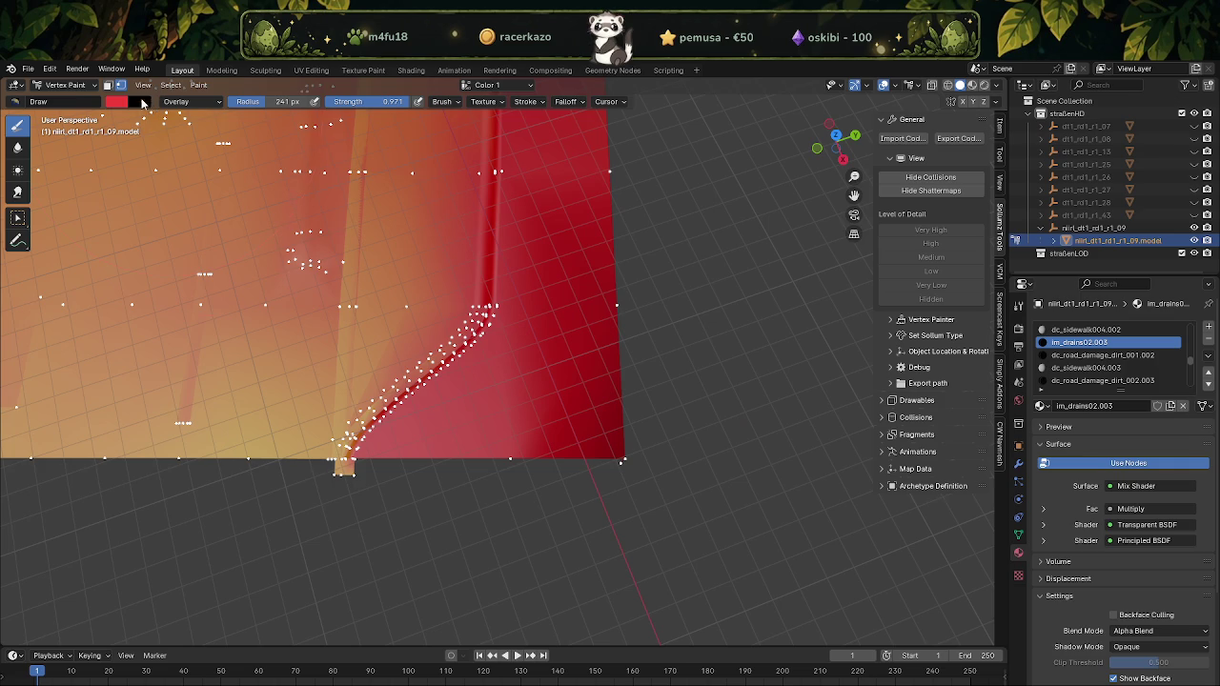
pyautogui.click(111, 86)
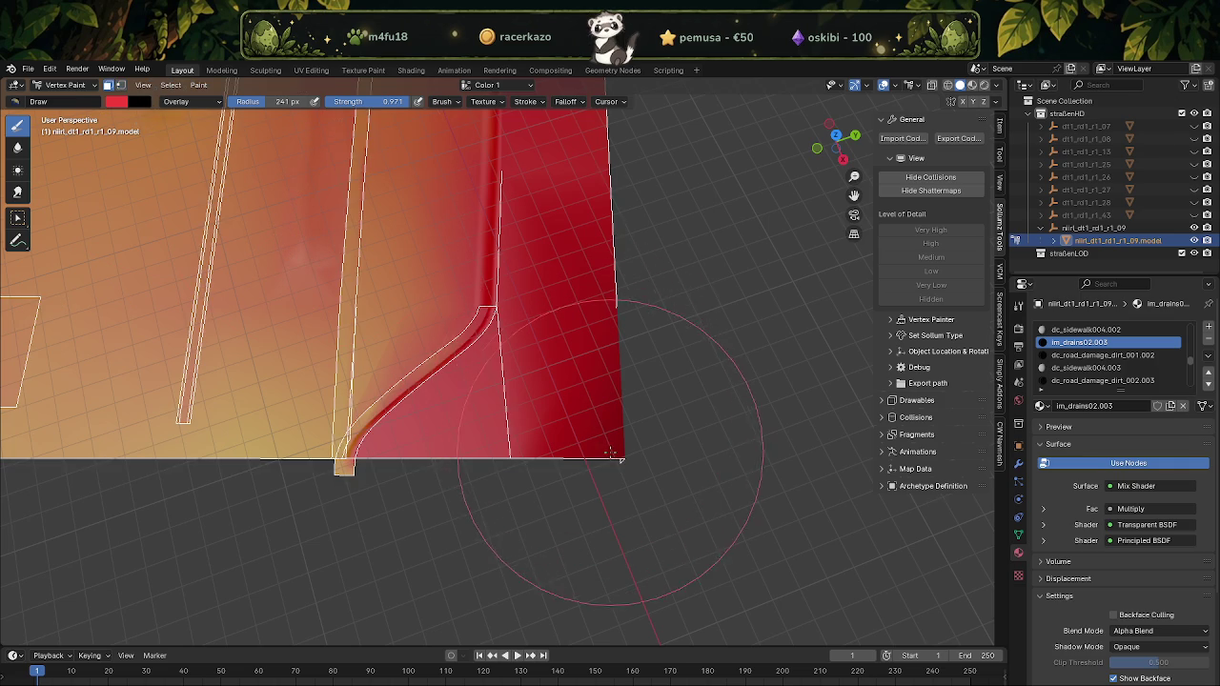
pyautogui.scroll(3, 571, 479)
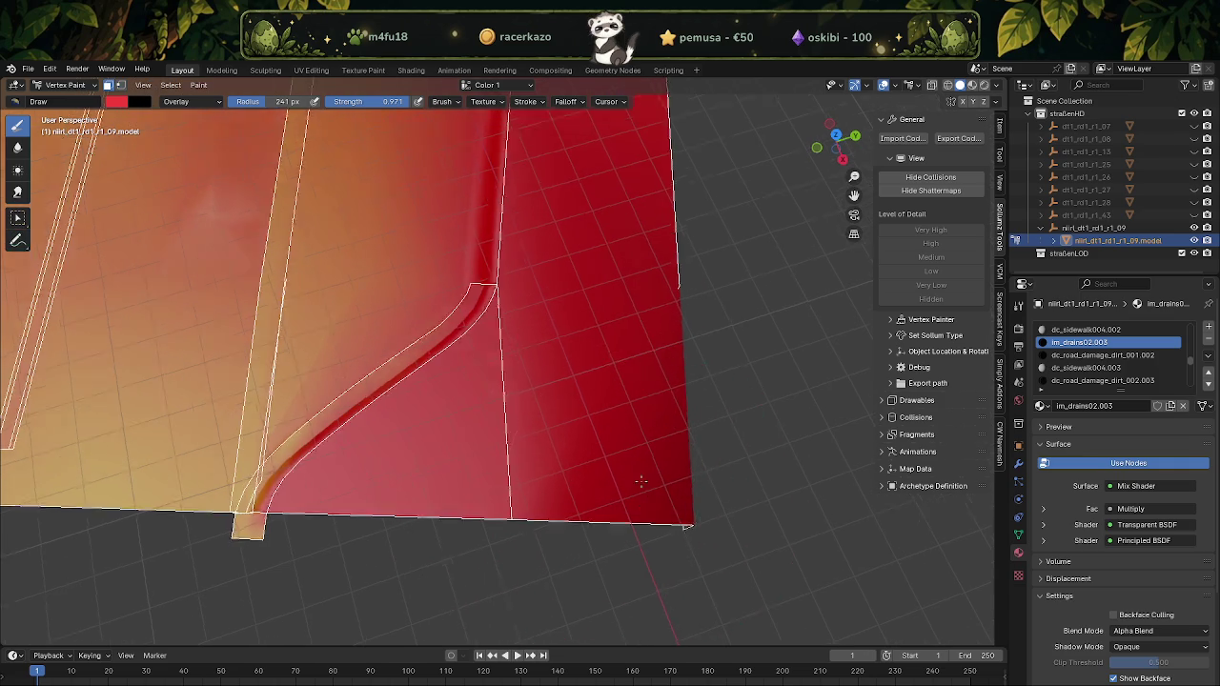
pyautogui.moveTo(549, 490); pyautogui.dragTo(594, 451, button='middle')
pyautogui.click(118, 85)
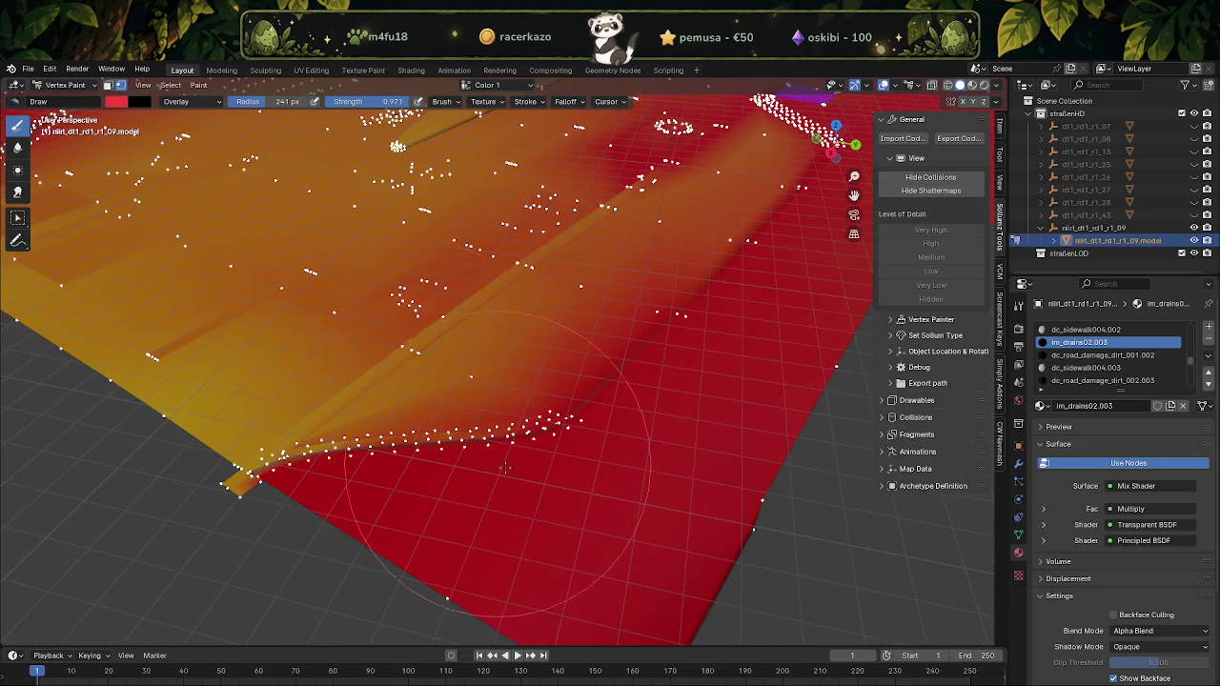
pyautogui.scroll(3, 458, 495)
pyautogui.moveTo(463, 489); pyautogui.dragTo(442, 488, button='middle')
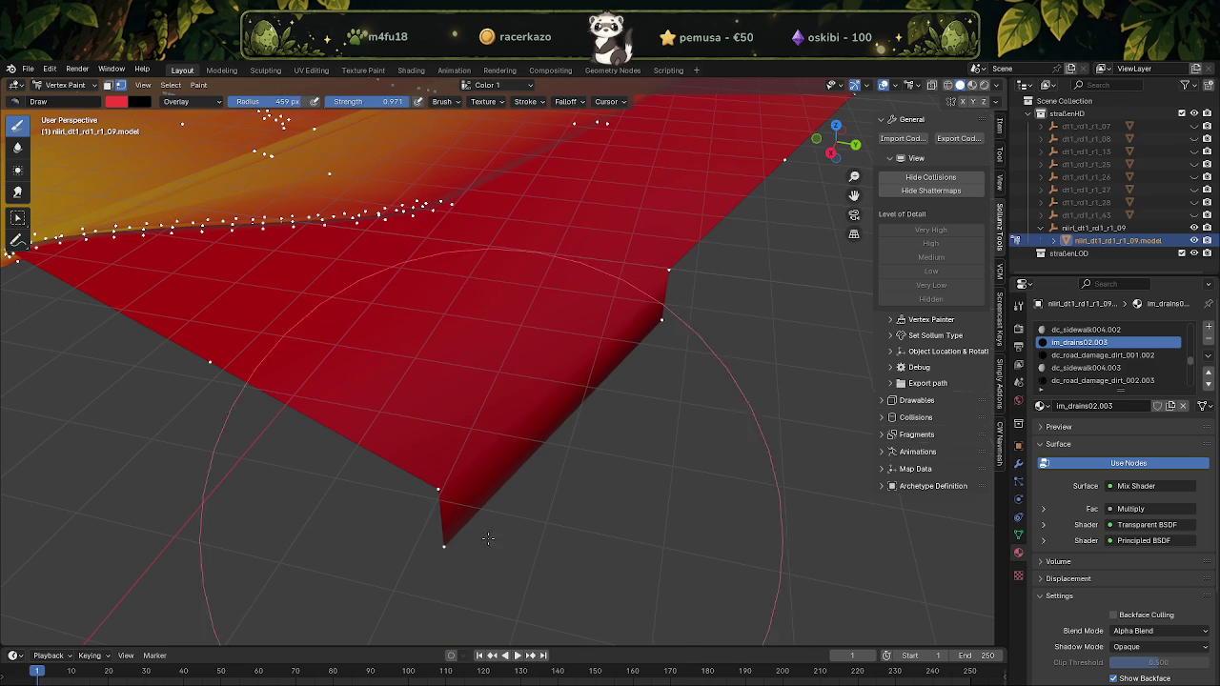
pyautogui.moveTo(438, 488)
pyautogui.mouseDown(button='middle')
pyautogui.moveTo(638, 369)
pyautogui.moveTo(243, 219)
pyautogui.mouseUp(button='middle')
# Change brush blending from Overlay to Color and repaint the red kerb corner
pyautogui.click(191, 101)
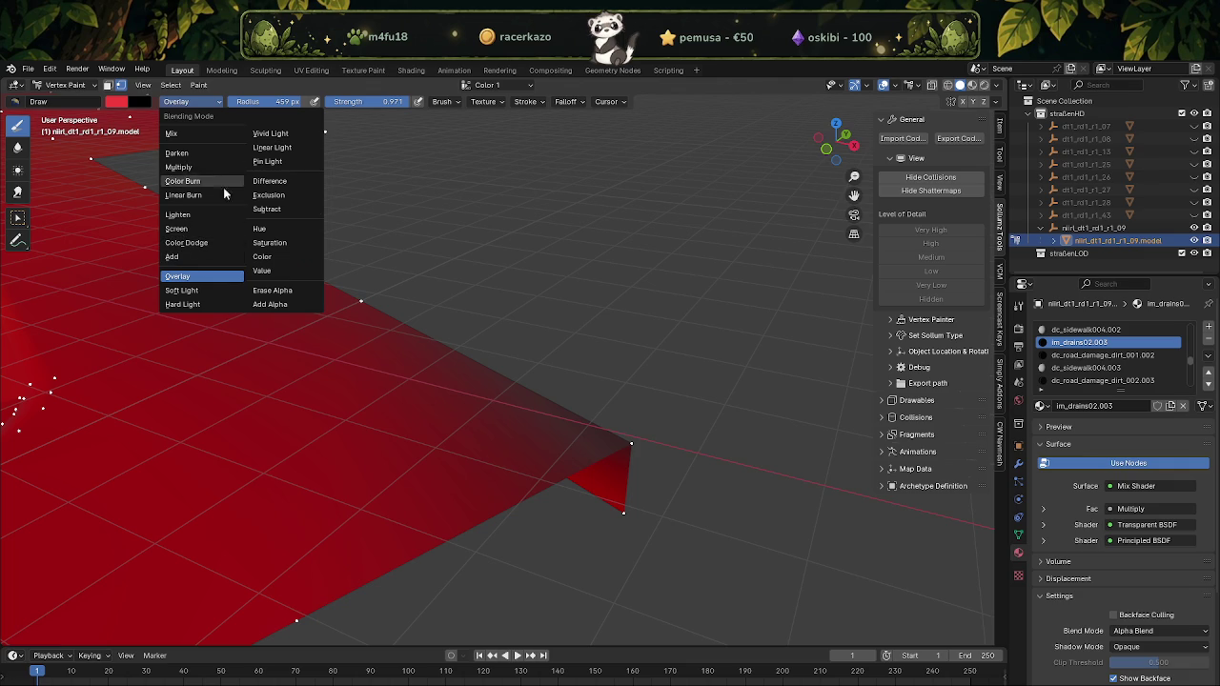
pyautogui.click(271, 257)
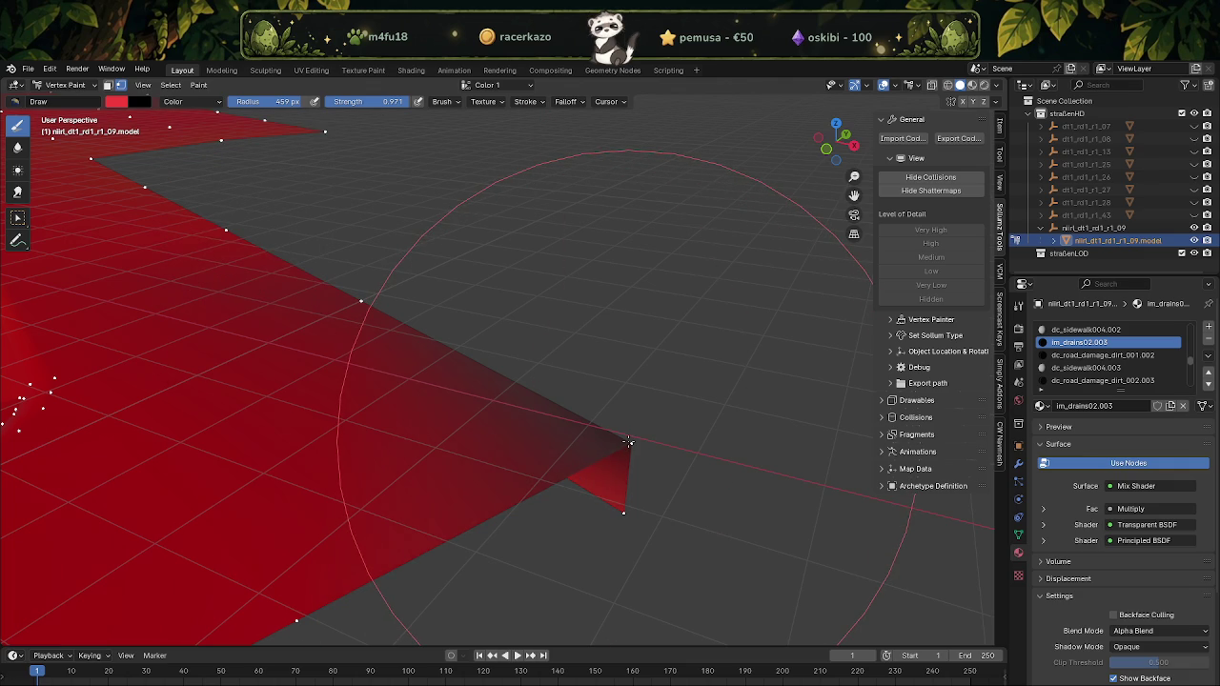
pyautogui.moveTo(627, 442); pyautogui.dragTo(558, 412, button='middle')
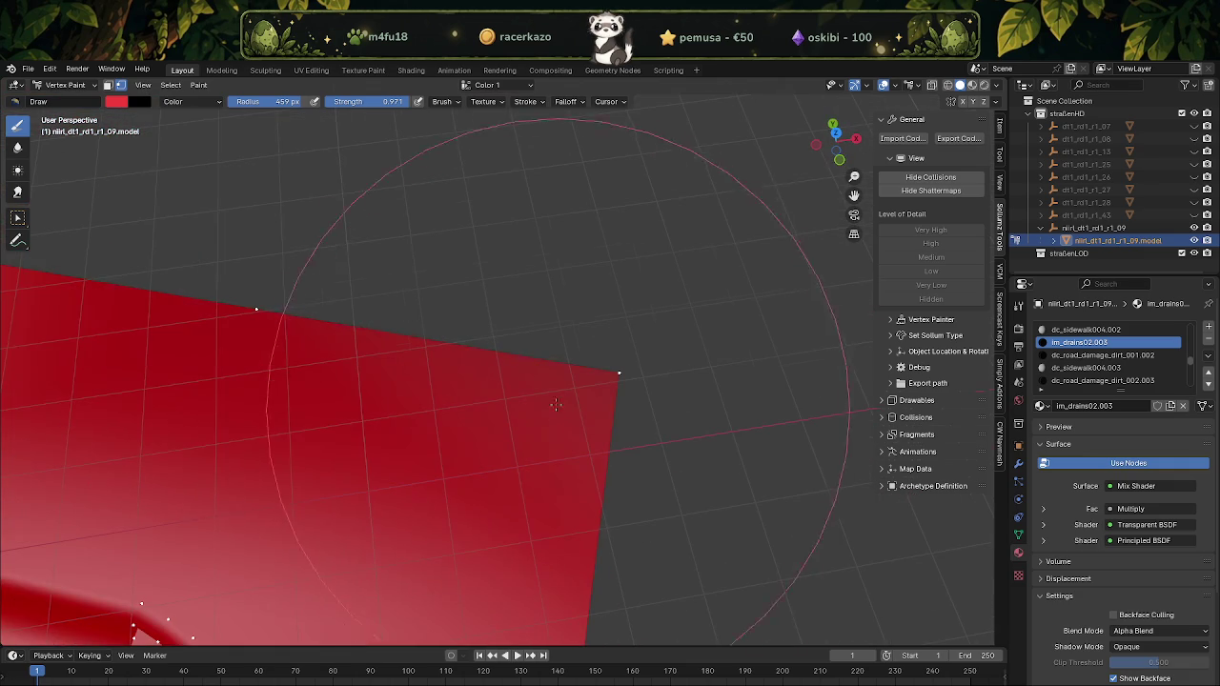
pyautogui.moveTo(572, 400); pyautogui.dragTo(239, 372)
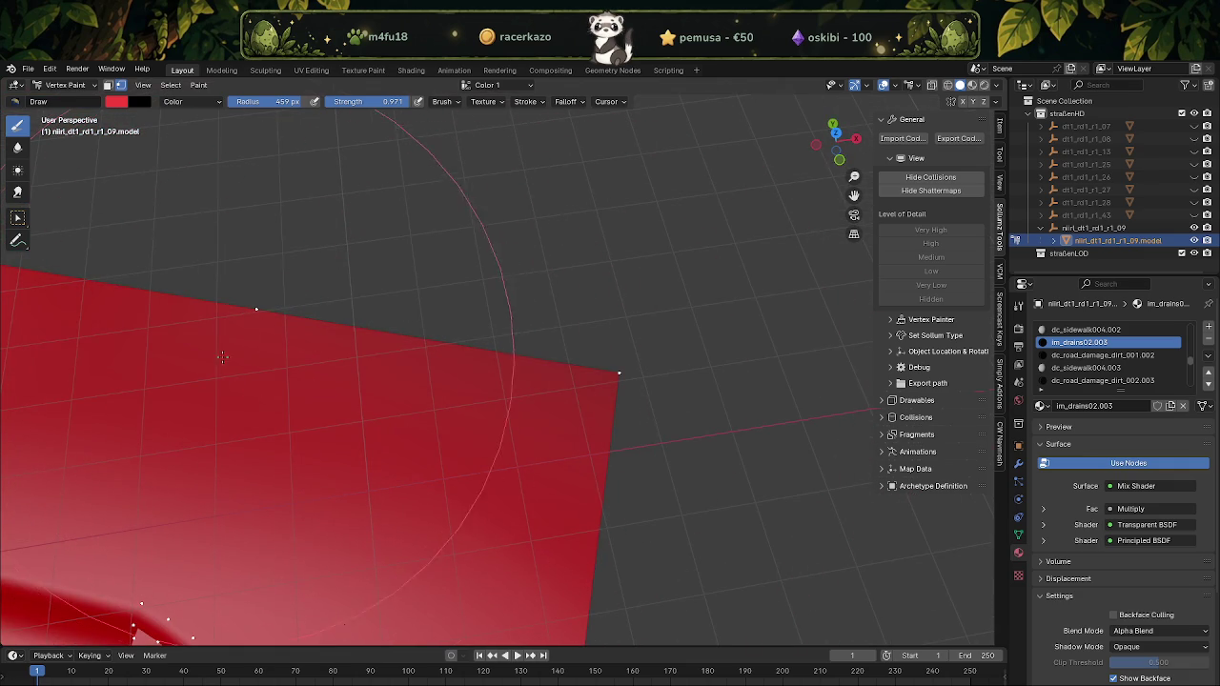
pyautogui.scroll(-3, 222, 356)
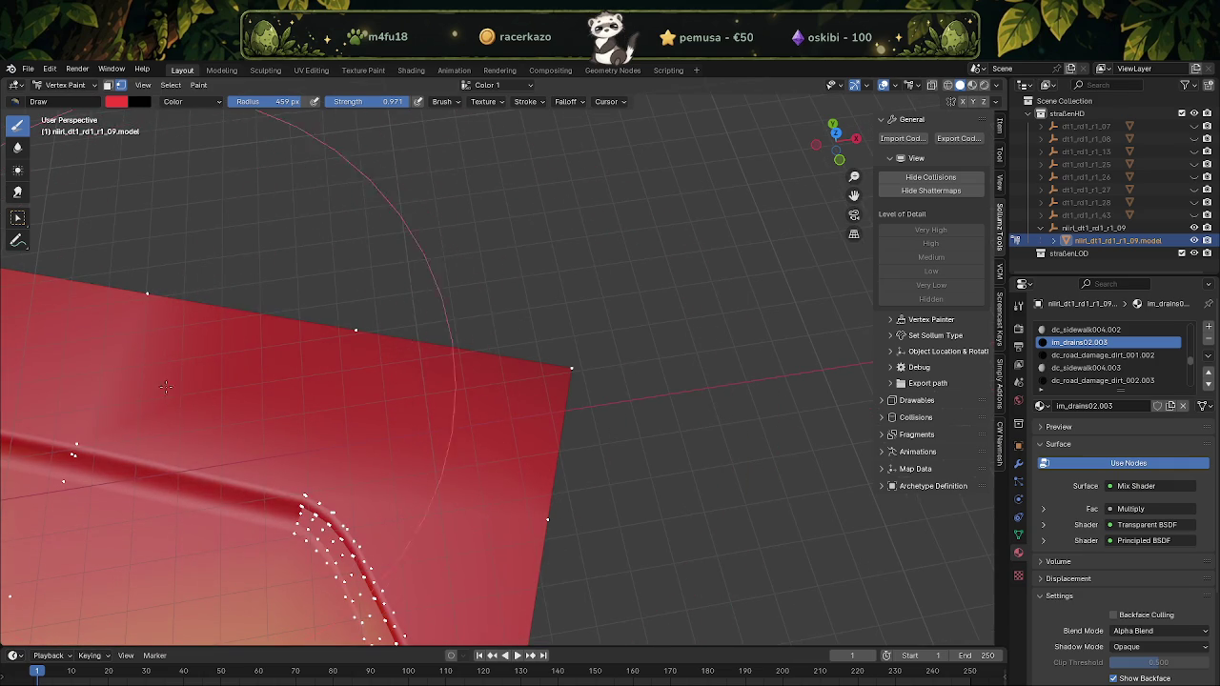
pyautogui.moveTo(150, 379); pyautogui.dragTo(461, 316, button='middle')
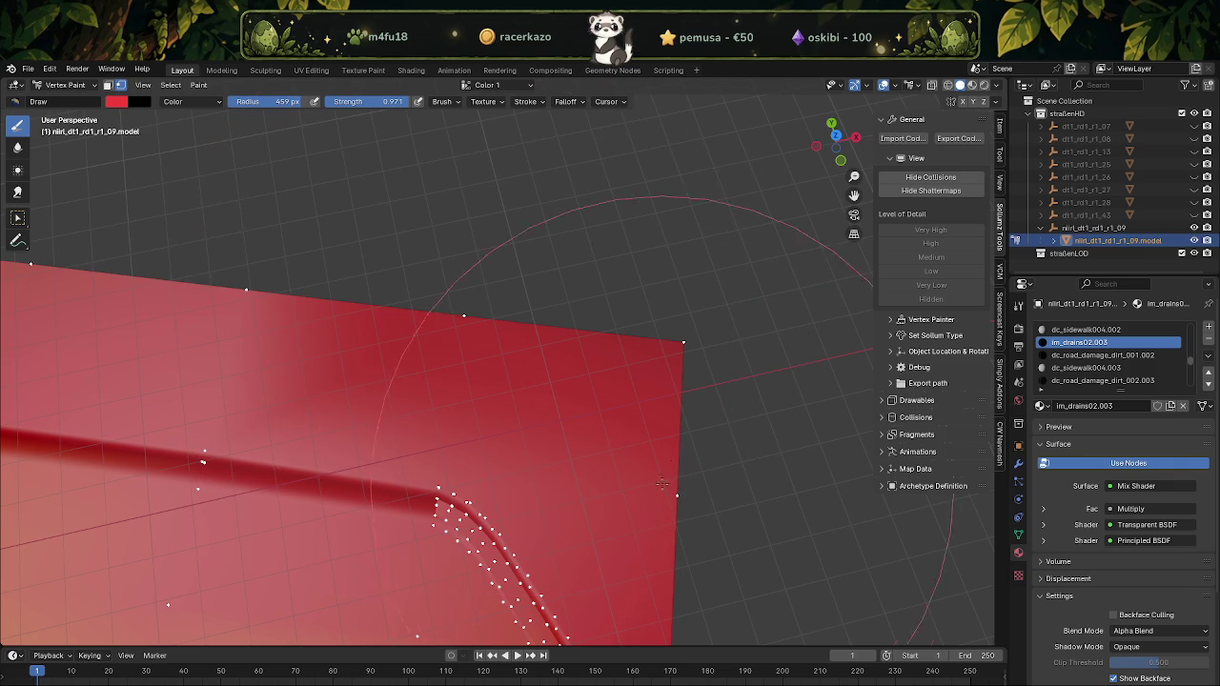
pyautogui.moveTo(672, 365)
pyautogui.mouseDown(button='middle')
pyautogui.moveTo(626, 408)
pyautogui.moveTo(632, 360)
pyautogui.moveTo(467, 371)
pyautogui.mouseUp(button='middle')
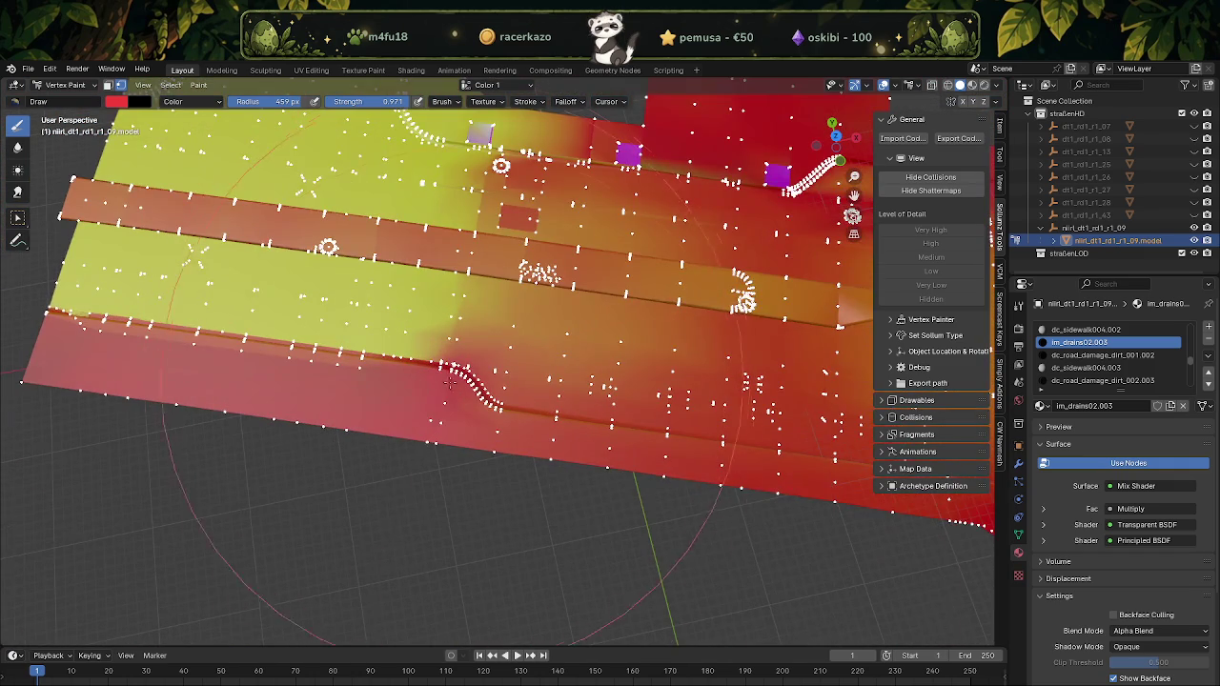
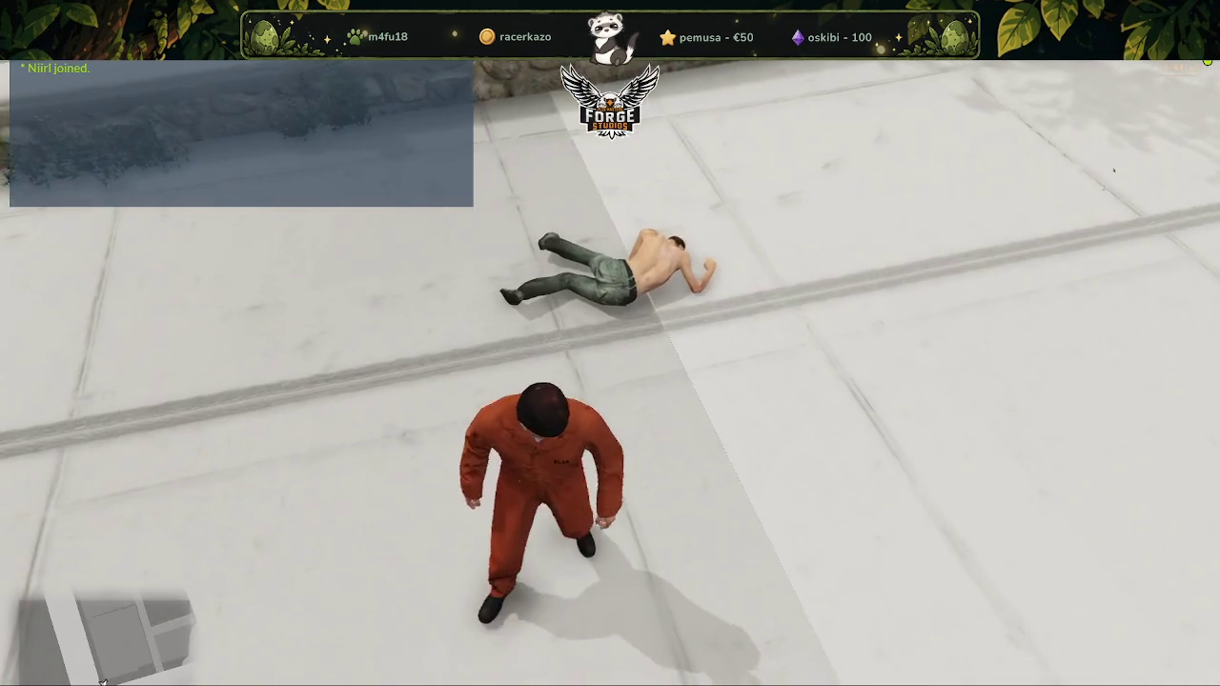
# Switch from FiveM to the Blender window and orbit around the vertex-painted road tile
pyautogui.hotkey('alt', 'Tab')
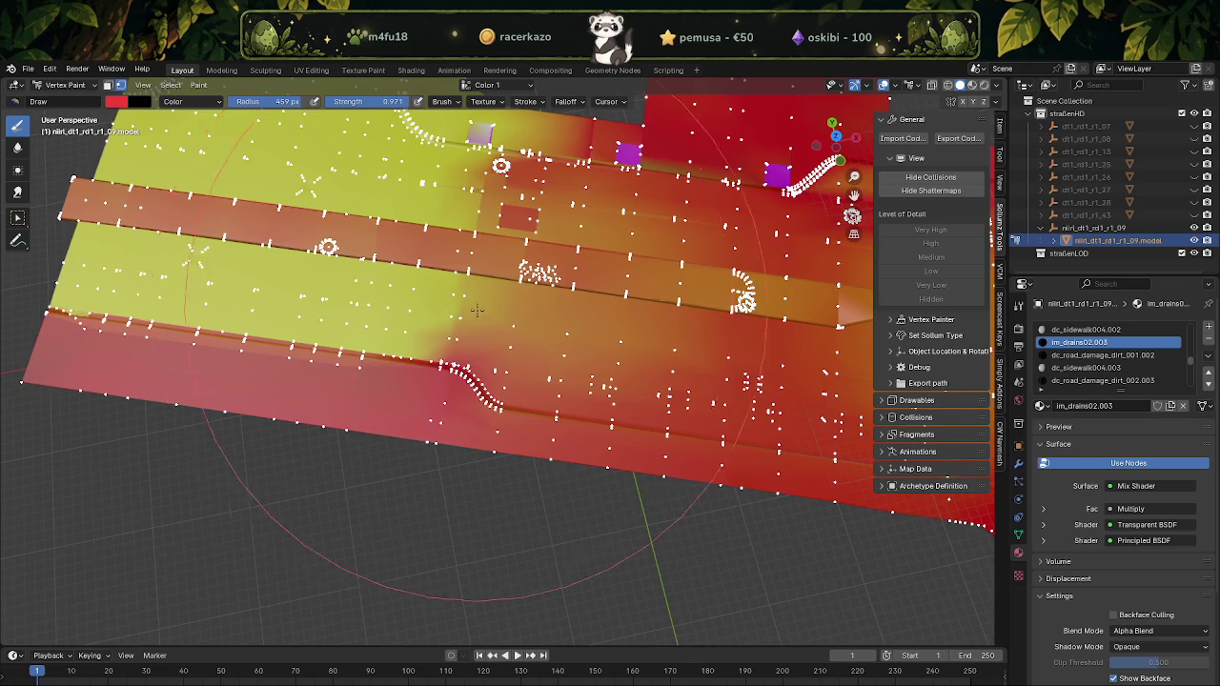
pyautogui.scroll(-3, 460, 359)
pyautogui.moveTo(460, 360); pyautogui.dragTo(460, 359, button='middle')
# Put the painted road tile mesh into Edit Mode, then return to the FiveM game
pyautogui.scroll(5, 461, 359)
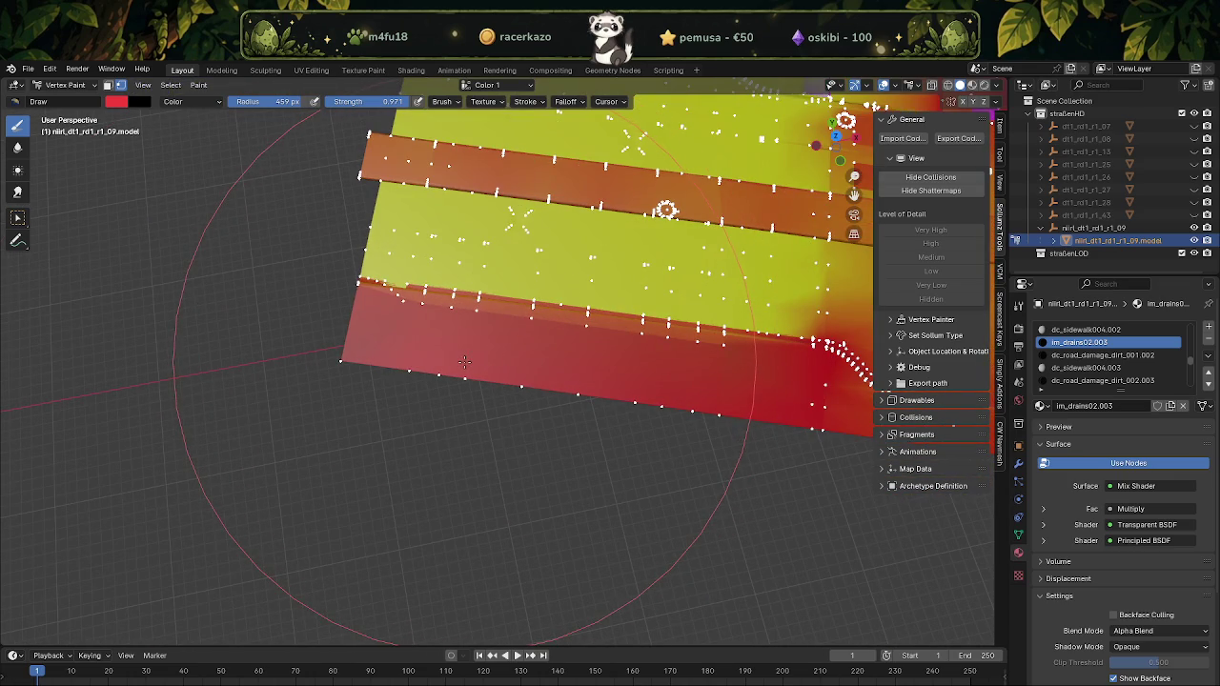
pyautogui.press('space')
pyautogui.press('Tab')
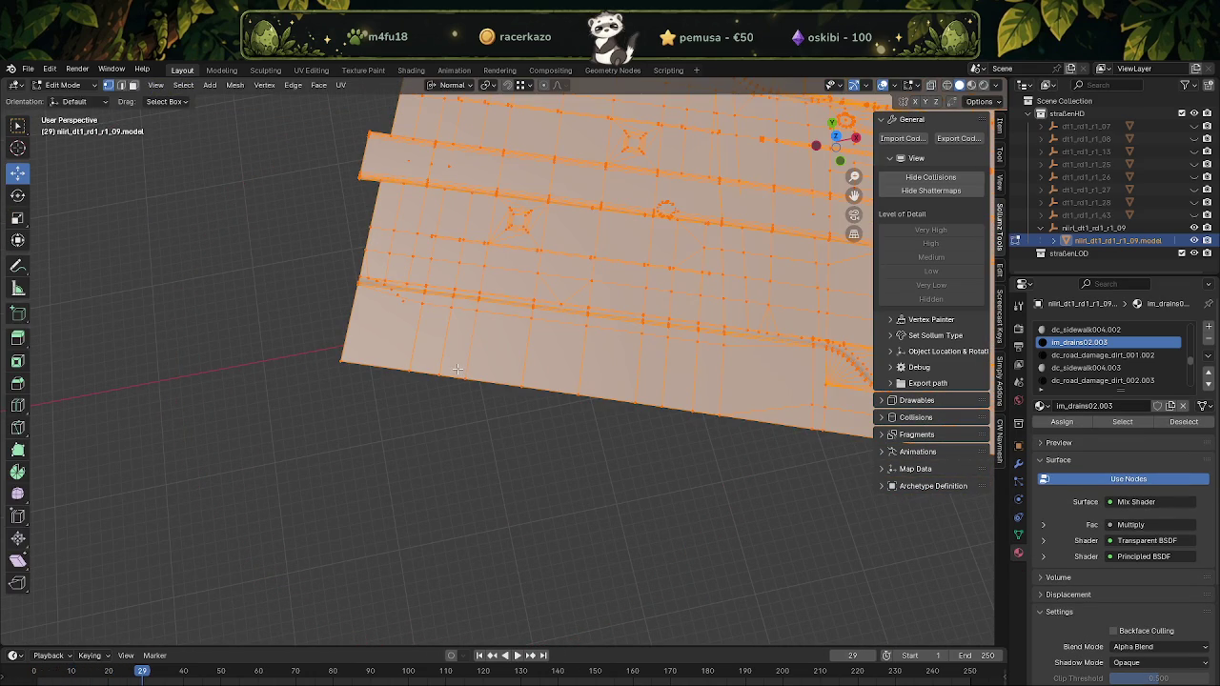
pyautogui.hotkey('alt', 'Tab')
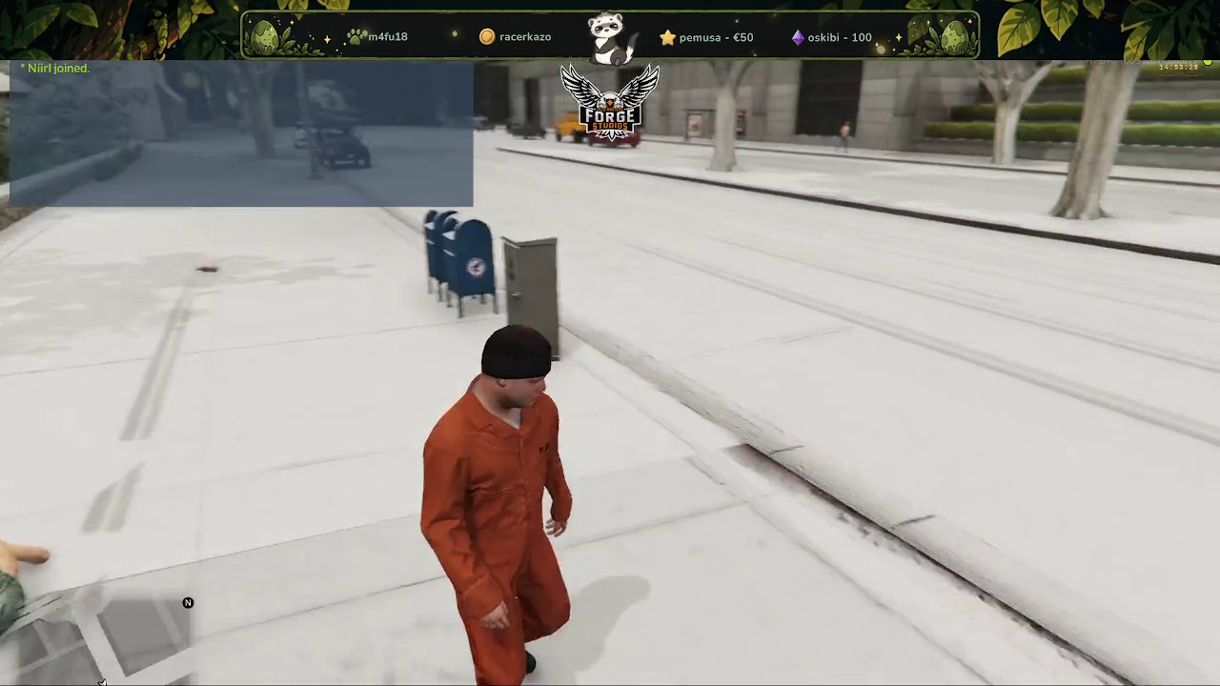
# Walk the character along the snowy sidewalk, then return to the road mesh in Blender
pyautogui.press('w')
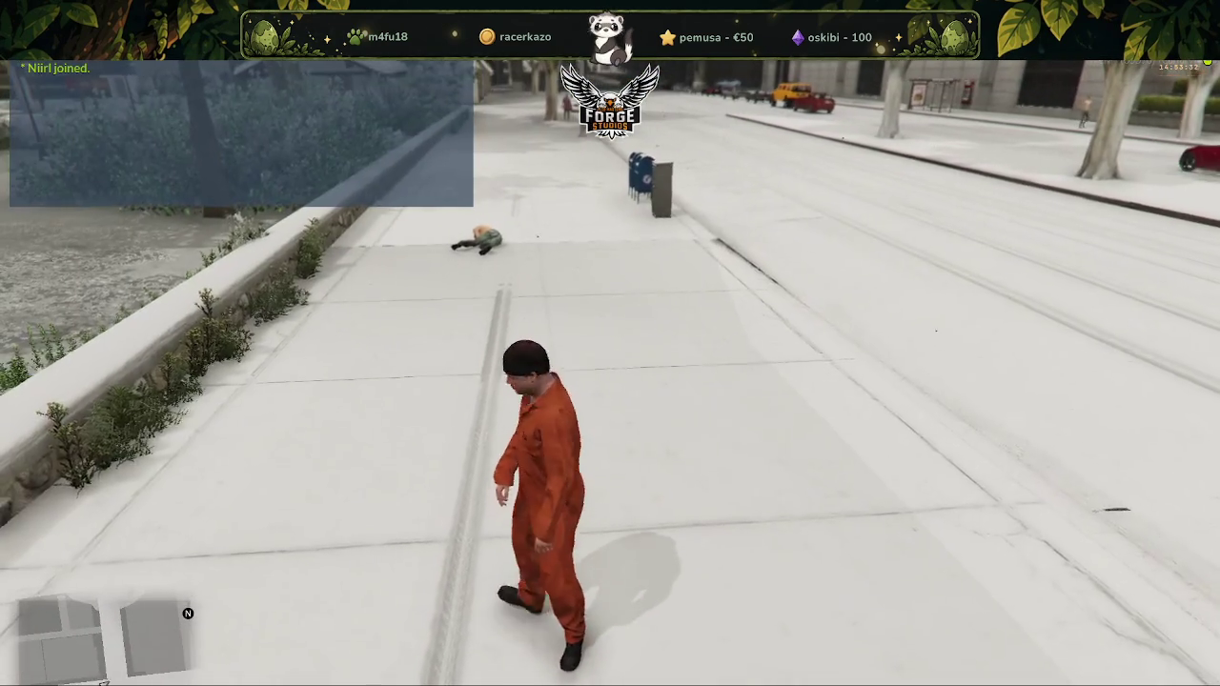
pyautogui.press('w')
pyautogui.hotkey('alt', 'Tab')
pyautogui.moveTo(473, 286)
pyautogui.mouseDown(button='middle')
pyautogui.moveTo(525, 349)
pyautogui.moveTo(806, 270)
pyautogui.mouseUp(button='middle')
pyautogui.click(63, 85)
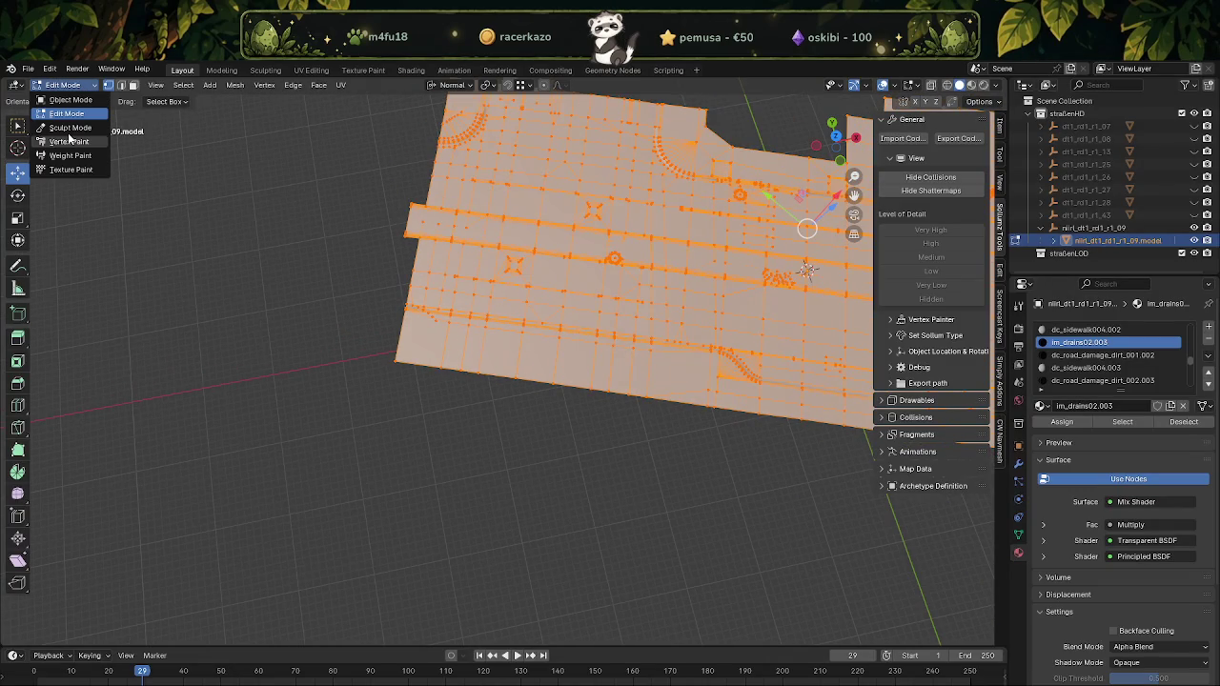
# Switch the road tile to Vertex Paint mode and orbit closer to the painted mesh
pyautogui.click(63, 147)
pyautogui.moveTo(604, 264)
pyautogui.mouseDown(button='middle')
pyautogui.moveTo(686, 195)
pyautogui.moveTo(606, 368)
pyautogui.moveTo(397, 249)
pyautogui.mouseUp(button='middle')
pyautogui.hotkey('alt', 'Tab')
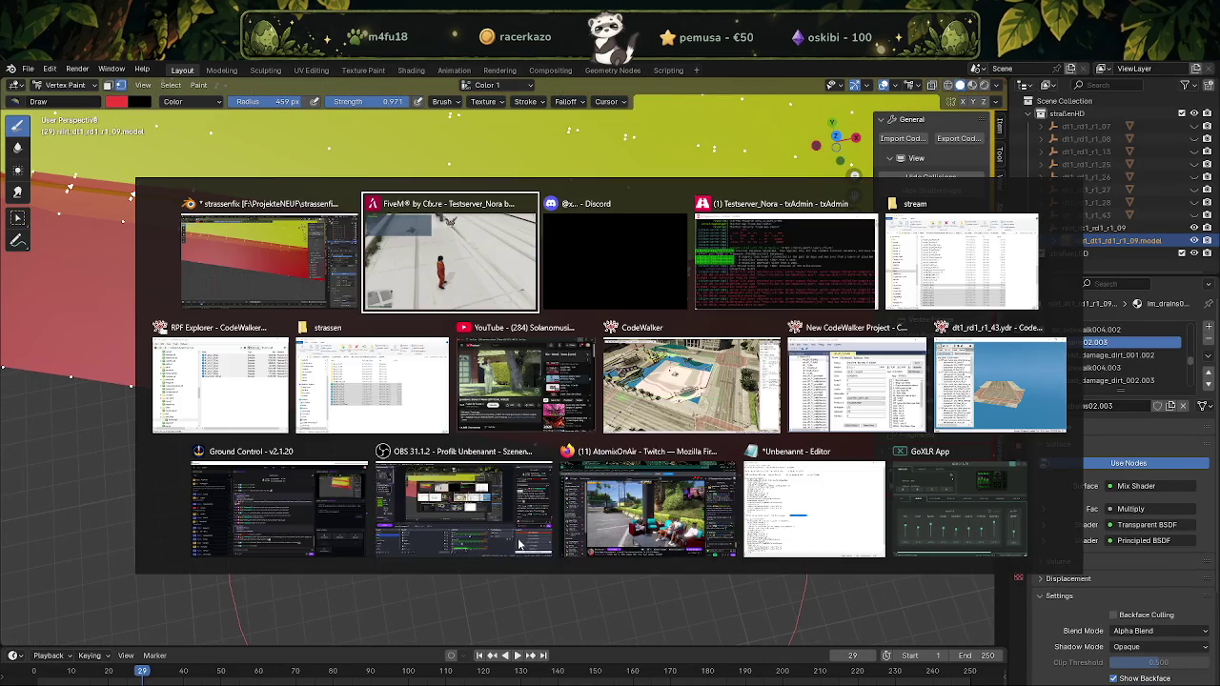
pyautogui.hotkey('alt', 'Tab')
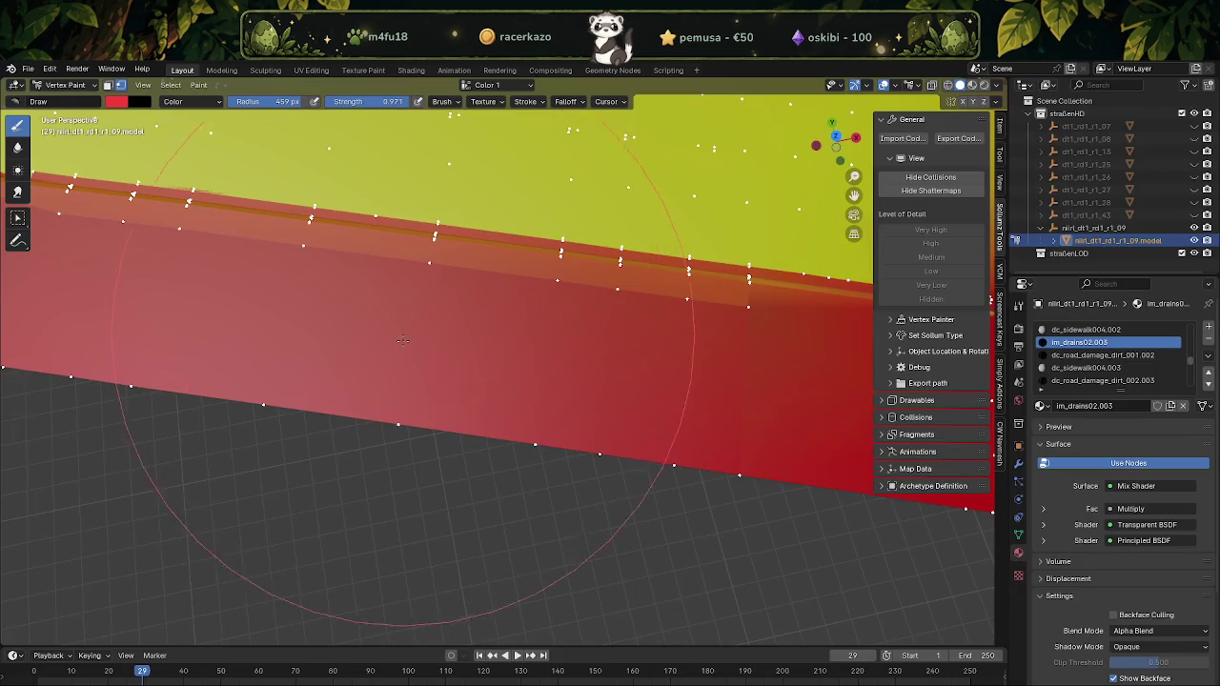
# Sample a salmon tone from the road mesh and test strokes over the red band, undoing them
pyautogui.click(117, 101)
pyautogui.click(231, 257)
pyautogui.moveTo(362, 381)
pyautogui.mouseDown()
pyautogui.moveTo(703, 364)
pyautogui.moveTo(738, 335)
pyautogui.mouseUp()
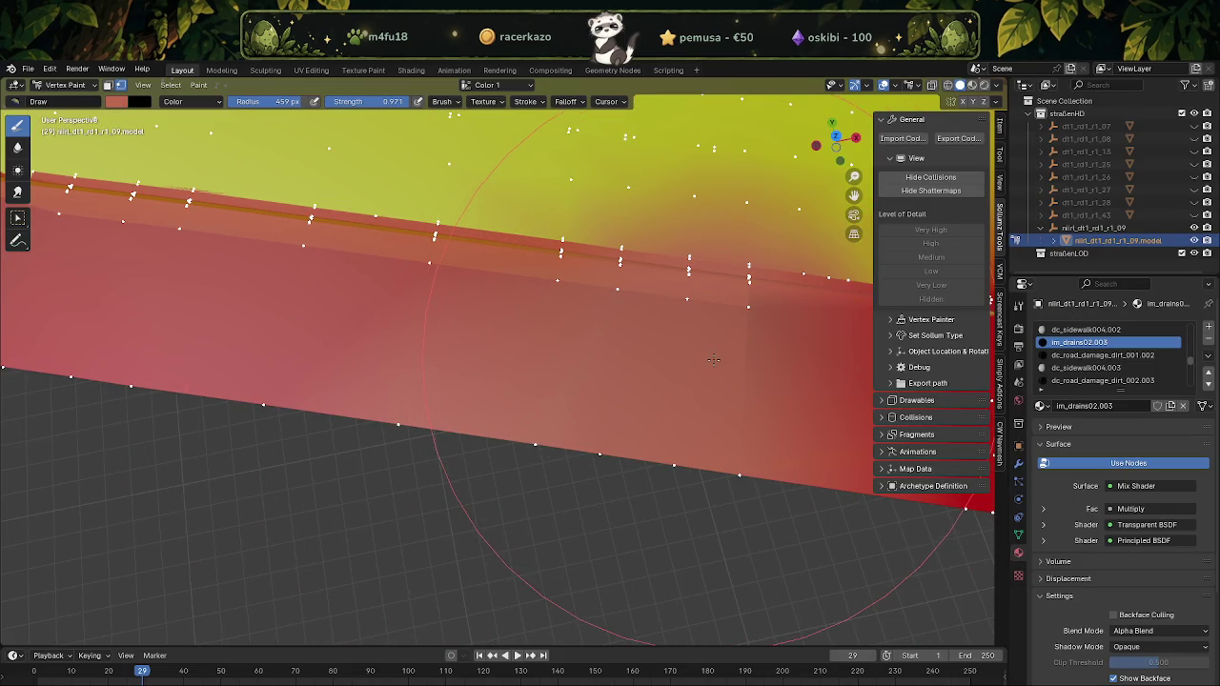
pyautogui.hotkey('ctrl', 'z')
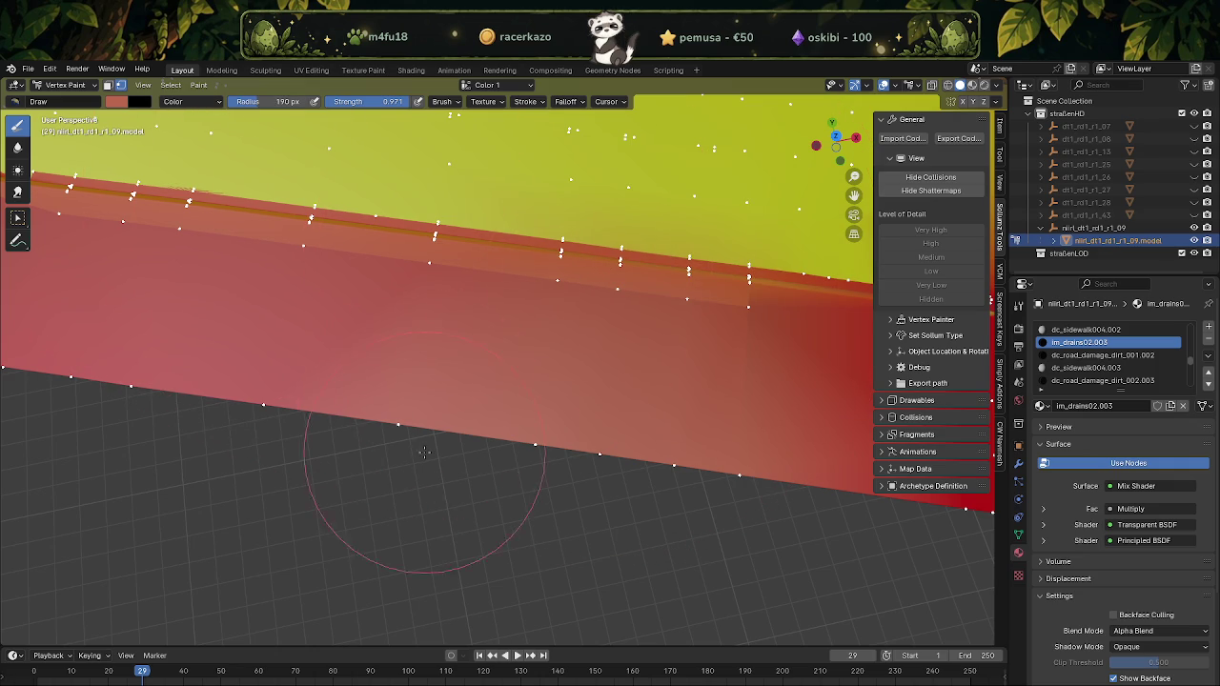
pyautogui.moveTo(407, 353); pyautogui.dragTo(426, 283)
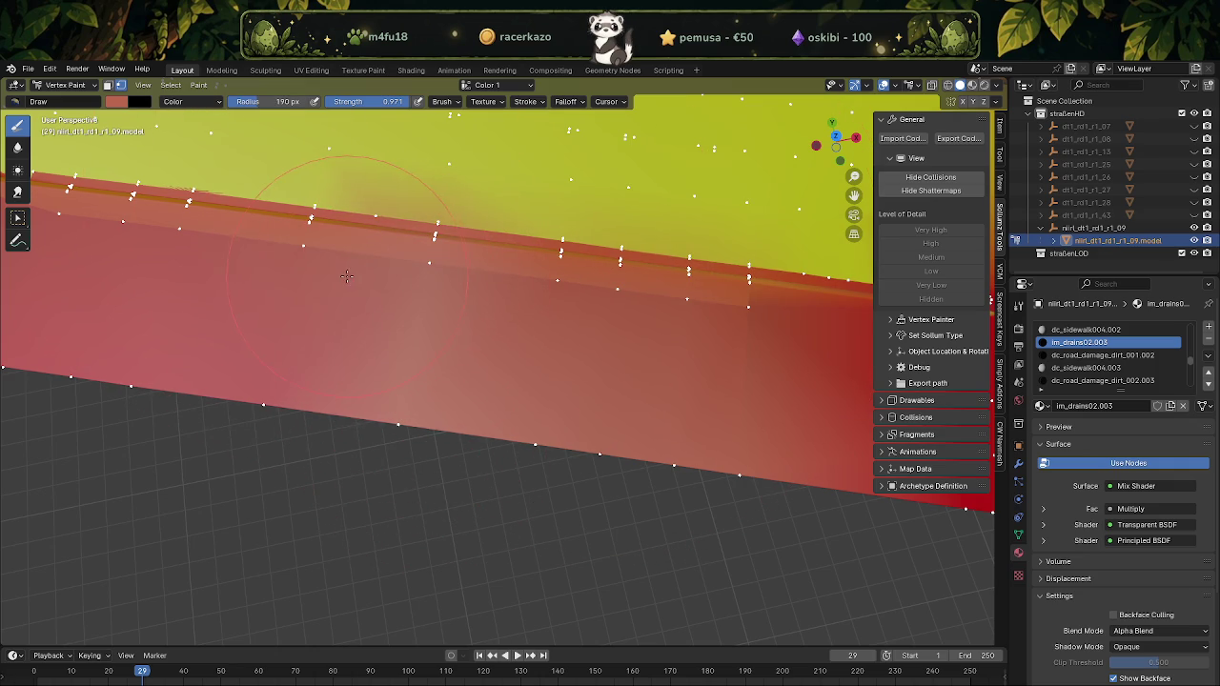
pyautogui.hotkey('ctrl', 'z')
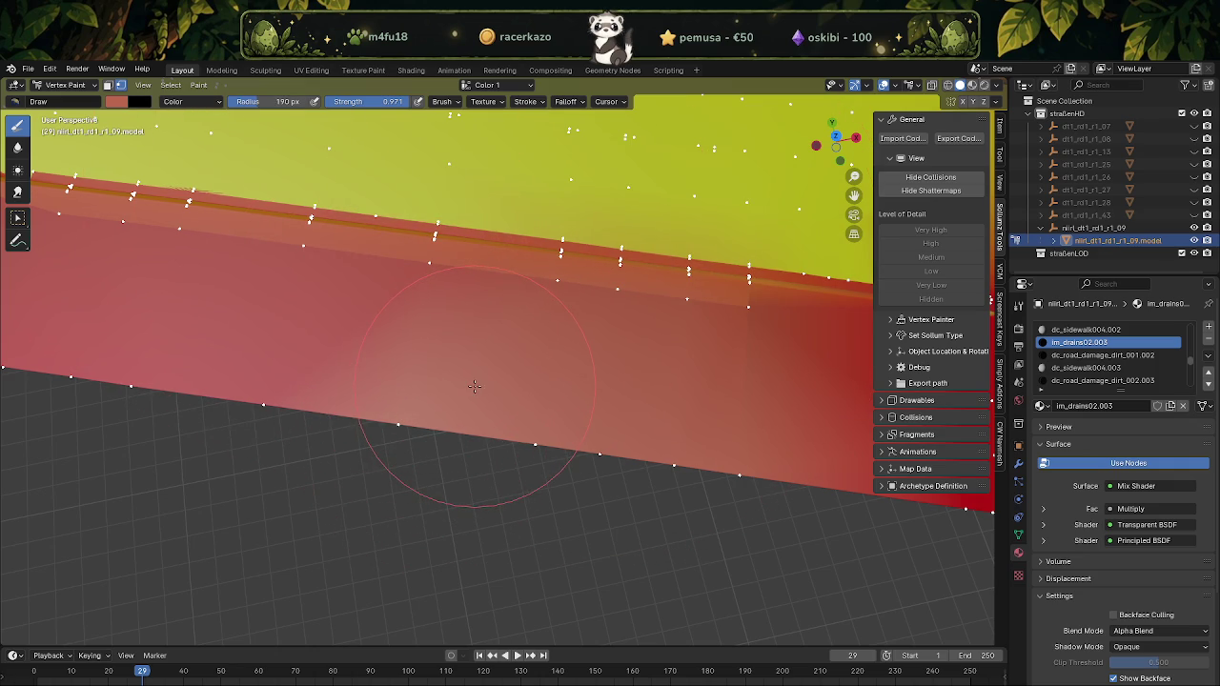
pyautogui.moveTo(561, 380)
pyautogui.mouseDown(button='middle')
pyautogui.moveTo(444, 341)
pyautogui.moveTo(467, 324)
pyautogui.moveTo(544, 299)
pyautogui.moveTo(557, 318)
pyautogui.moveTo(497, 406)
pyautogui.mouseUp(button='middle')
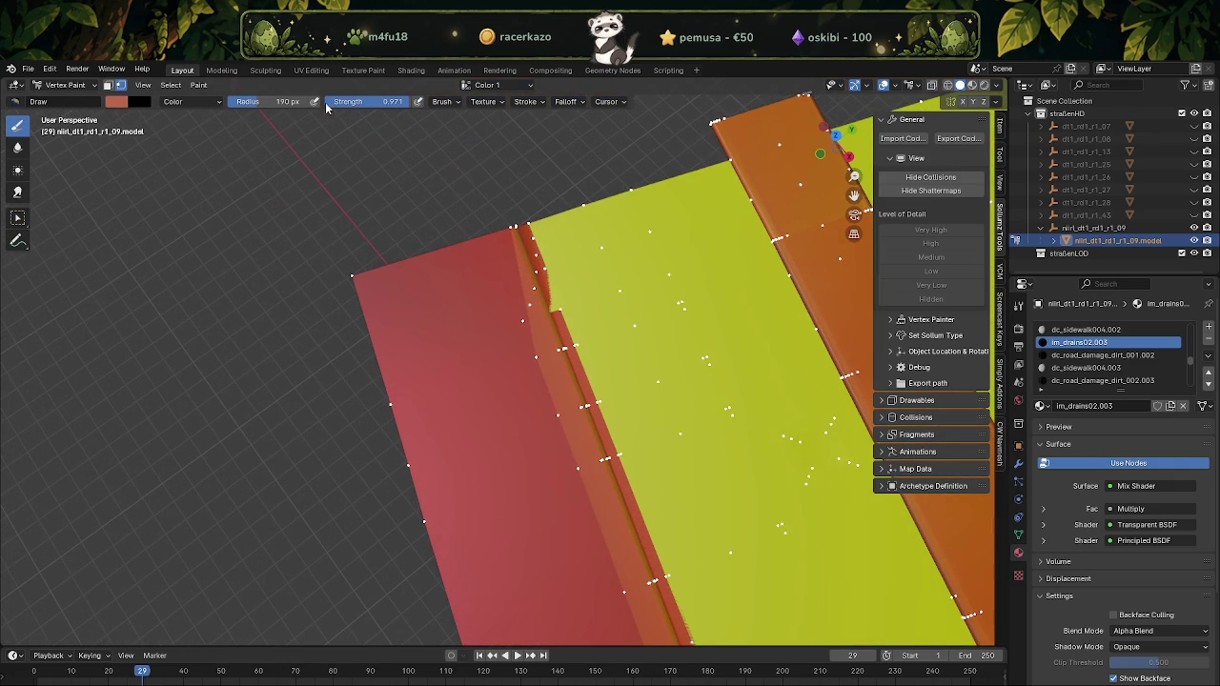
# Try Overlay brush blending, then set the blending back to Color
pyautogui.click(175, 103)
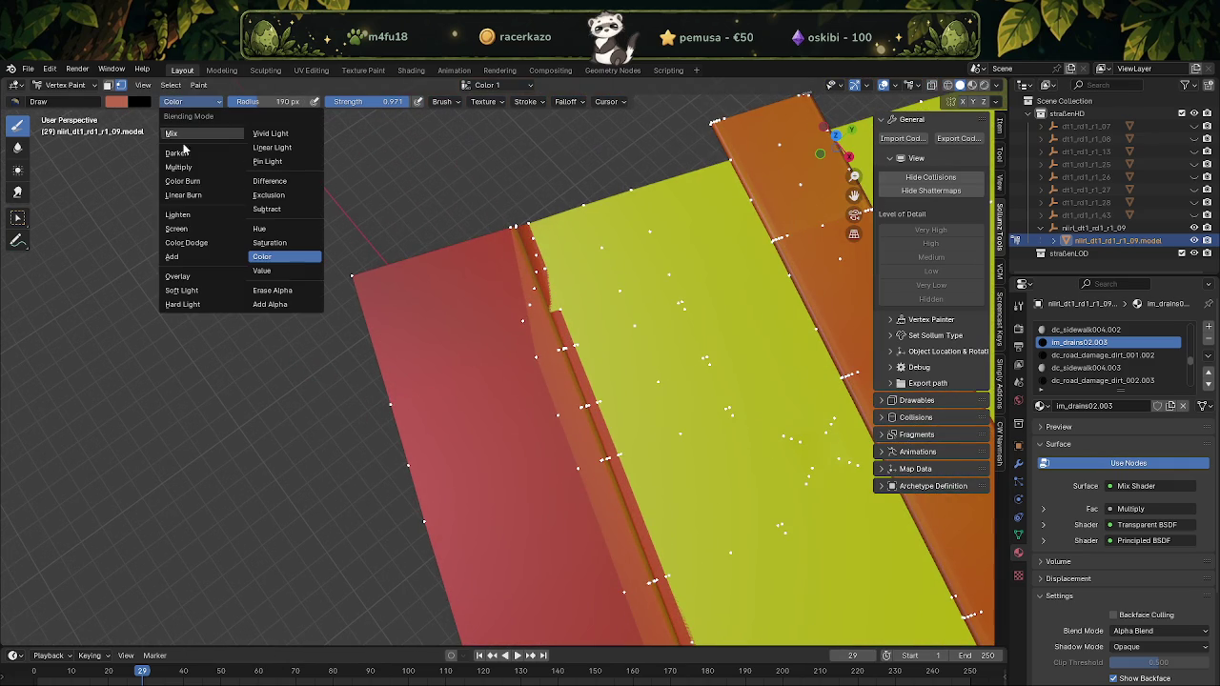
pyautogui.click(178, 277)
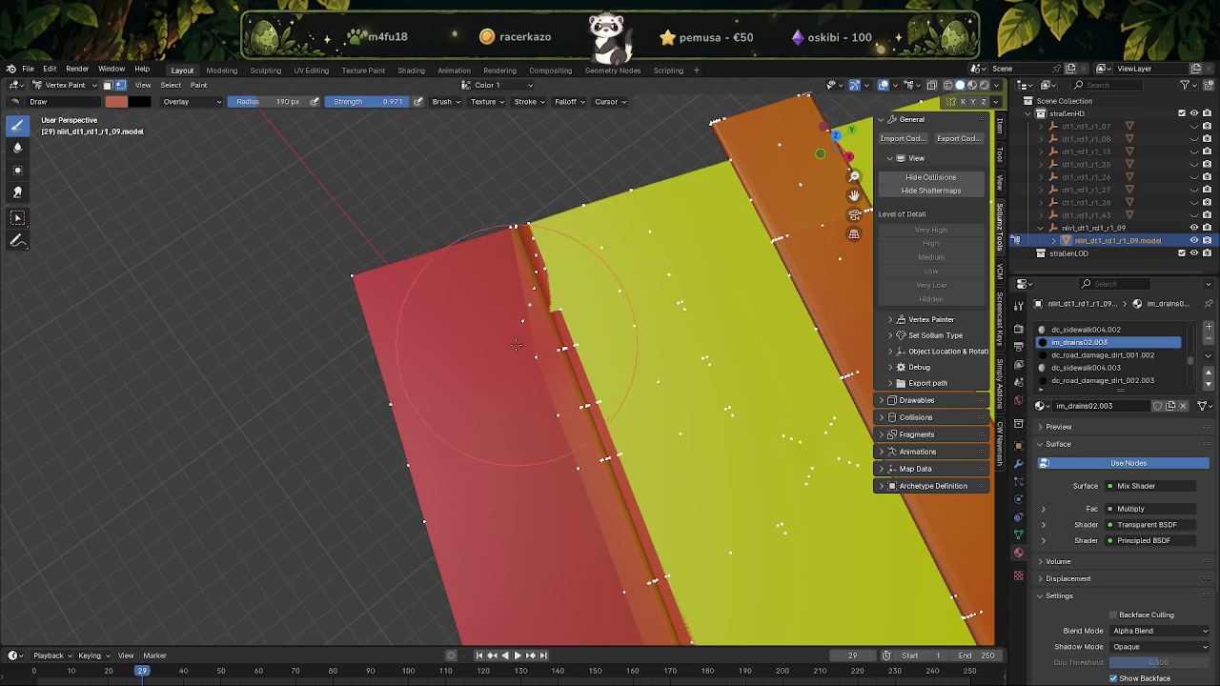
pyautogui.moveTo(526, 356); pyautogui.dragTo(521, 354, button='middle')
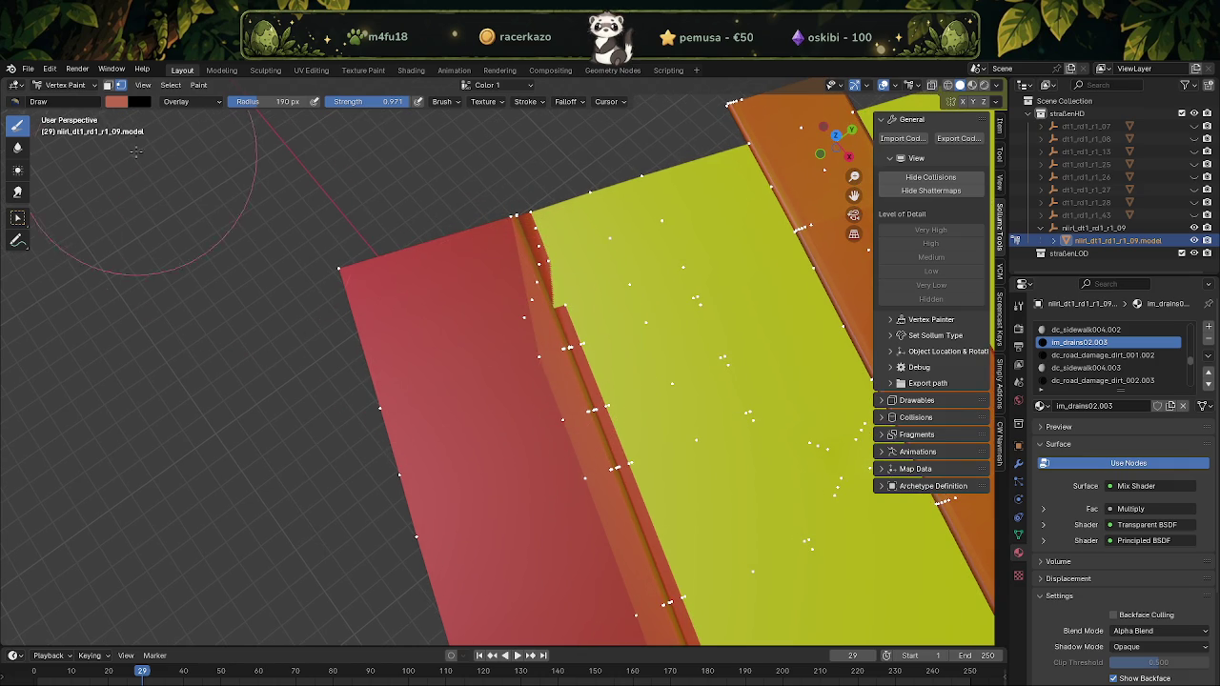
pyautogui.click(200, 103)
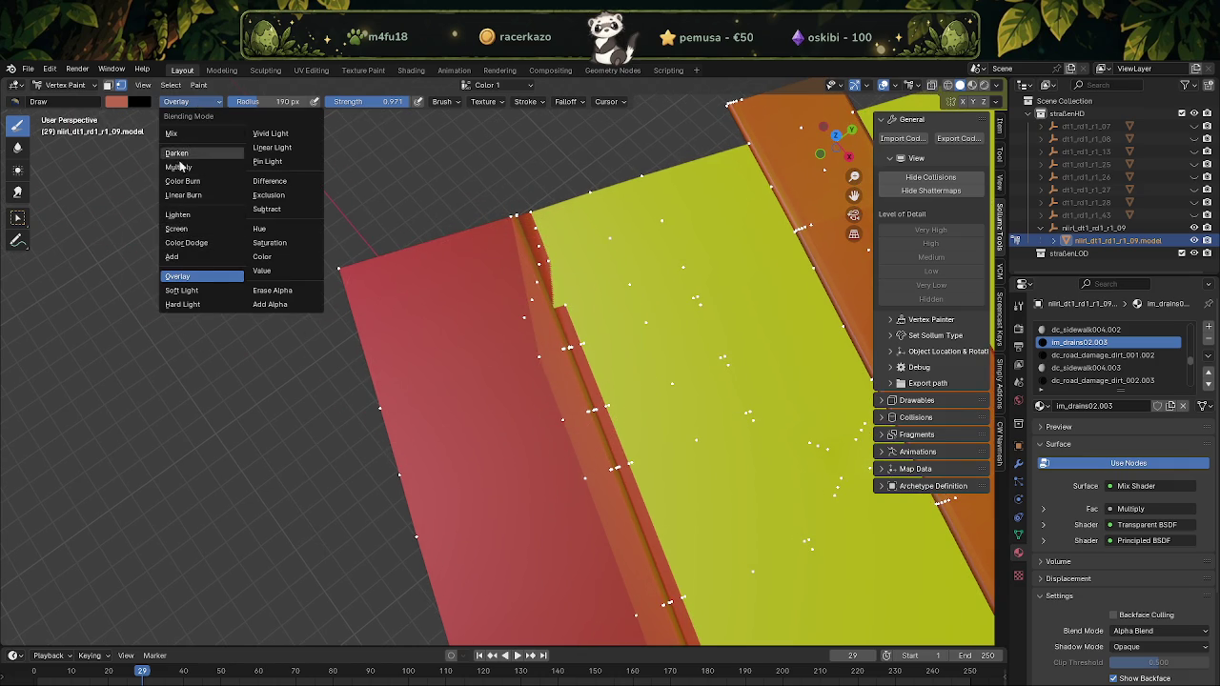
pyautogui.click(271, 257)
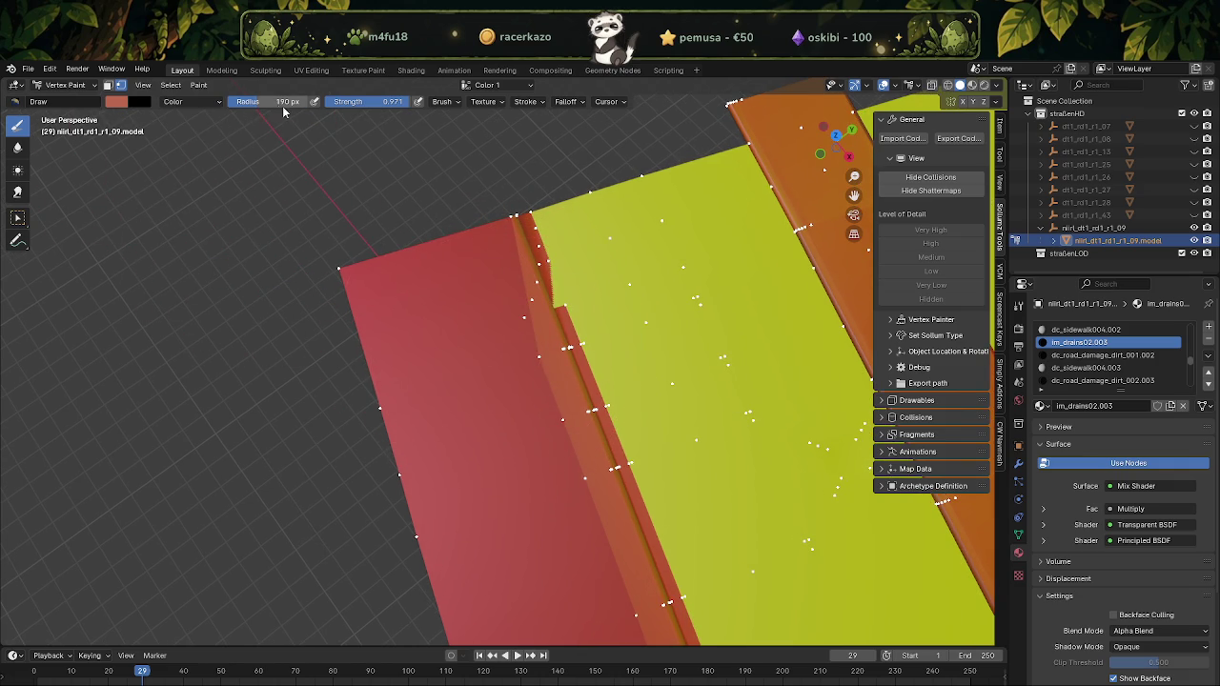
# Darken the salmon brush colour to a value of 0.619
pyautogui.click(115, 102)
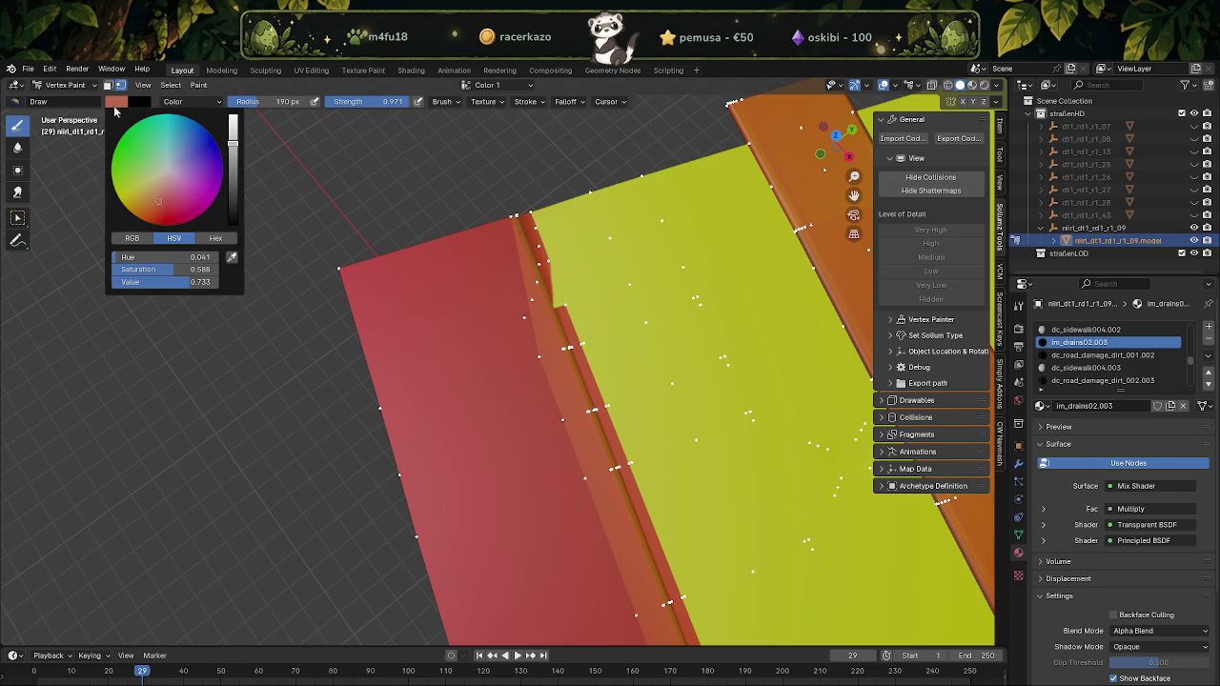
pyautogui.moveTo(233, 145); pyautogui.dragTo(232, 159)
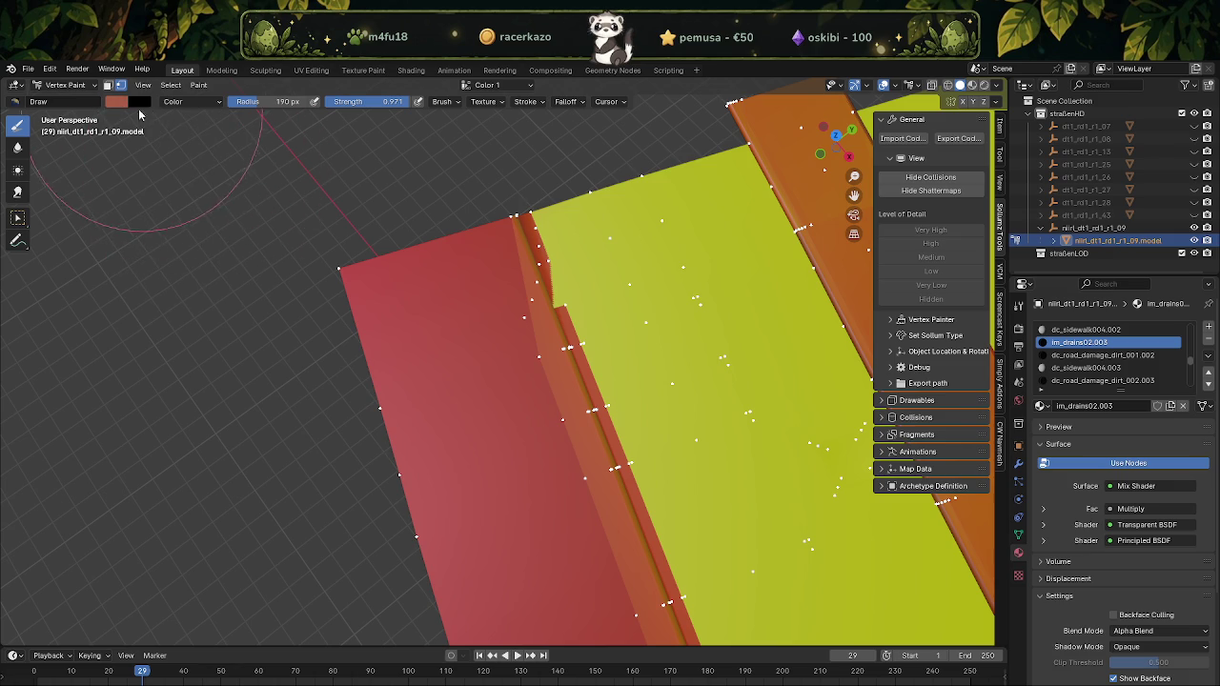
pyautogui.click(124, 103)
# Paint lighter orange-salmon along the red outer strip, undoing one stray smear
pyautogui.click(338, 269)
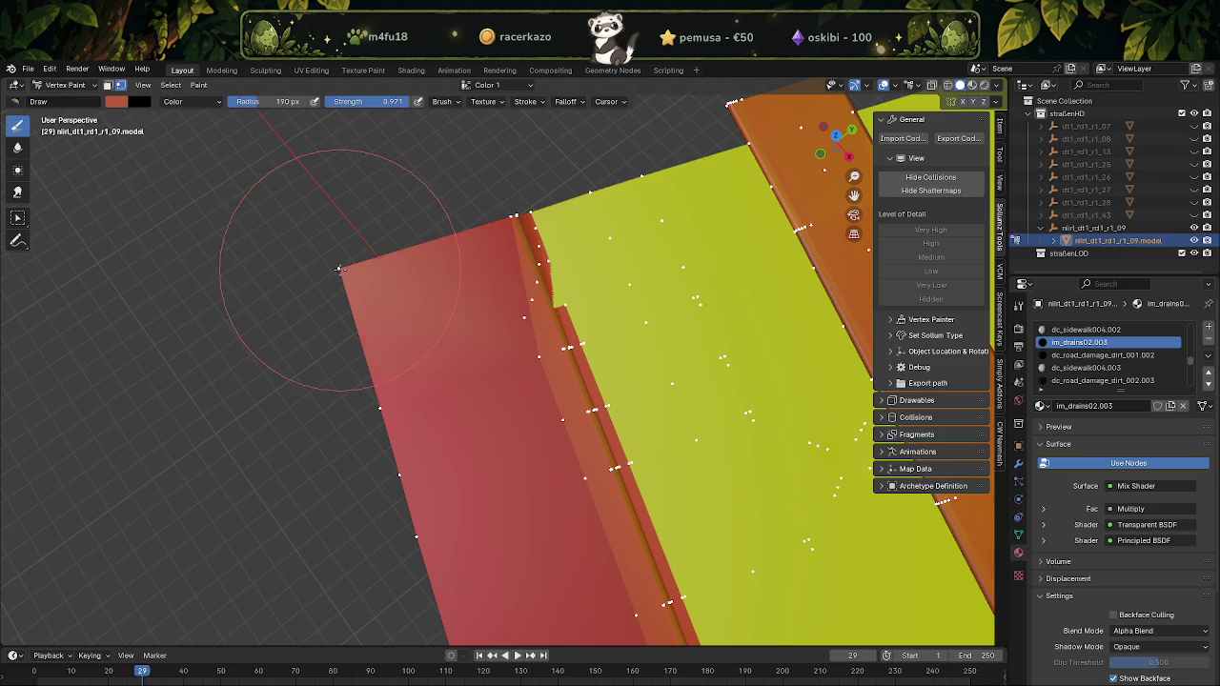
pyautogui.moveTo(435, 253); pyautogui.dragTo(517, 218, button='middle')
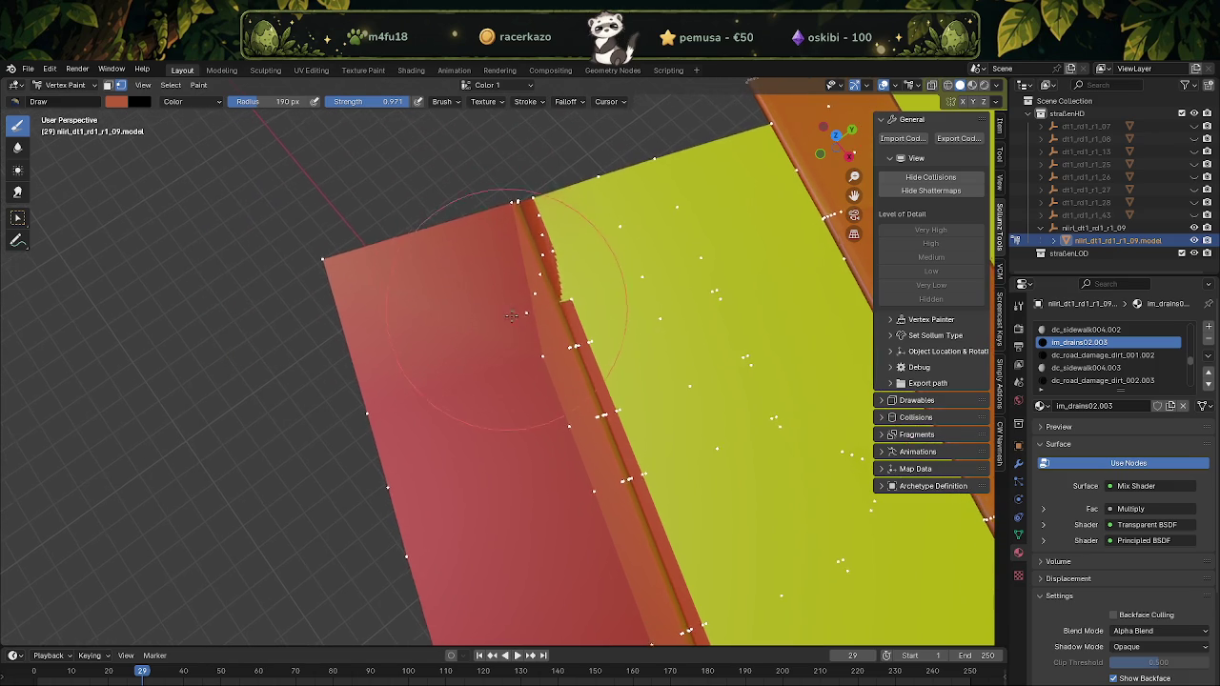
pyautogui.moveTo(518, 218); pyautogui.dragTo(522, 309)
pyautogui.hotkey('ctrl', 'z')
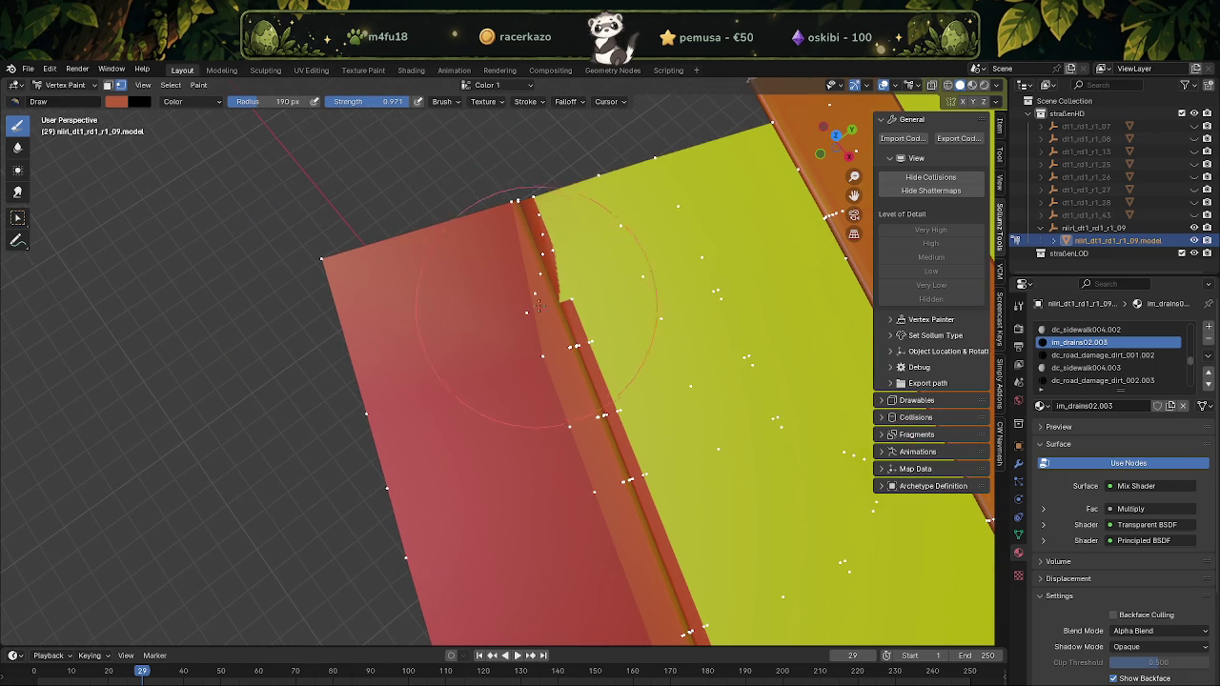
pyautogui.moveTo(527, 309); pyautogui.dragTo(475, 331, button='middle')
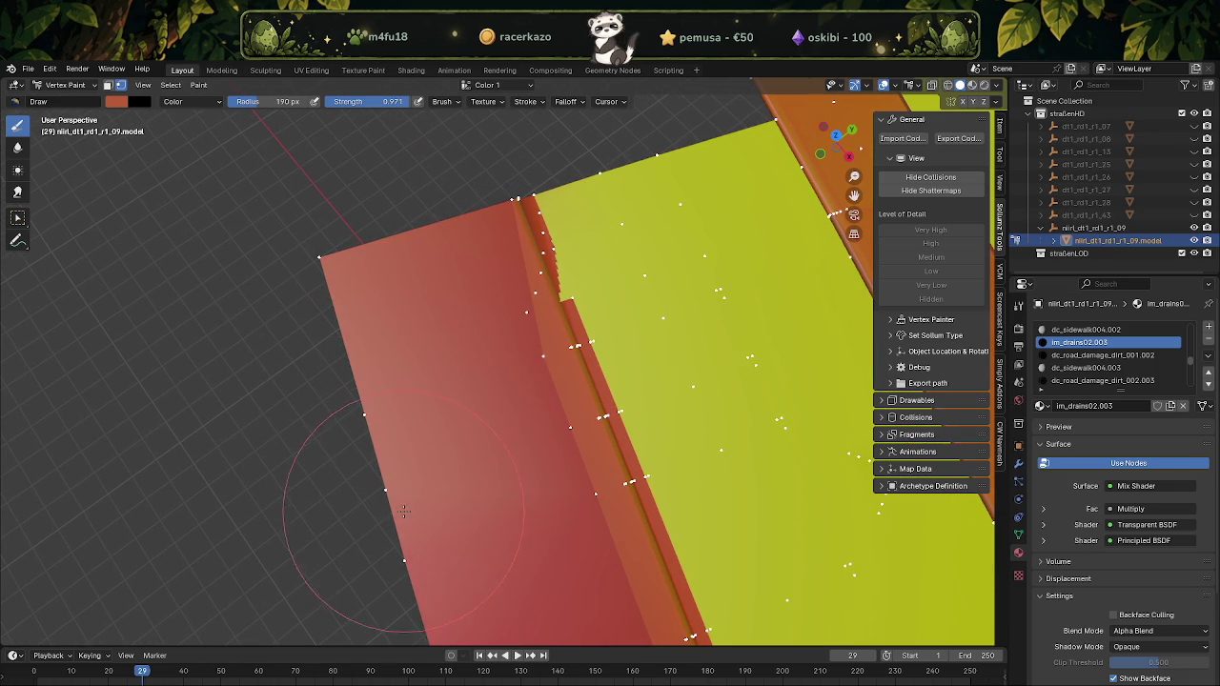
pyautogui.moveTo(434, 429)
pyautogui.mouseDown(button='middle')
pyautogui.moveTo(472, 464)
pyautogui.moveTo(371, 429)
pyautogui.moveTo(417, 287)
pyautogui.mouseUp(button='middle')
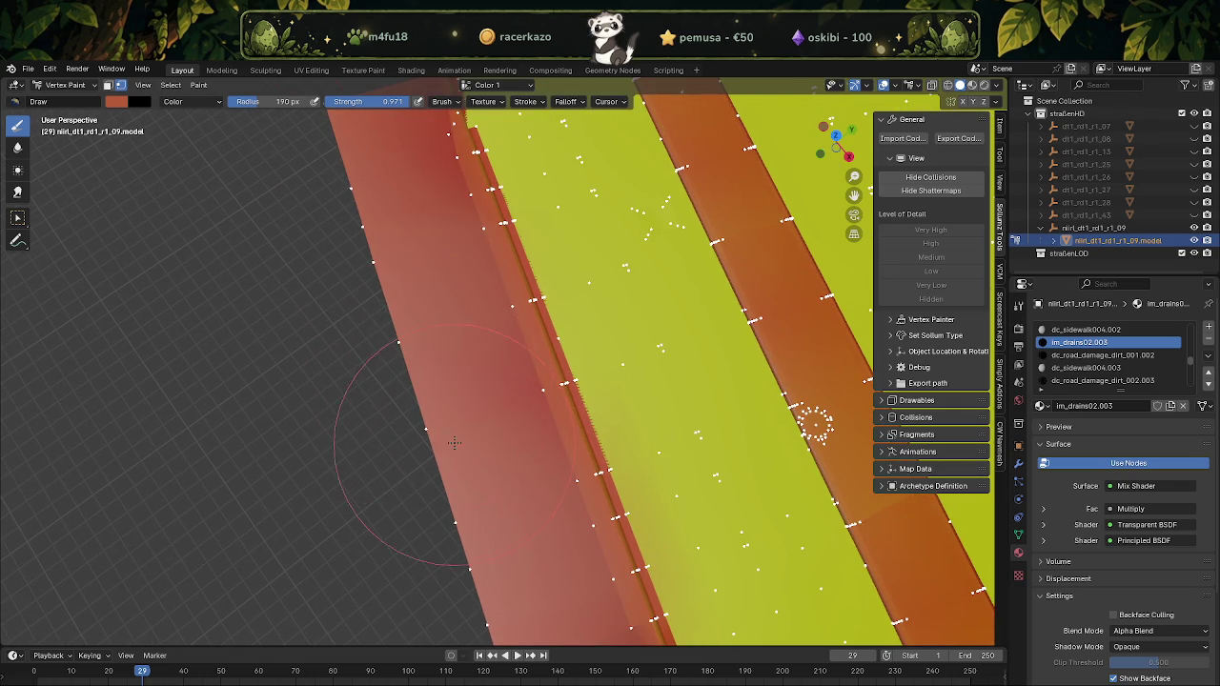
pyautogui.moveTo(464, 422)
pyautogui.mouseDown(button='middle')
pyautogui.moveTo(433, 400)
pyautogui.moveTo(419, 324)
pyautogui.mouseUp(button='middle')
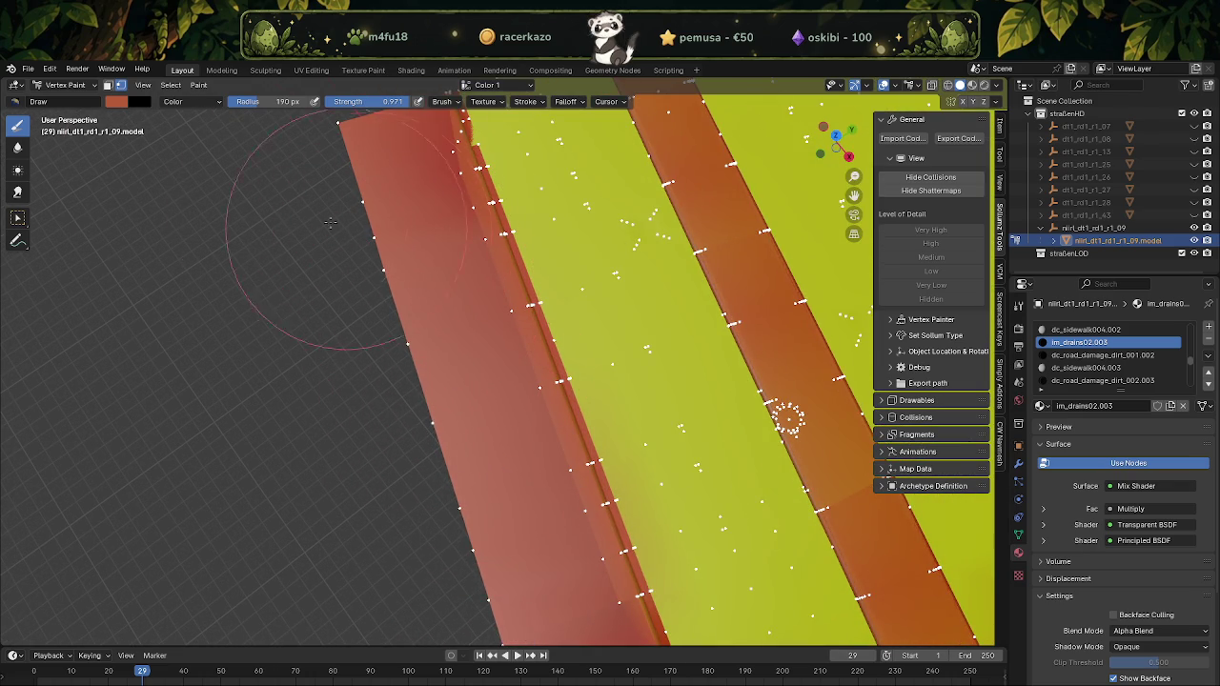
# Lower the brush radius to 96 px and view the whole road tile
pyautogui.click(115, 101)
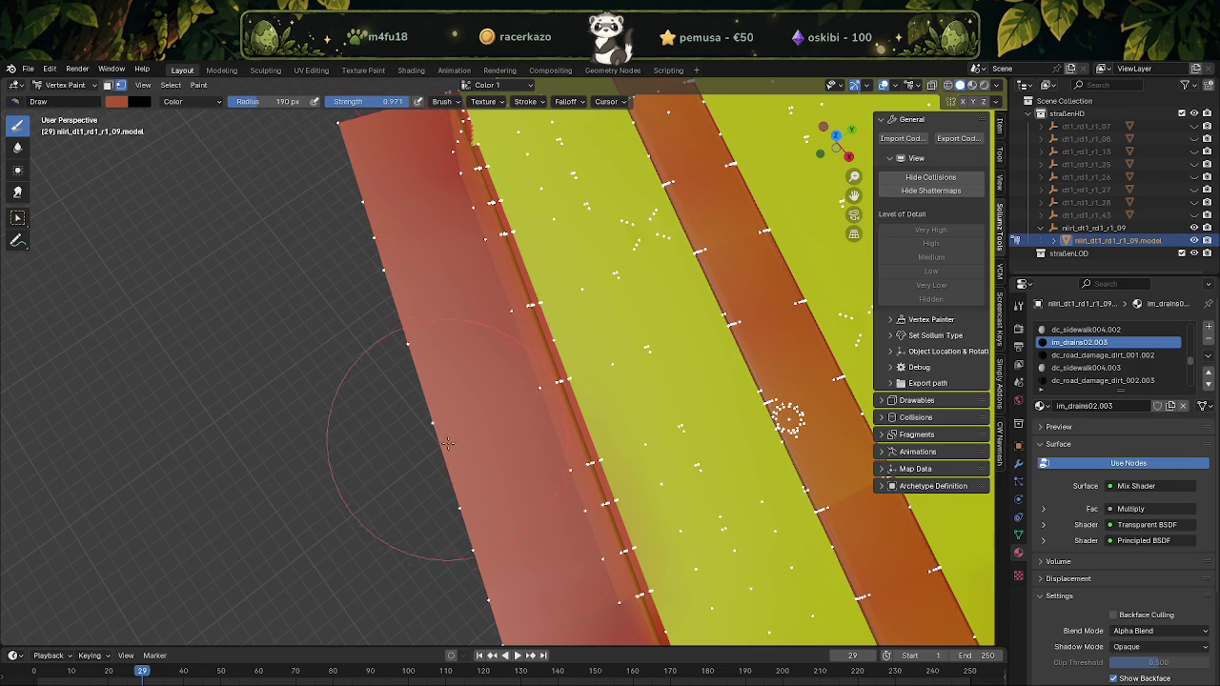
pyautogui.scroll(2, 496, 505)
pyautogui.scroll(1, 524, 477)
pyautogui.scroll(1, 548, 443)
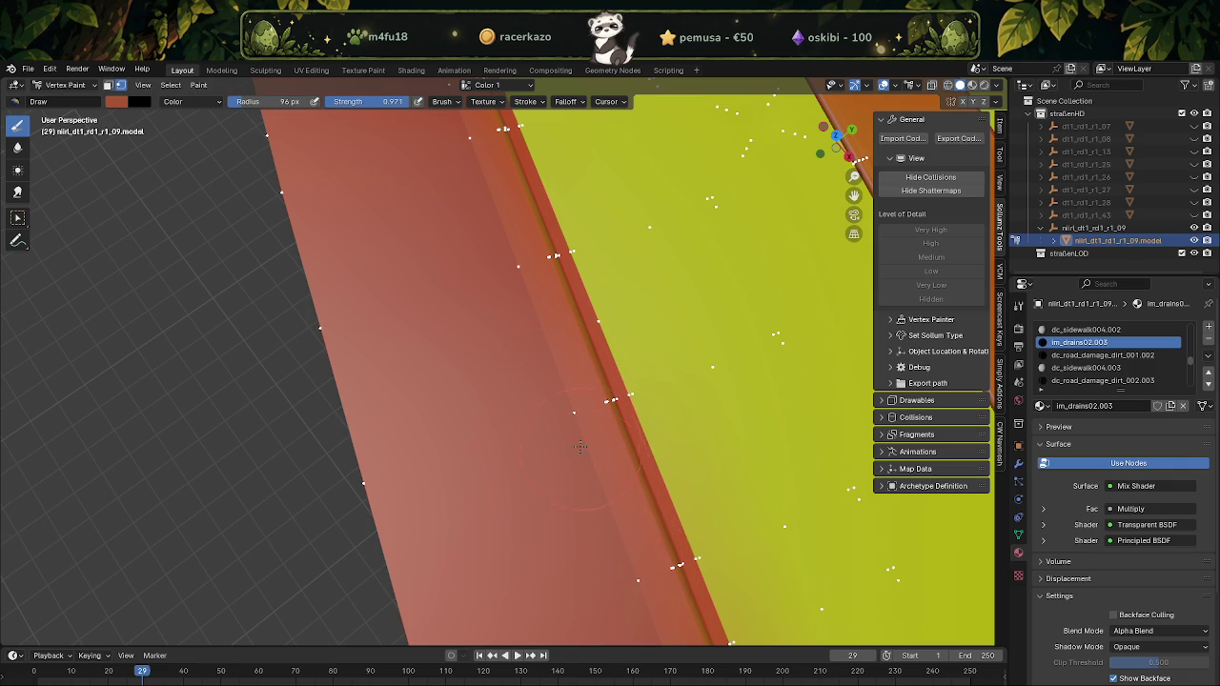
pyautogui.scroll(-2, 585, 461)
pyautogui.scroll(-2, 757, 413)
pyautogui.moveTo(757, 414); pyautogui.dragTo(470, 465, button='middle')
pyautogui.scroll(4, 470, 466)
# Centre the view on a red-strip vertex in Edit Mode, then return to Vertex Paint
pyautogui.press('Tab')
pyautogui.click(384, 513)
pyautogui.press('KP_Decimal')
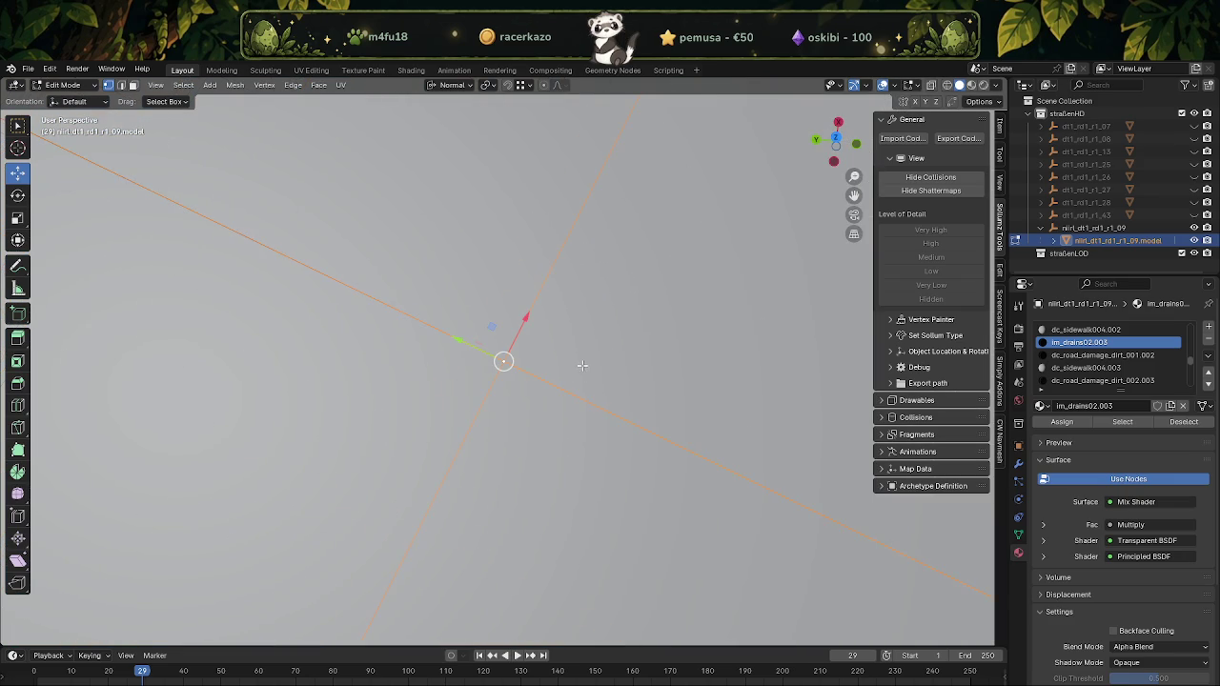
pyautogui.scroll(-3, 582, 367)
pyautogui.scroll(-2, 582, 367)
pyautogui.press('Tab')
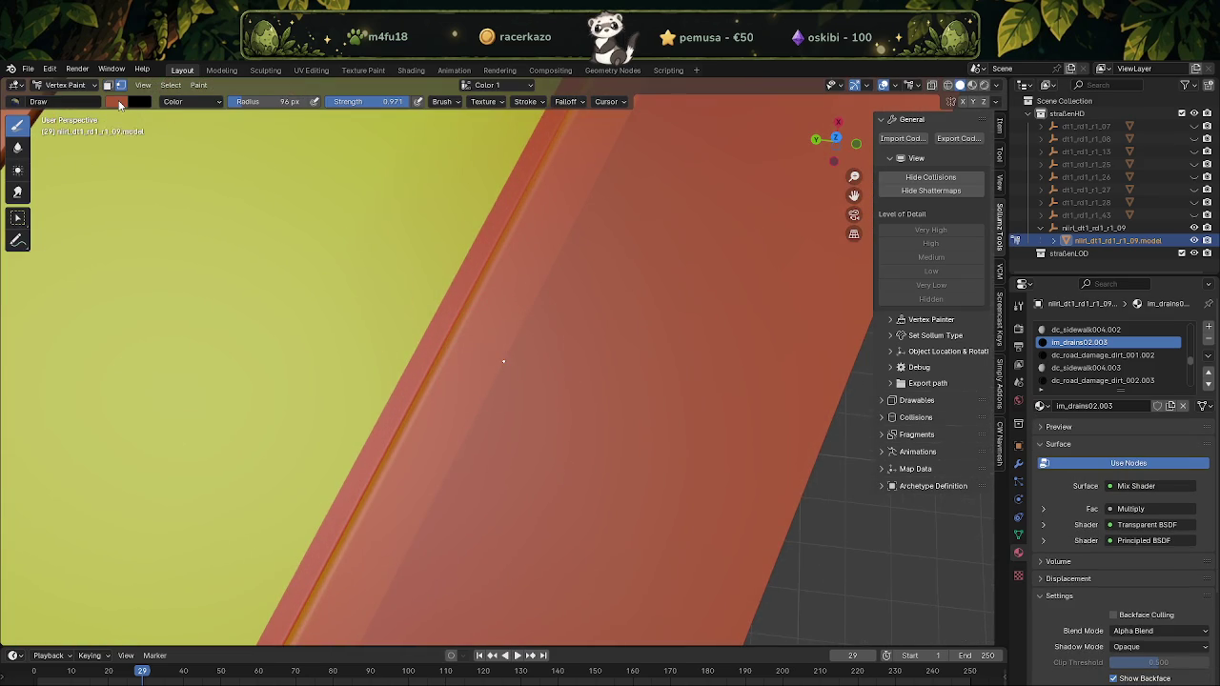
# Sample the red strip's own colour and paint a lighter stroke over it
pyautogui.click(119, 102)
pyautogui.click(233, 258)
pyautogui.moveTo(519, 330); pyautogui.dragTo(502, 366)
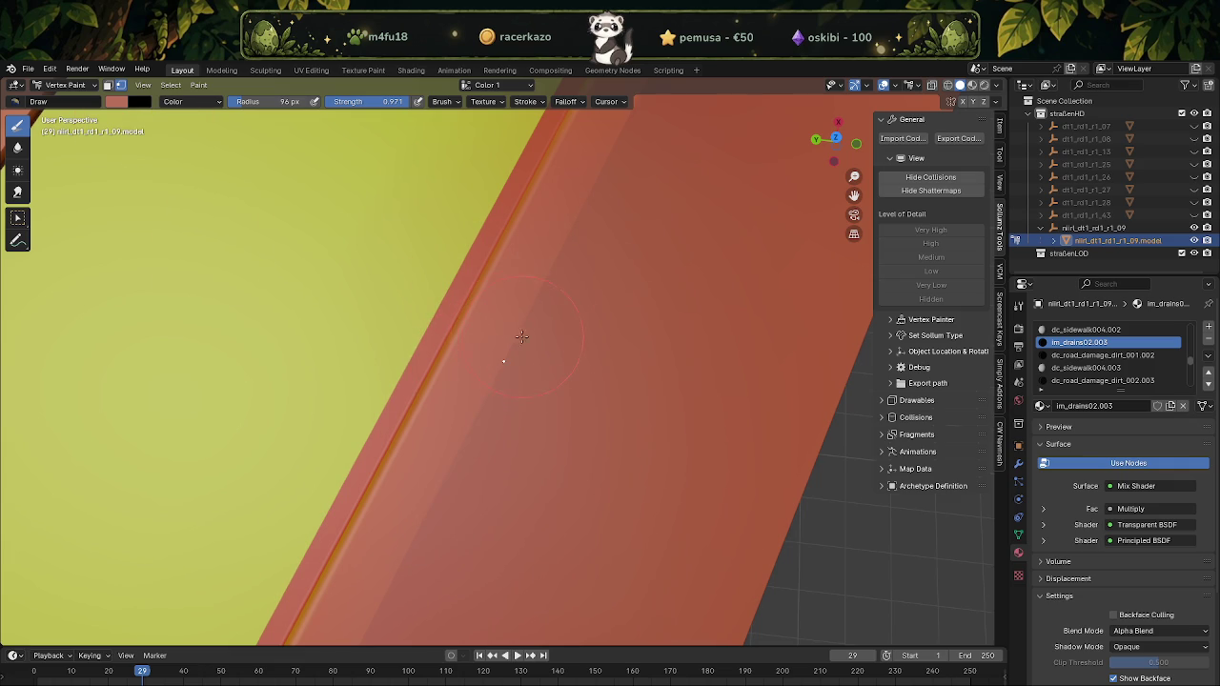
pyautogui.click(191, 101)
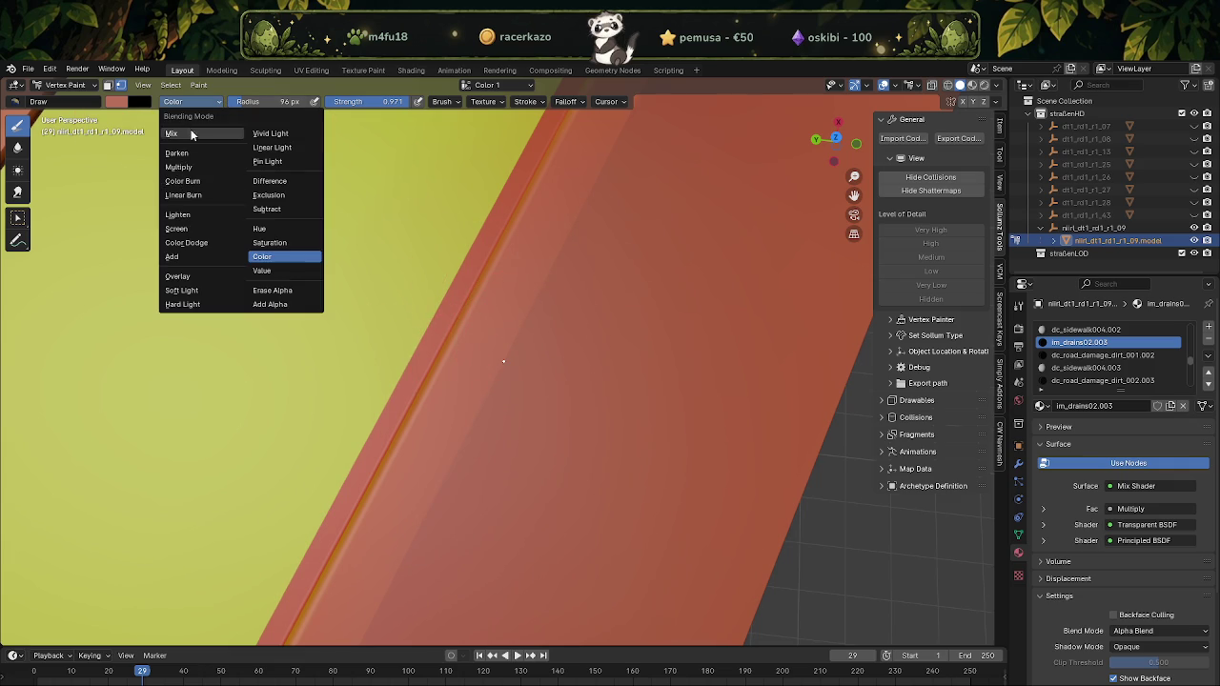
# Test Multiply blending with a dab on the red strip, undo it, and return to Vertex Paint
pyautogui.click(190, 134)
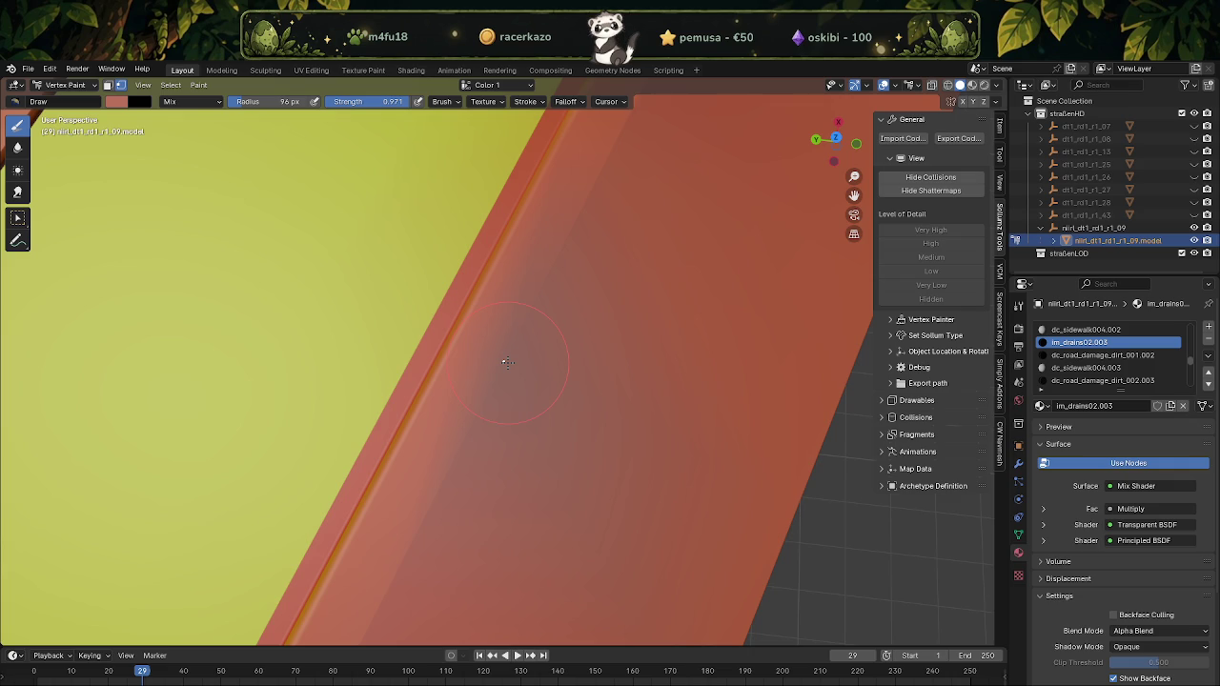
pyautogui.click(191, 101)
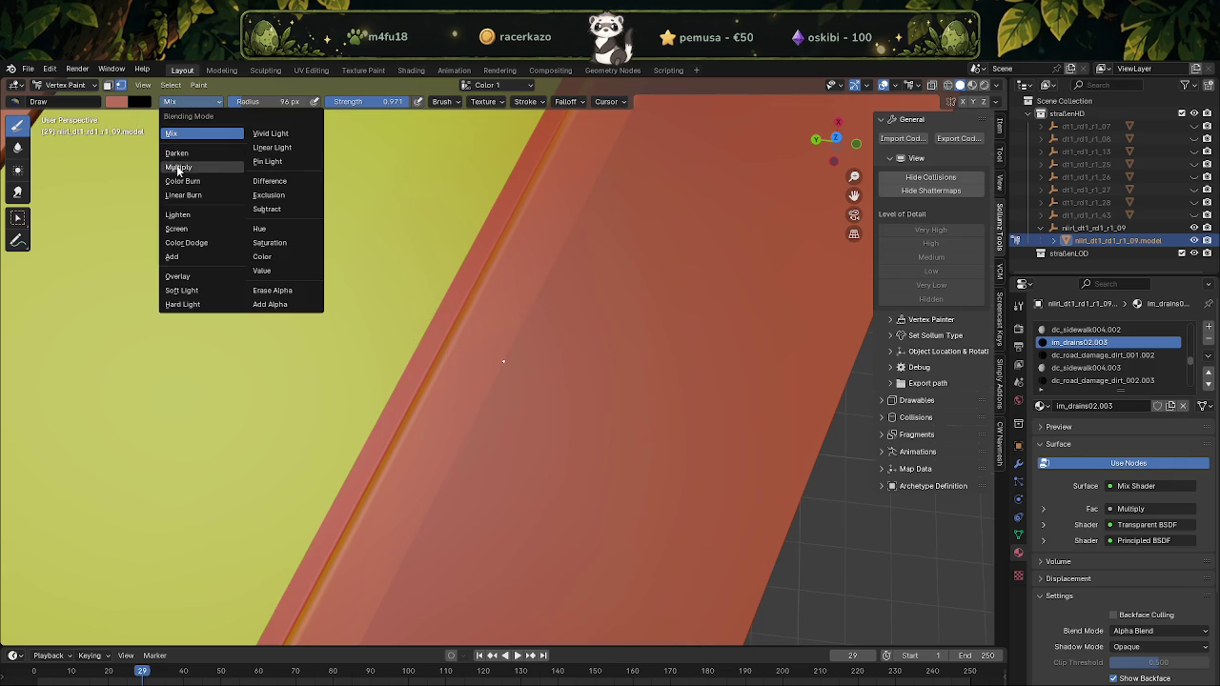
pyautogui.click(177, 166)
pyautogui.click(505, 362)
pyautogui.hotkey('ctrl', 'z')
pyautogui.press('Tab')
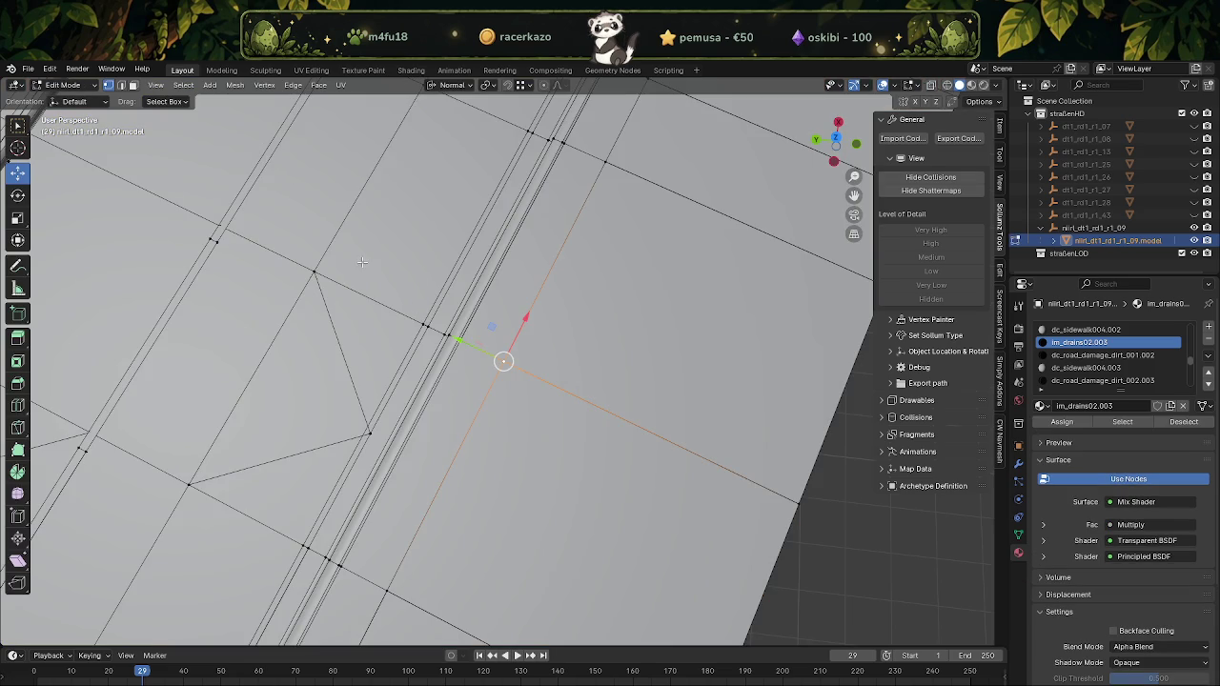
pyautogui.click(67, 85)
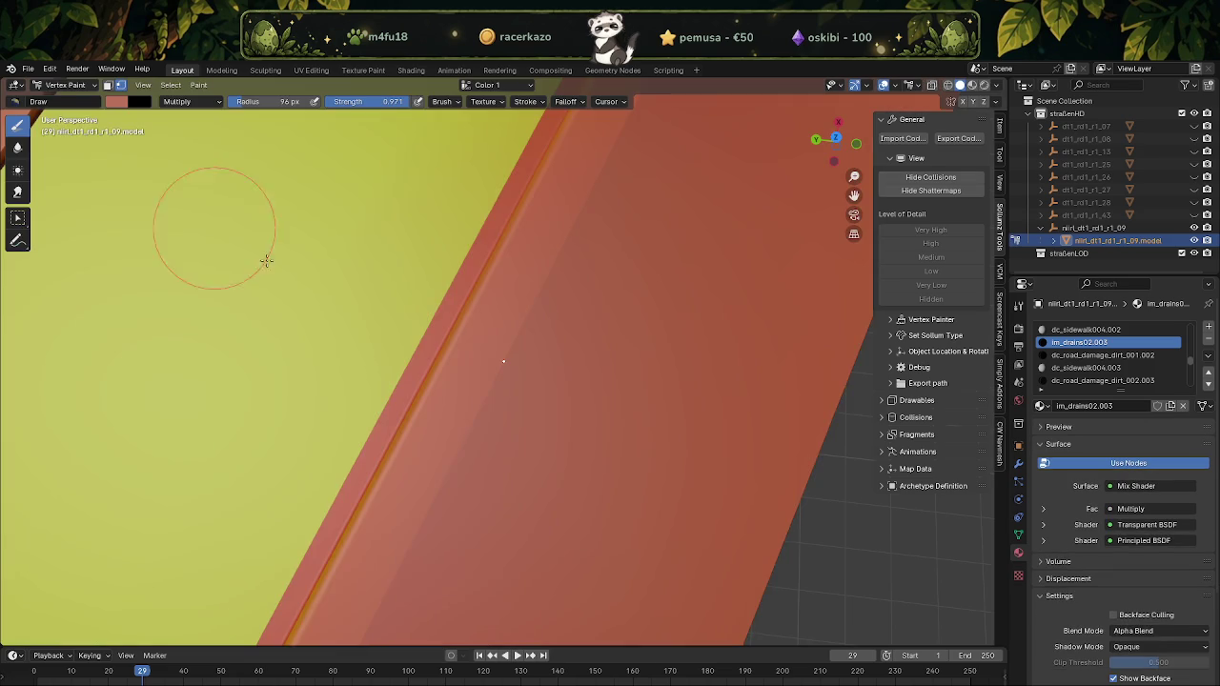
pyautogui.click(57, 150)
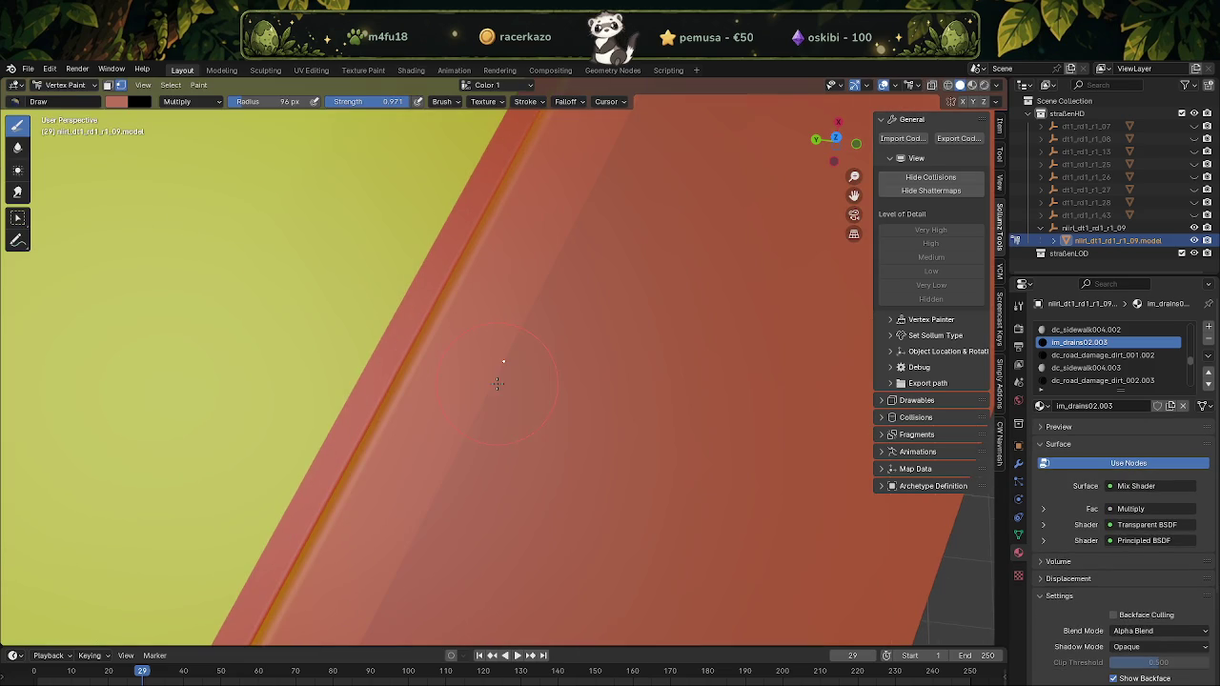
# Test Add blending with dabs on the red strip, undo them, and set blending back to Color
pyautogui.click(185, 101)
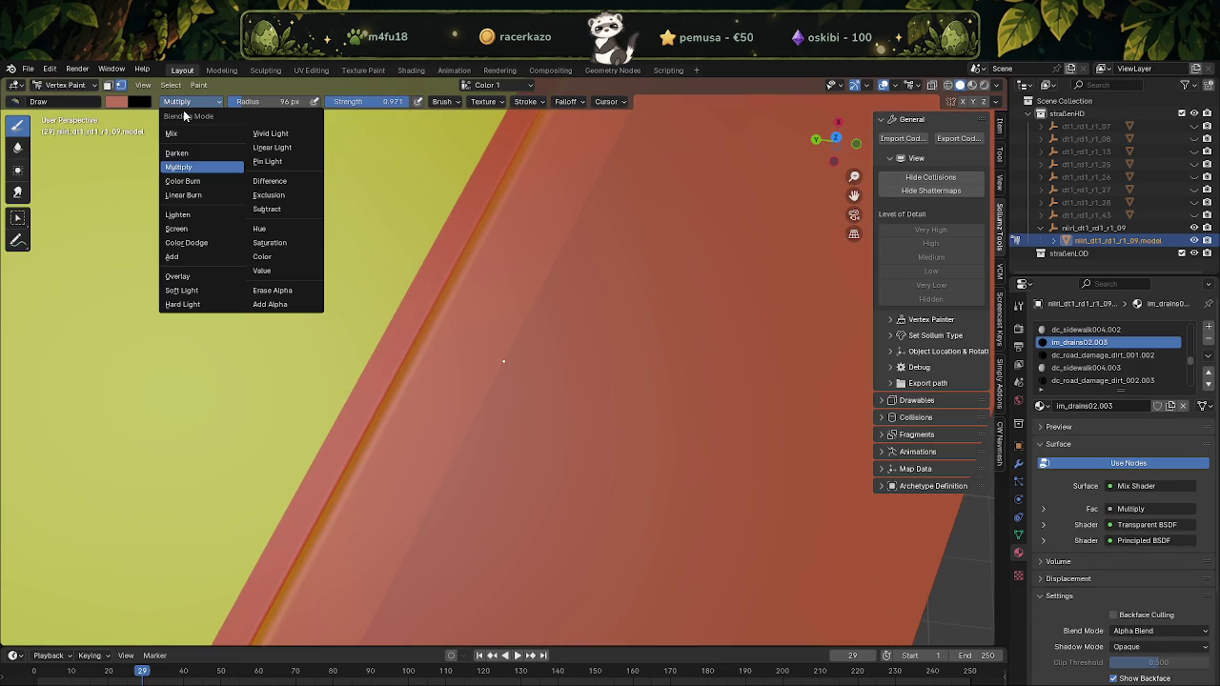
pyautogui.click(172, 257)
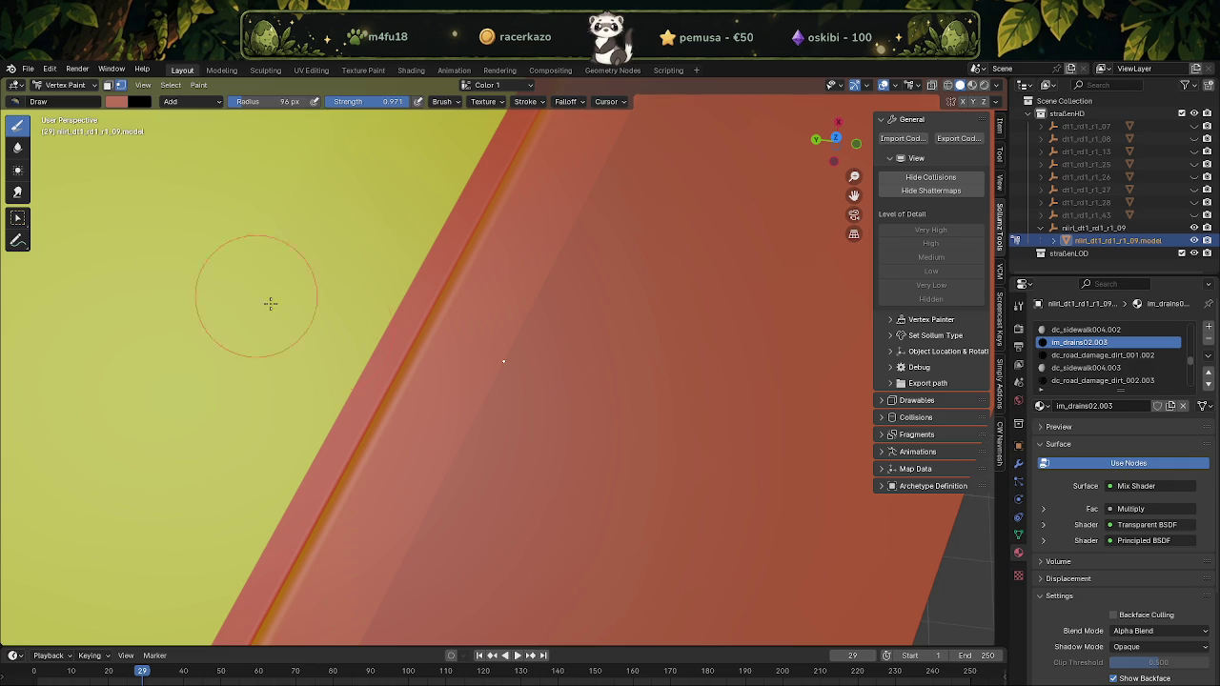
pyautogui.click(506, 366)
pyautogui.click(506, 364)
pyautogui.hotkey('ctrl', 'z')
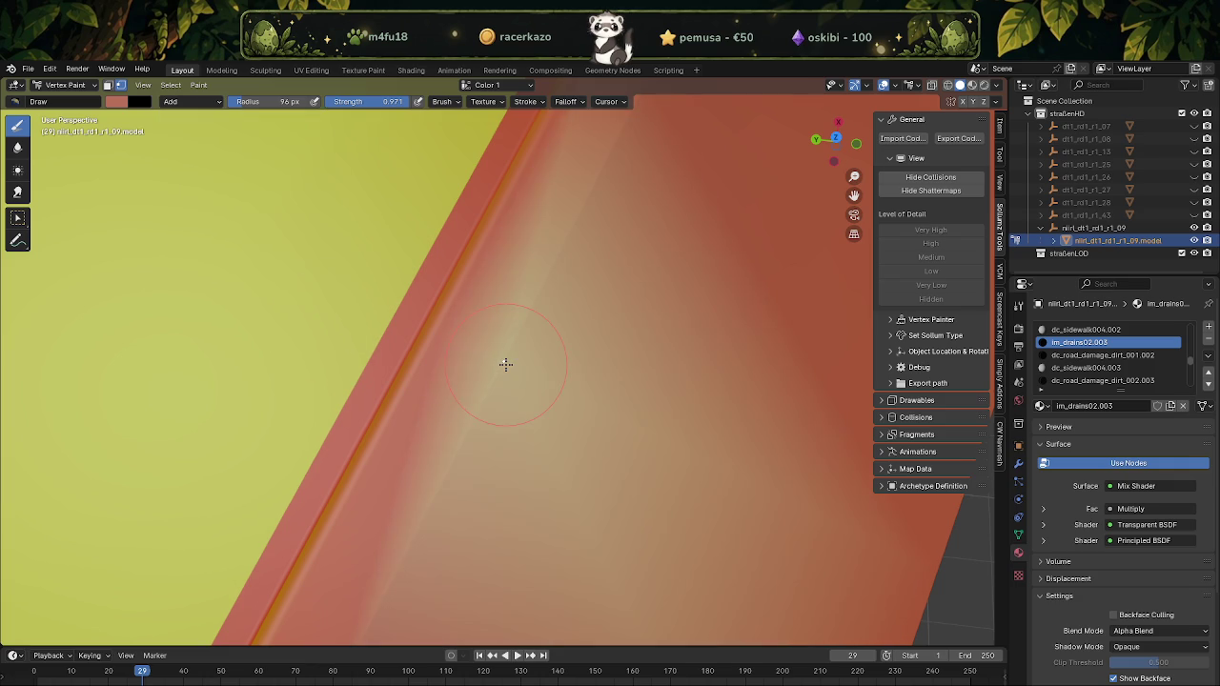
pyautogui.hotkey('ctrl', 'z')
pyautogui.click(172, 102)
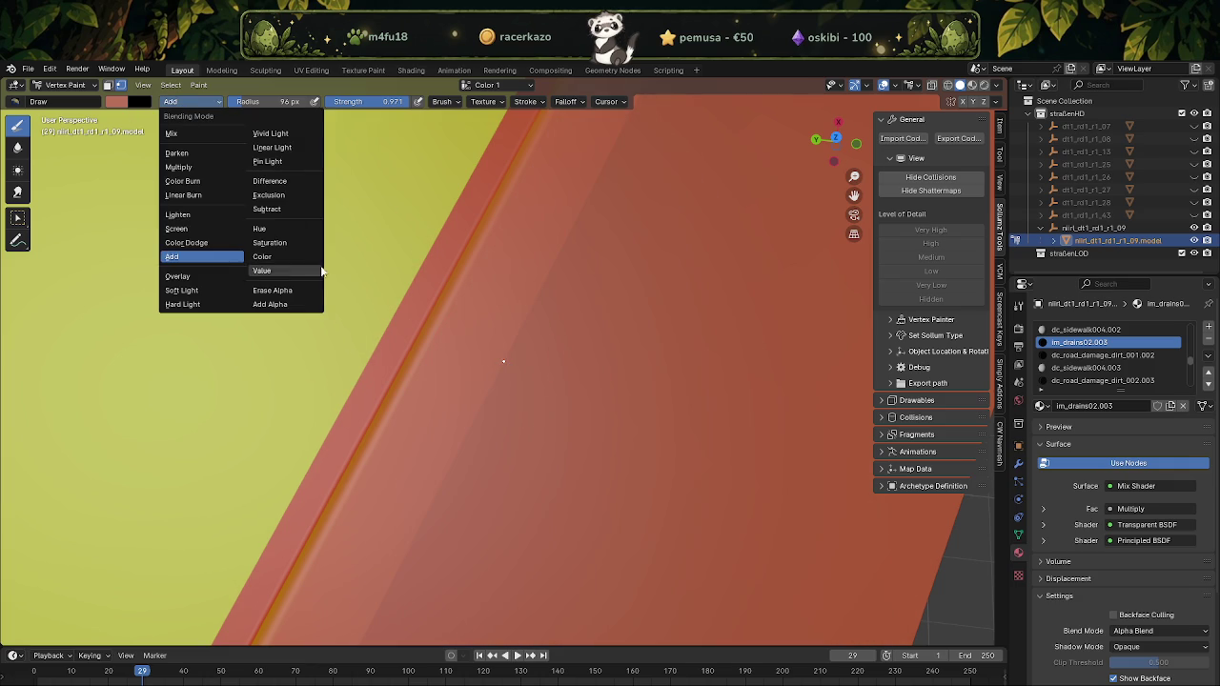
pyautogui.click(274, 259)
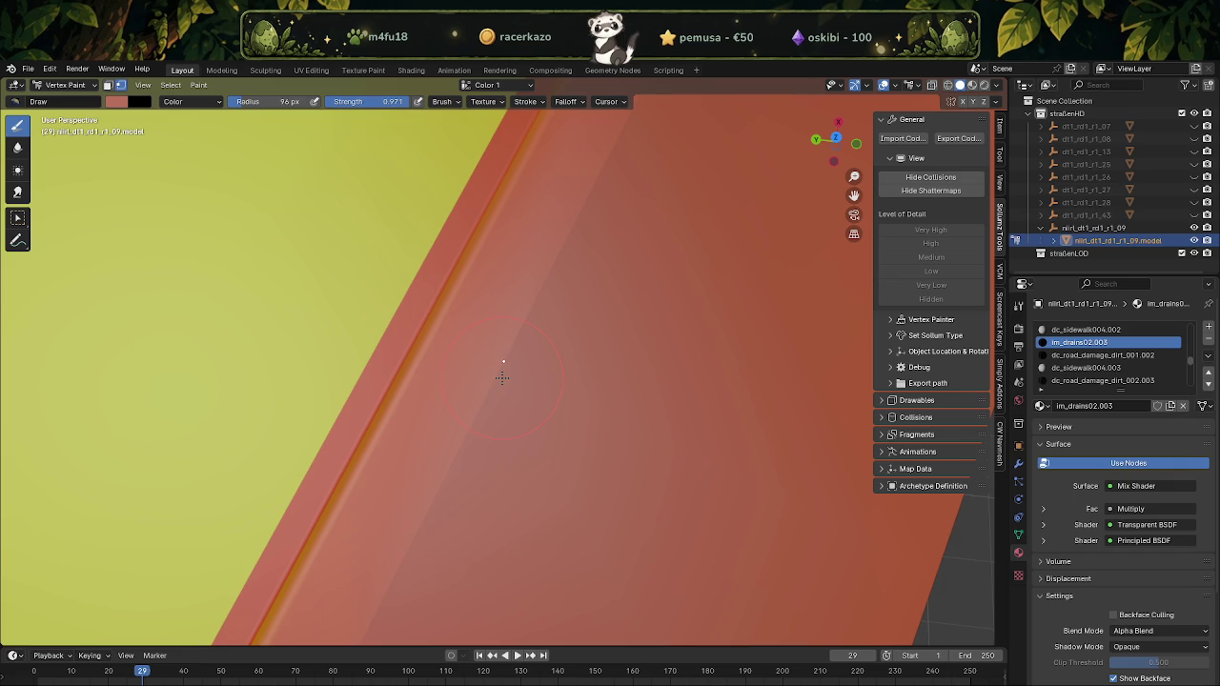
# Toggle the road mesh into Edit Mode and back to Vertex Paint, zooming the view
pyautogui.press('Tab')
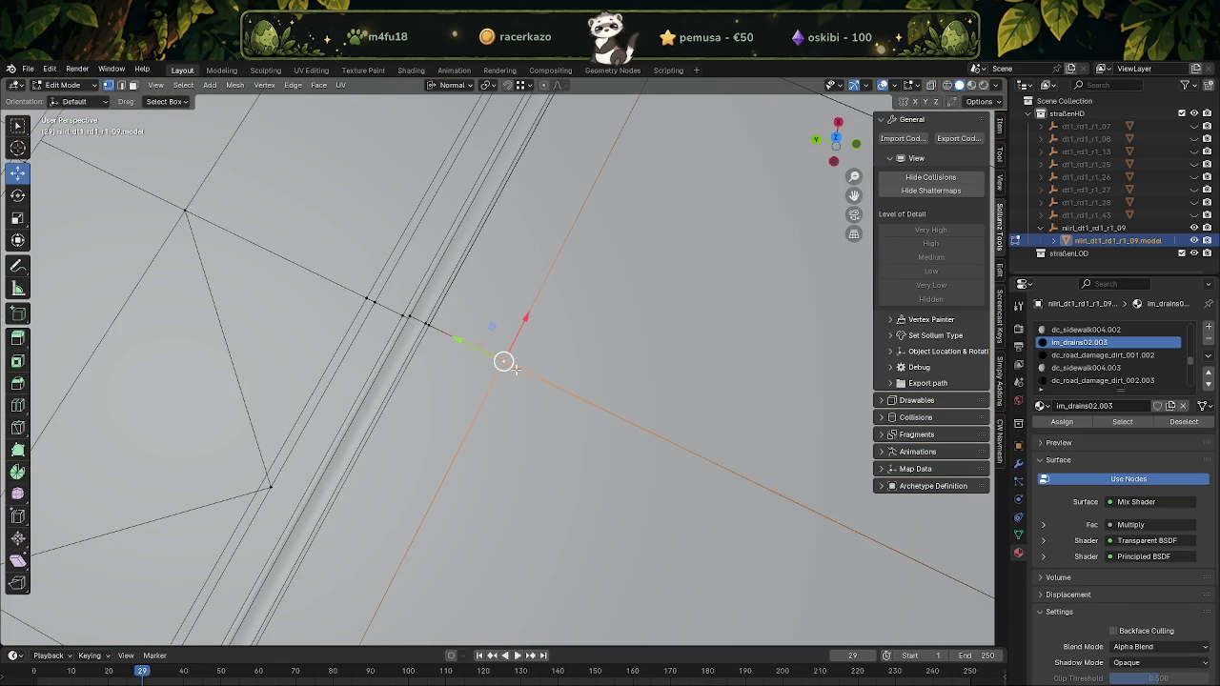
pyautogui.press('Tab')
pyautogui.scroll(-2, 504, 368)
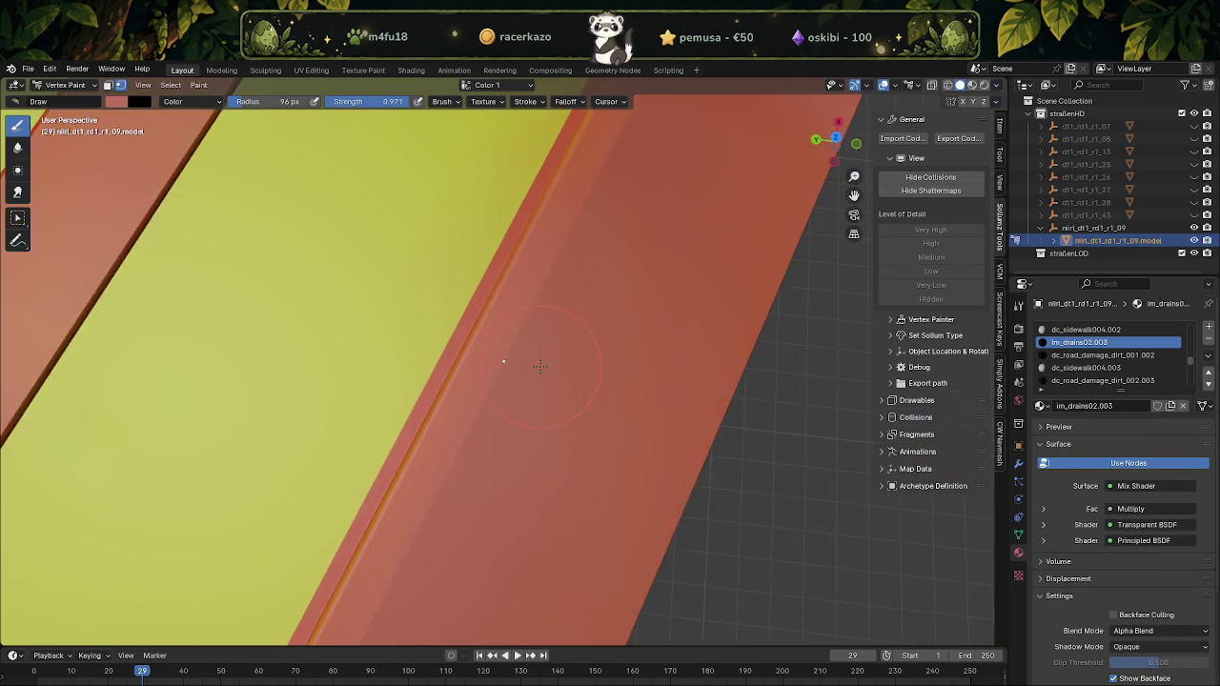
pyautogui.scroll(-5, 515, 382)
pyautogui.scroll(-2, 572, 424)
pyautogui.scroll(6, 595, 413)
pyautogui.scroll(-1, 534, 390)
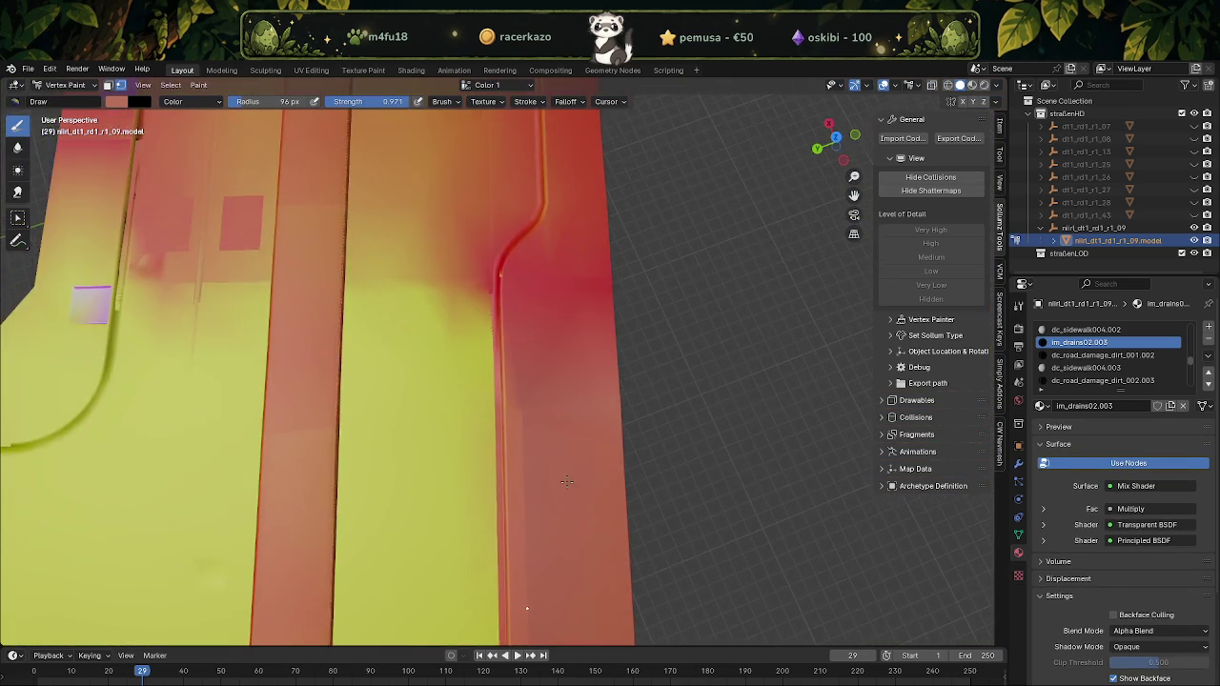
# Select every vertex of the road mesh in Edit Mode, then return to Vertex Paint
pyautogui.press('Tab')
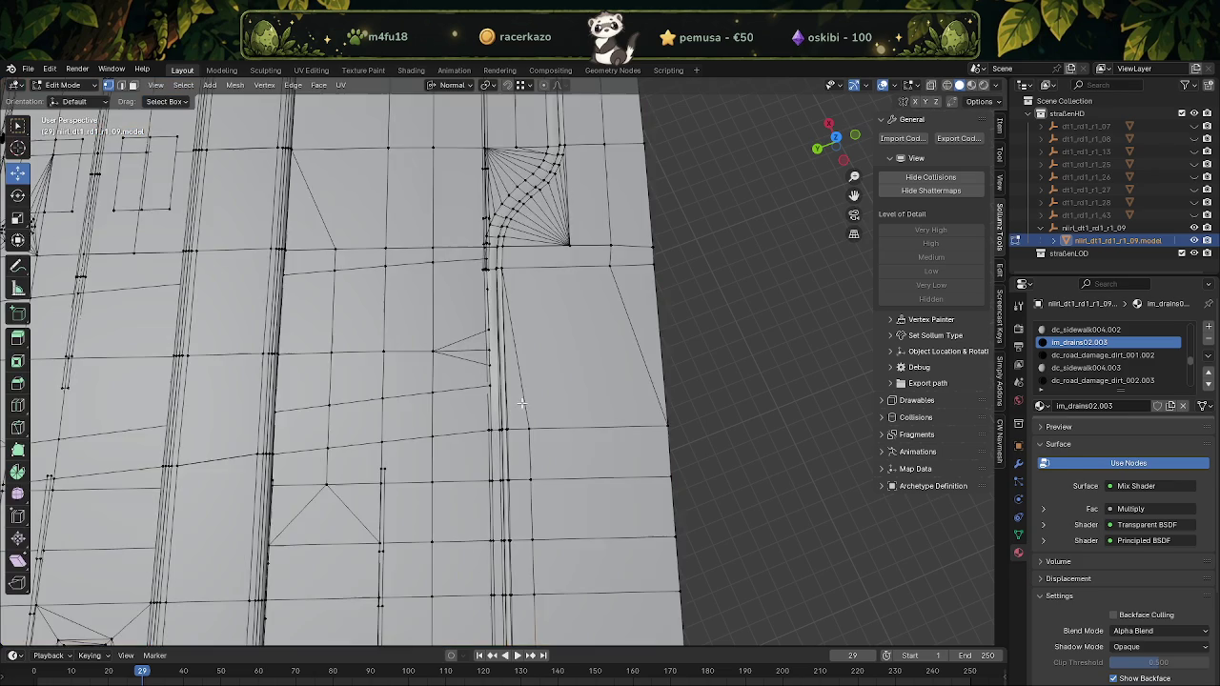
pyautogui.press('a')
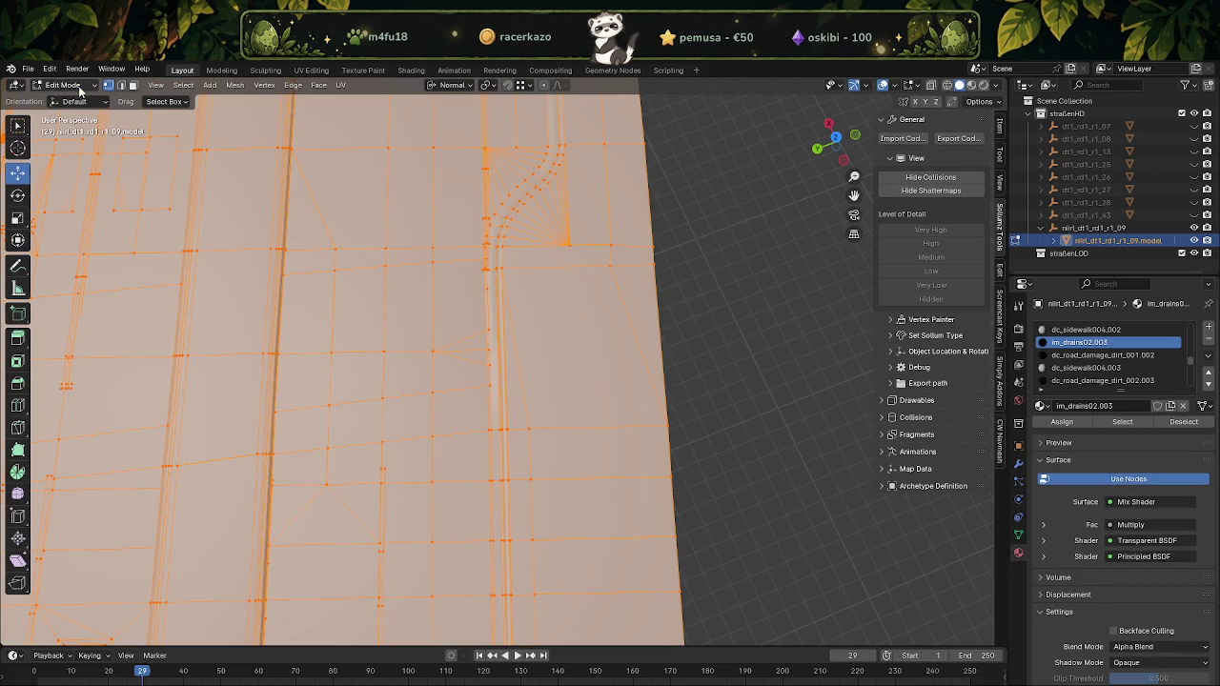
pyautogui.click(80, 85)
pyautogui.click(75, 143)
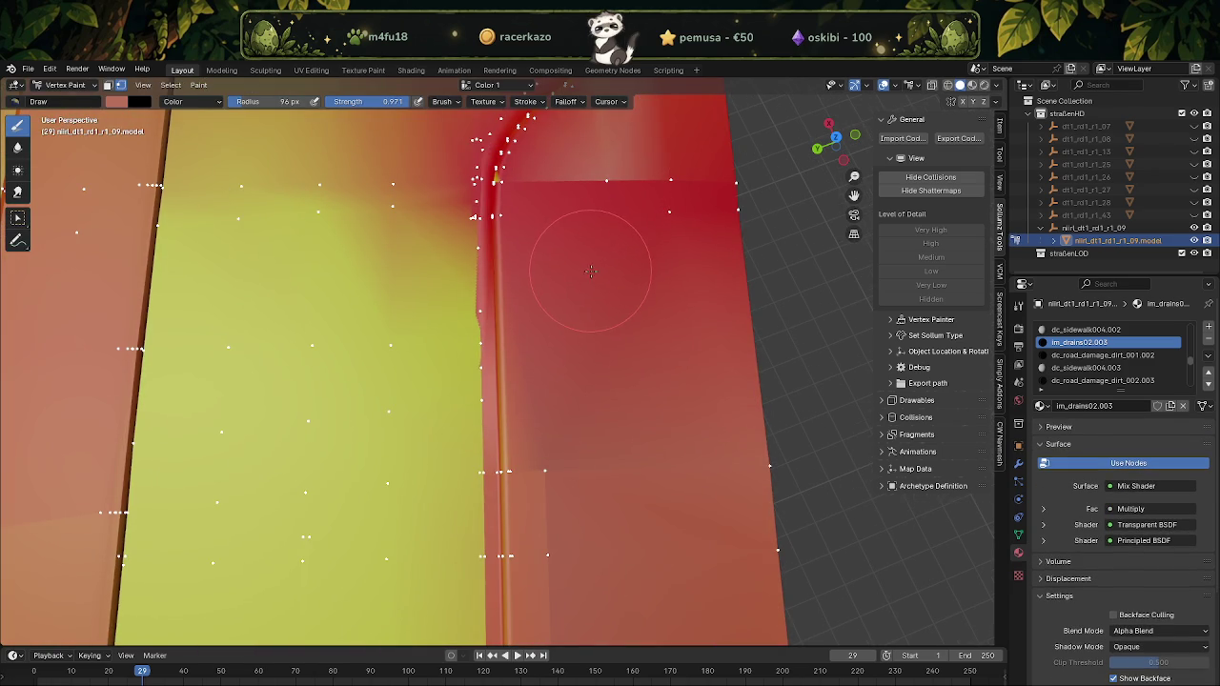
pyautogui.press('Tab')
pyautogui.click(93, 86)
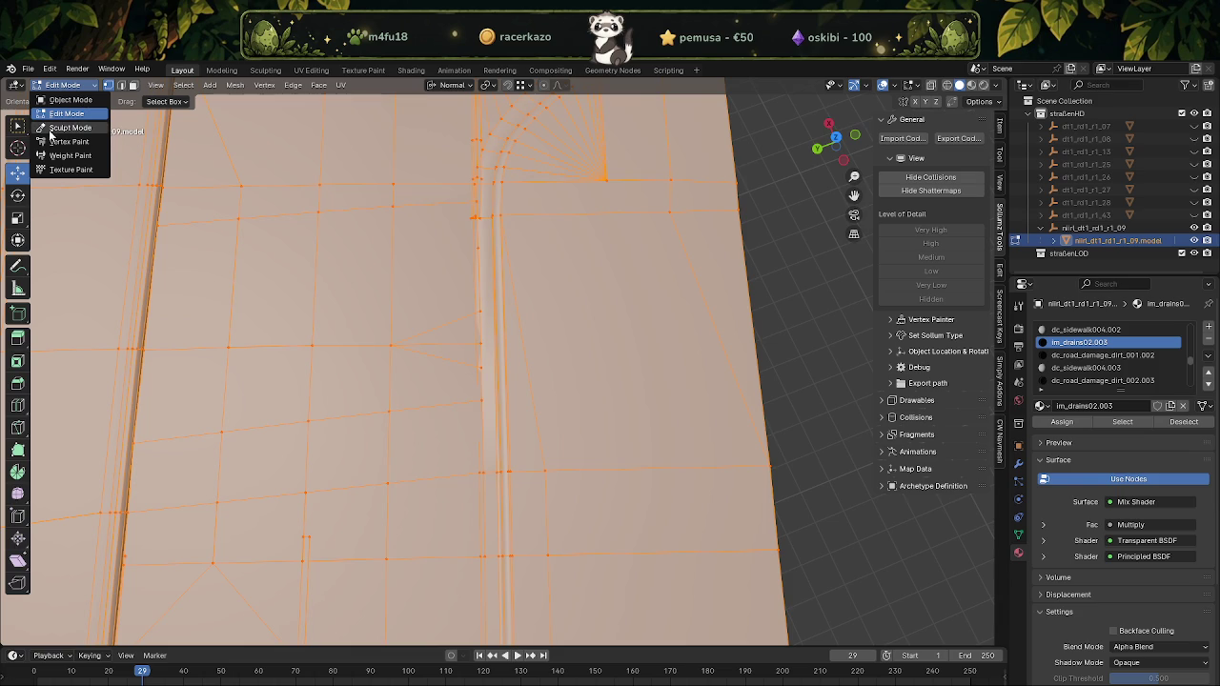
pyautogui.click(68, 144)
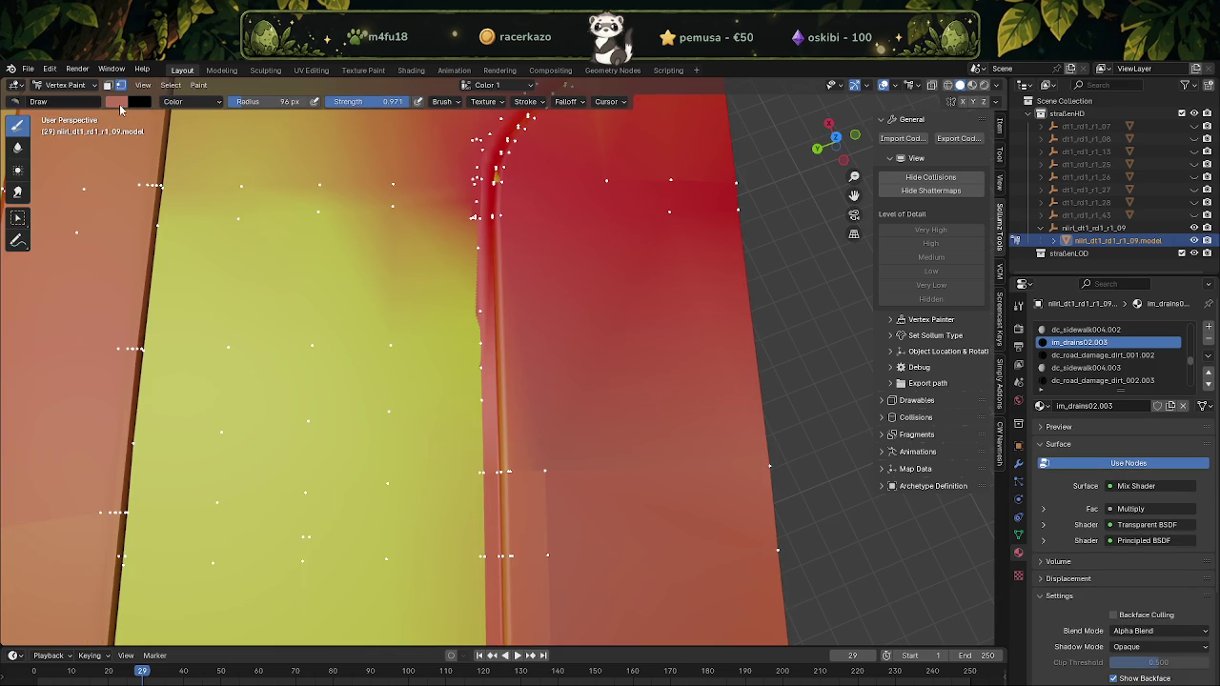
pyautogui.click(120, 103)
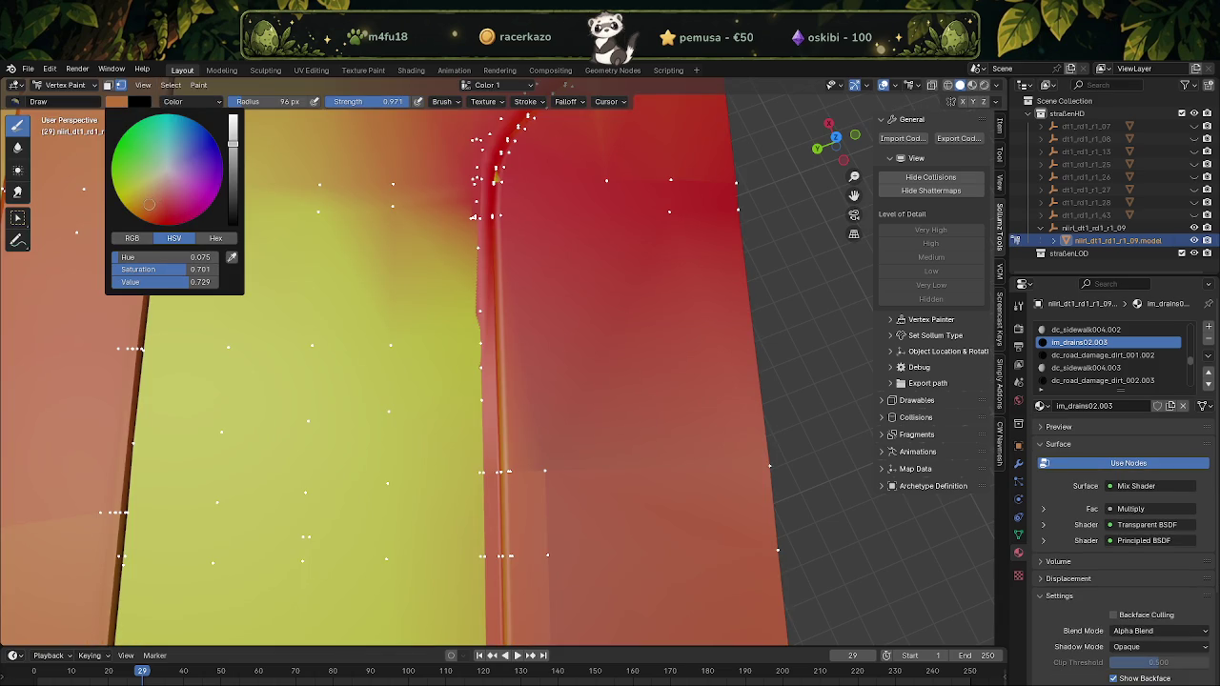
# Set Overlay blending with a 232 px brush radius and deepen the red along the right strip
pyautogui.click(190, 101)
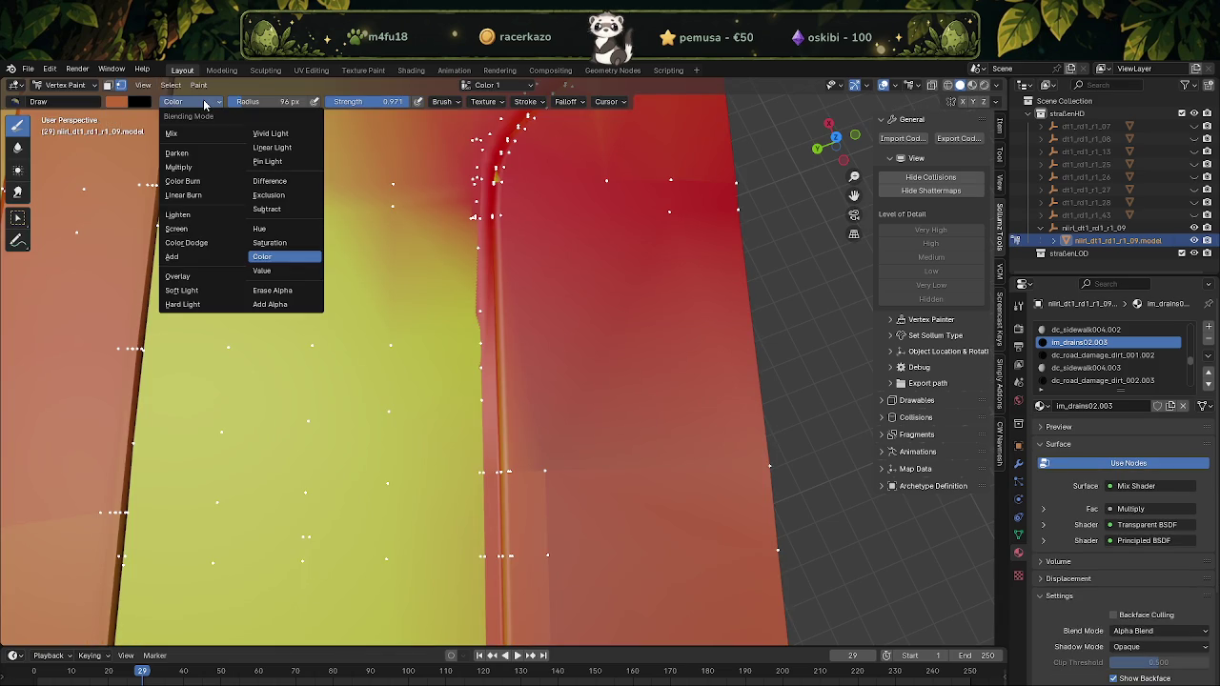
pyautogui.click(177, 275)
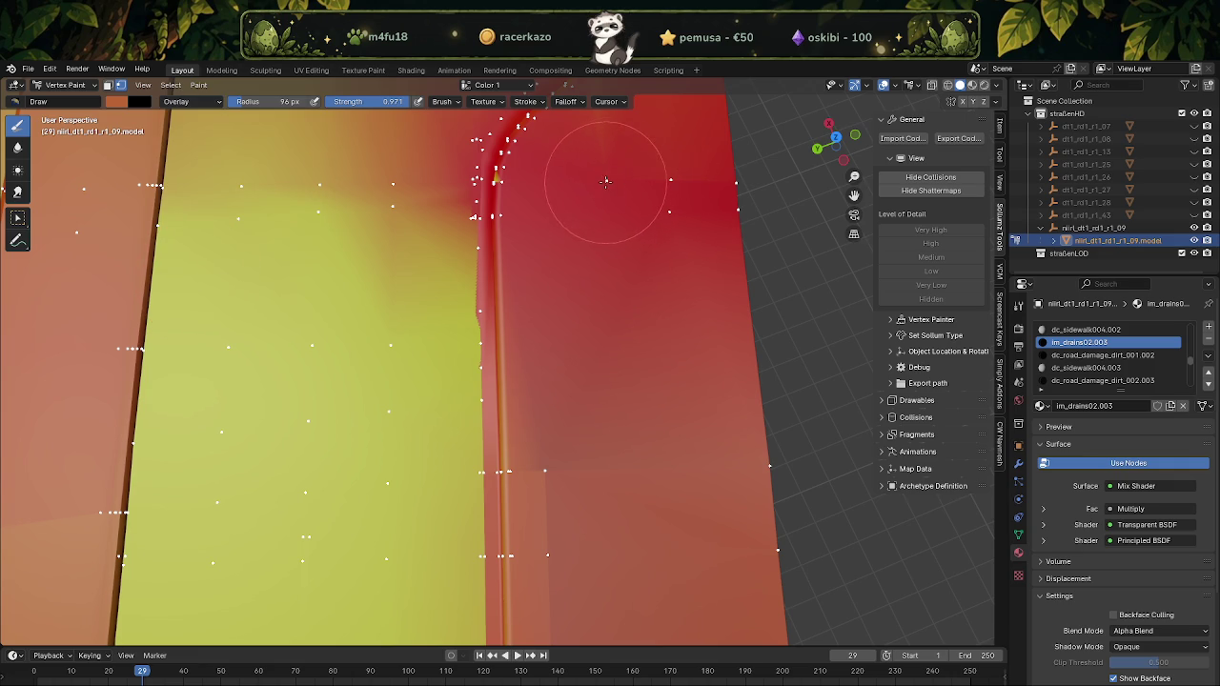
pyautogui.scroll(-4, 684, 270)
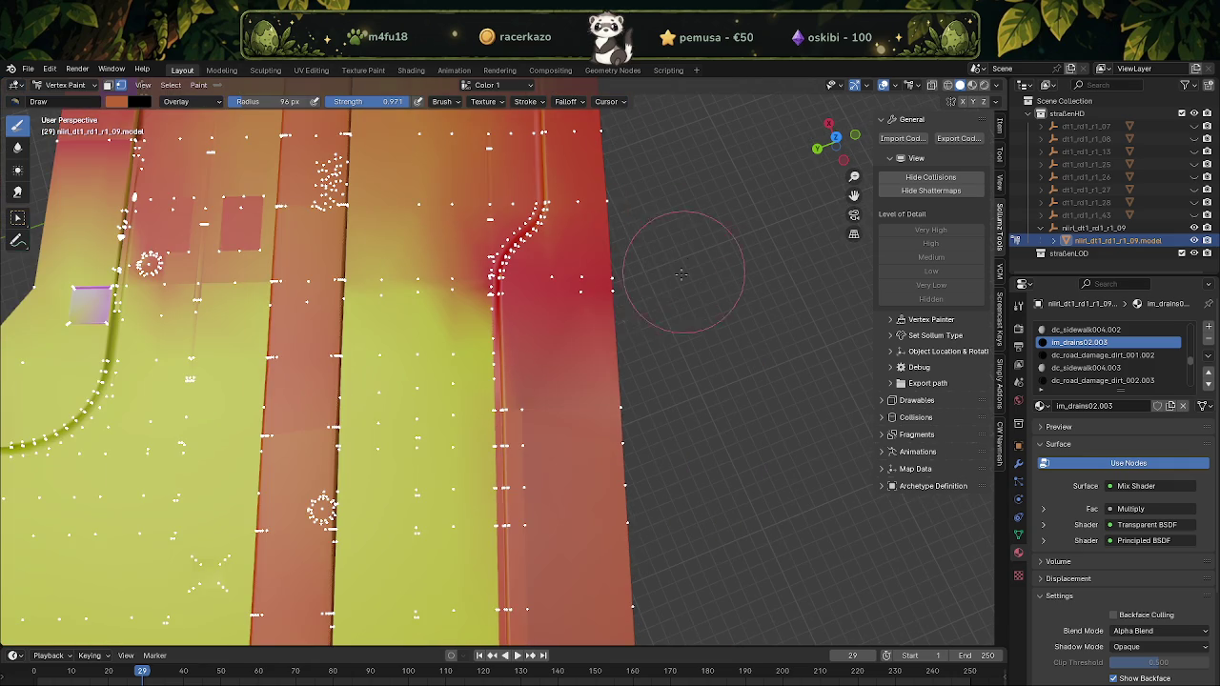
pyautogui.moveTo(254, 104); pyautogui.dragTo(324, 105)
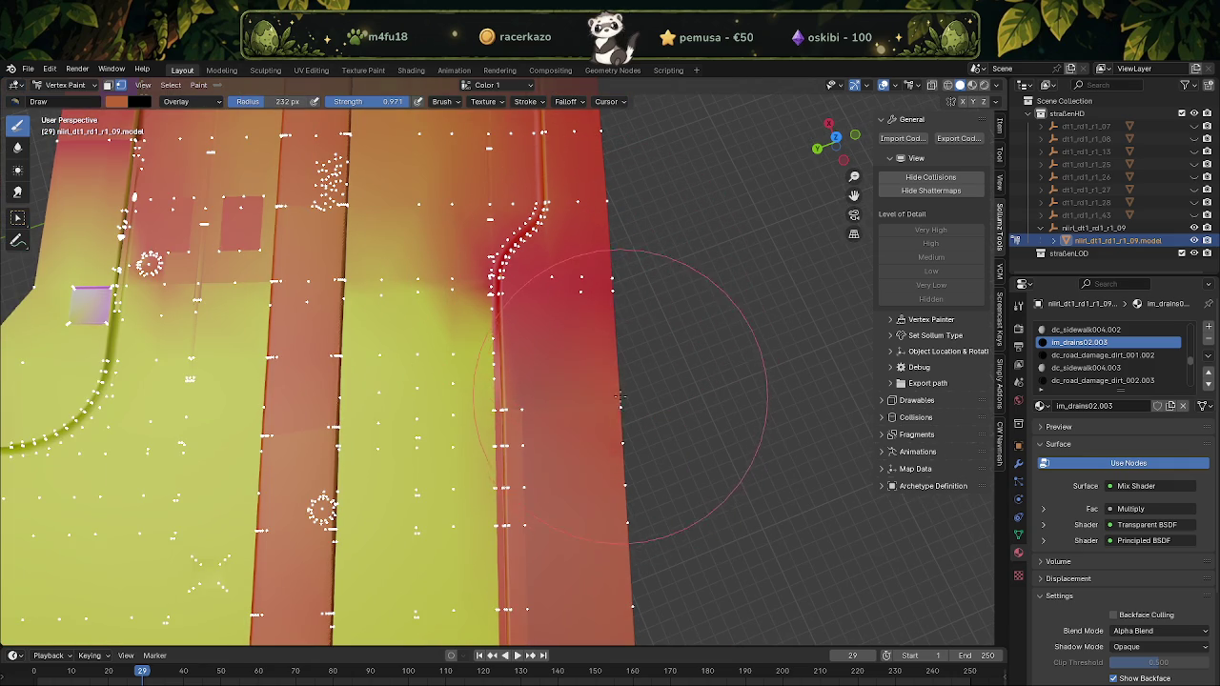
pyautogui.scroll(2, 657, 488)
pyautogui.moveTo(657, 489); pyautogui.dragTo(544, 525)
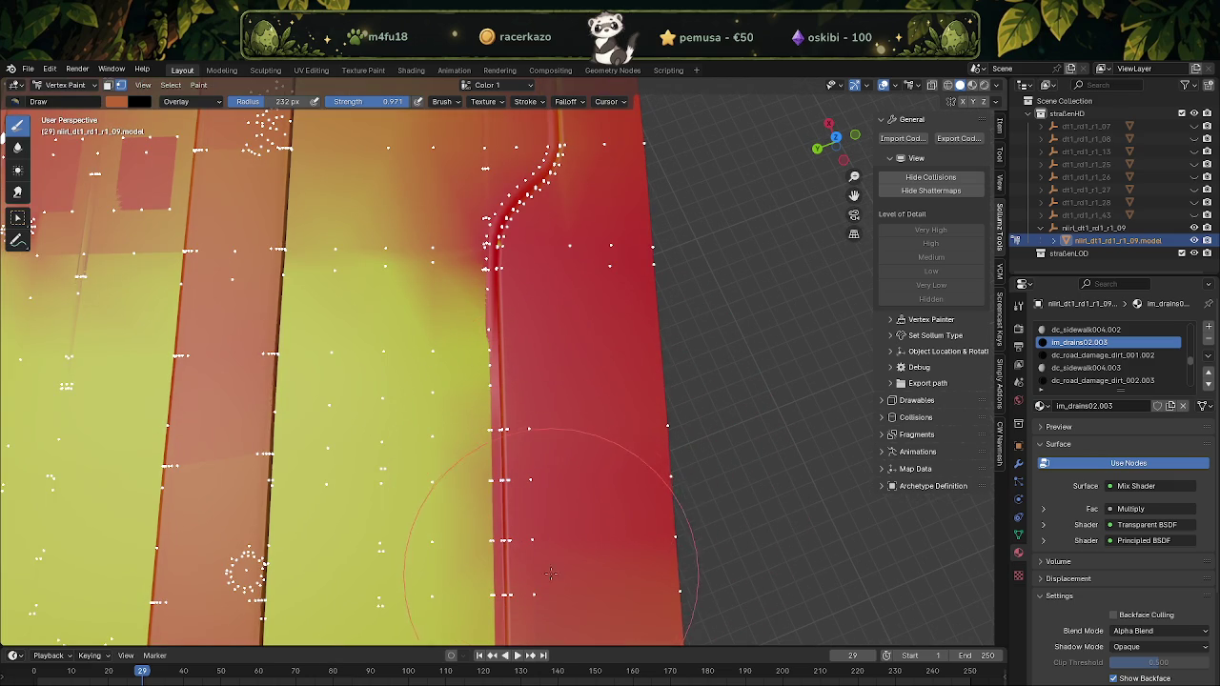
# Adjust the brush brightness, lighten the lower red strip, and switch blending to Color
pyautogui.click(118, 102)
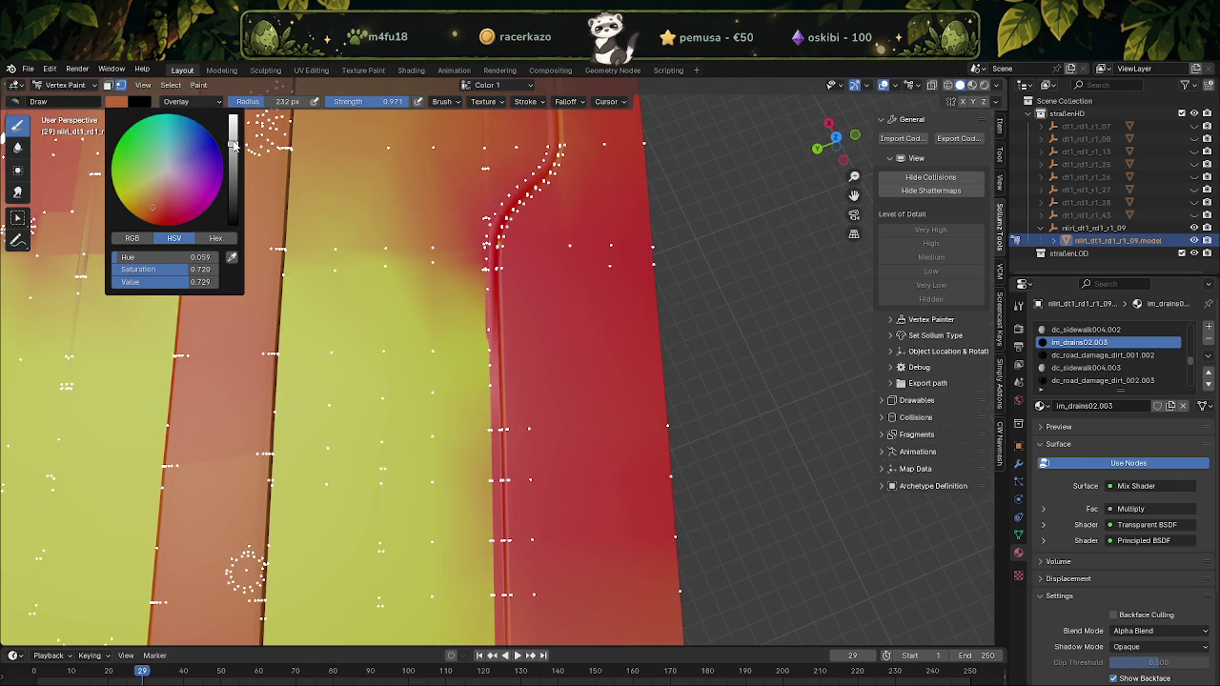
pyautogui.moveTo(234, 143); pyautogui.dragTo(233, 141)
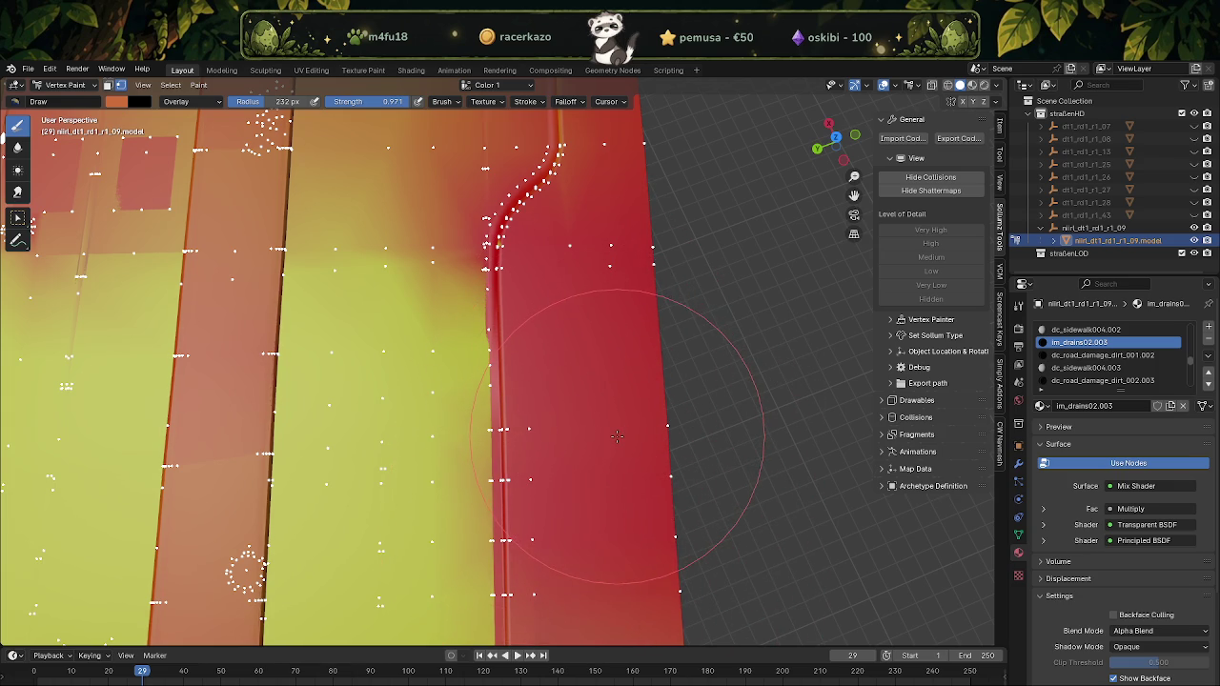
pyautogui.moveTo(612, 445); pyautogui.dragTo(598, 467)
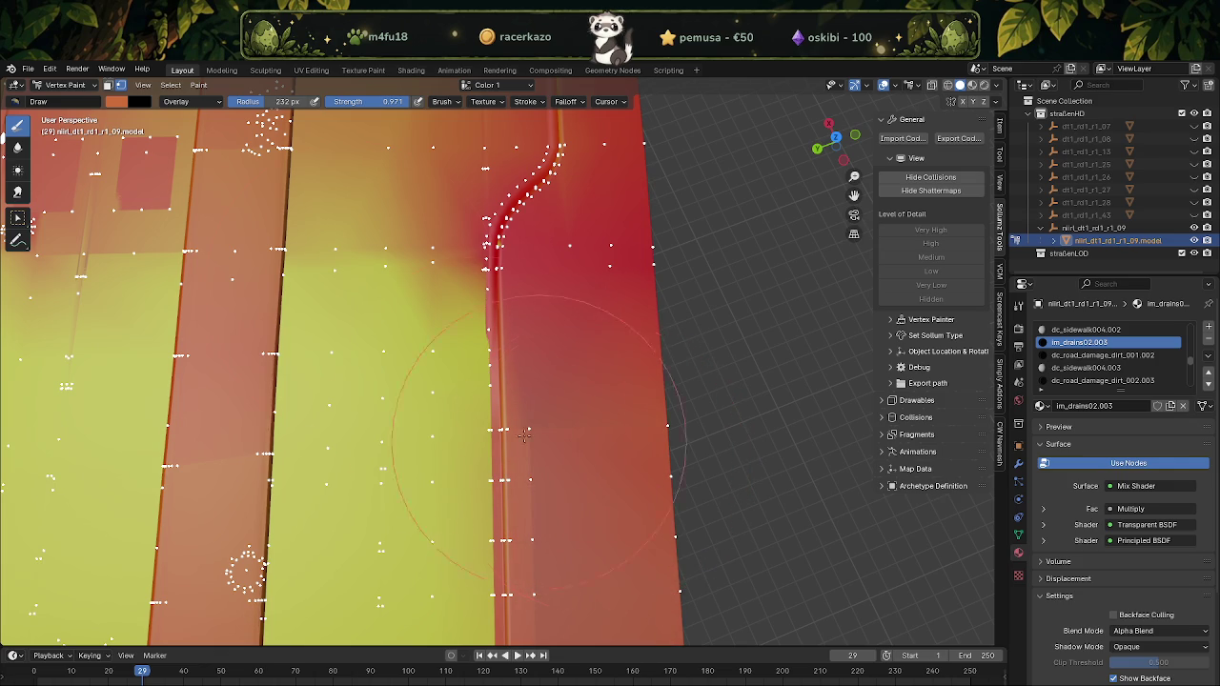
pyautogui.click(181, 101)
pyautogui.click(263, 263)
pyautogui.moveTo(590, 424); pyautogui.dragTo(533, 526)
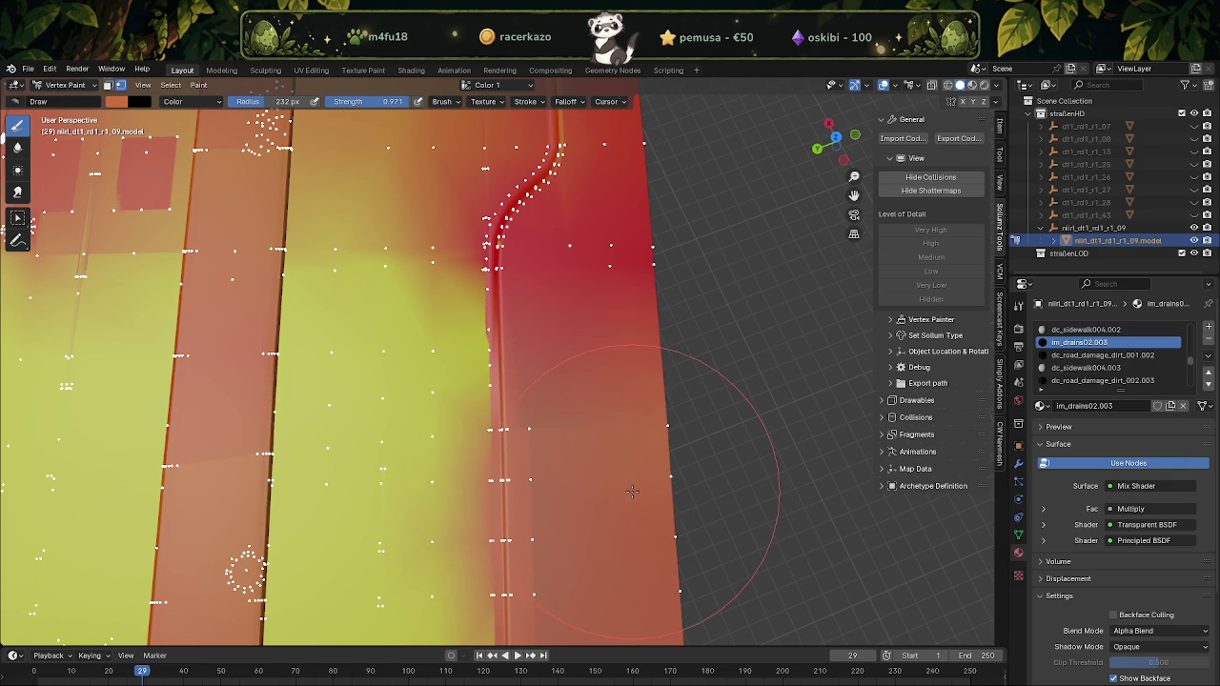
pyautogui.hotkey('ctrl', 'z')
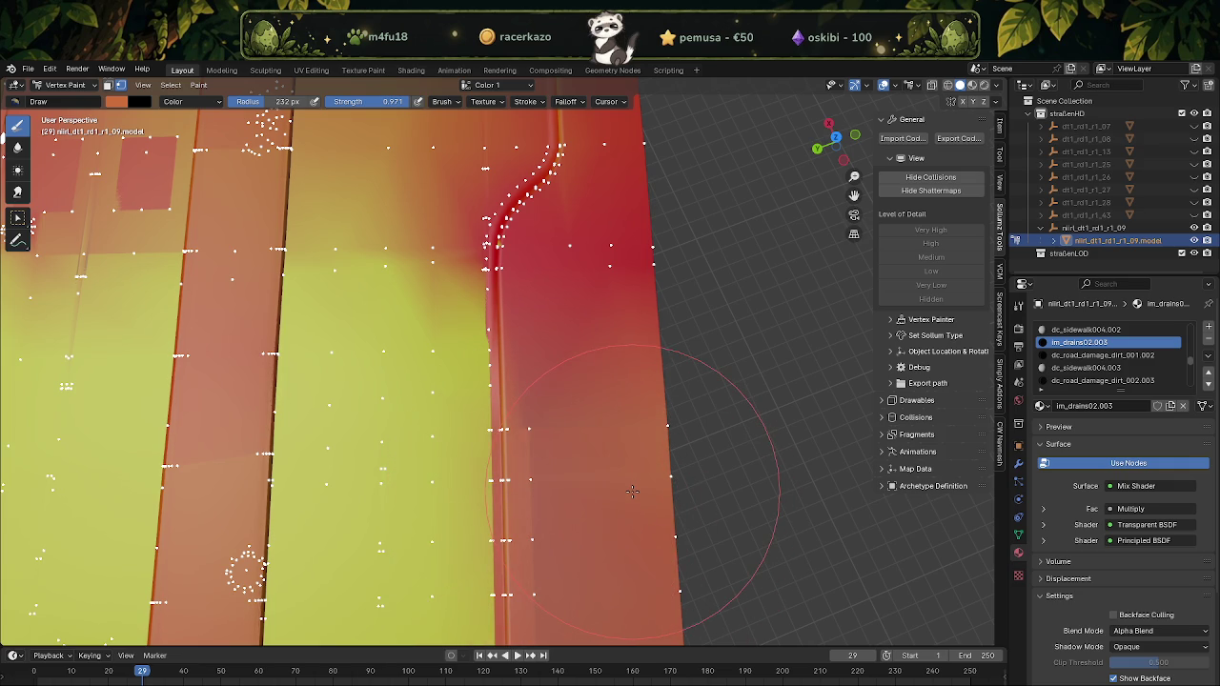
# Deepen the right strip's red with an Add dab, then paint yellow in Color blending
pyautogui.click(189, 101)
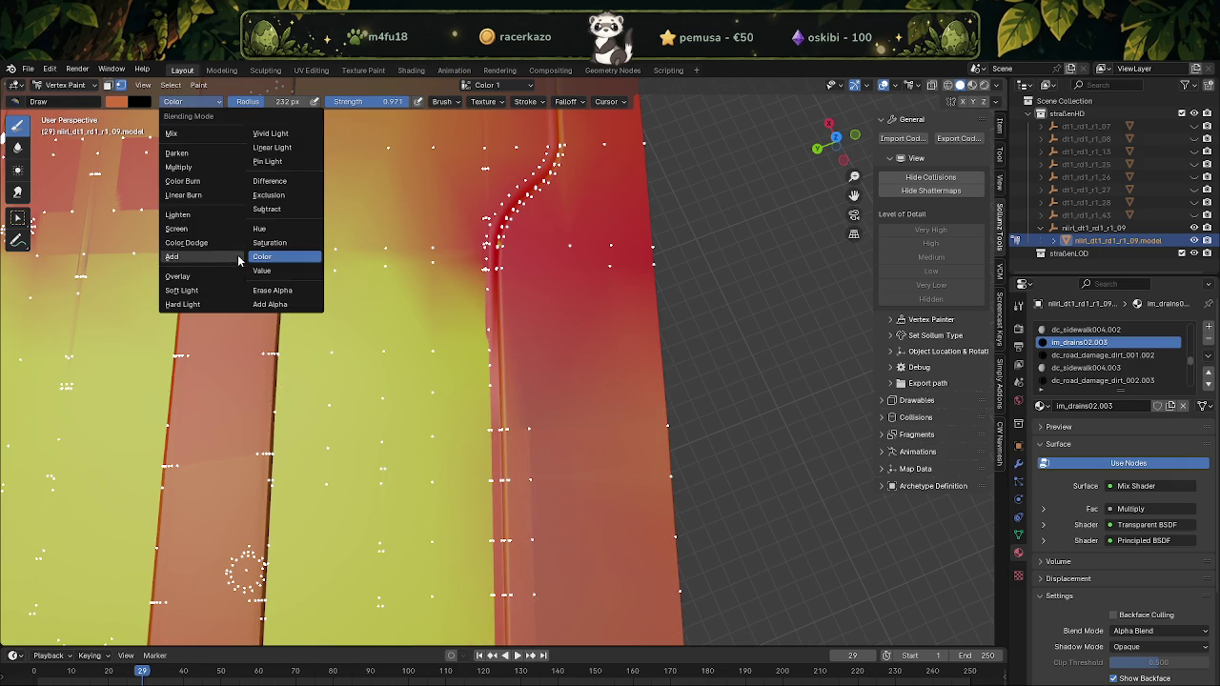
pyautogui.click(267, 243)
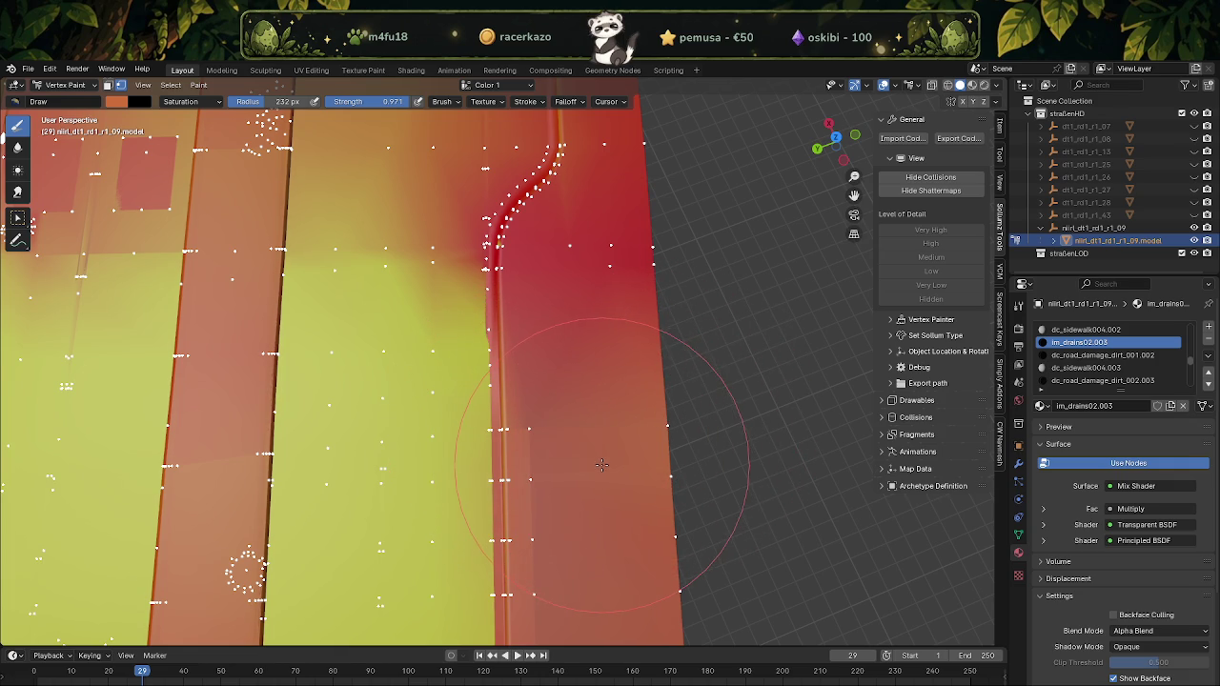
pyautogui.click(190, 101)
pyautogui.click(178, 260)
pyautogui.click(639, 401)
pyautogui.click(203, 104)
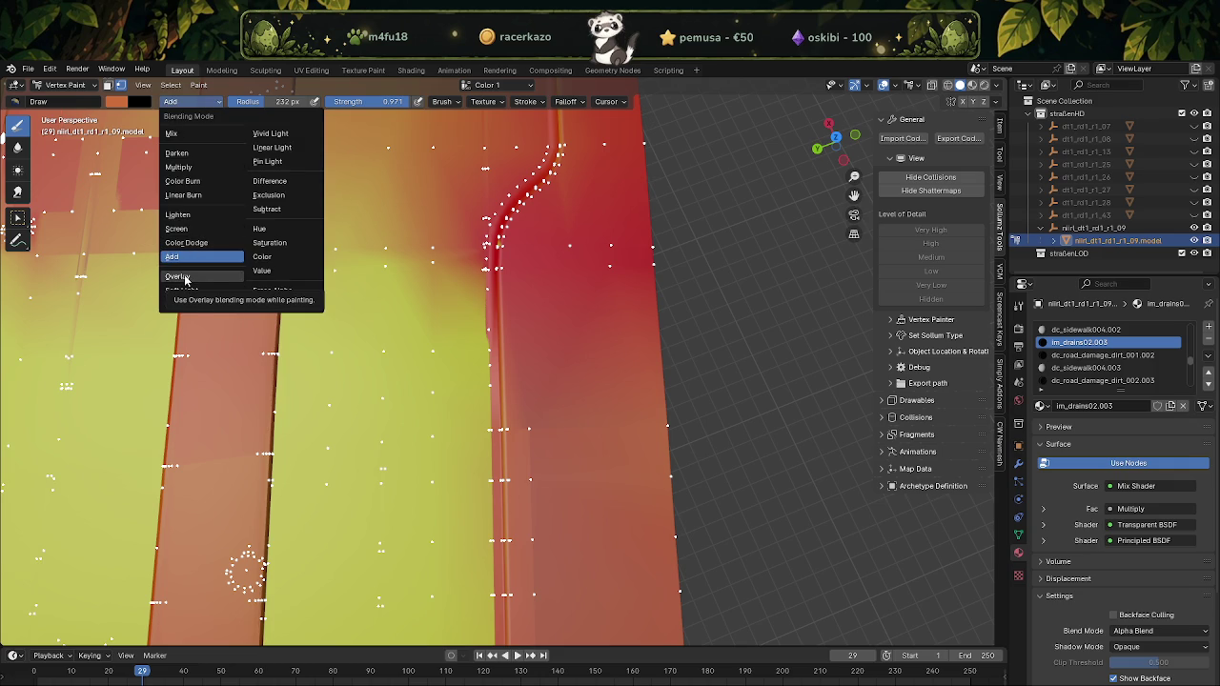
pyautogui.click(262, 256)
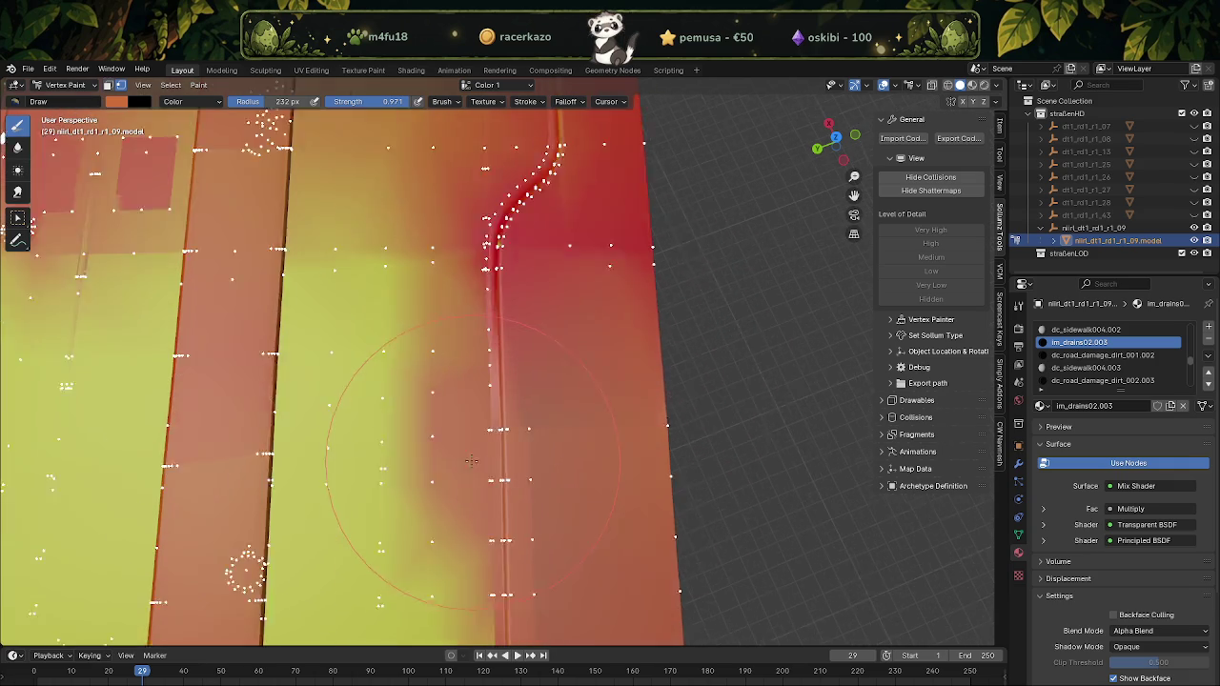
pyautogui.scroll(1, 486, 467)
pyautogui.moveTo(486, 467)
pyautogui.mouseDown()
pyautogui.moveTo(502, 464)
pyautogui.moveTo(647, 264)
pyautogui.moveTo(566, 250)
pyautogui.mouseUp()
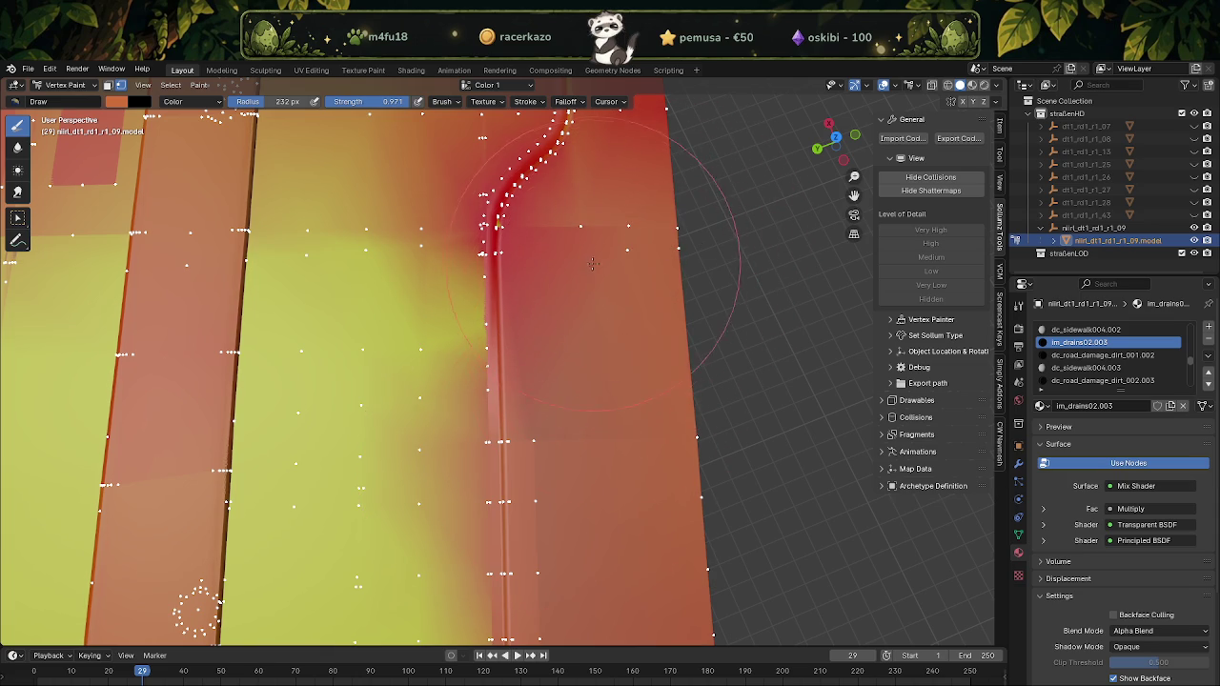
# Resize the vertex brush and paint the curb and wall strip orange-red
pyautogui.moveTo(566, 249)
pyautogui.mouseDown(button='middle')
pyautogui.moveTo(500, 454)
pyautogui.moveTo(170, 163)
pyautogui.mouseUp(button='middle')
pyautogui.press('f')
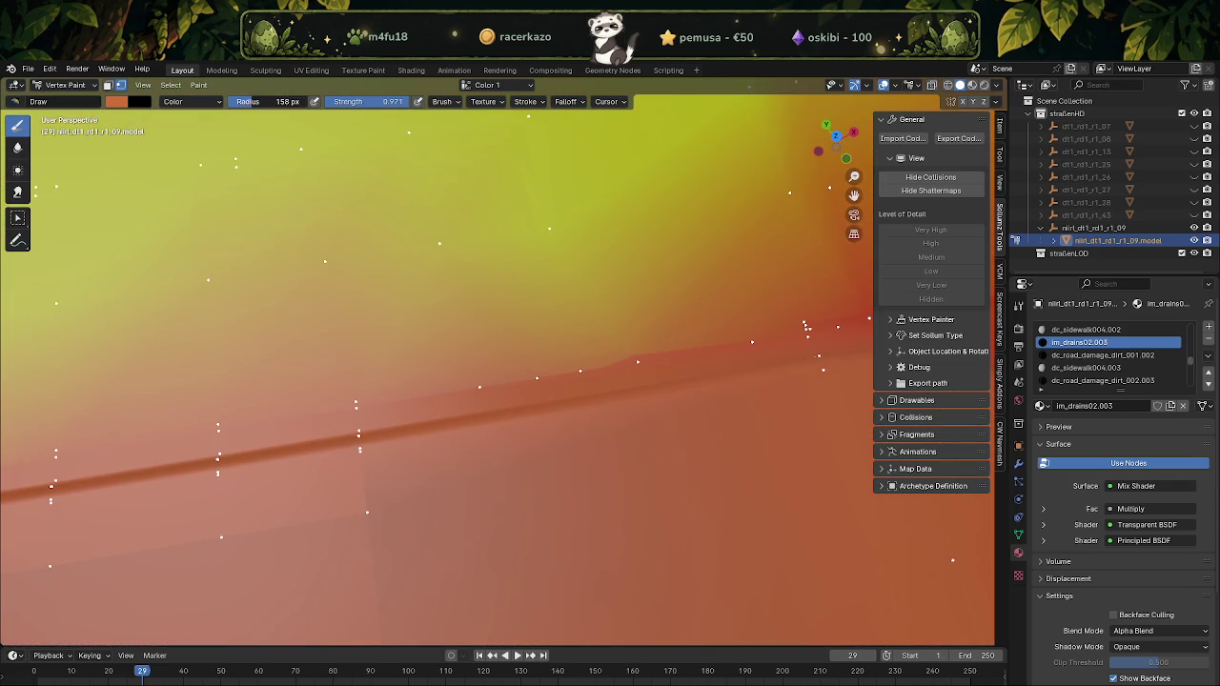
pyautogui.moveTo(248, 111); pyautogui.dragTo(290, 102)
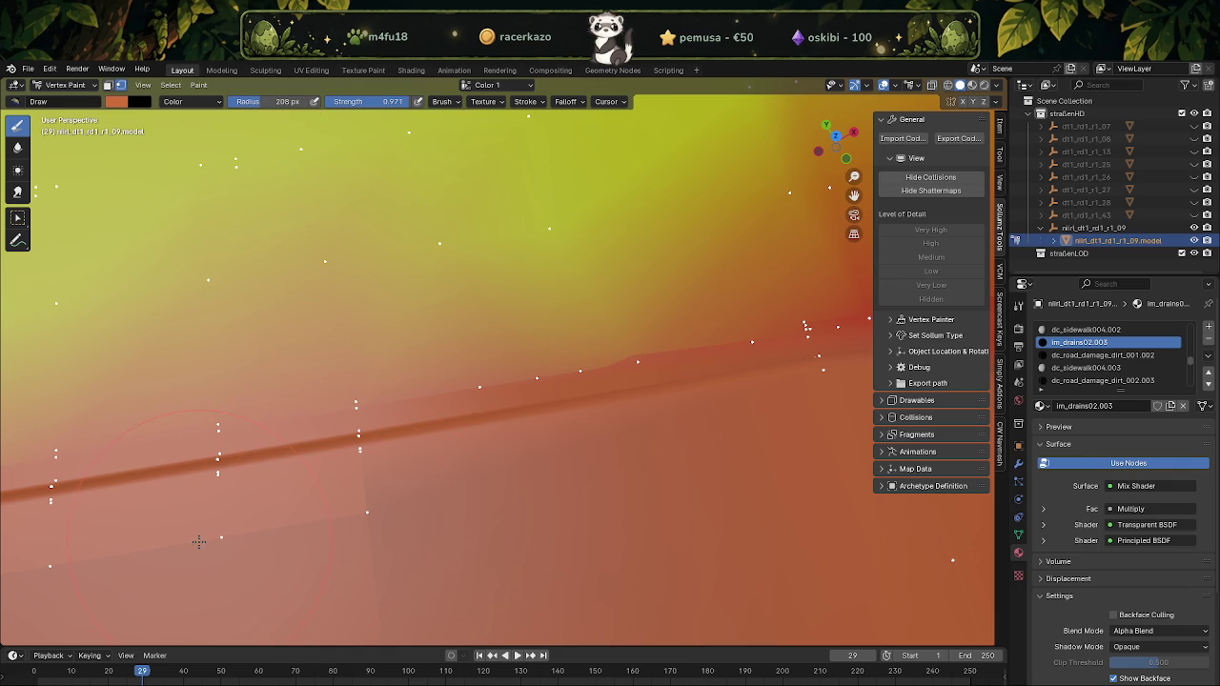
pyautogui.scroll(-4, 418, 519)
pyautogui.moveTo(418, 519); pyautogui.dragTo(211, 446, button='middle')
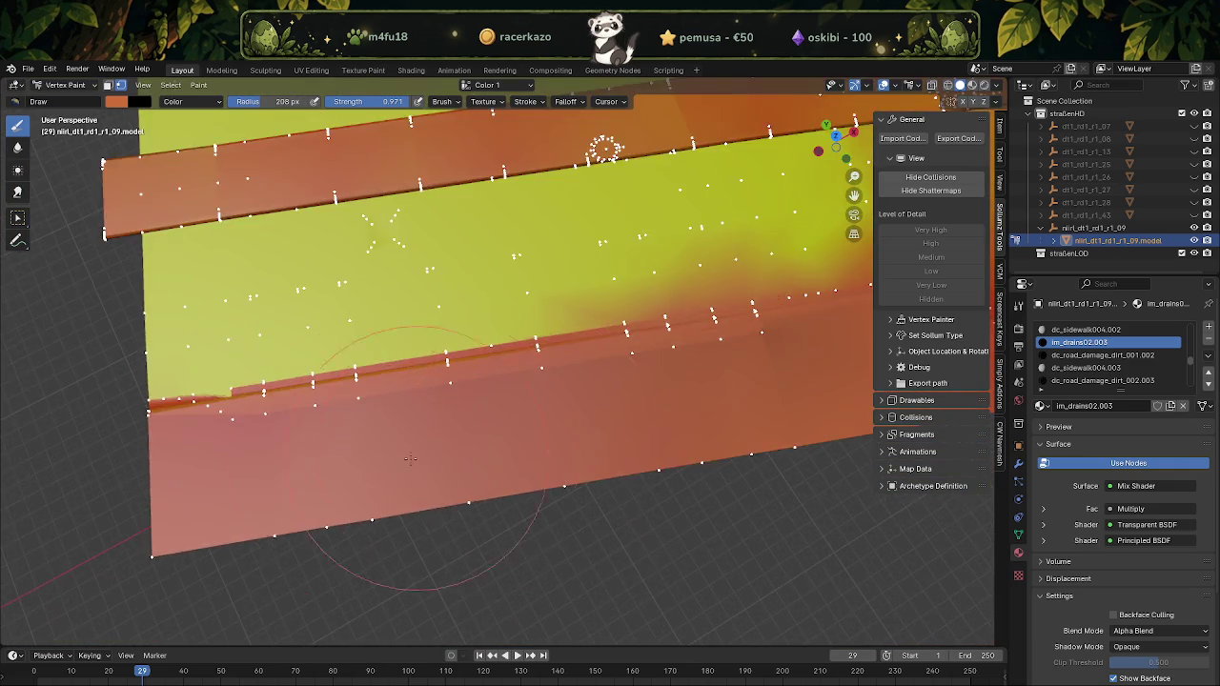
pyautogui.scroll(5, 210, 446)
pyautogui.moveTo(211, 445); pyautogui.dragTo(742, 338)
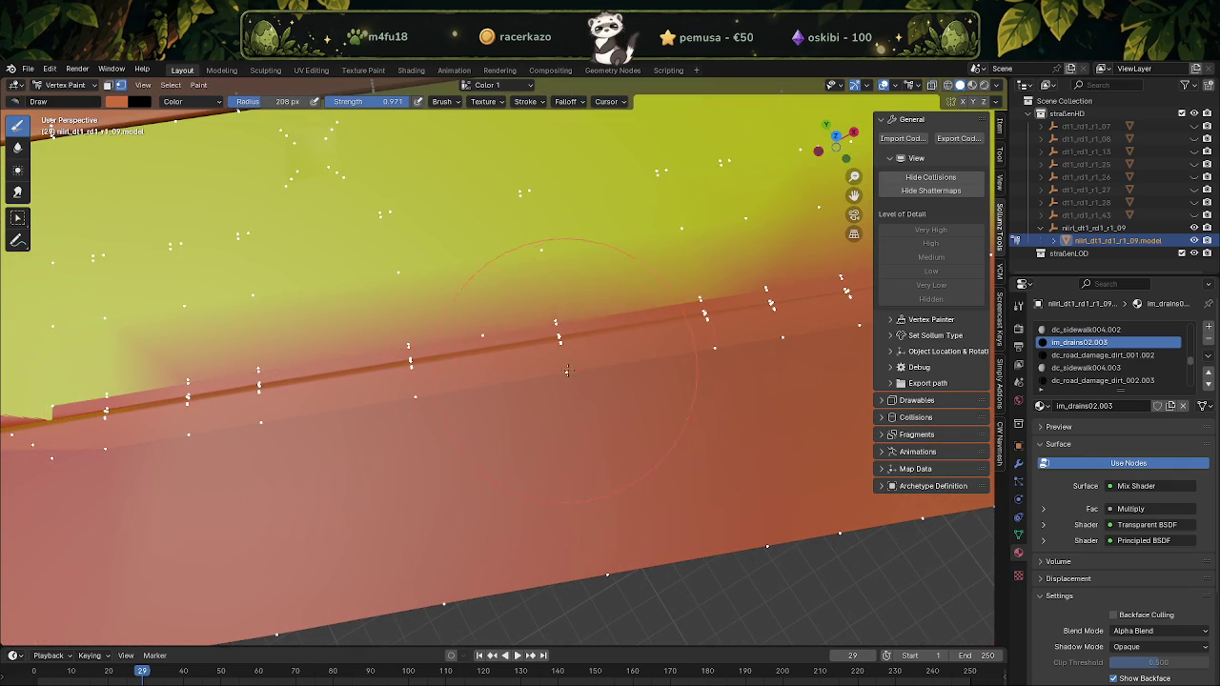
# Darken the paint at the lower-left road edge and review the strips from above
pyautogui.moveTo(726, 335); pyautogui.dragTo(344, 557, button='middle')
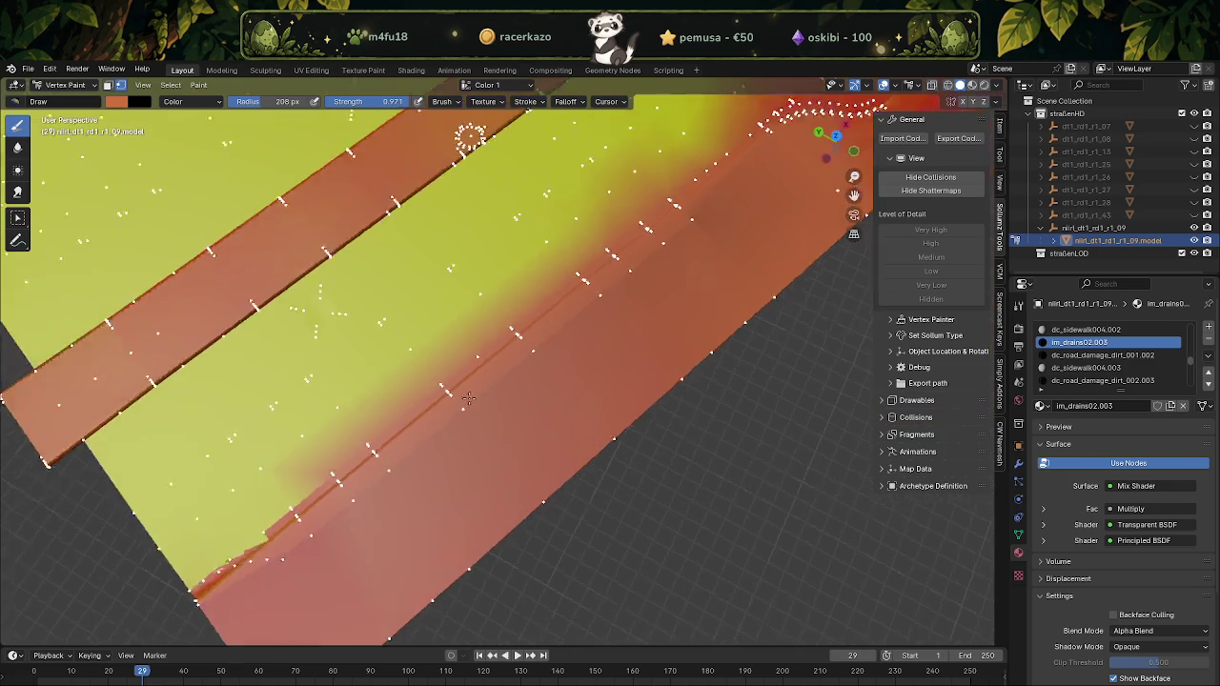
pyautogui.moveTo(344, 556); pyautogui.dragTo(273, 515)
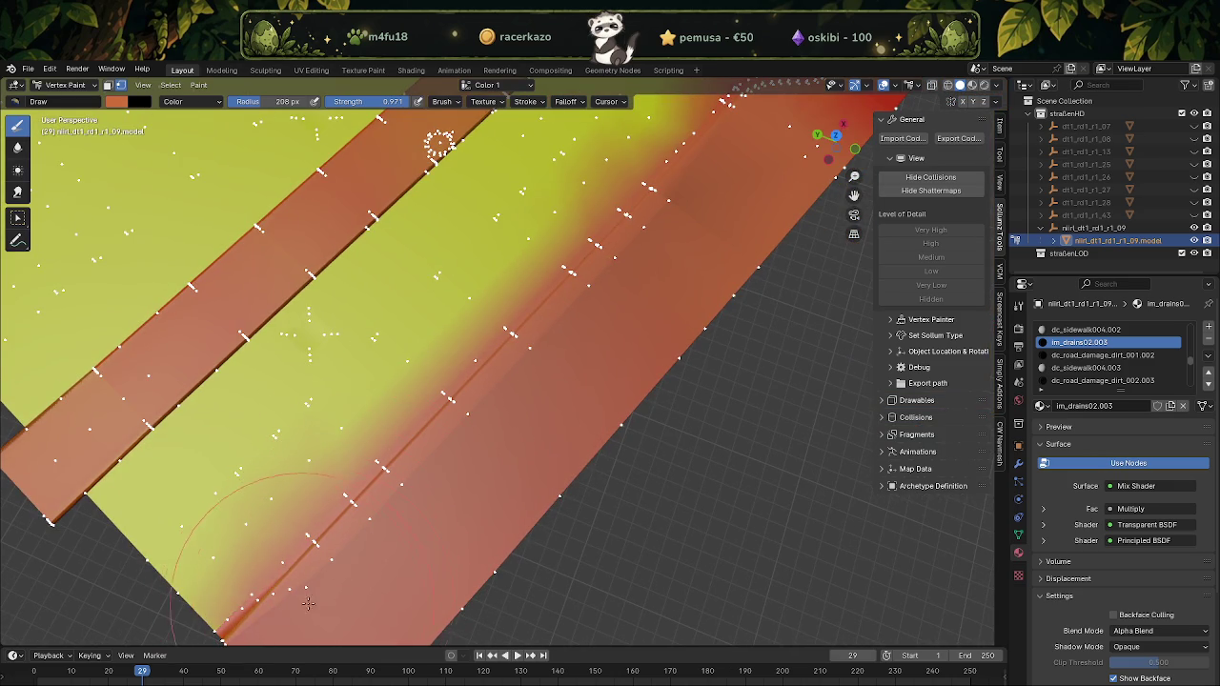
pyautogui.moveTo(273, 515); pyautogui.dragTo(504, 538, button='middle')
pyautogui.moveTo(654, 517); pyautogui.dragTo(490, 231, button='middle')
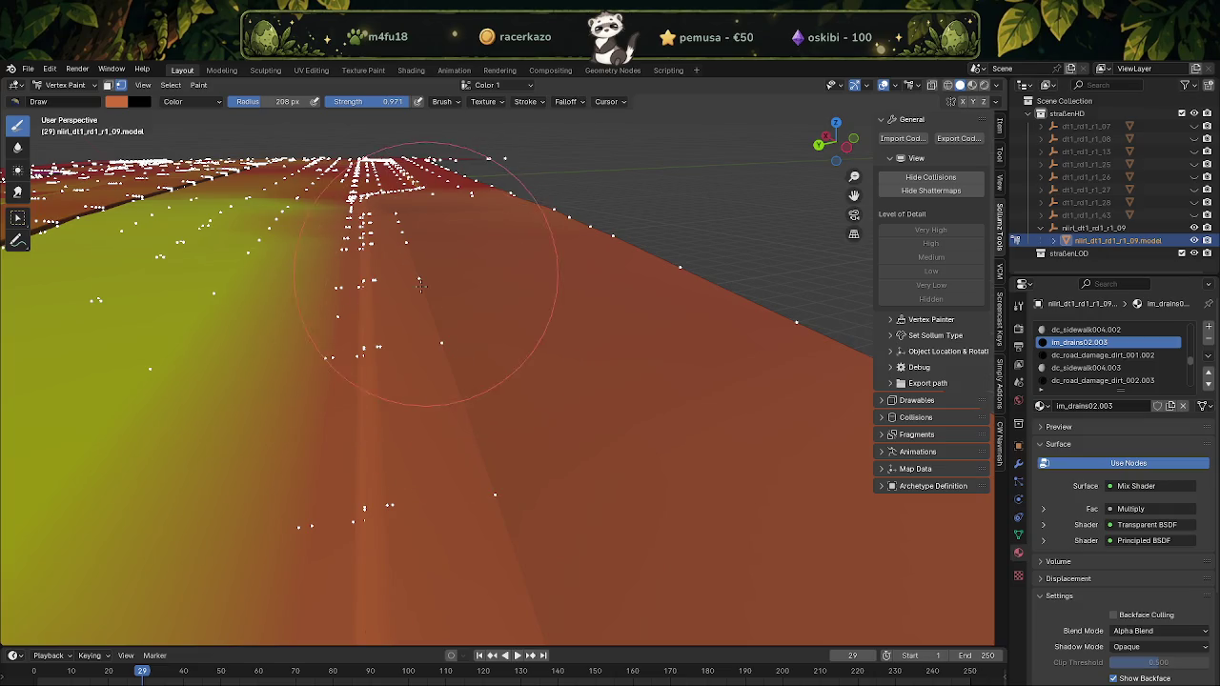
pyautogui.moveTo(404, 223); pyautogui.dragTo(612, 409, button='middle')
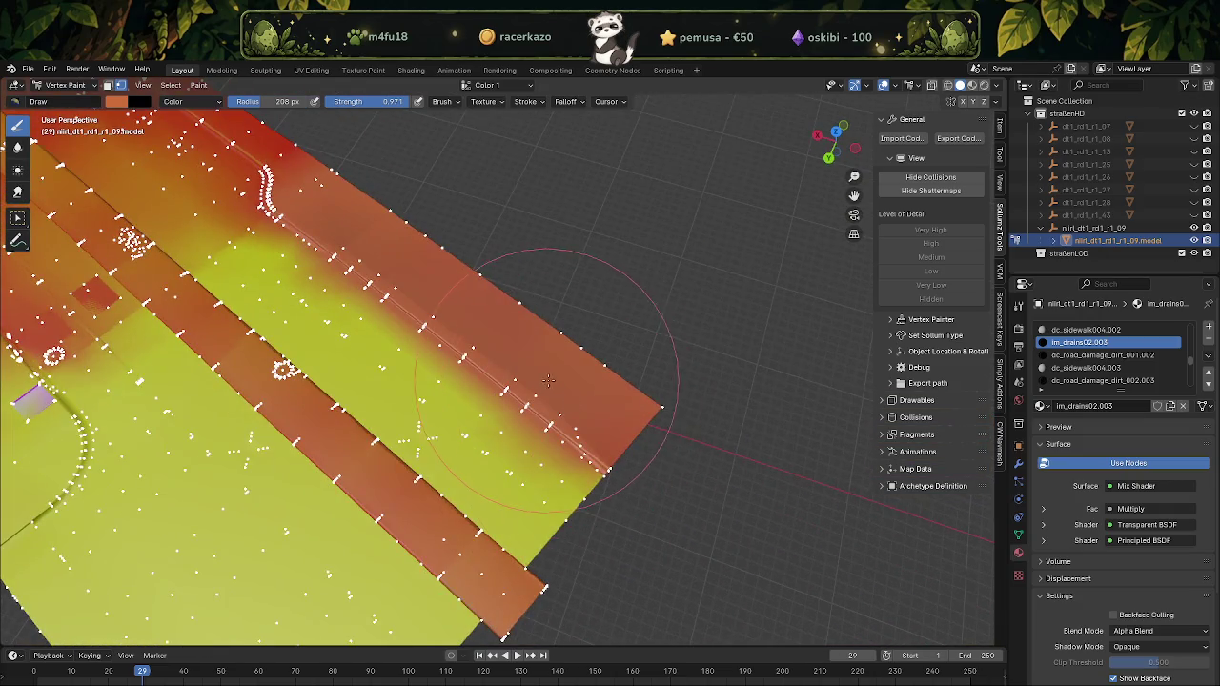
pyautogui.moveTo(549, 381); pyautogui.dragTo(492, 400, button='middle')
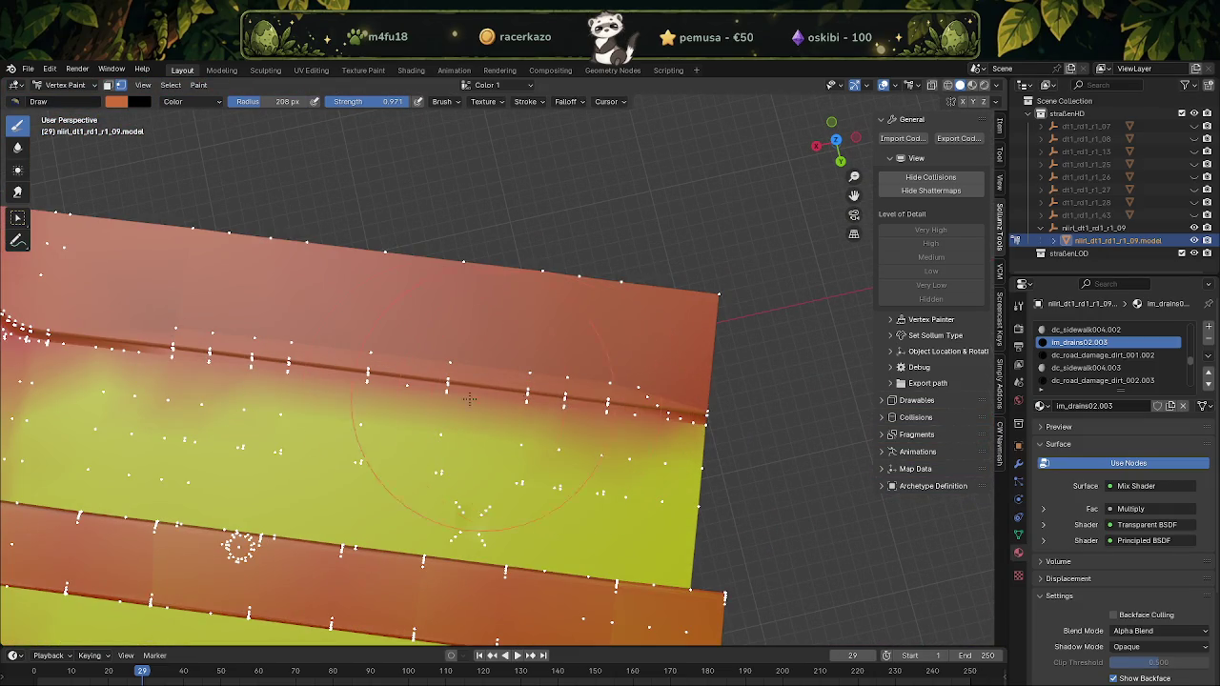
# Box-select the faces of the upper curb strip in Edit Mode
pyautogui.press('Tab')
pyautogui.moveTo(125, 207)
pyautogui.mouseDown()
pyautogui.moveTo(426, 360)
pyautogui.moveTo(429, 334)
pyautogui.mouseUp()
pyautogui.moveTo(241, 254)
pyautogui.mouseDown()
pyautogui.moveTo(688, 336)
pyautogui.moveTo(700, 362)
pyautogui.mouseUp()
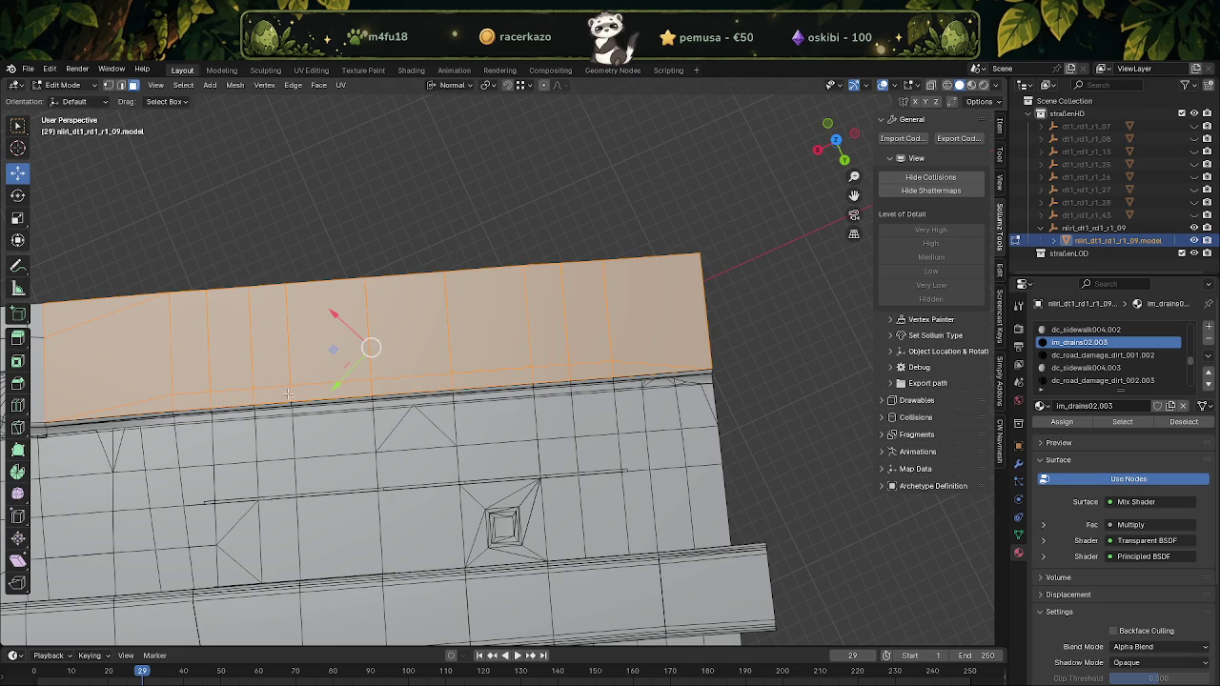
# Apply Smooth Vertex Colors to the masked upper curb faces in Vertex Paint
pyautogui.click(63, 85)
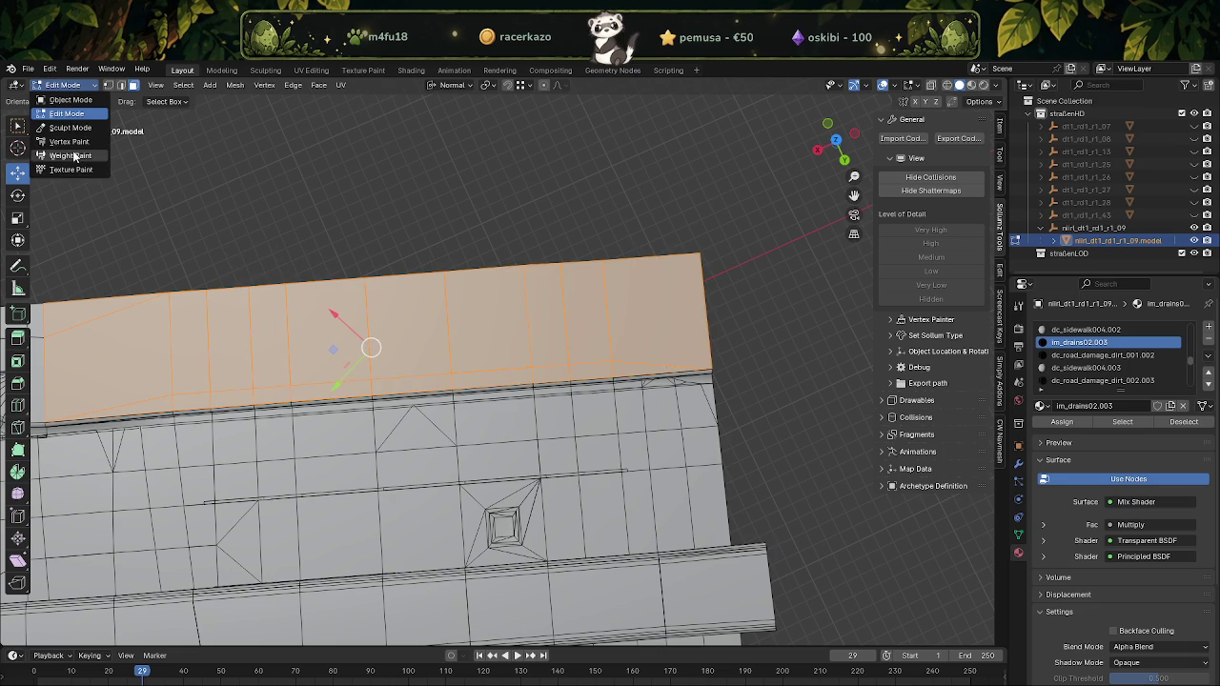
pyautogui.click(57, 133)
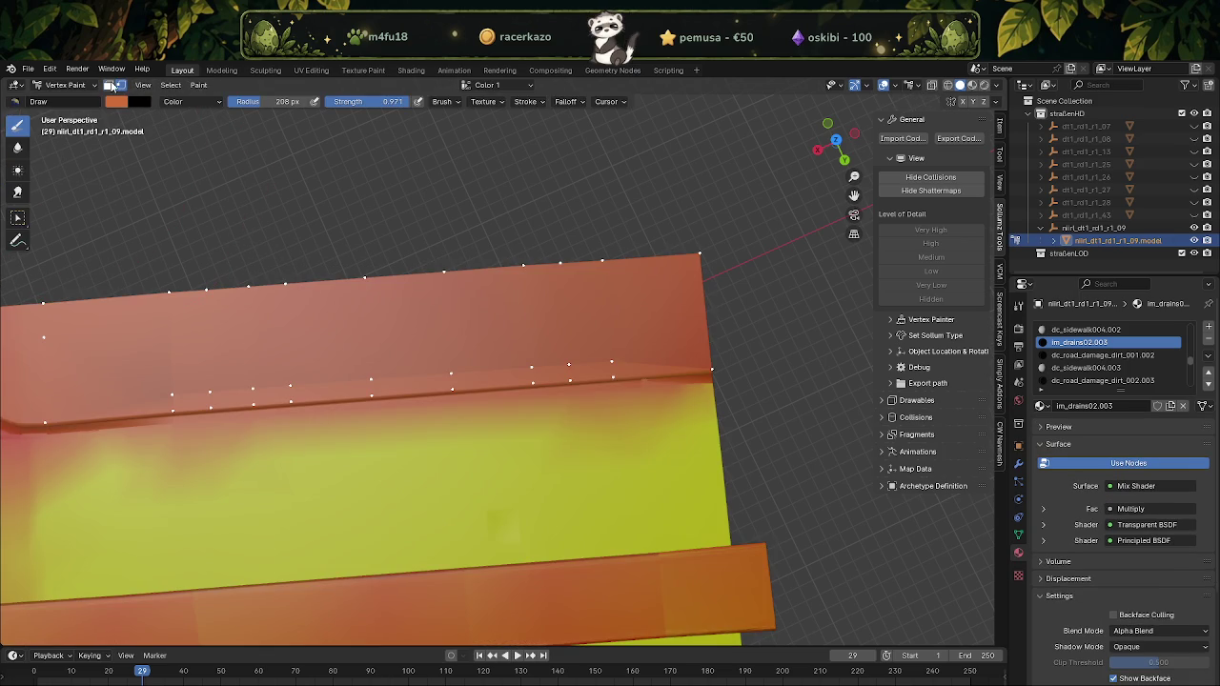
pyautogui.click(112, 85)
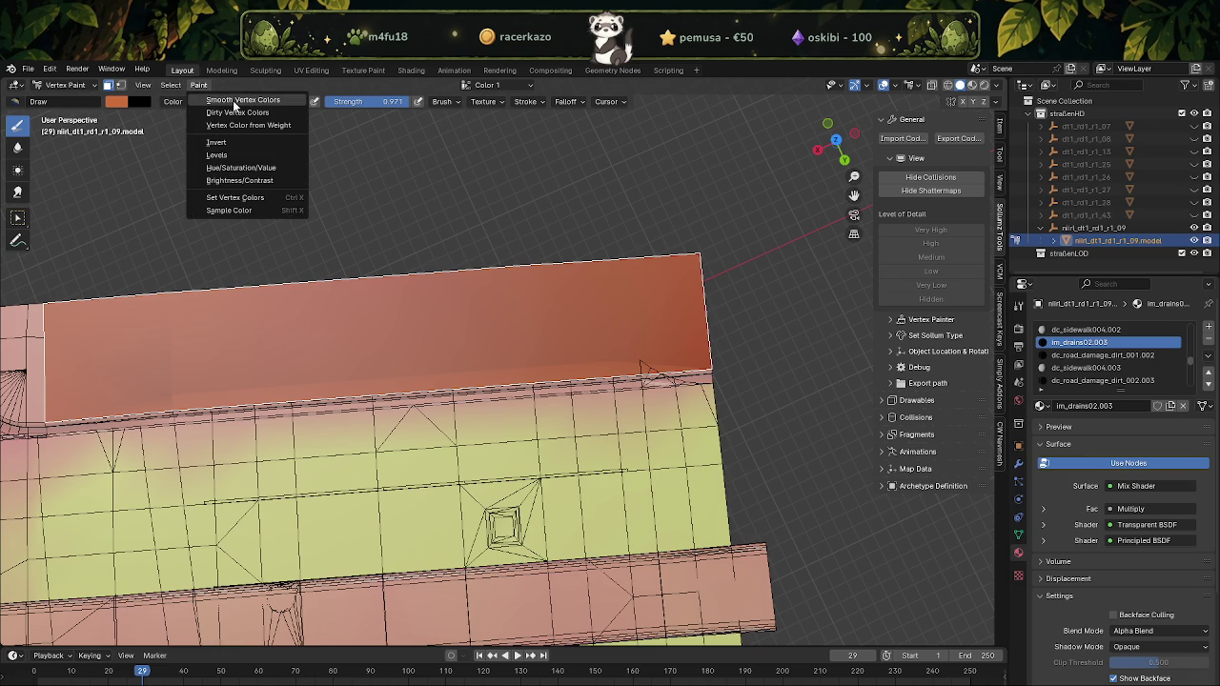
pyautogui.click(233, 105)
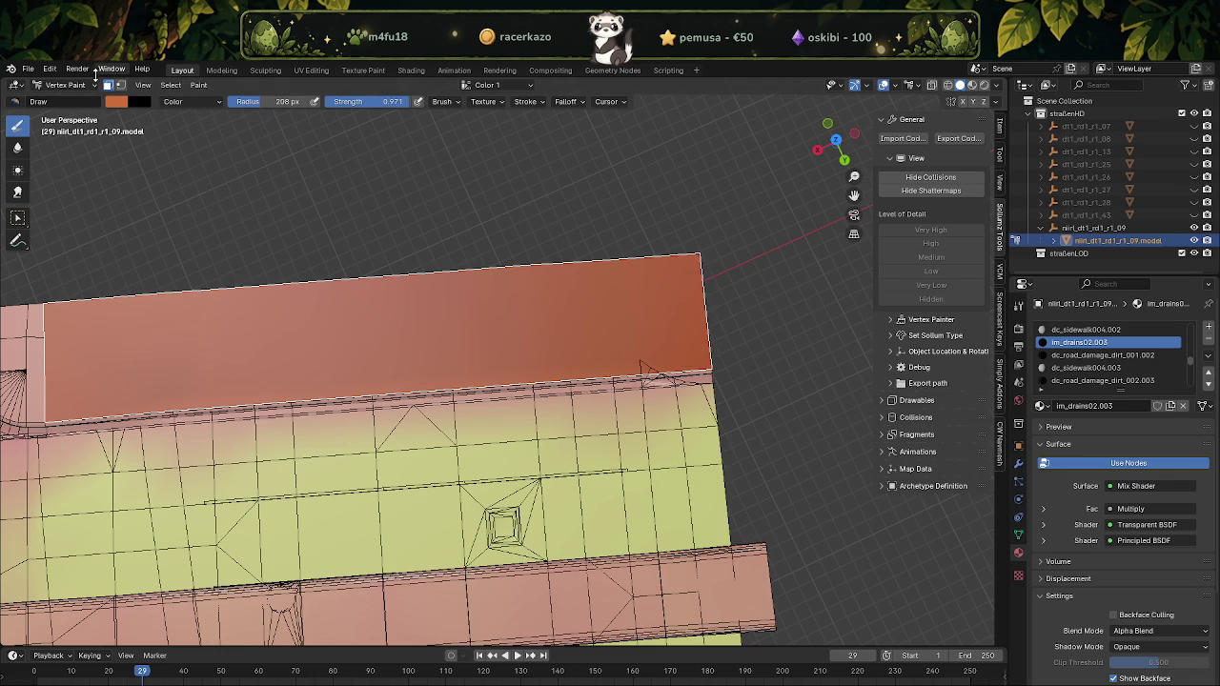
# Select all of the mesh's faces, then return to Vertex Paint
pyautogui.click(64, 86)
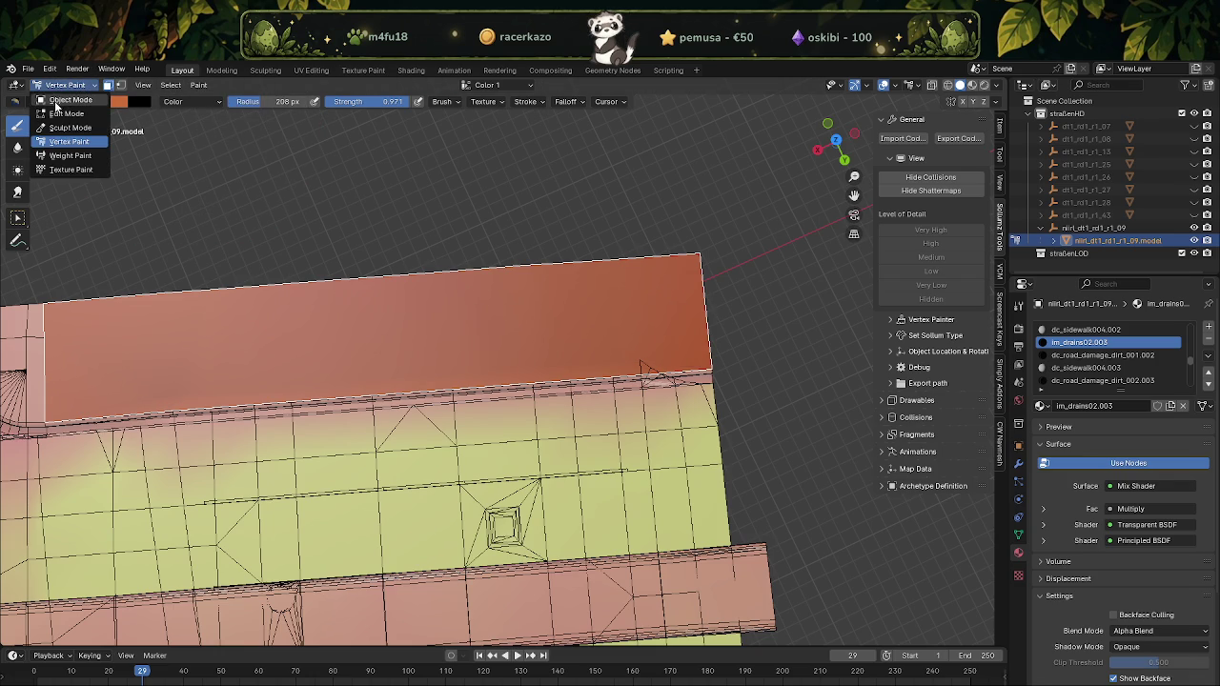
pyautogui.click(58, 101)
pyautogui.press('Tab')
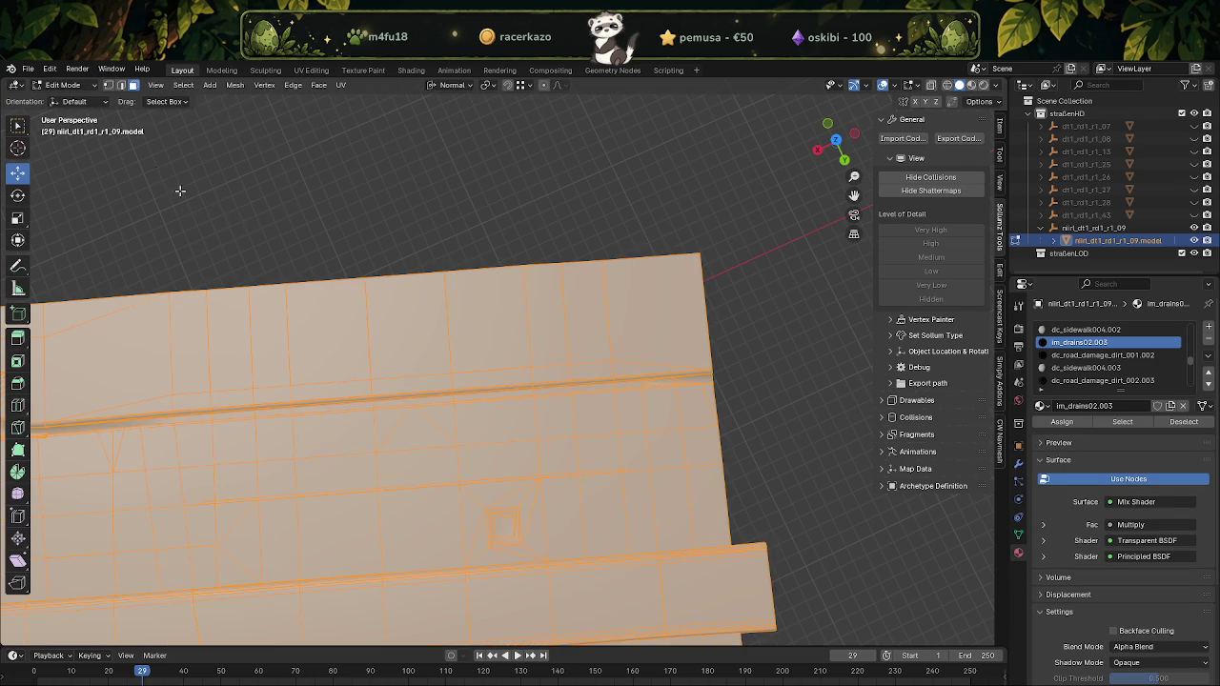
pyautogui.click(76, 88)
pyautogui.click(68, 141)
pyautogui.moveTo(531, 340)
pyautogui.mouseDown(button='middle')
pyautogui.moveTo(515, 346)
pyautogui.moveTo(566, 369)
pyautogui.mouseUp(button='middle')
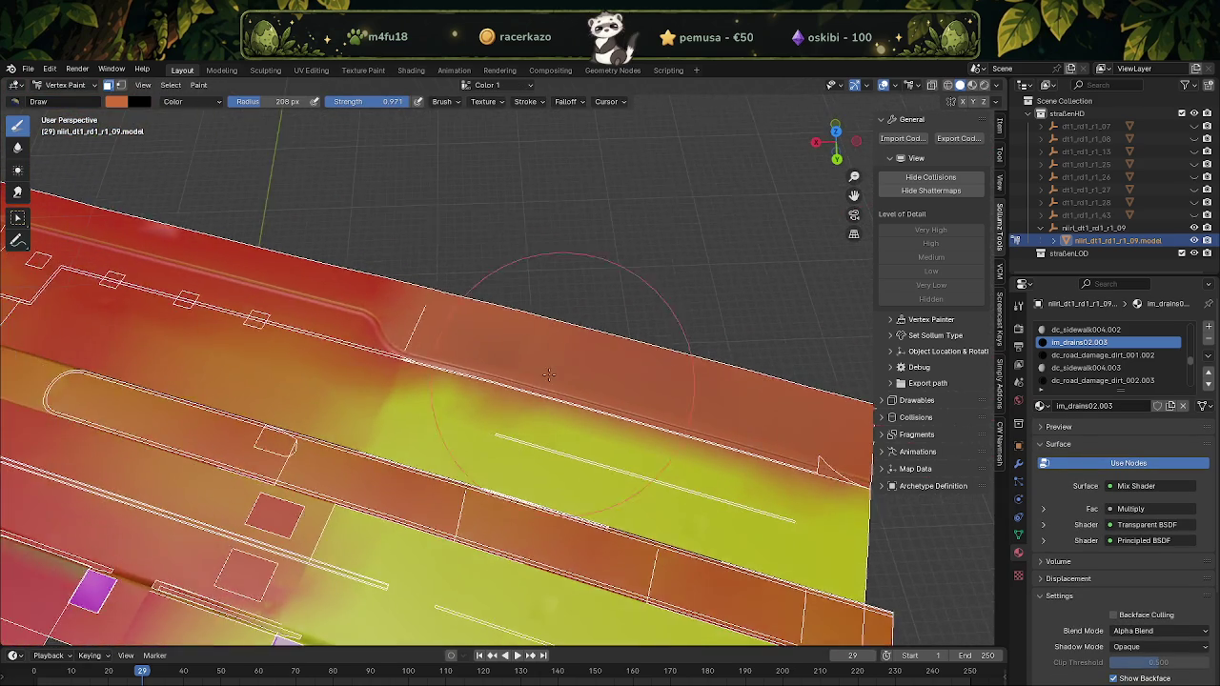
pyautogui.scroll(2, 566, 368)
pyautogui.scroll(2, 476, 314)
pyautogui.scroll(2, 381, 247)
# Enable the vertex selection mask, then review the whole tile and check it in-game
pyautogui.click(121, 86)
pyautogui.scroll(1, 443, 448)
pyautogui.scroll(1, 433, 505)
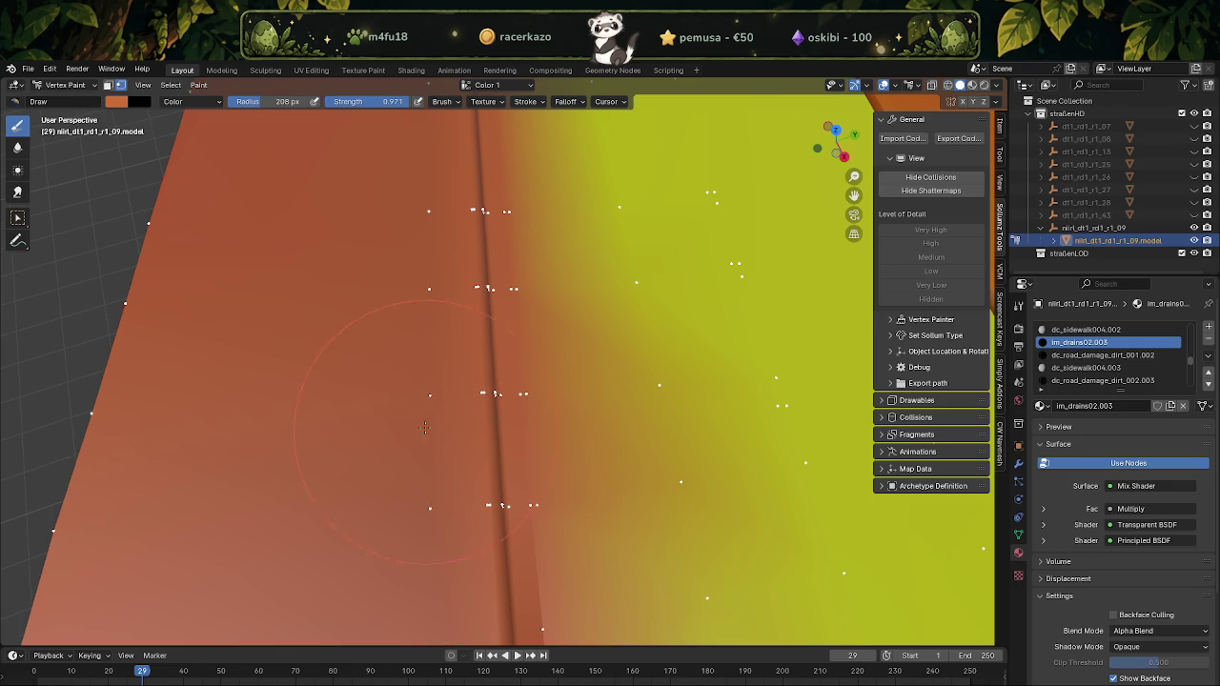
pyautogui.scroll(-5, 421, 427)
pyautogui.moveTo(204, 285)
pyautogui.mouseDown(button='middle')
pyautogui.moveTo(543, 396)
pyautogui.moveTo(400, 314)
pyautogui.mouseUp(button='middle')
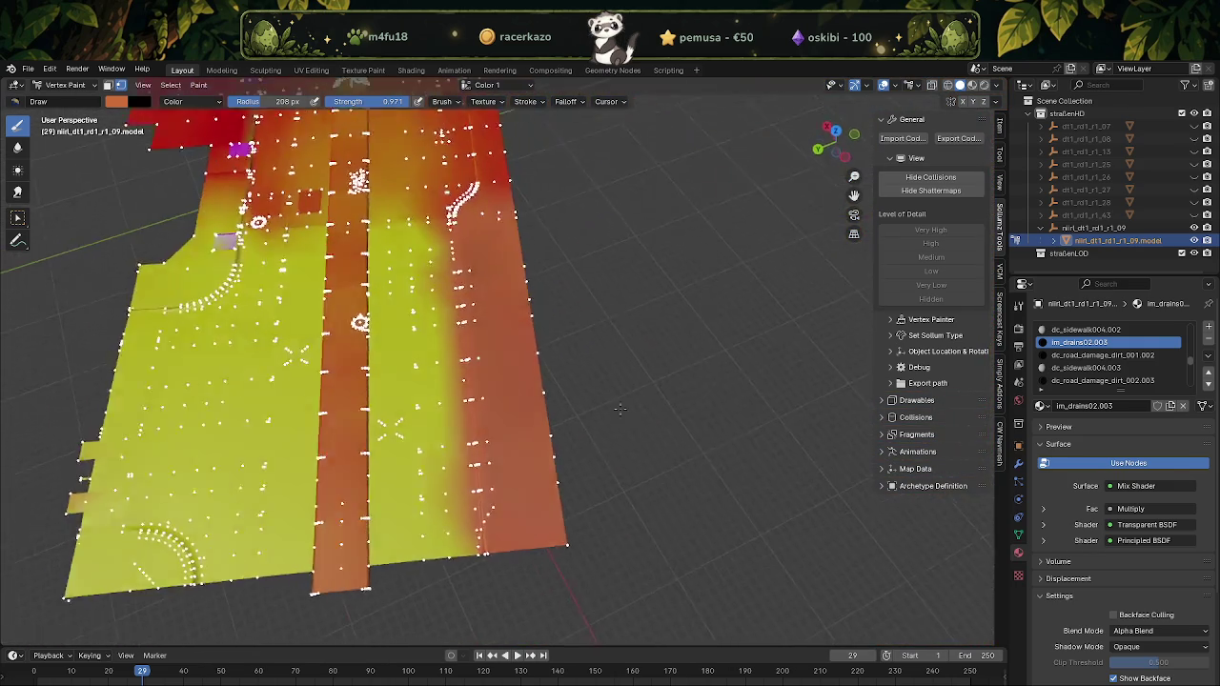
pyautogui.scroll(3, 401, 314)
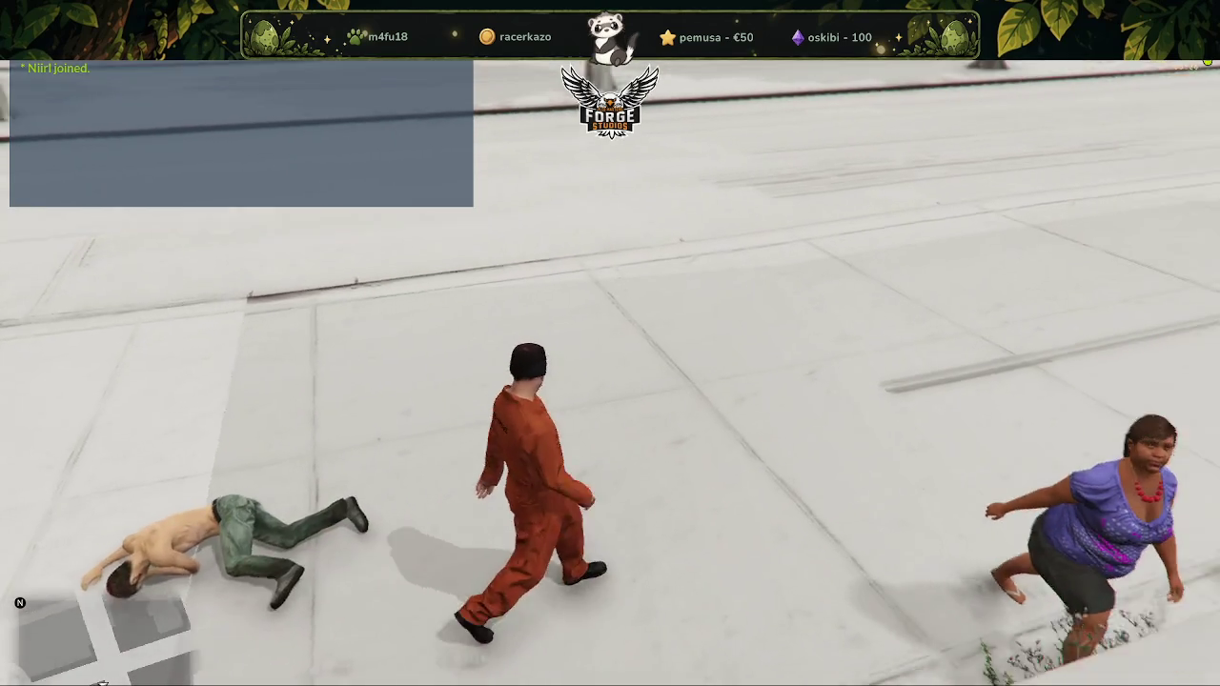
pyautogui.hotkey('alt', 'Tab')
pyautogui.scroll(-5, 648, 305)
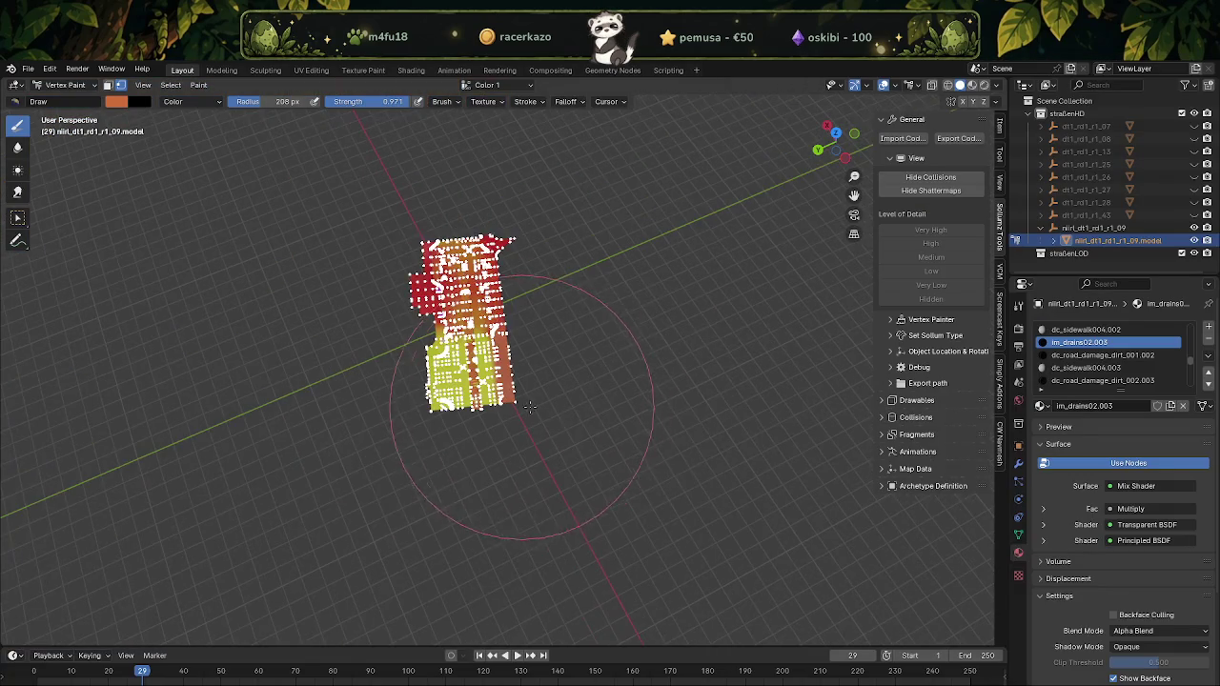
# Hide the painted road tile and show dt1_rd1_r1_07 in the Outliner
pyautogui.click(1194, 228)
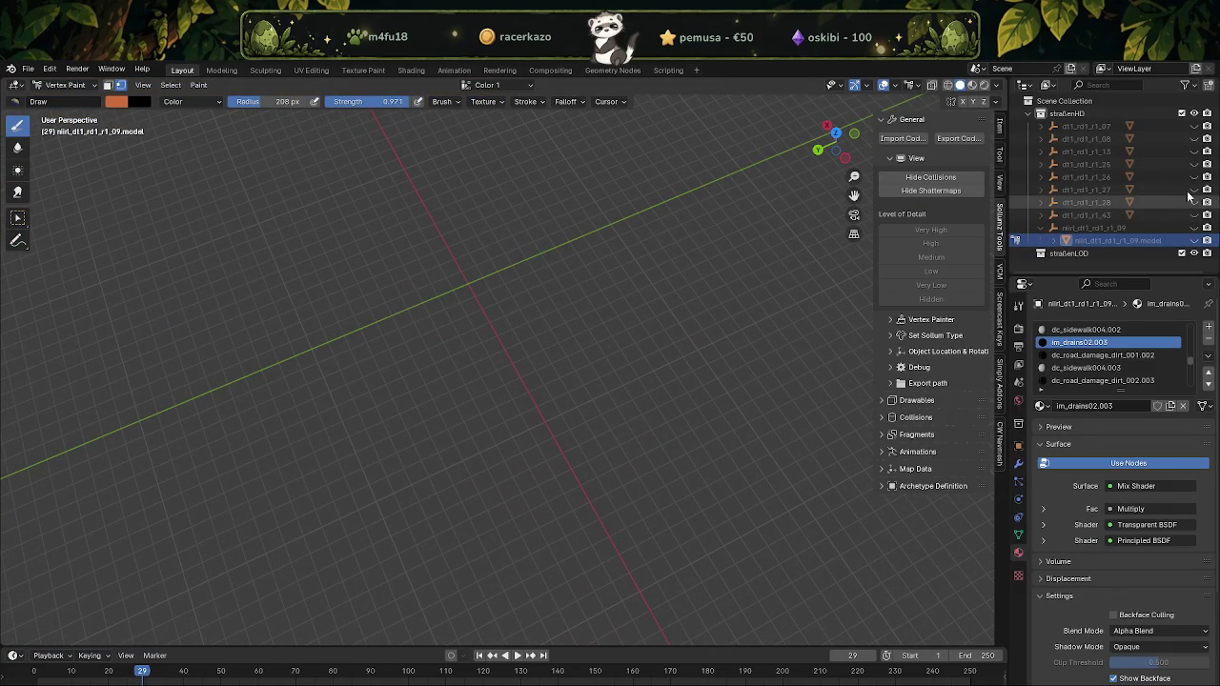
pyautogui.click(1194, 125)
pyautogui.scroll(5, 654, 422)
pyautogui.scroll(-2, 381, 286)
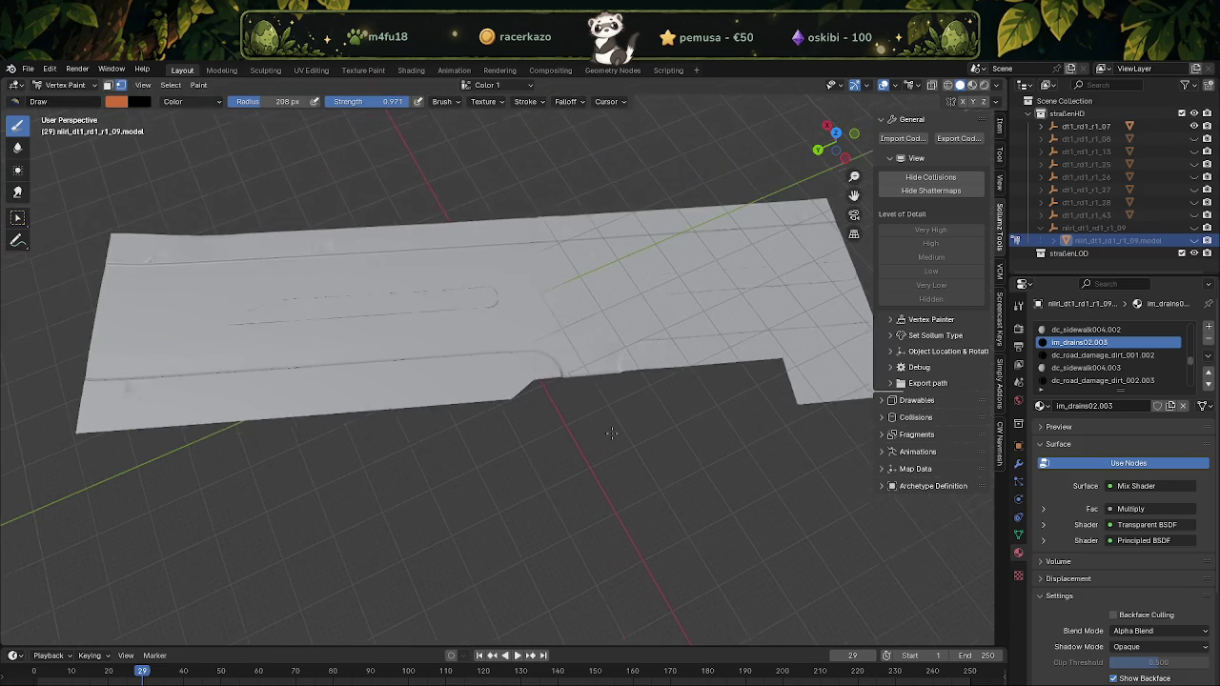
# Inspect the vertex colours of dt1_rd1_r1_07 in Vertex Paint
pyautogui.click(65, 85)
pyautogui.click(62, 106)
pyautogui.click(297, 352)
pyautogui.press('Tab')
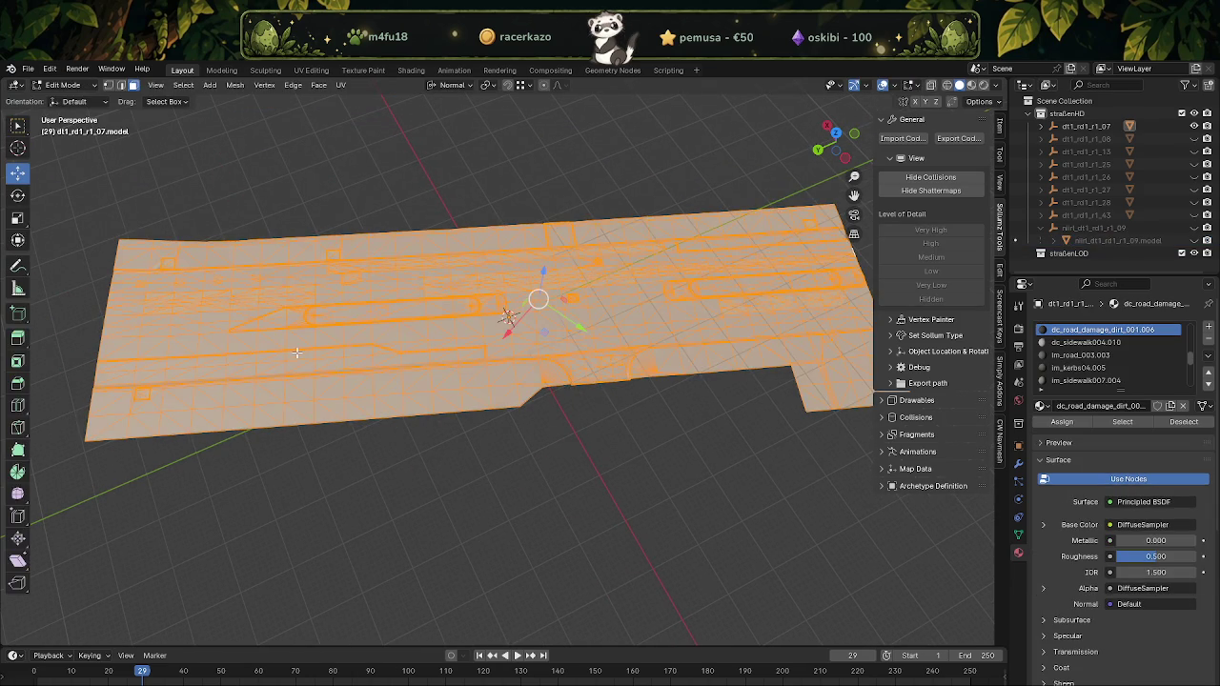
pyautogui.click(59, 86)
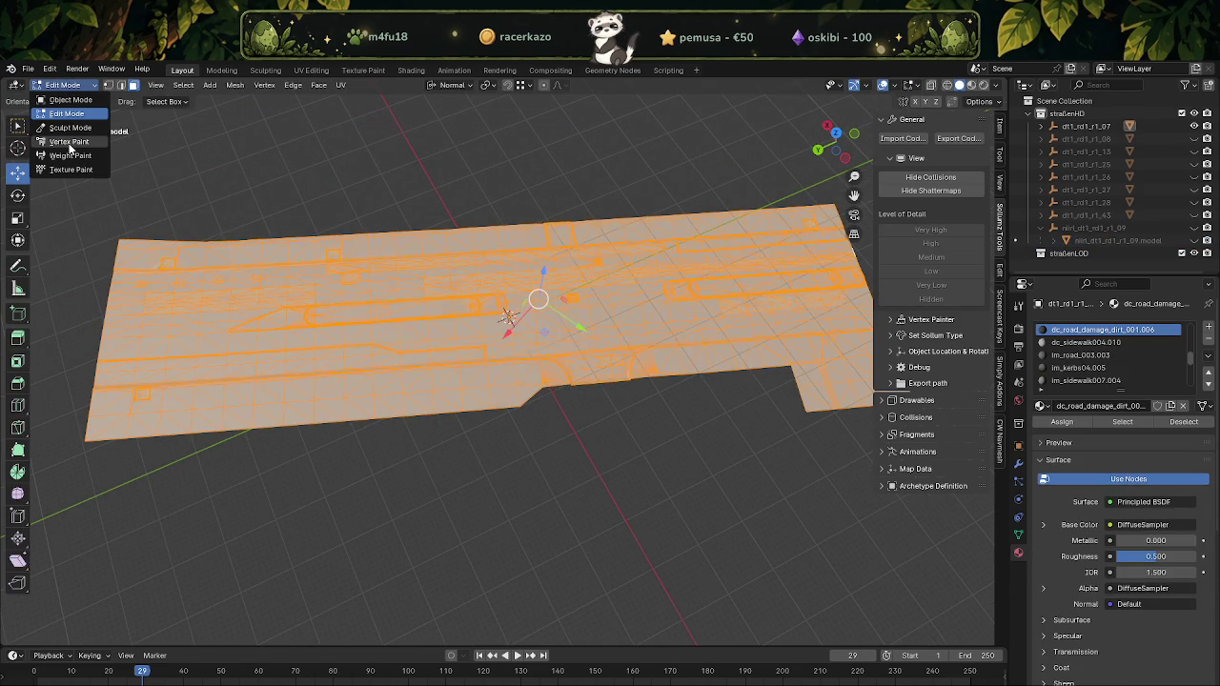
pyautogui.click(69, 141)
pyautogui.moveTo(572, 376); pyautogui.dragTo(591, 384, button='middle')
# Return to Object Mode, hide dt1_rd1_r1_07 and show dt1_rd1_r1_13
pyautogui.click(64, 85)
pyautogui.click(57, 101)
pyautogui.moveTo(333, 243); pyautogui.dragTo(526, 335, button='middle')
pyautogui.click(1195, 129)
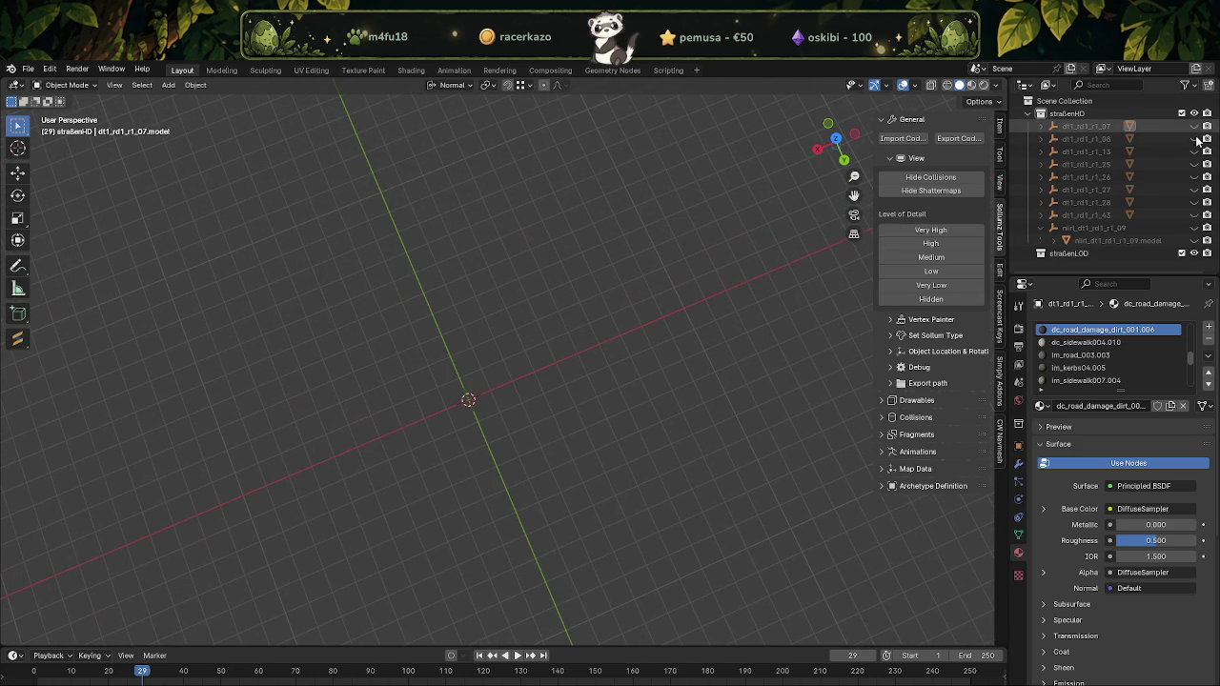
pyautogui.click(1195, 152)
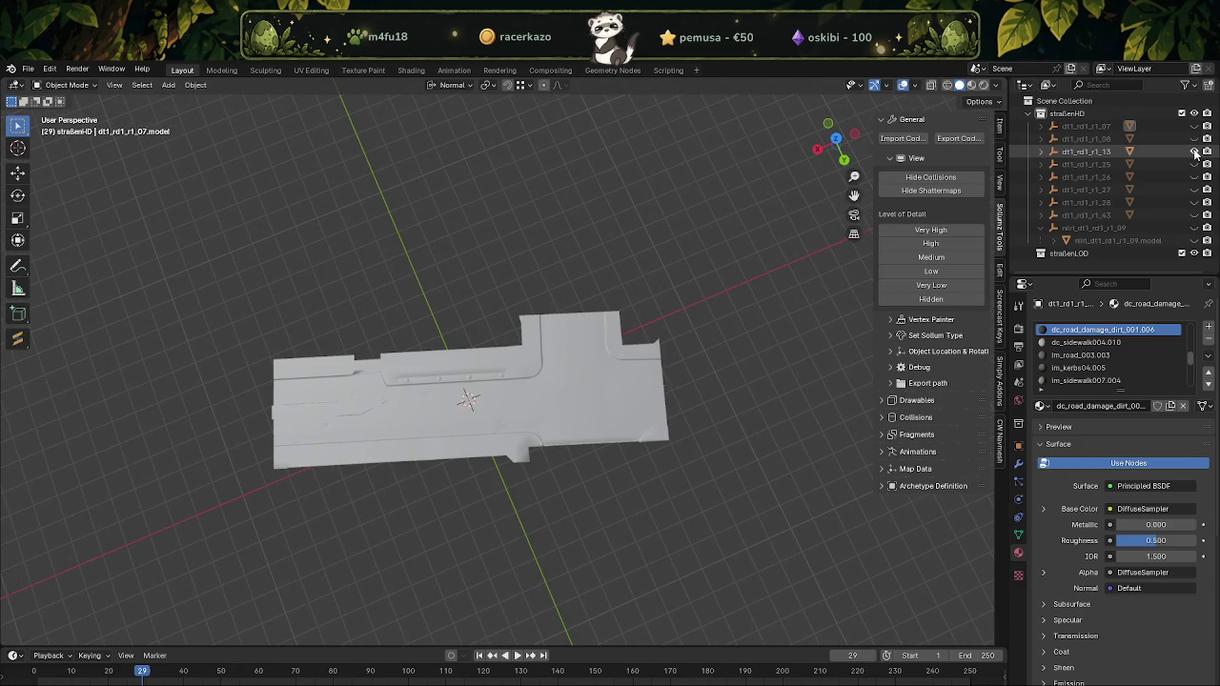
# Open dt1_rd1_r1_13 in Vertex Paint with the vertex selection mask enabled
pyautogui.scroll(3, 505, 296)
pyautogui.moveTo(496, 304)
pyautogui.mouseDown(button='middle')
pyautogui.moveTo(528, 276)
pyautogui.moveTo(507, 272)
pyautogui.moveTo(531, 327)
pyautogui.mouseUp(button='middle')
pyautogui.click(481, 506)
pyautogui.press('Tab')
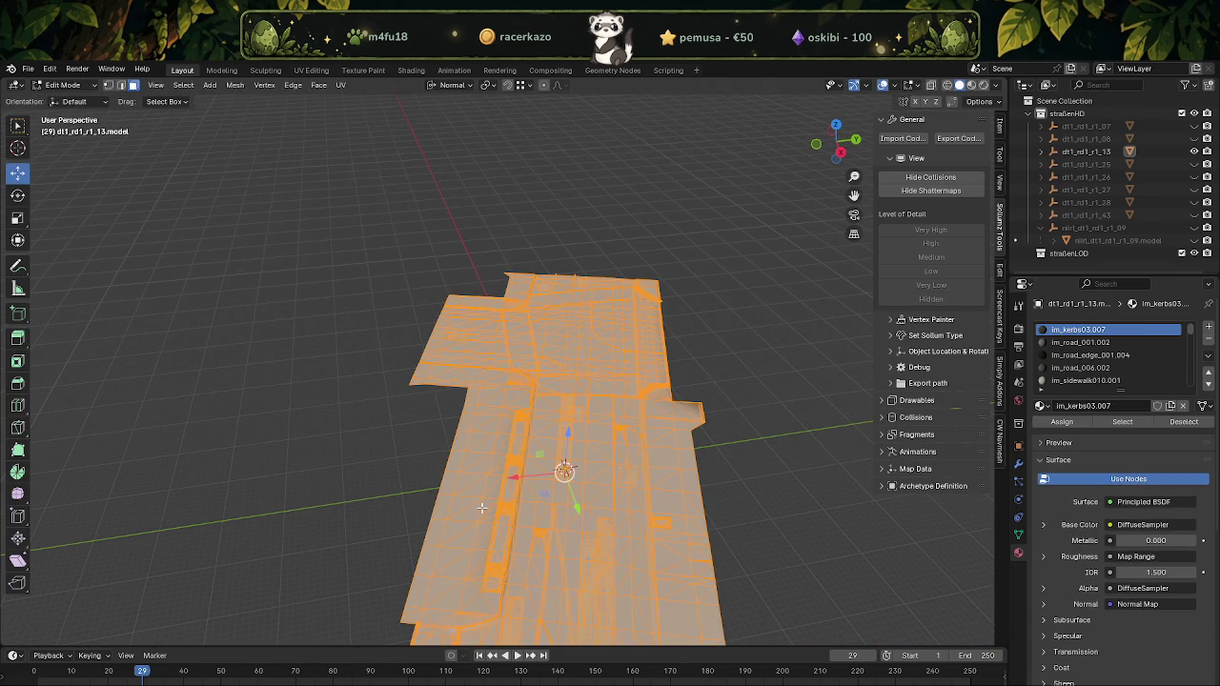
pyautogui.click(82, 88)
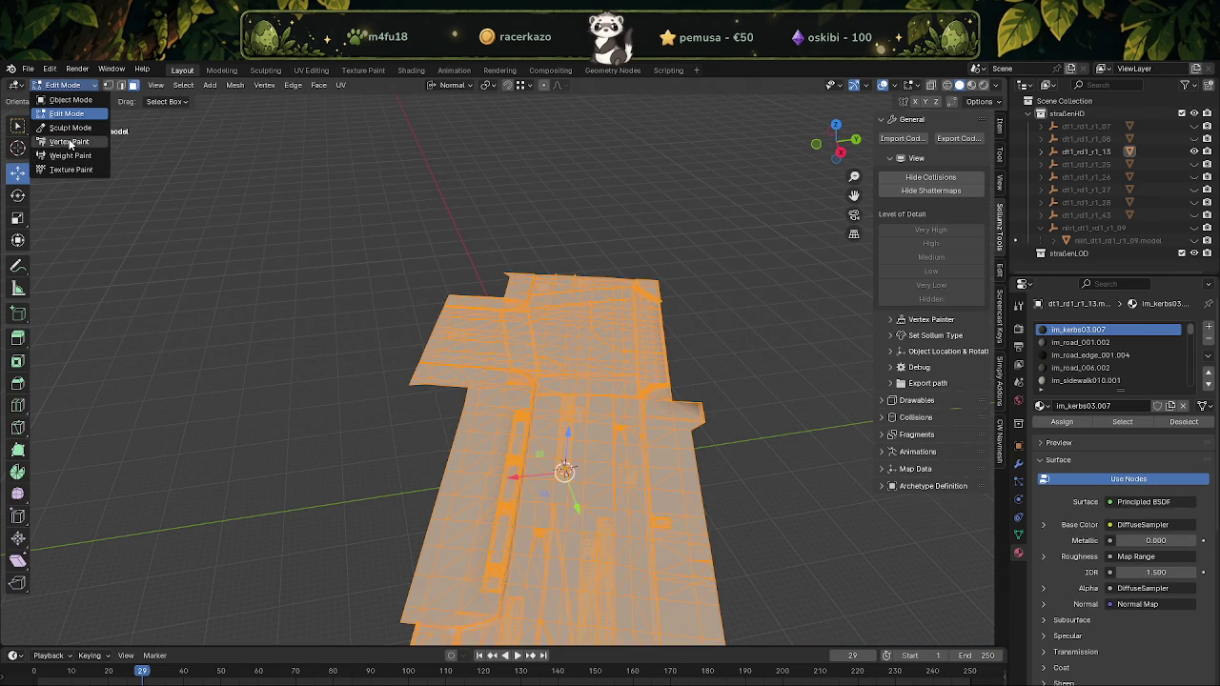
pyautogui.click(70, 142)
pyautogui.moveTo(410, 315)
pyautogui.mouseDown(button='middle')
pyautogui.moveTo(429, 382)
pyautogui.moveTo(409, 305)
pyautogui.moveTo(486, 485)
pyautogui.moveTo(407, 286)
pyautogui.moveTo(336, 218)
pyautogui.mouseUp(button='middle')
pyautogui.click(108, 85)
pyautogui.click(120, 85)
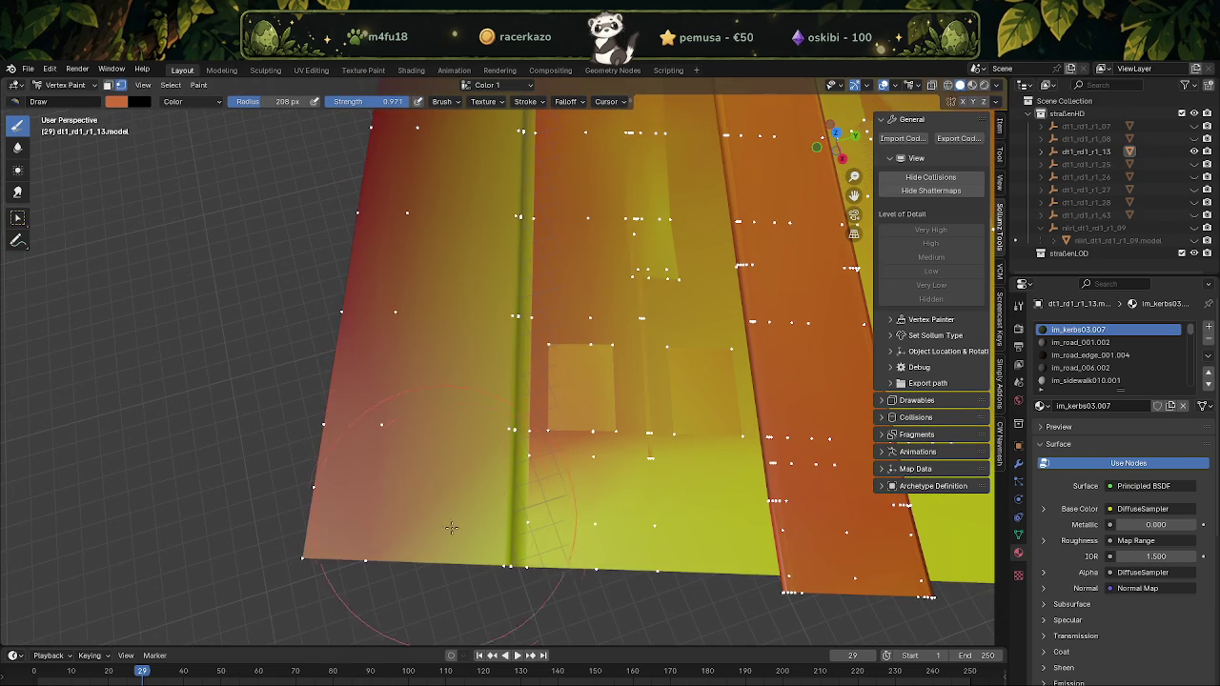
# Paint darker orange around the ridge, then return to Object Mode and hide the tile
pyautogui.moveTo(442, 516); pyautogui.dragTo(468, 546)
pyautogui.moveTo(483, 465); pyautogui.dragTo(426, 439)
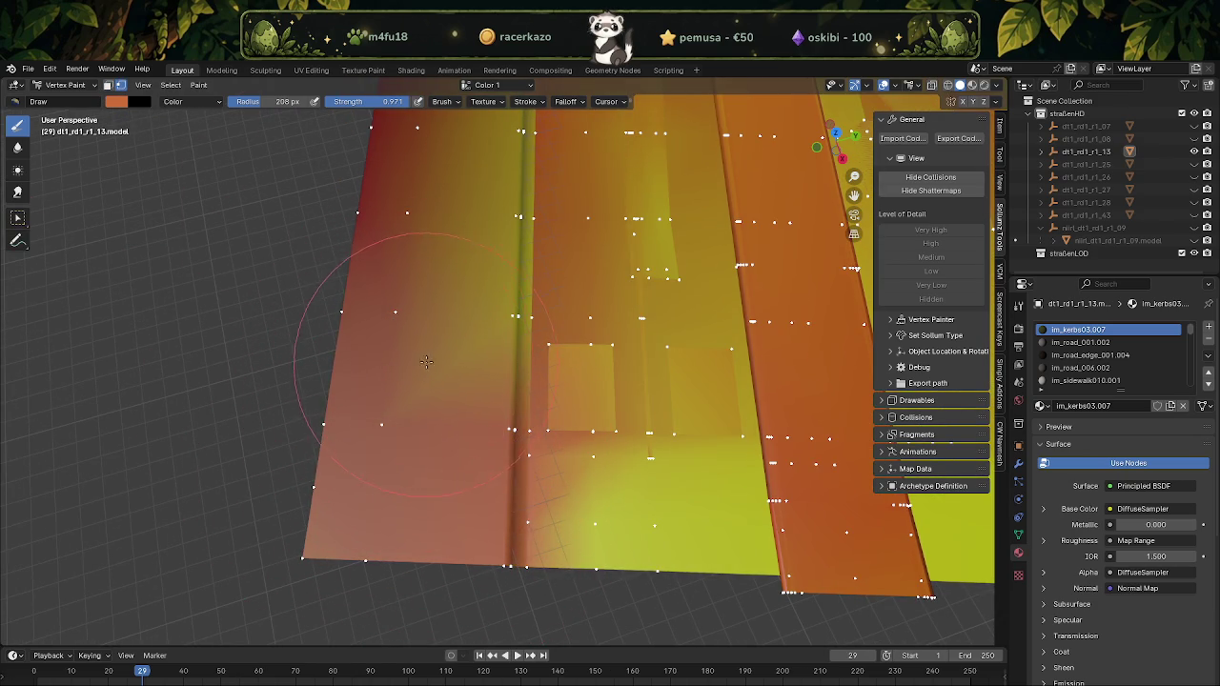
pyautogui.moveTo(425, 365); pyautogui.dragTo(479, 324)
pyautogui.scroll(-3, 438, 321)
pyautogui.moveTo(410, 543)
pyautogui.mouseDown(button='middle')
pyautogui.moveTo(496, 572)
pyautogui.moveTo(505, 610)
pyautogui.moveTo(607, 414)
pyautogui.moveTo(477, 503)
pyautogui.moveTo(517, 463)
pyautogui.moveTo(518, 404)
pyautogui.mouseUp(button='middle')
pyautogui.scroll(5, 519, 404)
pyautogui.scroll(-1, 556, 481)
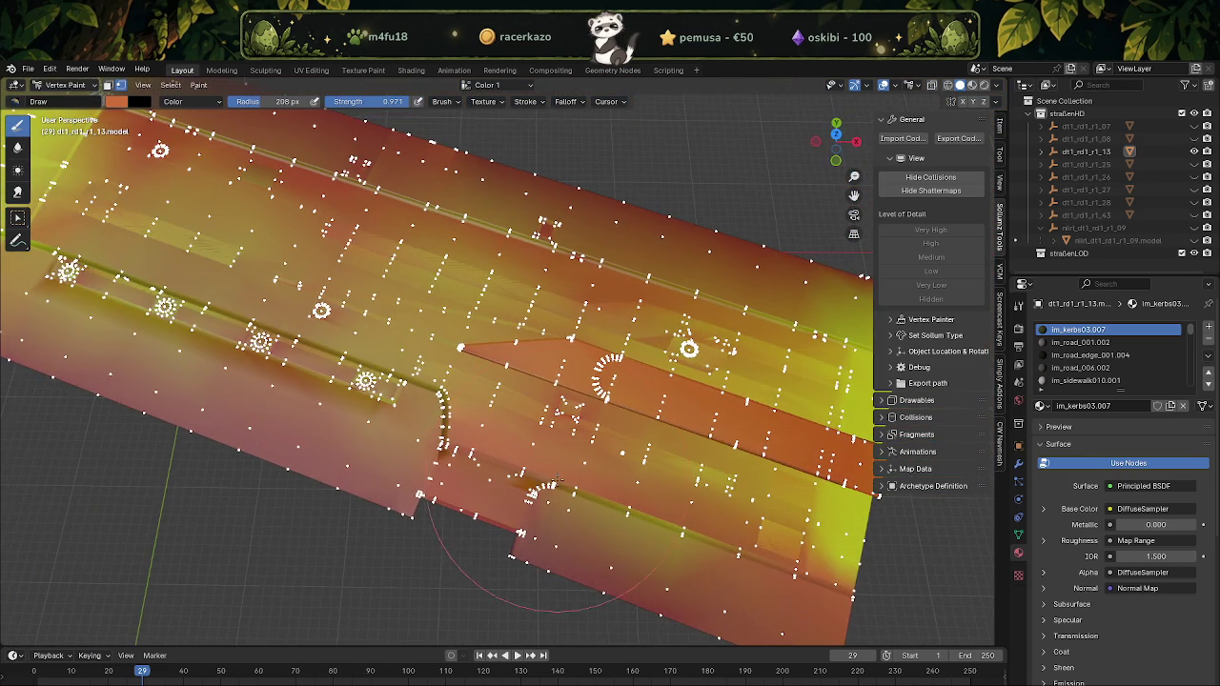
pyautogui.scroll(-4, 522, 463)
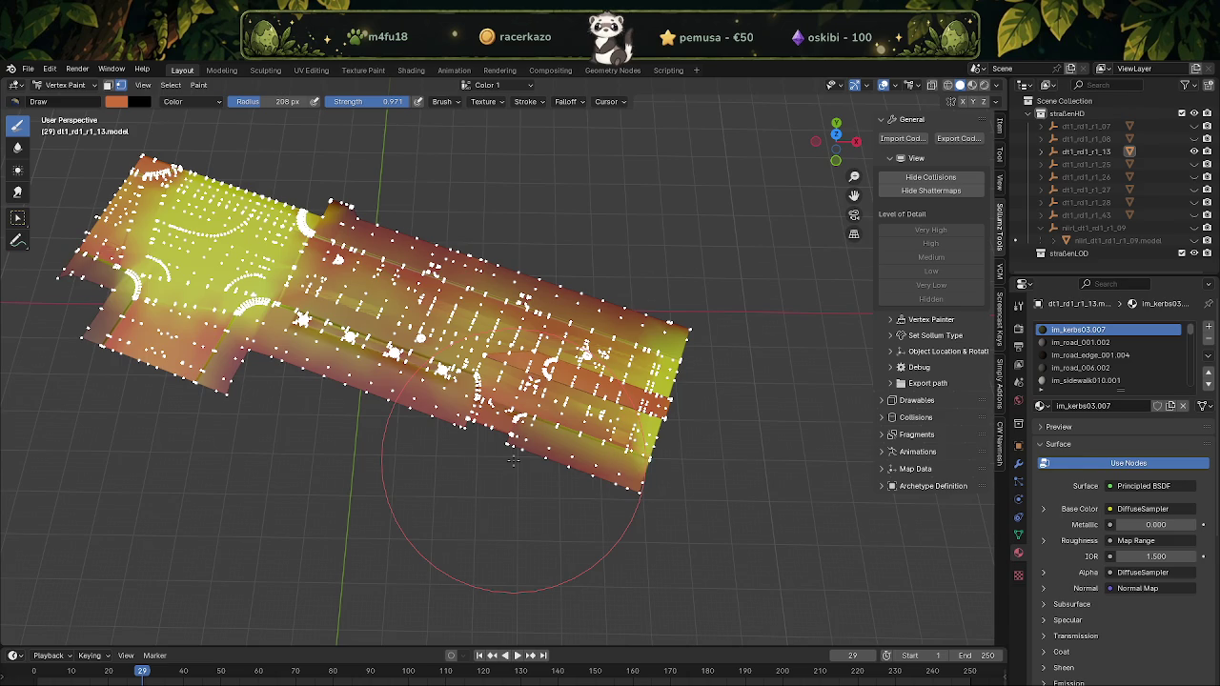
pyautogui.hotkey('ctrl', 'Tab')
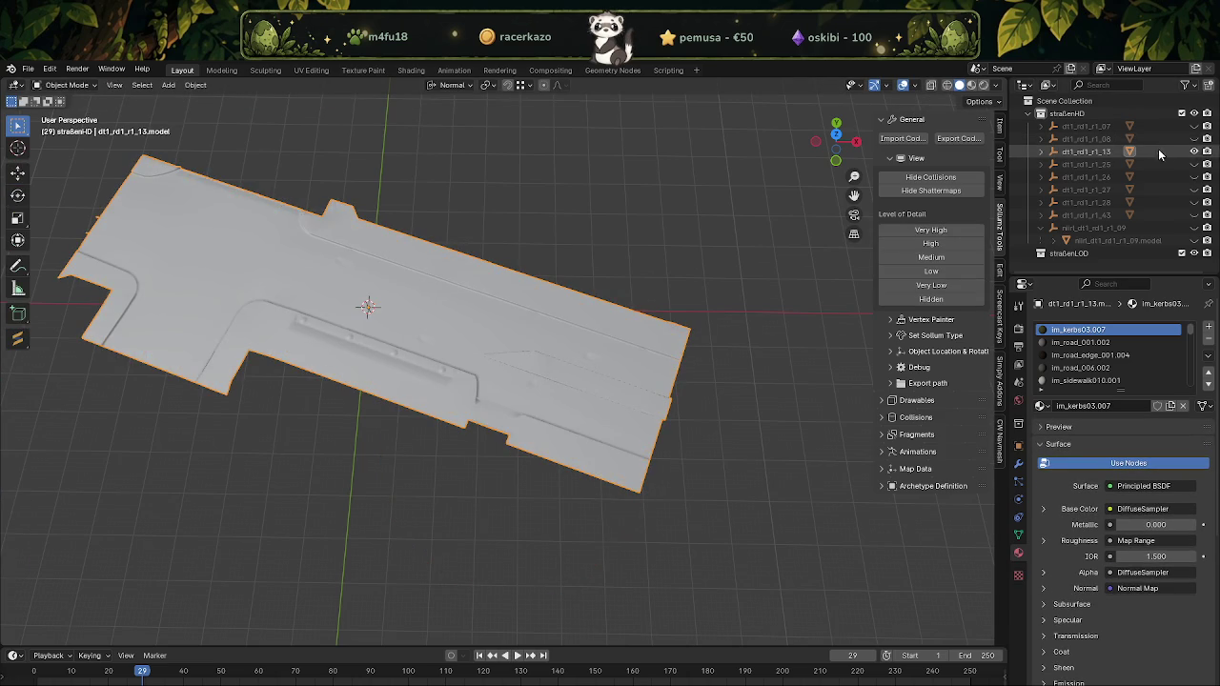
pyautogui.click(1196, 151)
# Select road tile dt1_rd1_r1_08 in CodeWalker's city view, then return to Blender
pyautogui.click(443, 653)
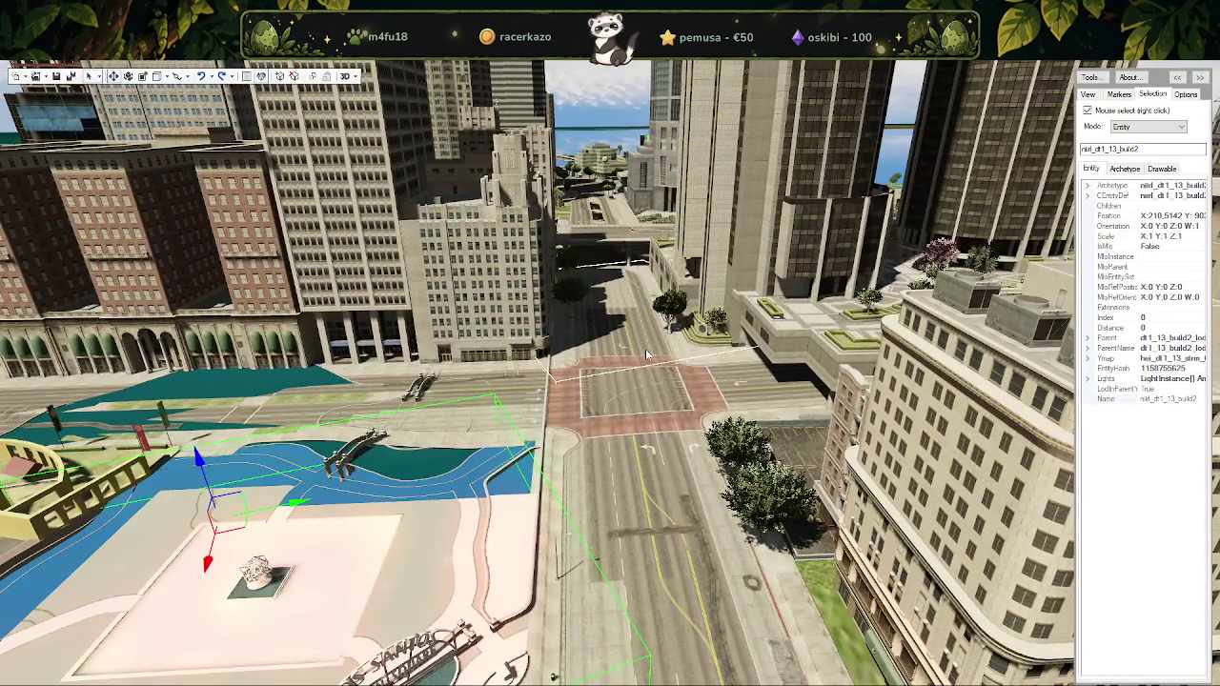
pyautogui.rightClick(645, 349)
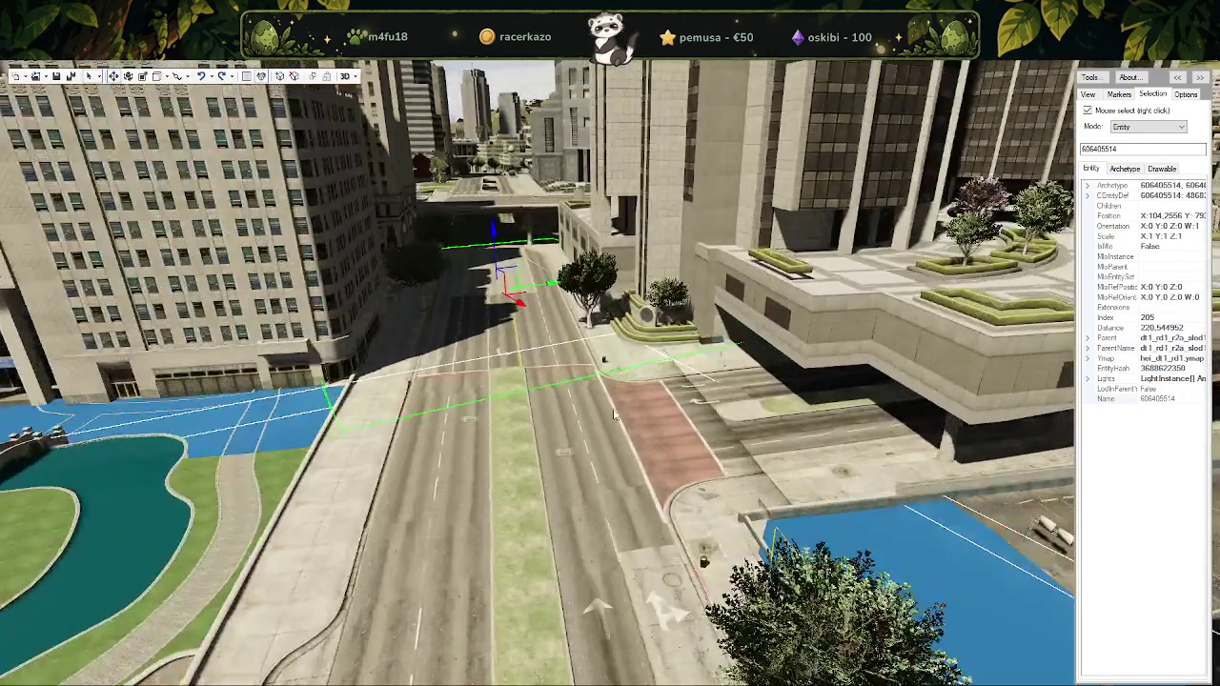
pyautogui.rightClick(614, 414)
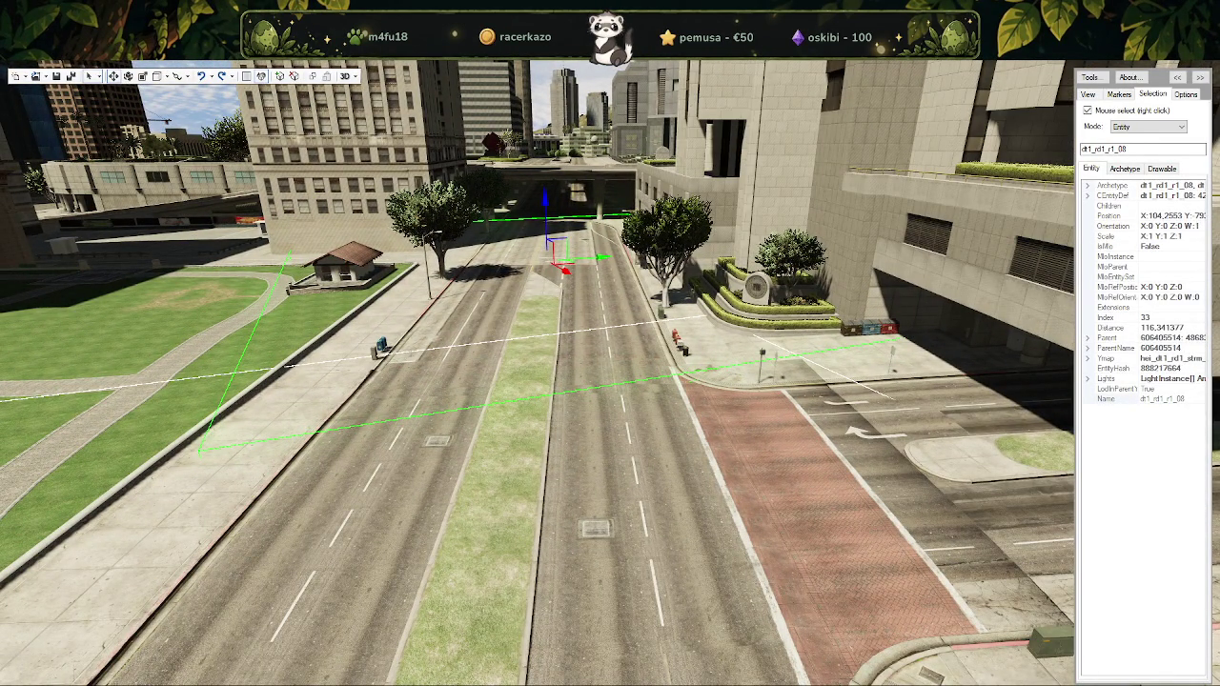
pyautogui.hotkey('alt', 'Tab')
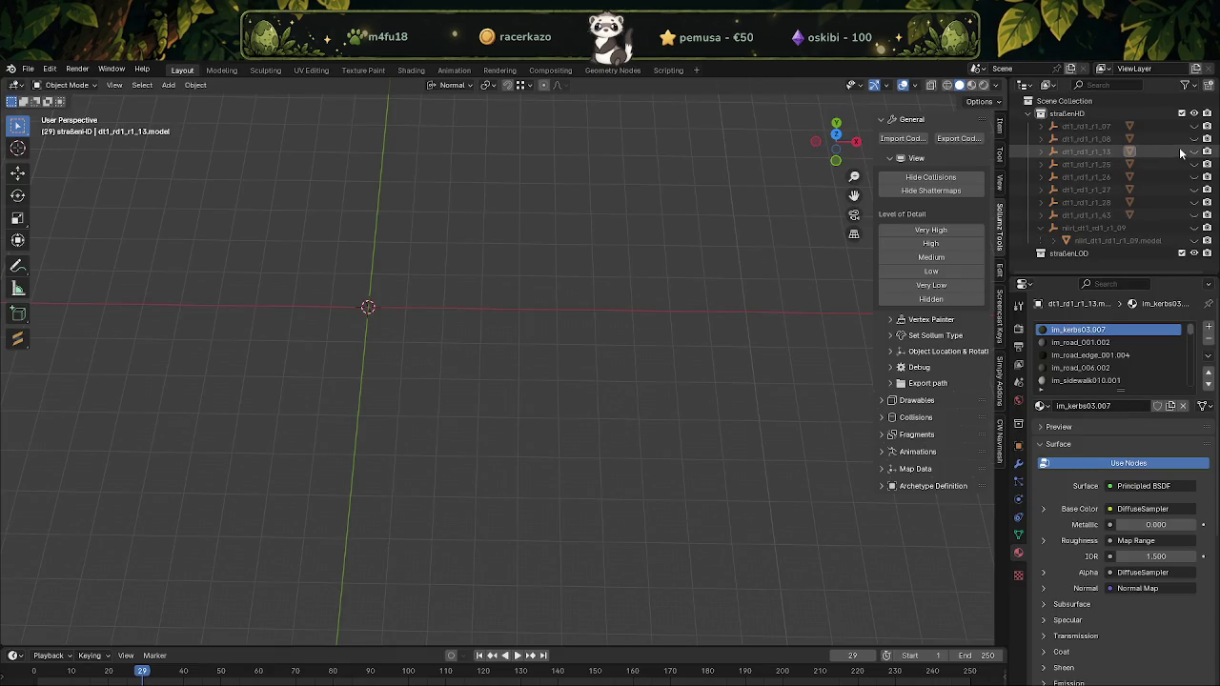
# Unhide dt1_rd1_r1_08 and open it in Vertex Paint
pyautogui.click(1194, 138)
pyautogui.click(1105, 139)
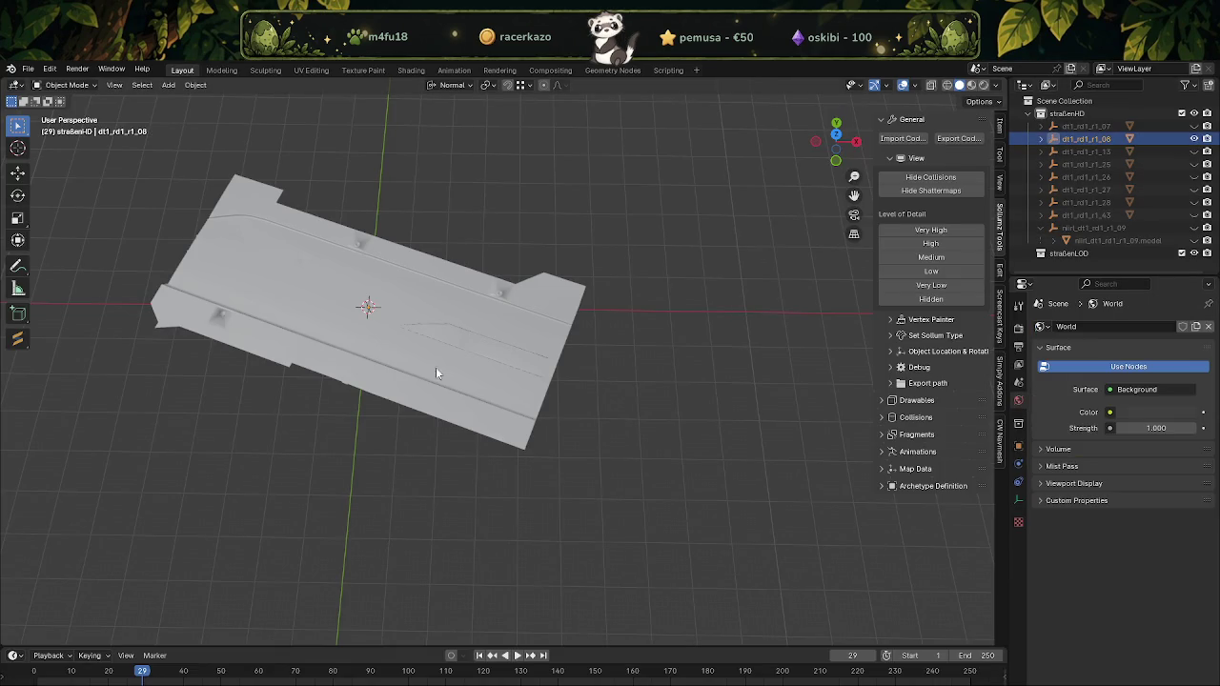
pyautogui.press('Tab')
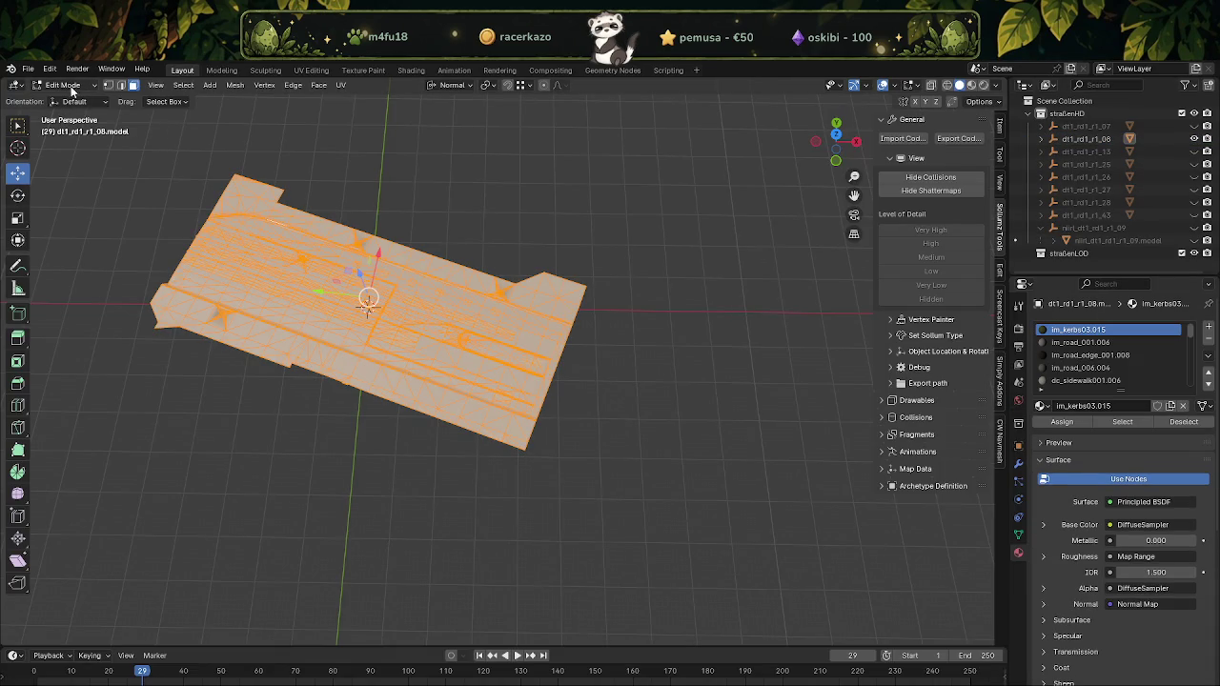
pyautogui.click(78, 88)
pyautogui.click(66, 141)
pyautogui.scroll(3, 435, 321)
pyautogui.scroll(3, 321, 264)
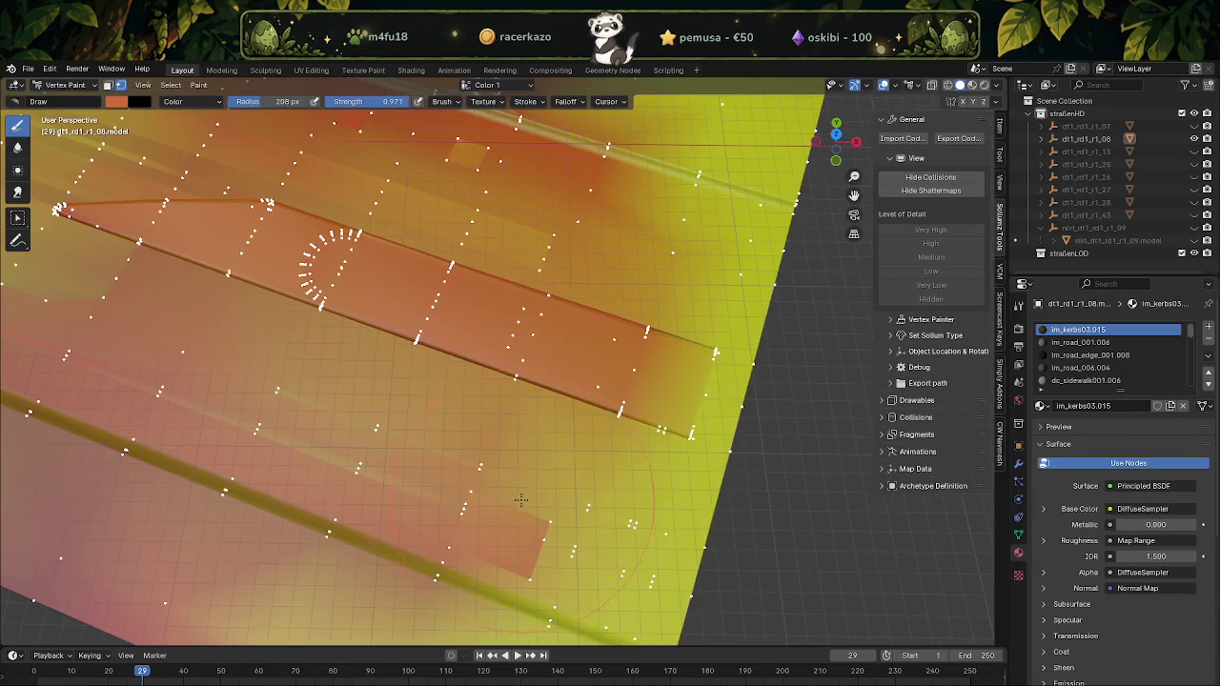
# Paint orange over the tile's lower yellow part and its dark red patch
pyautogui.moveTo(503, 543)
pyautogui.mouseDown()
pyautogui.moveTo(155, 372)
pyautogui.moveTo(356, 500)
pyautogui.mouseUp()
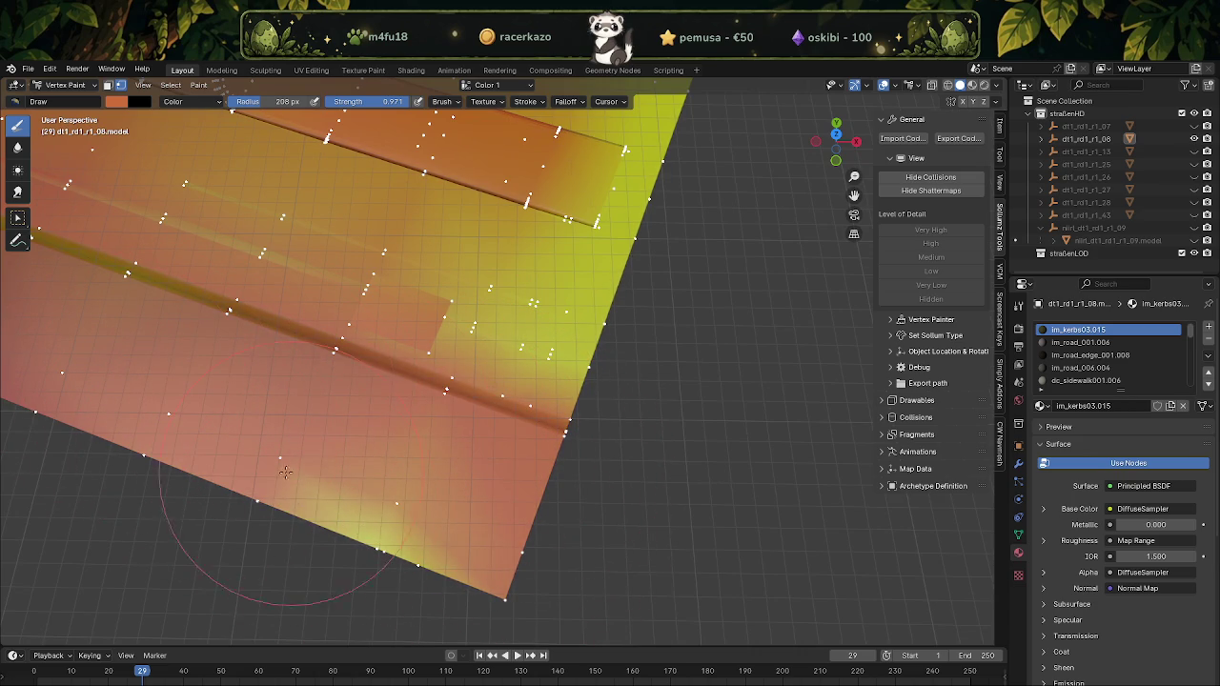
pyautogui.scroll(-3, 126, 367)
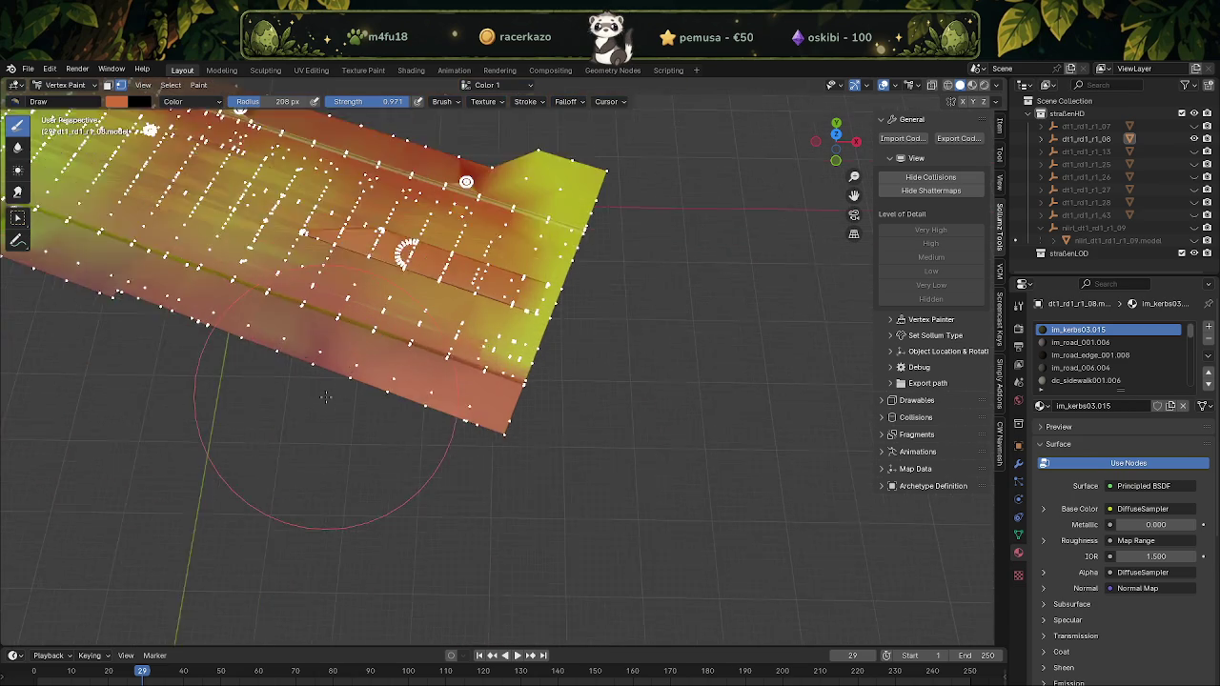
pyautogui.moveTo(127, 366); pyautogui.dragTo(250, 357, button='middle')
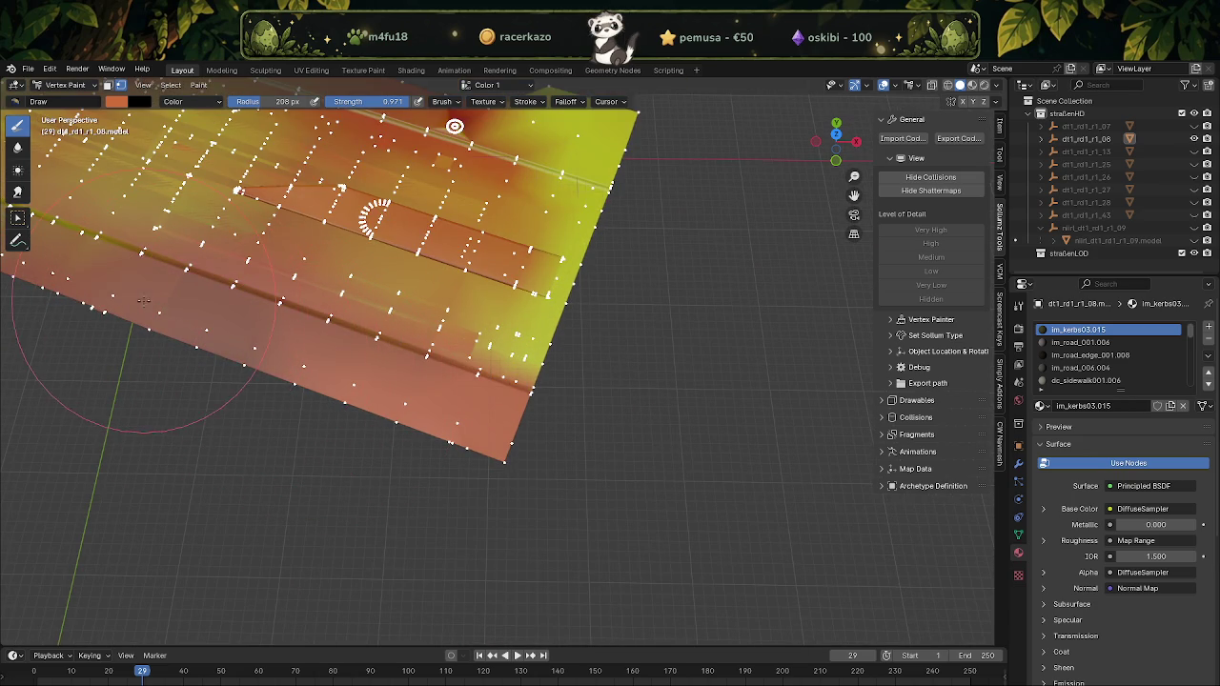
pyautogui.scroll(2, 160, 310)
pyautogui.scroll(3, 351, 385)
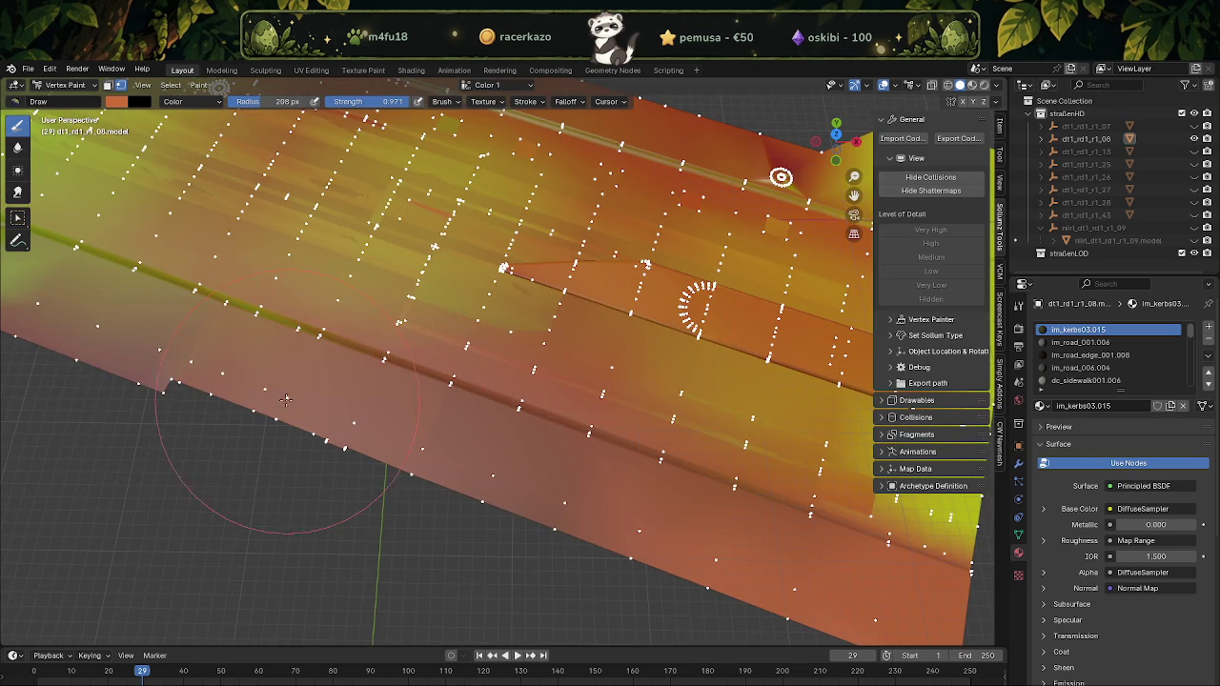
pyautogui.moveTo(335, 417); pyautogui.dragTo(524, 382, button='middle')
pyautogui.scroll(3, 524, 382)
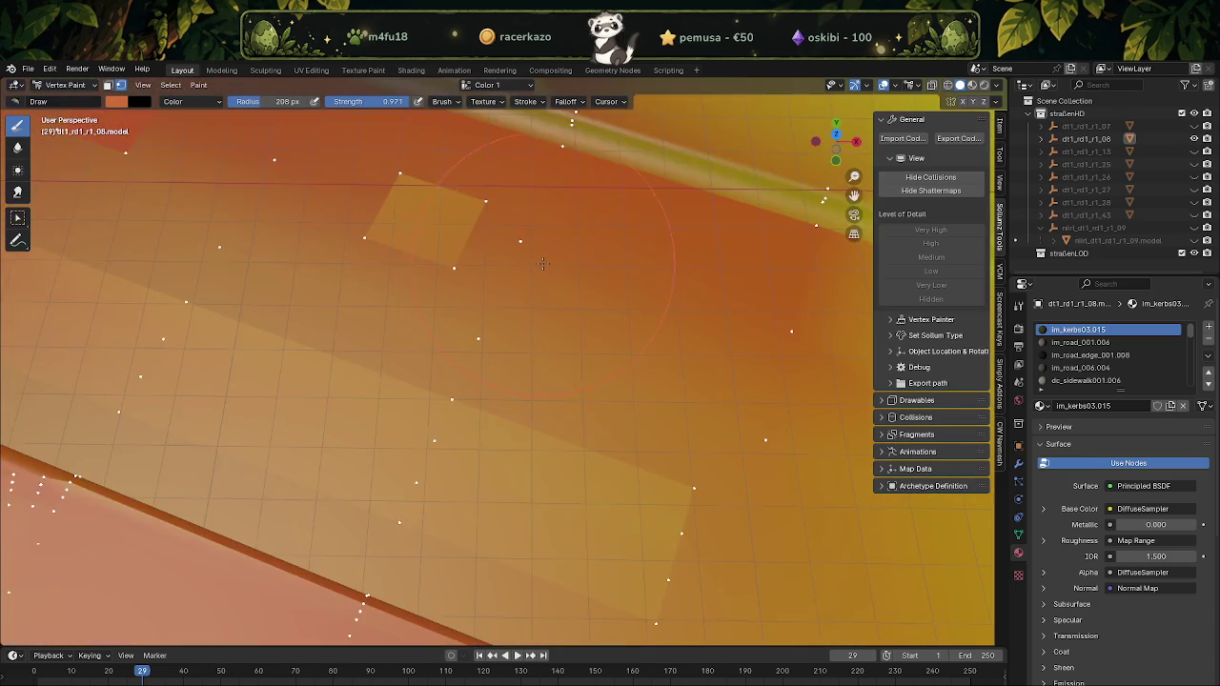
pyautogui.scroll(2, 524, 382)
pyautogui.moveTo(401, 373); pyautogui.dragTo(467, 438)
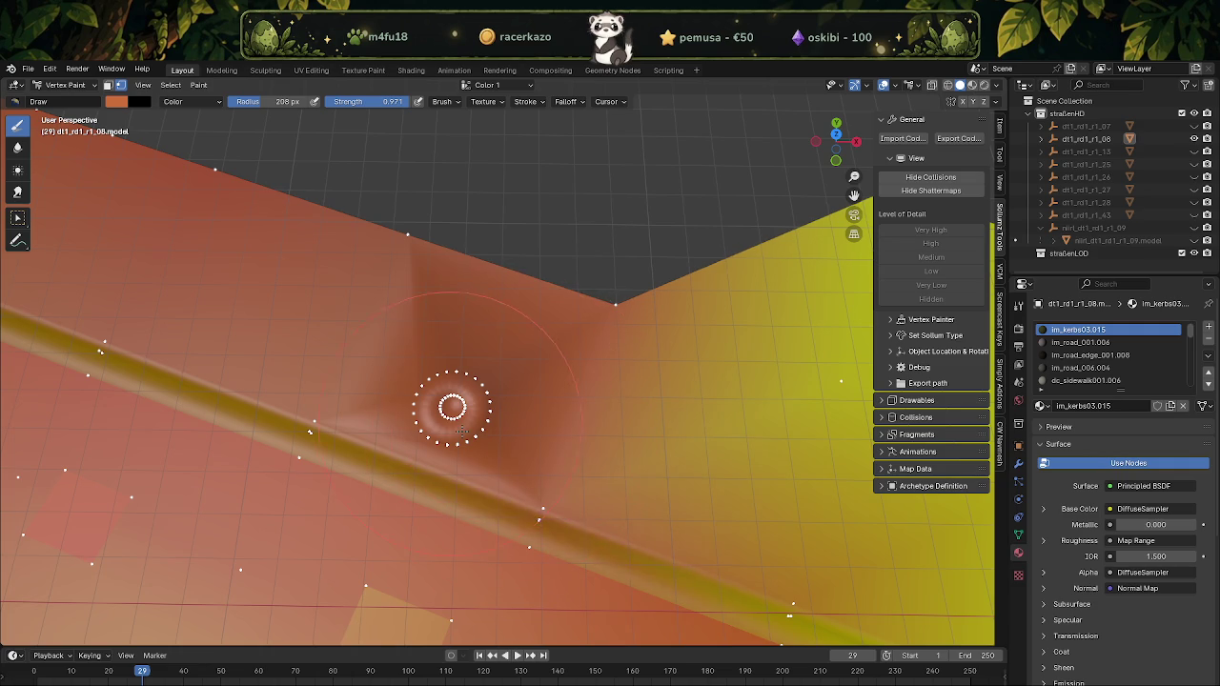
pyautogui.scroll(-6, 479, 383)
pyautogui.moveTo(479, 383)
pyautogui.mouseDown(button='middle')
pyautogui.moveTo(420, 407)
pyautogui.moveTo(427, 453)
pyautogui.moveTo(468, 465)
pyautogui.mouseUp(button='middle')
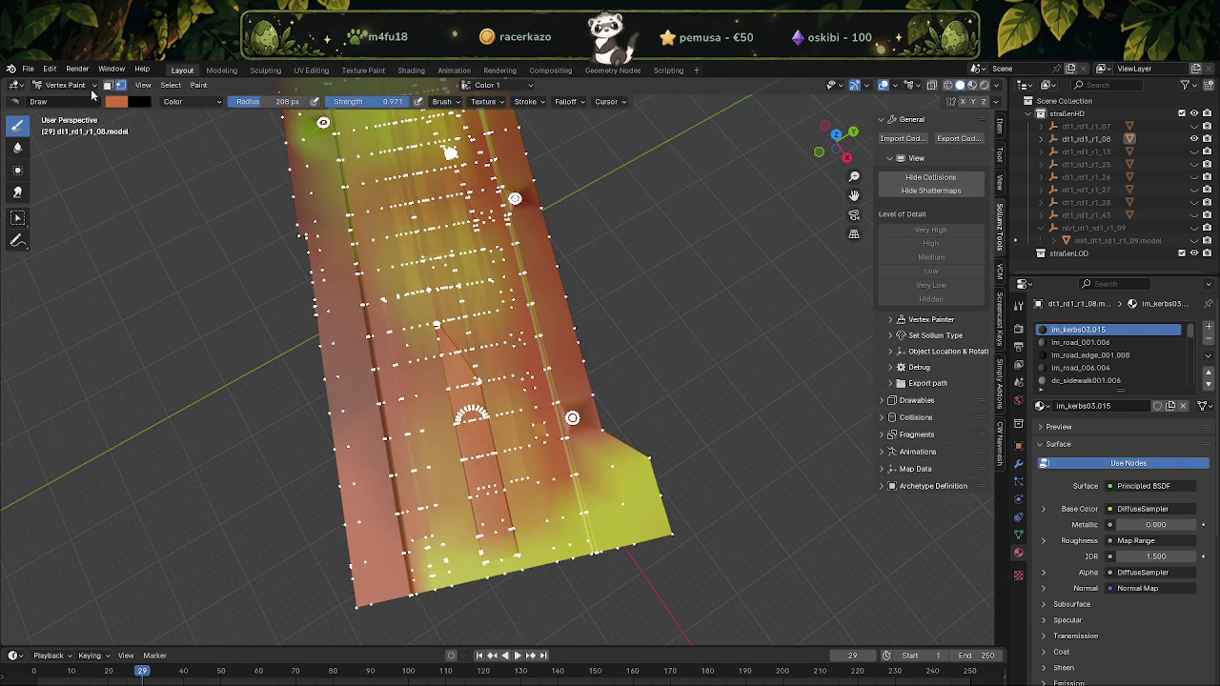
# Export dt1_rd1_r1_08 with the CodeWalker exporter
pyautogui.click(1087, 138)
pyautogui.click(958, 138)
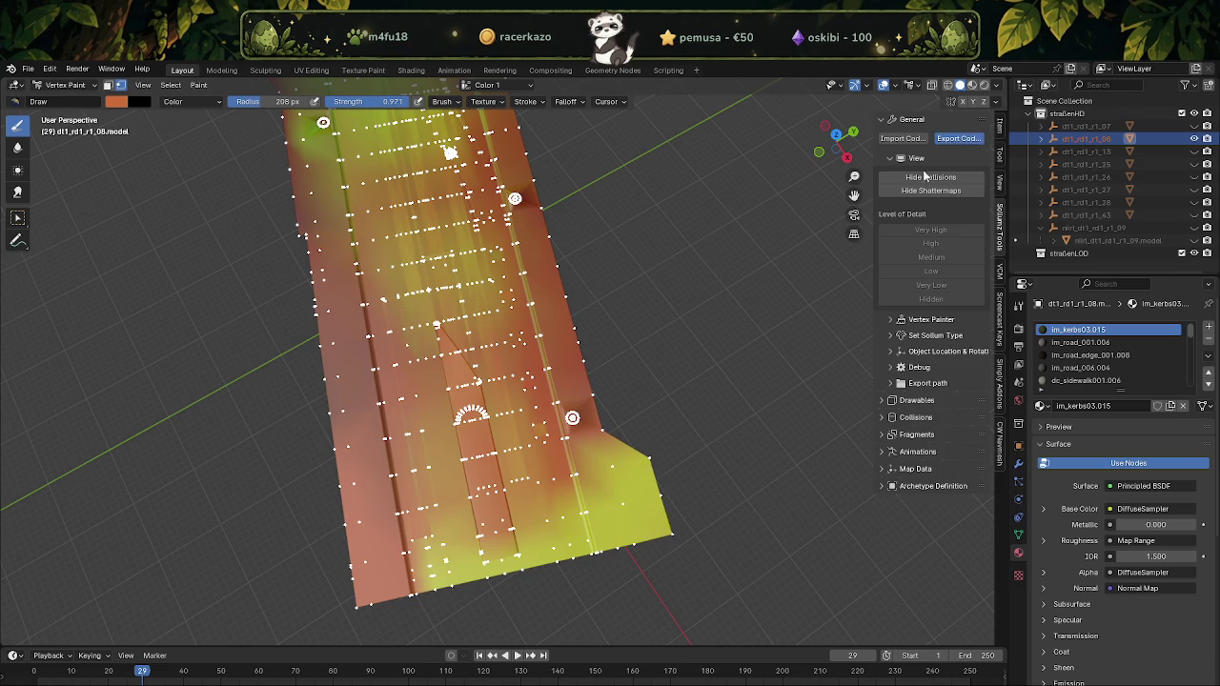
pyautogui.click(885, 532)
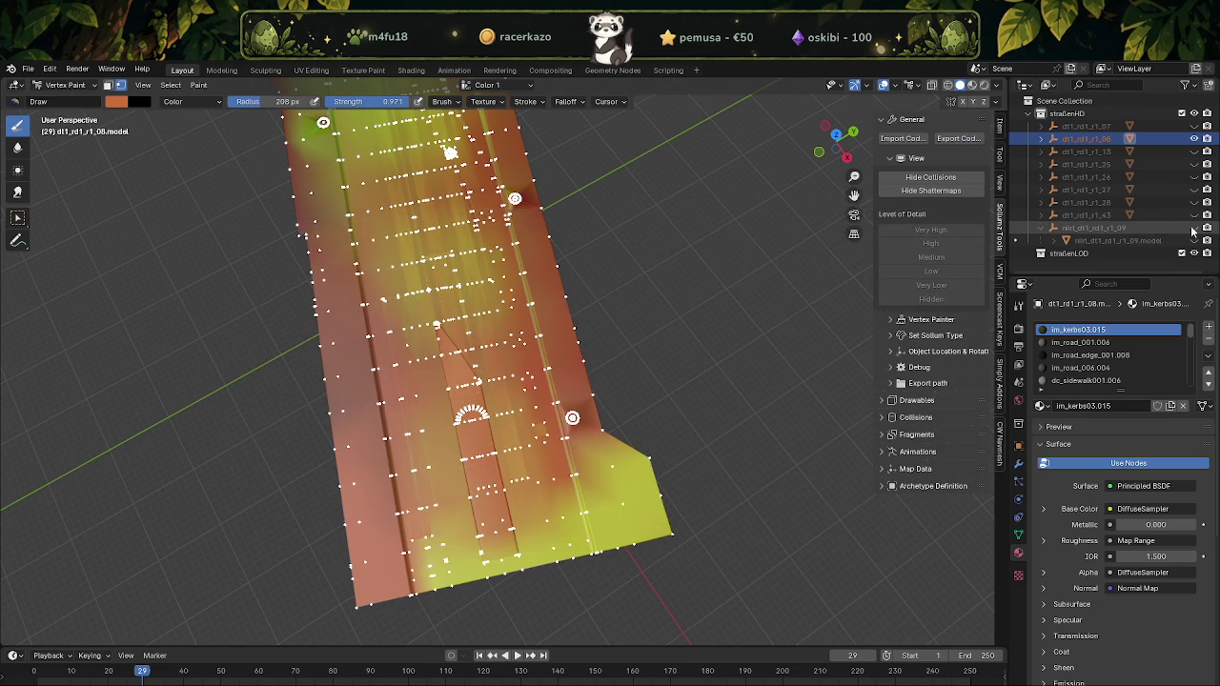
# Show nilrl_dt1_rd1_r1_09 and hide the painted dt1_rd1_r1_08 tile
pyautogui.click(1193, 229)
pyautogui.click(1096, 229)
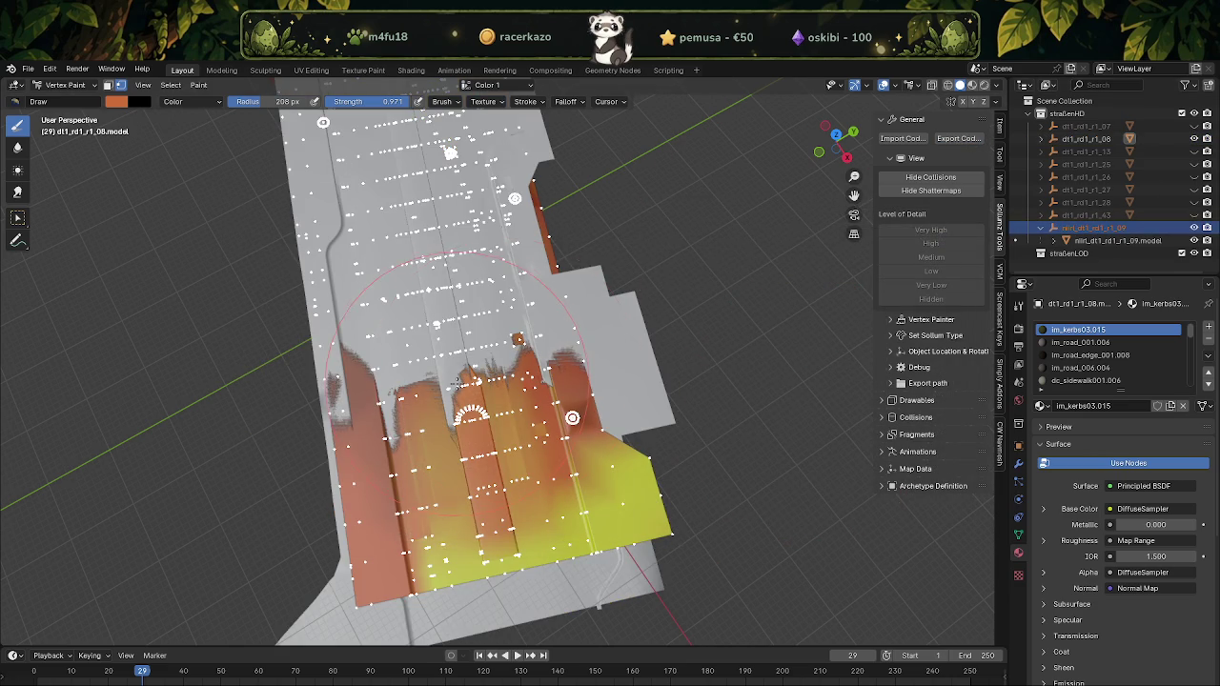
pyautogui.moveTo(390, 316)
pyautogui.mouseDown(button='middle')
pyautogui.moveTo(451, 325)
pyautogui.moveTo(433, 430)
pyautogui.mouseUp(button='middle')
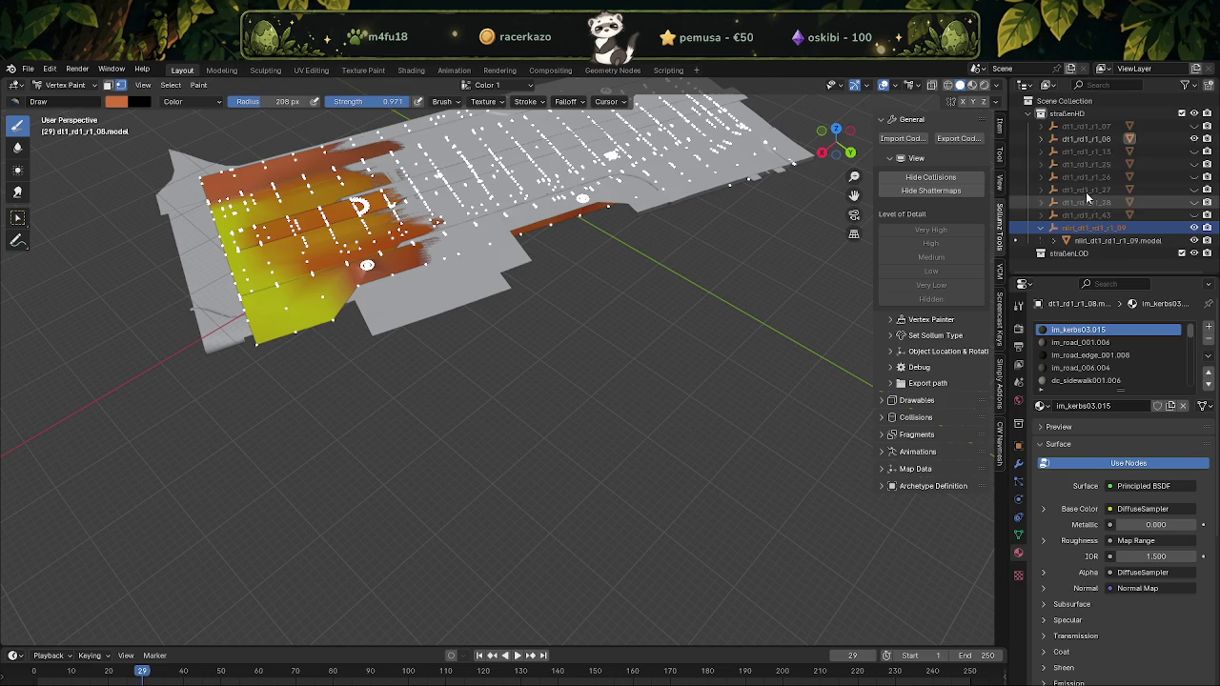
pyautogui.click(1194, 138)
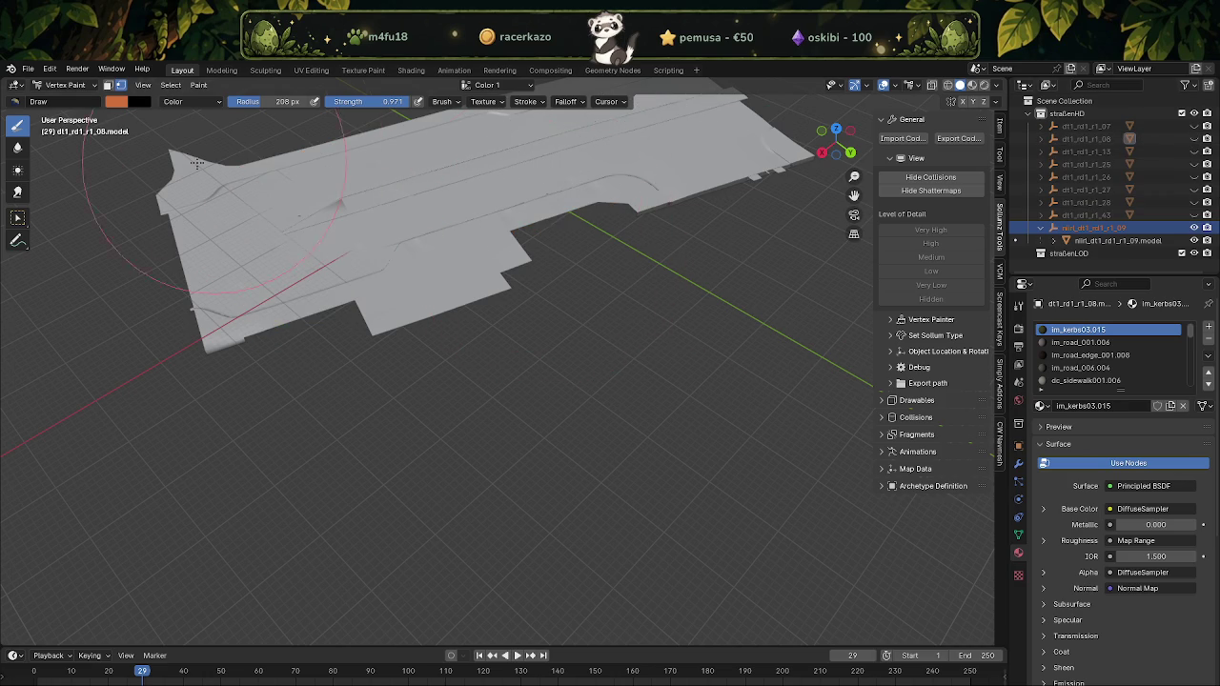
# Open nilrl_dt1_rd1_r1_09 in Edit Mode in vertex select mode, with nothing selected
pyautogui.click(72, 89)
pyautogui.click(66, 103)
pyautogui.click(271, 253)
pyautogui.press('Tab')
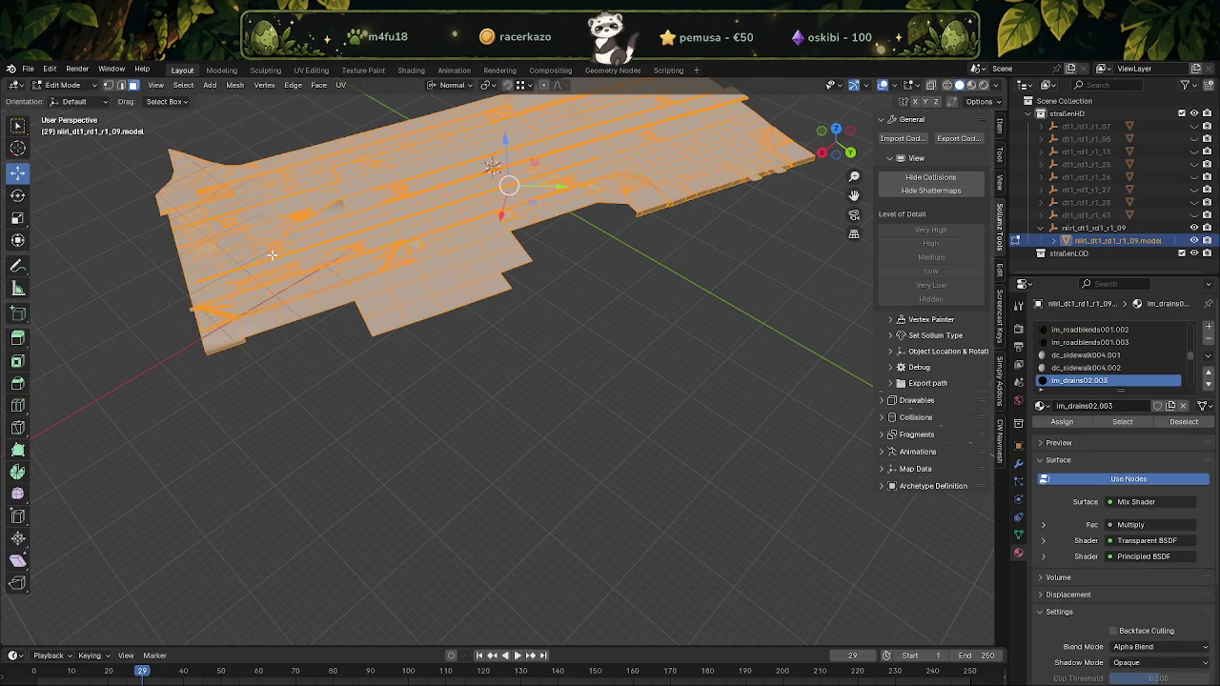
pyautogui.moveTo(313, 246); pyautogui.dragTo(412, 319, button='middle')
pyautogui.press('1')
pyautogui.hotkey('alt', 'a')
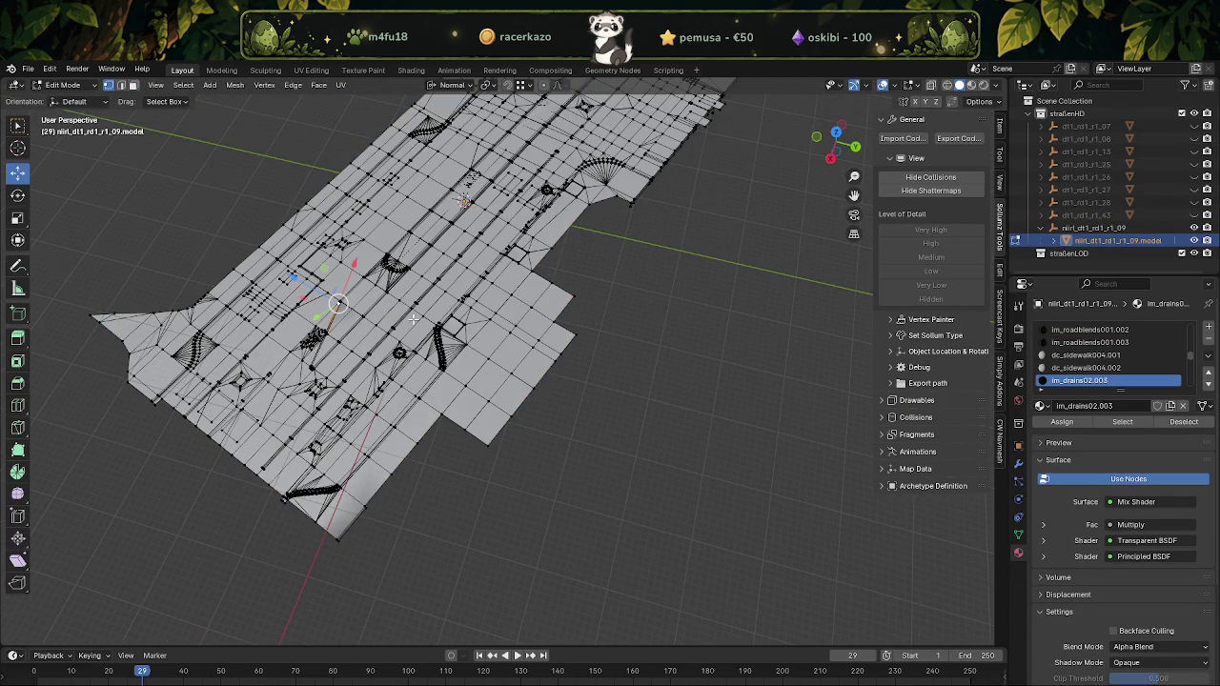
pyautogui.press('KP_Decimal')
pyautogui.scroll(-3, 551, 414)
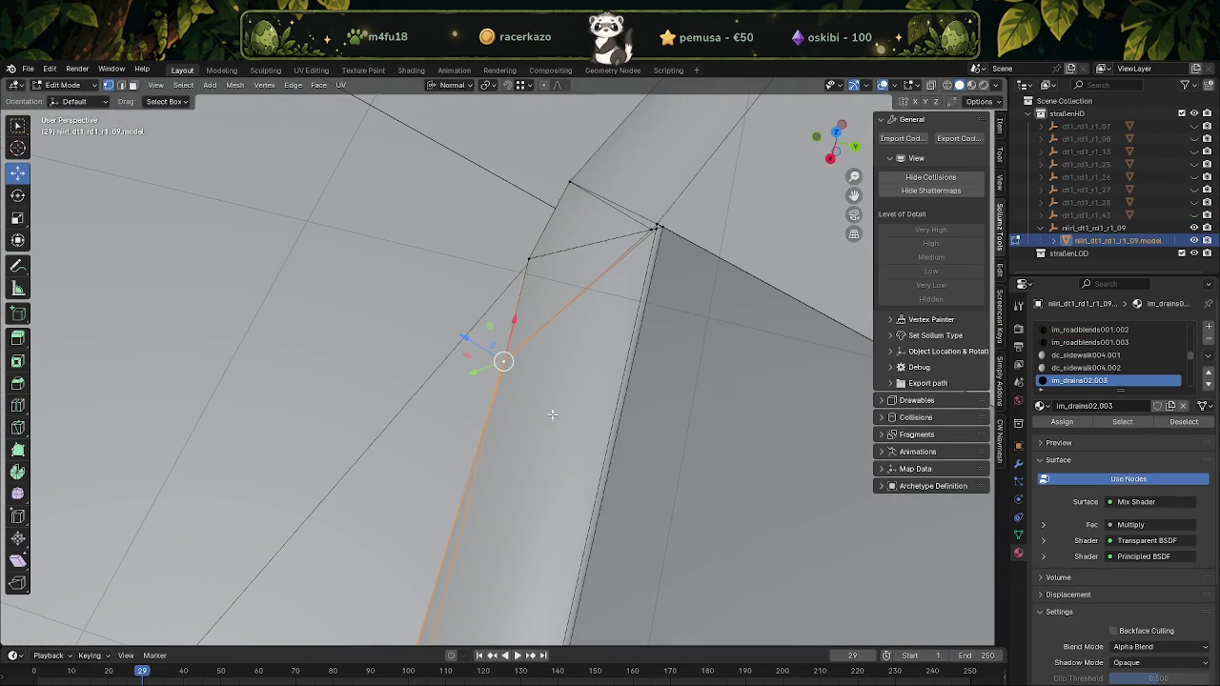
# Switch to Material Preview shading to see the road's textures and collapse its Outliner entry
pyautogui.click(971, 85)
pyautogui.scroll(-3, 609, 314)
pyautogui.scroll(-3, 610, 314)
pyautogui.moveTo(610, 314); pyautogui.dragTo(653, 292, button='middle')
pyautogui.scroll(-5, 652, 292)
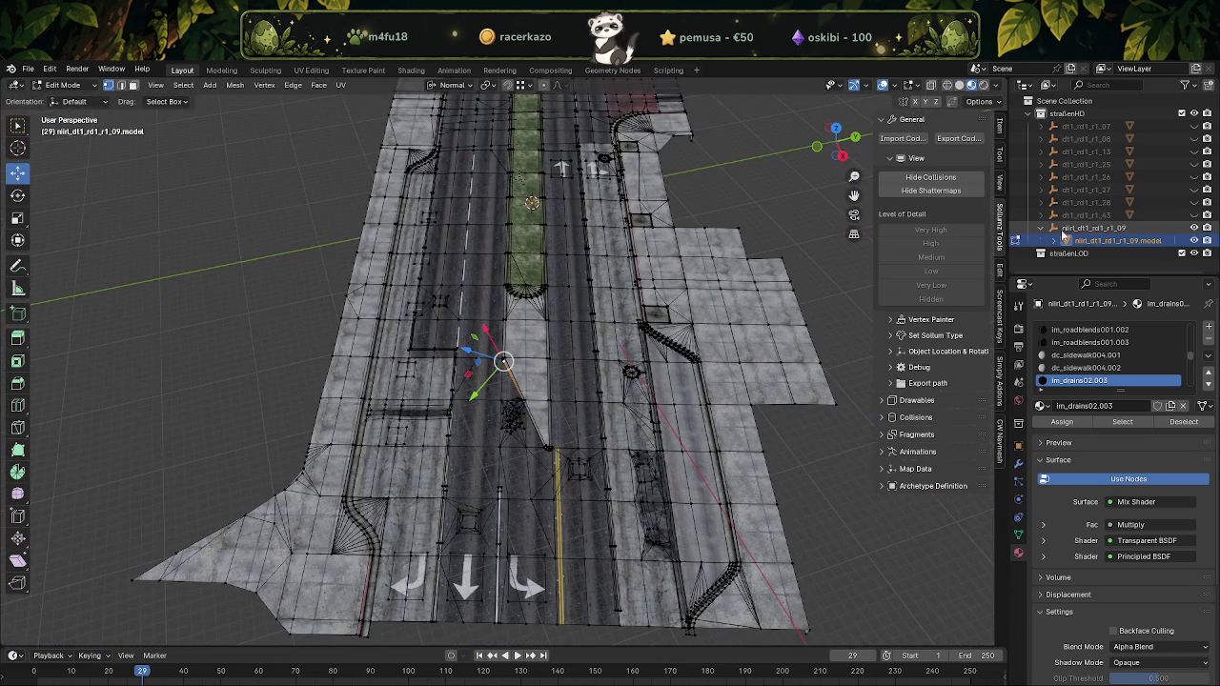
pyautogui.click(1040, 229)
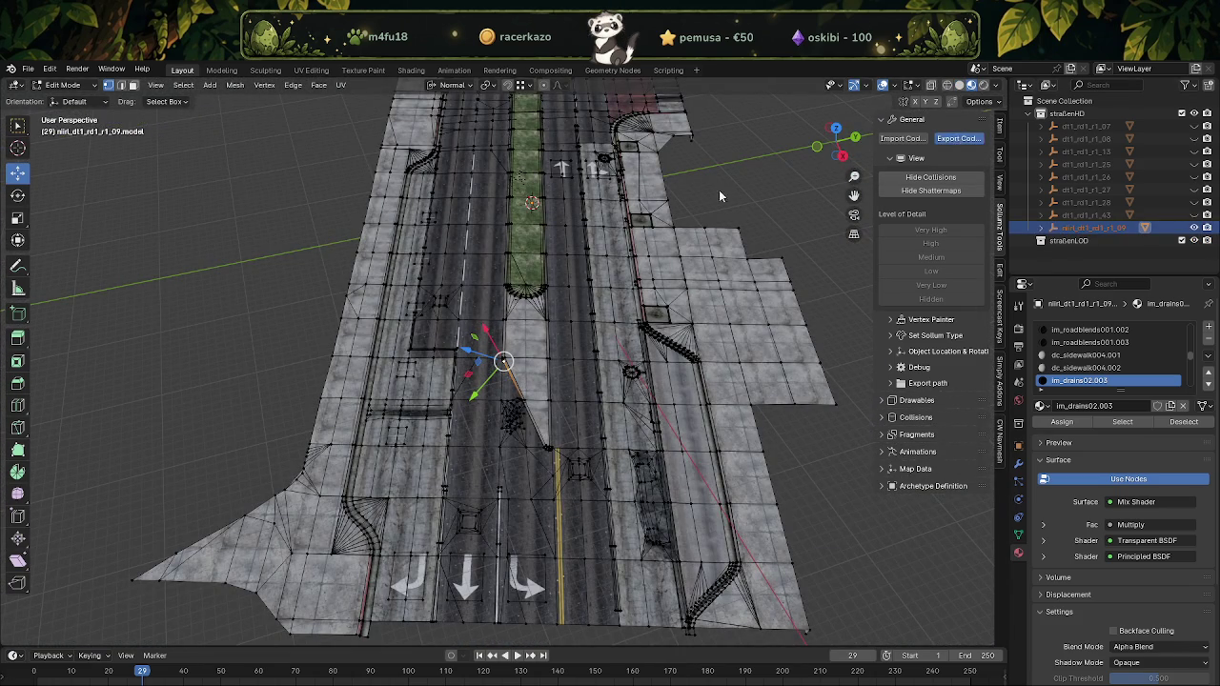
pyautogui.click(857, 534)
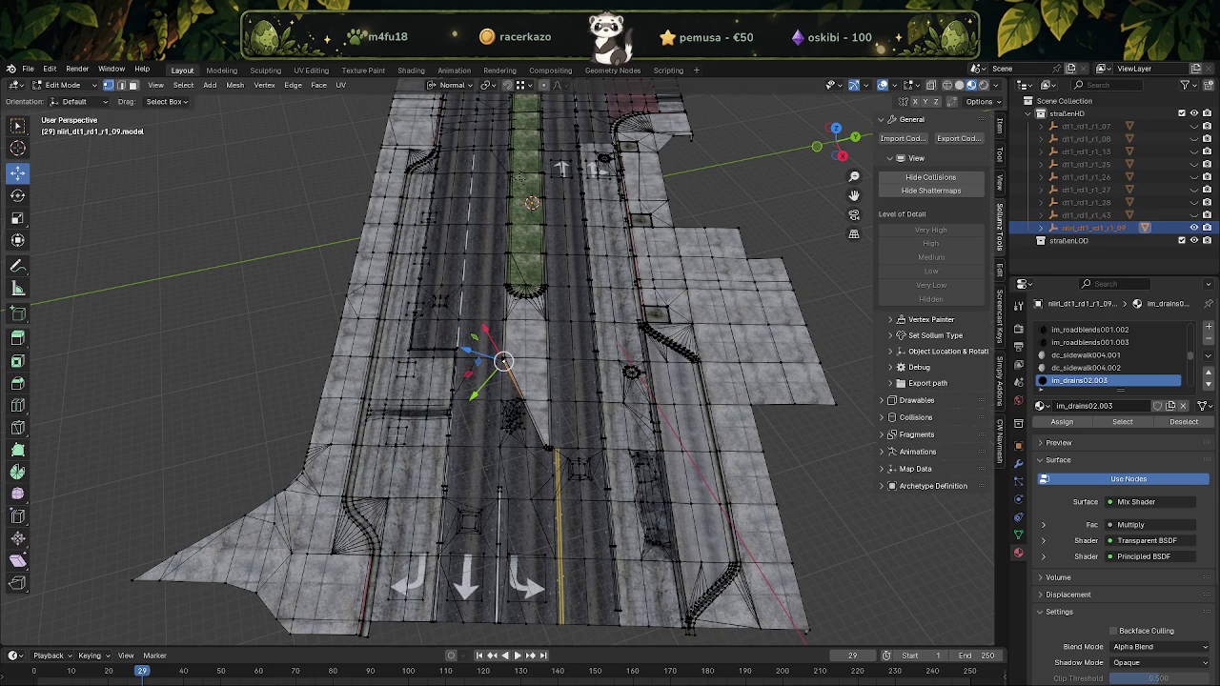
pyautogui.hotkey('alt', 'Tab')
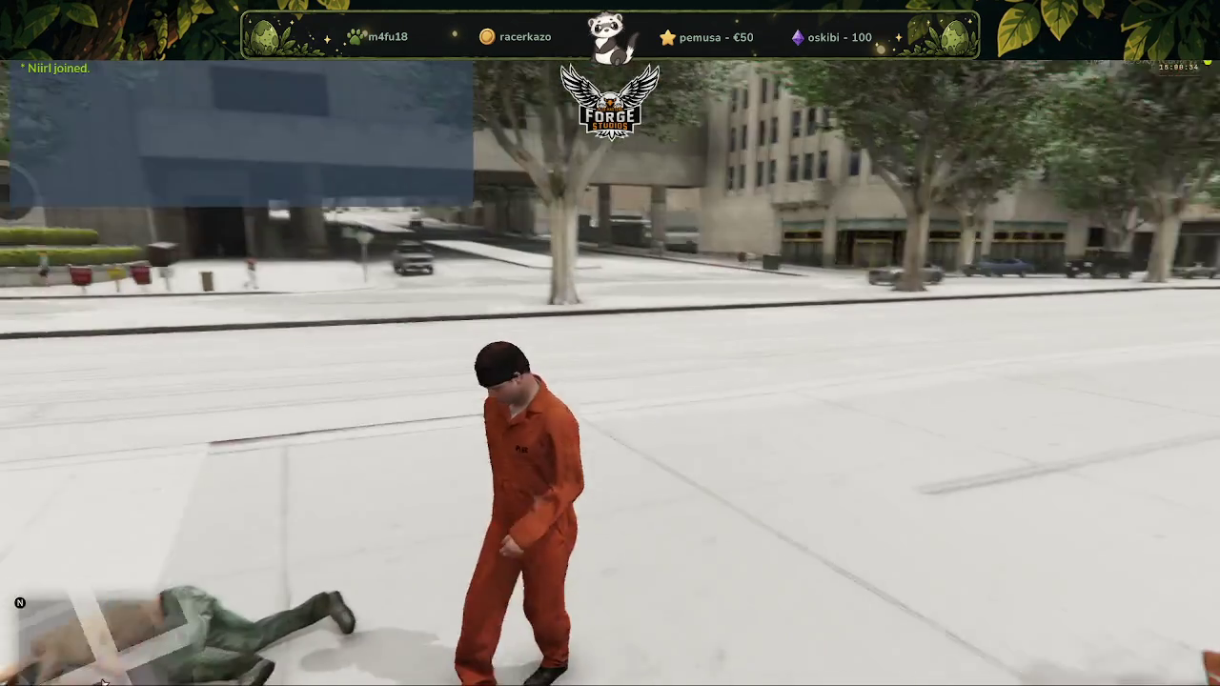
# Open the in-game console and leave FiveM for the desktop
pyautogui.press('F8')
pyautogui.write('quit')
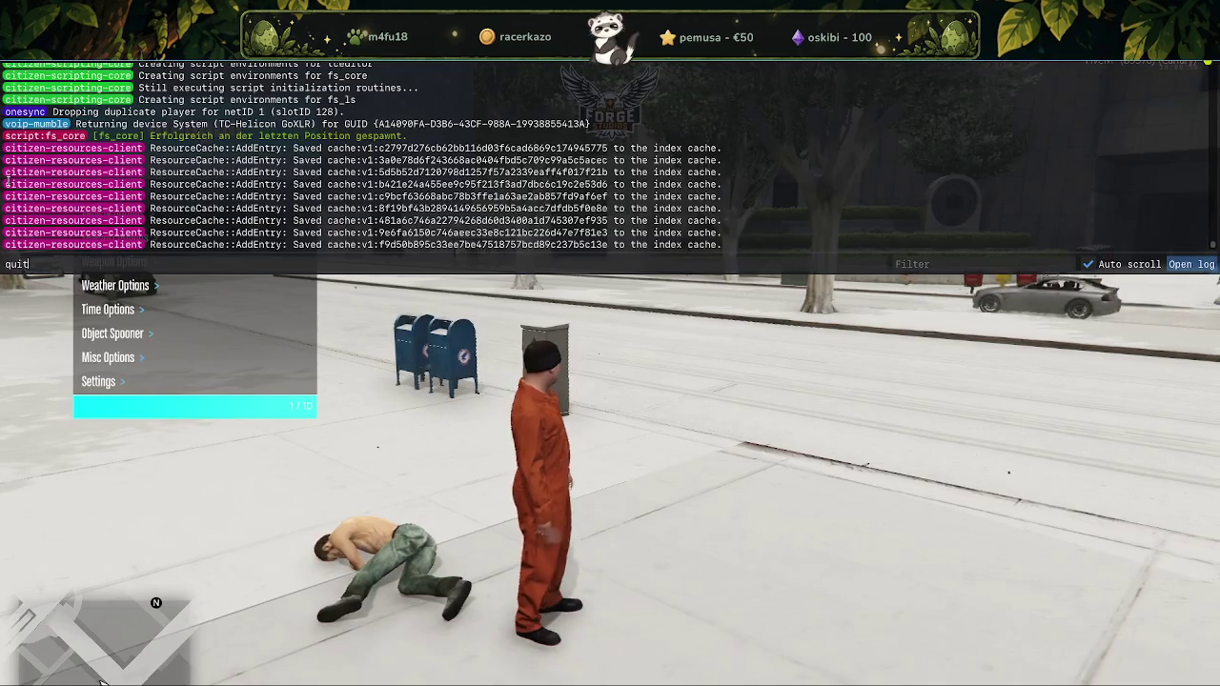
pyautogui.hotkey('alt', 'Tab')
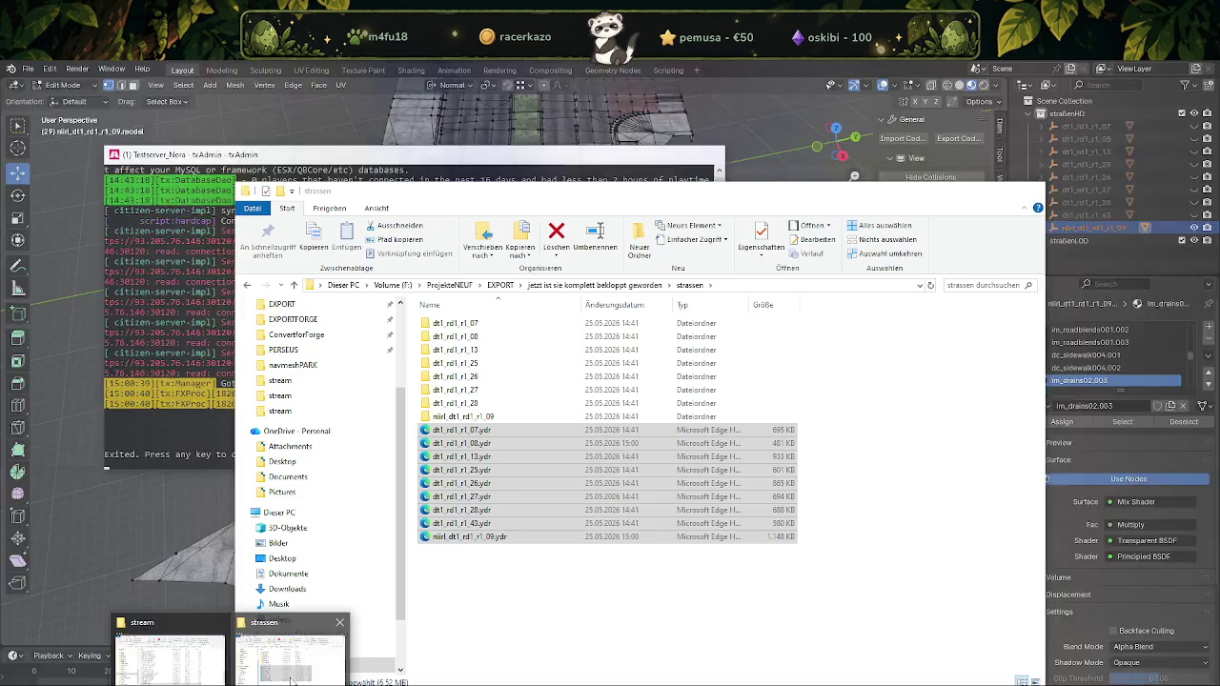
# Sort the strassen folder by modification date and select the two newest .ydr files
pyautogui.click(212, 672)
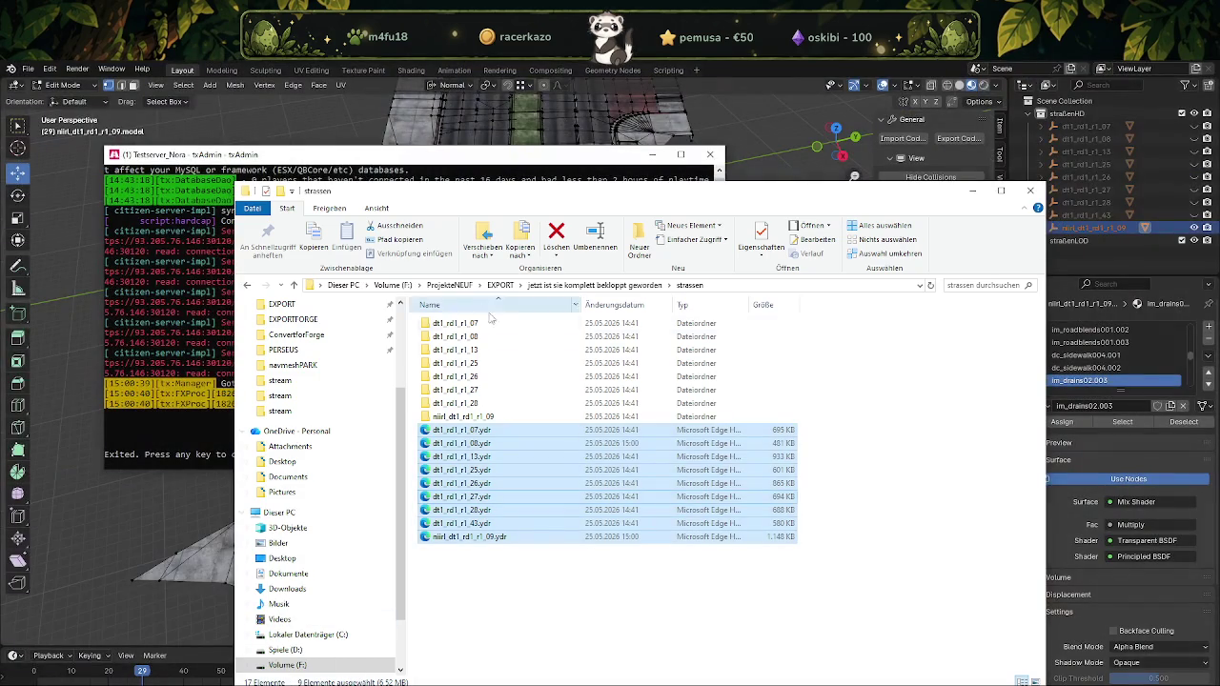
pyautogui.click(931, 285)
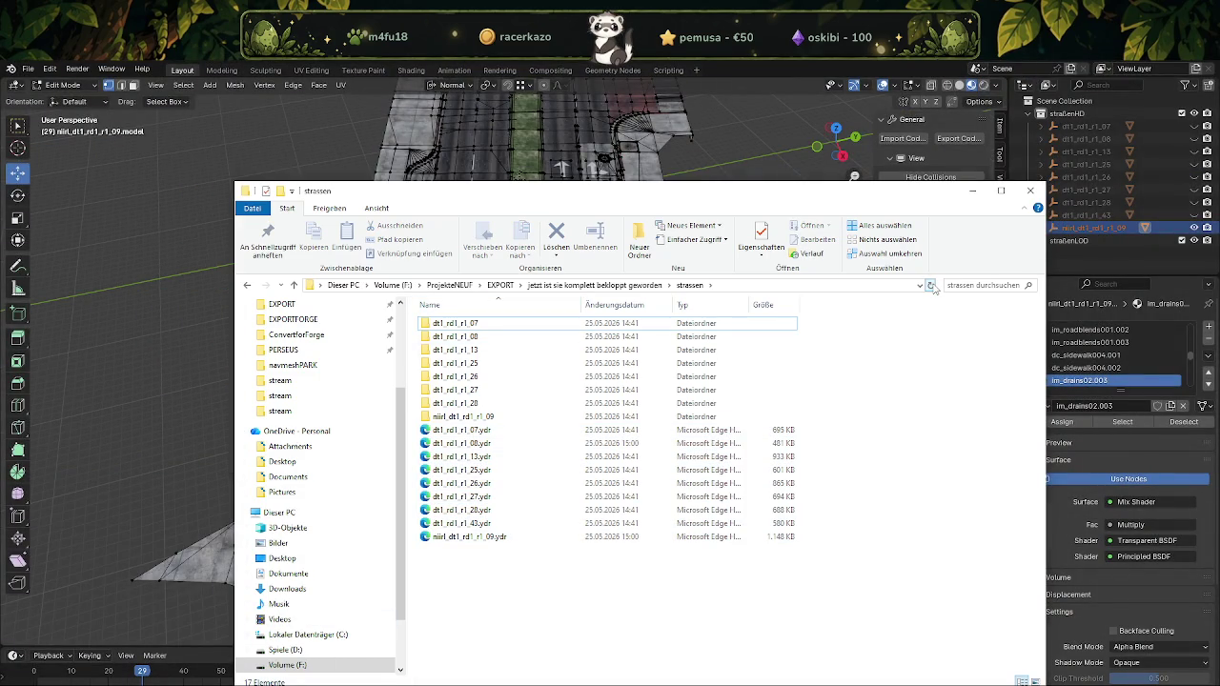
pyautogui.click(615, 304)
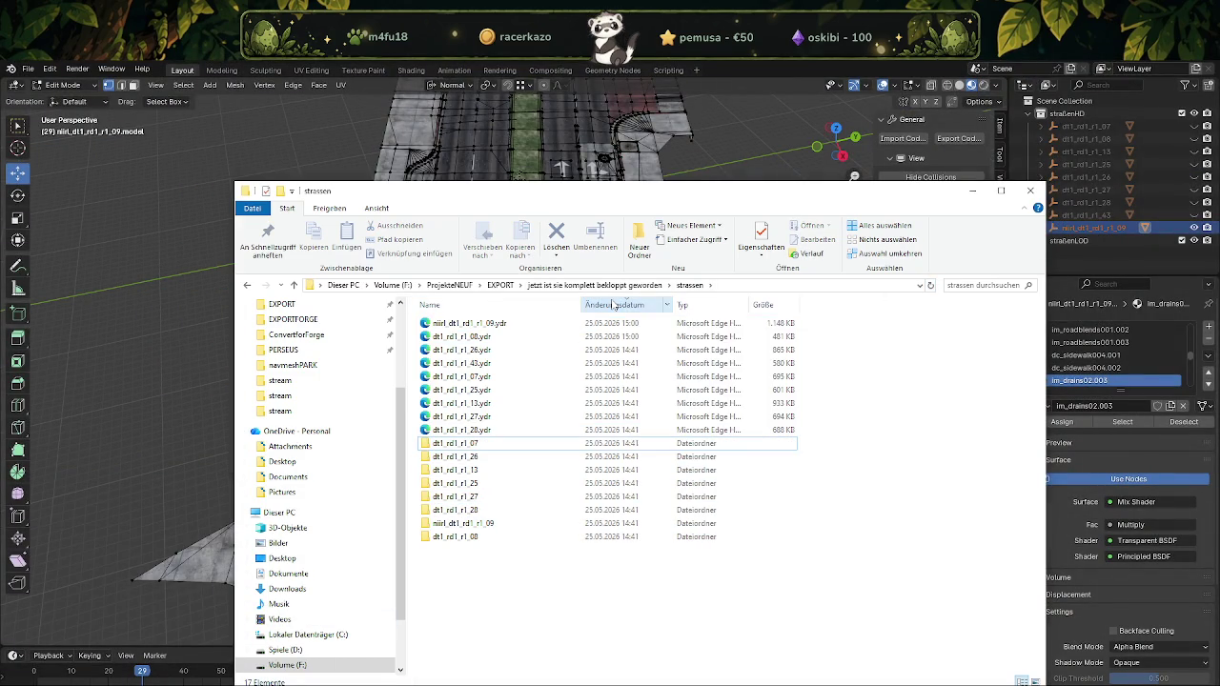
pyautogui.click(456, 679)
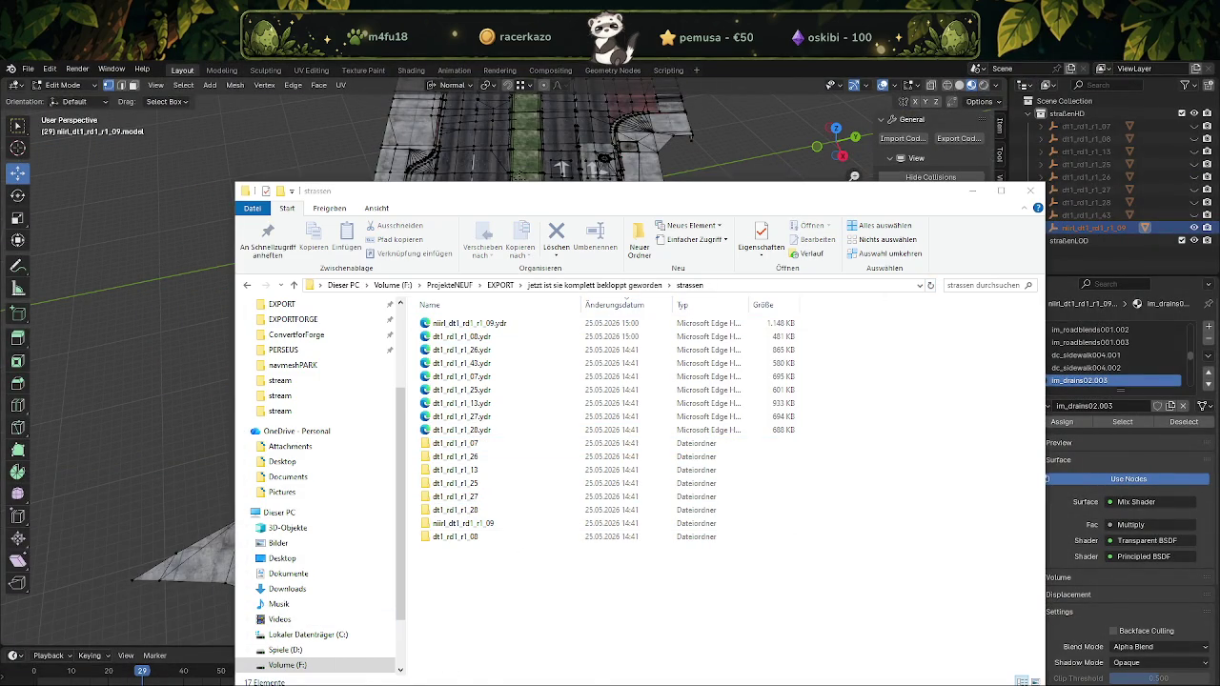
pyautogui.click(468, 323)
pyautogui.keyDown('ctrl'); pyautogui.click(475, 336); pyautogui.keyUp('ctrl')
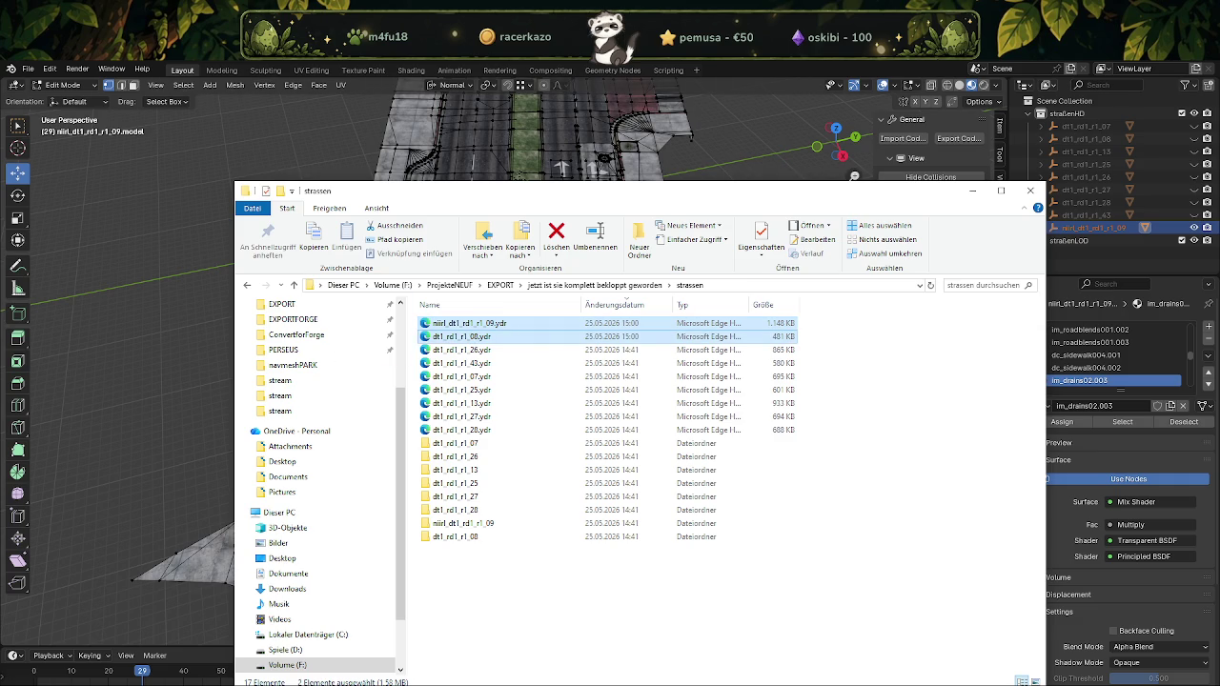
# Copy the two files into the stream folder, replacing the older versions
pyautogui.click(229, 678)
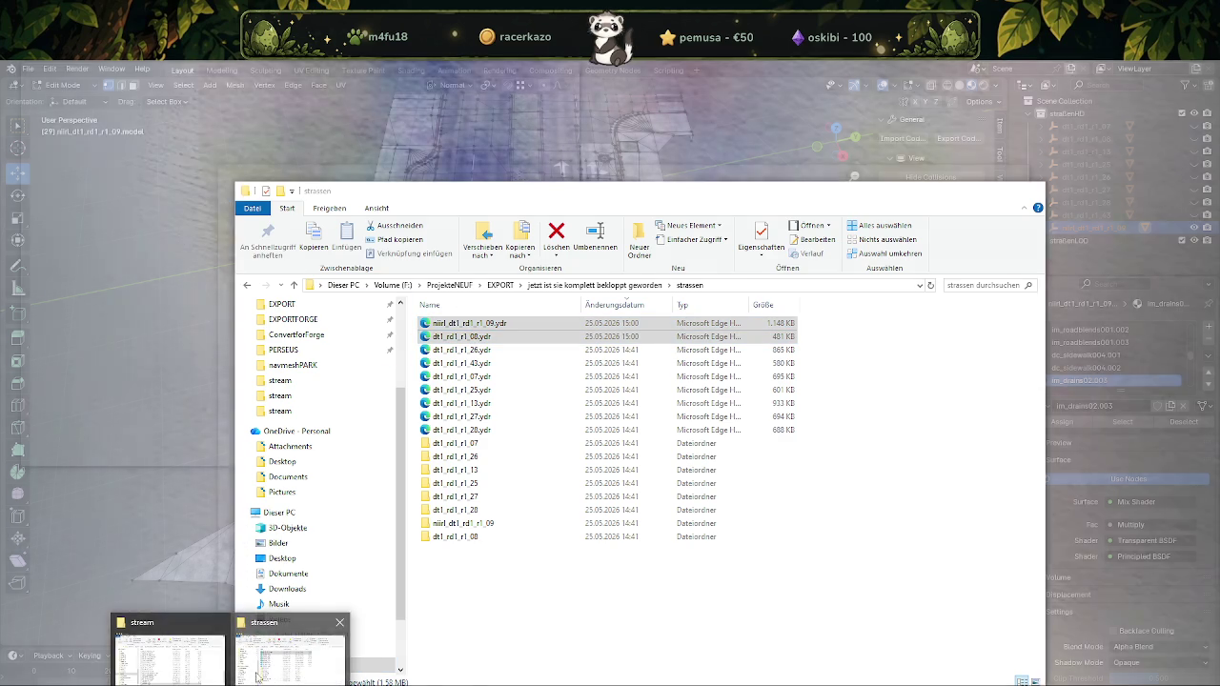
pyautogui.click(310, 646)
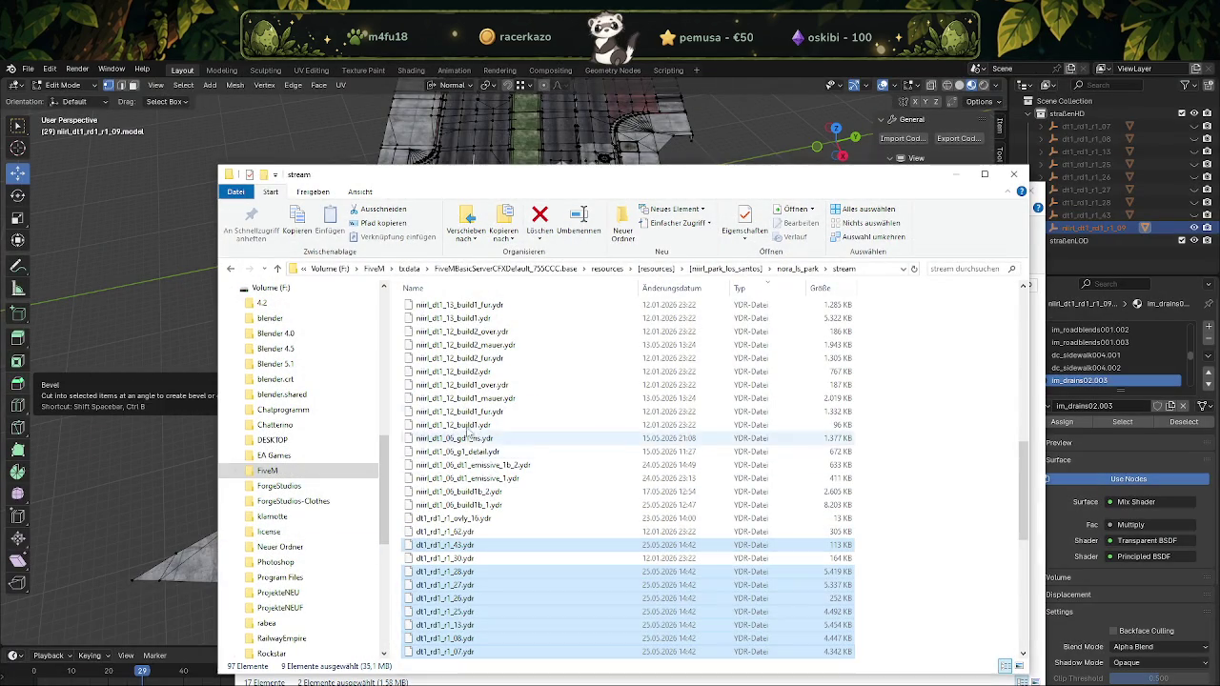
pyautogui.click(551, 294)
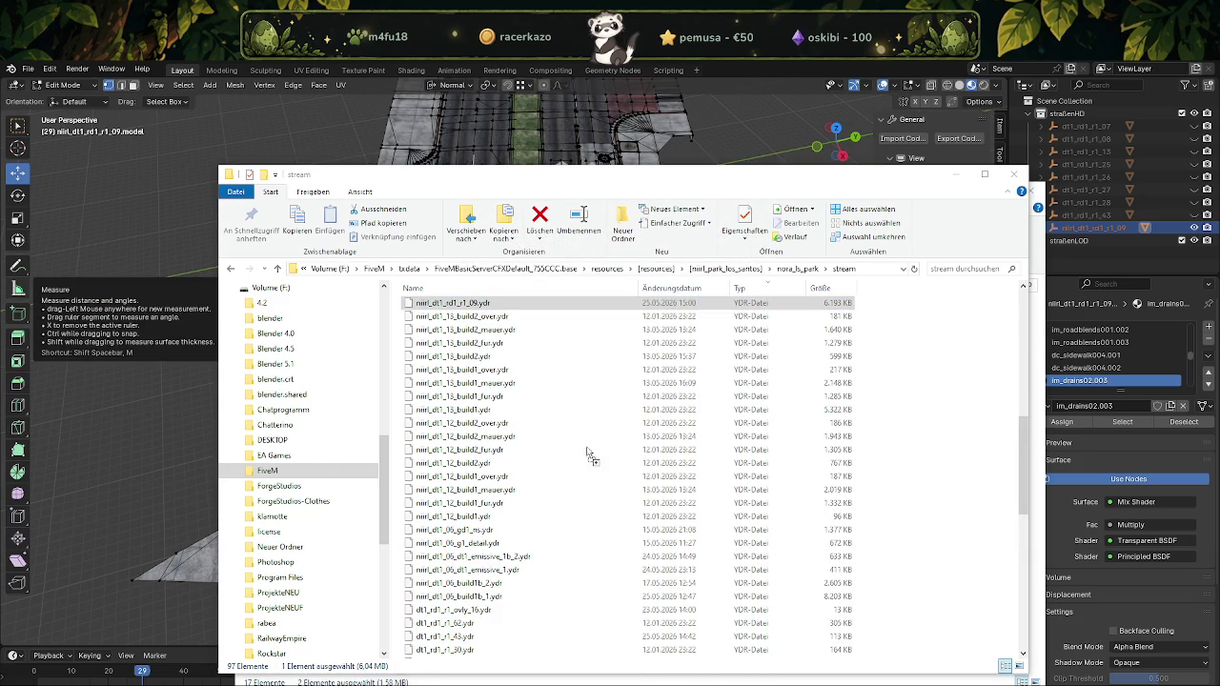
pyautogui.moveTo(590, 460); pyautogui.dragTo(590, 462)
pyautogui.click(551, 294)
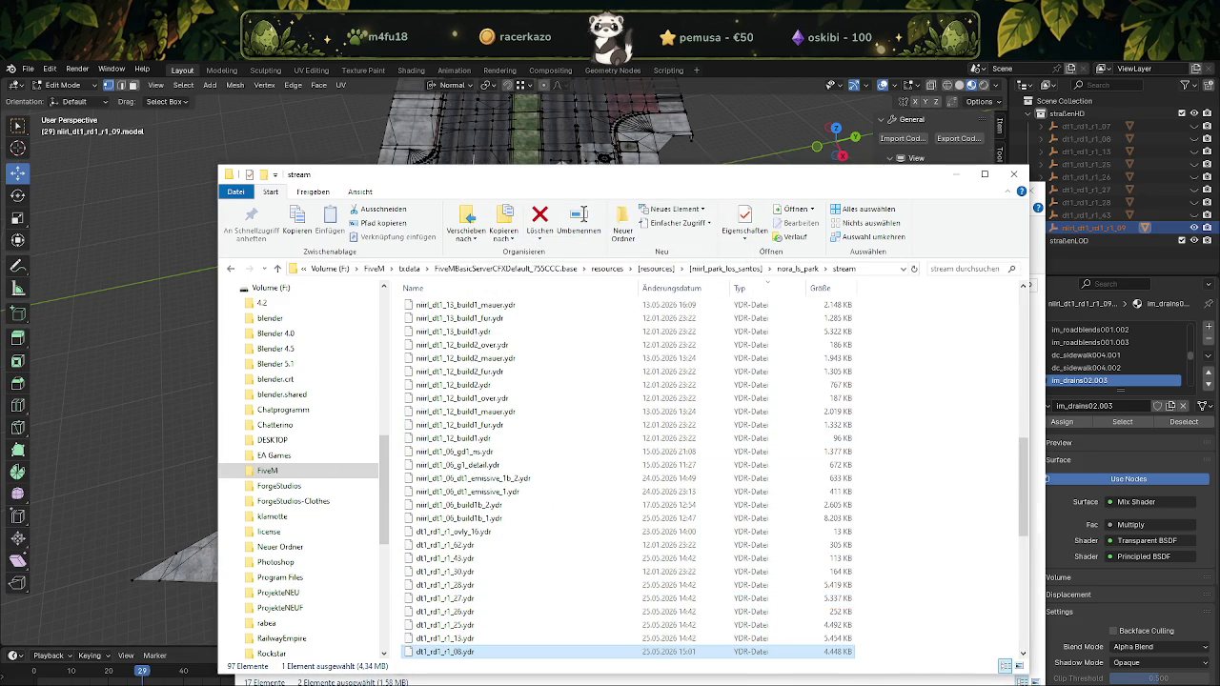
pyautogui.click(1048, 672)
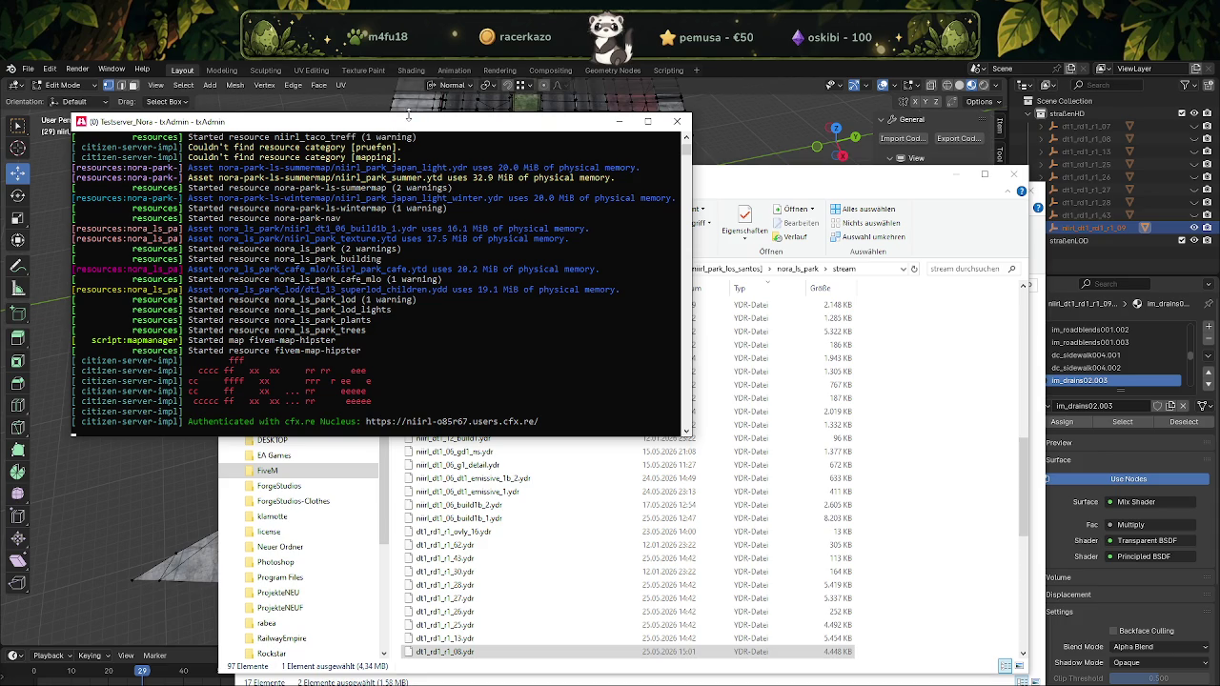
# Enlarge the txAdmin console window and scroll through the FXServer startup log
pyautogui.moveTo(410, 113); pyautogui.dragTo(410, 87)
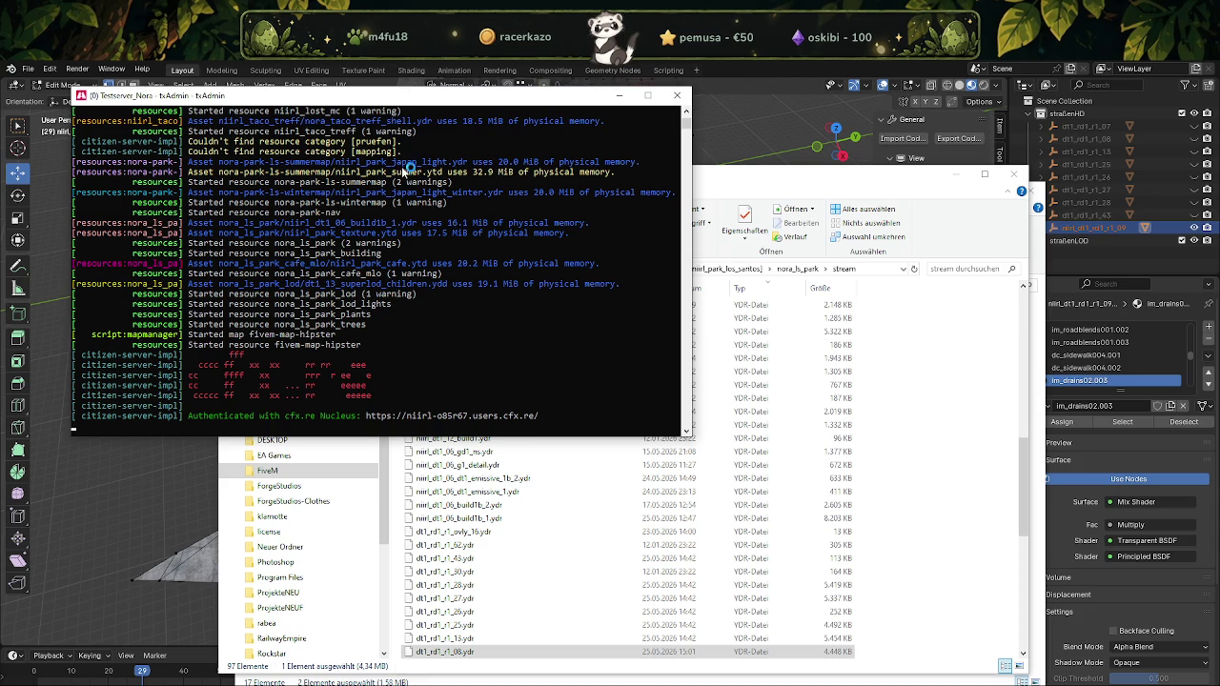
pyautogui.moveTo(687, 125); pyautogui.dragTo(690, 119)
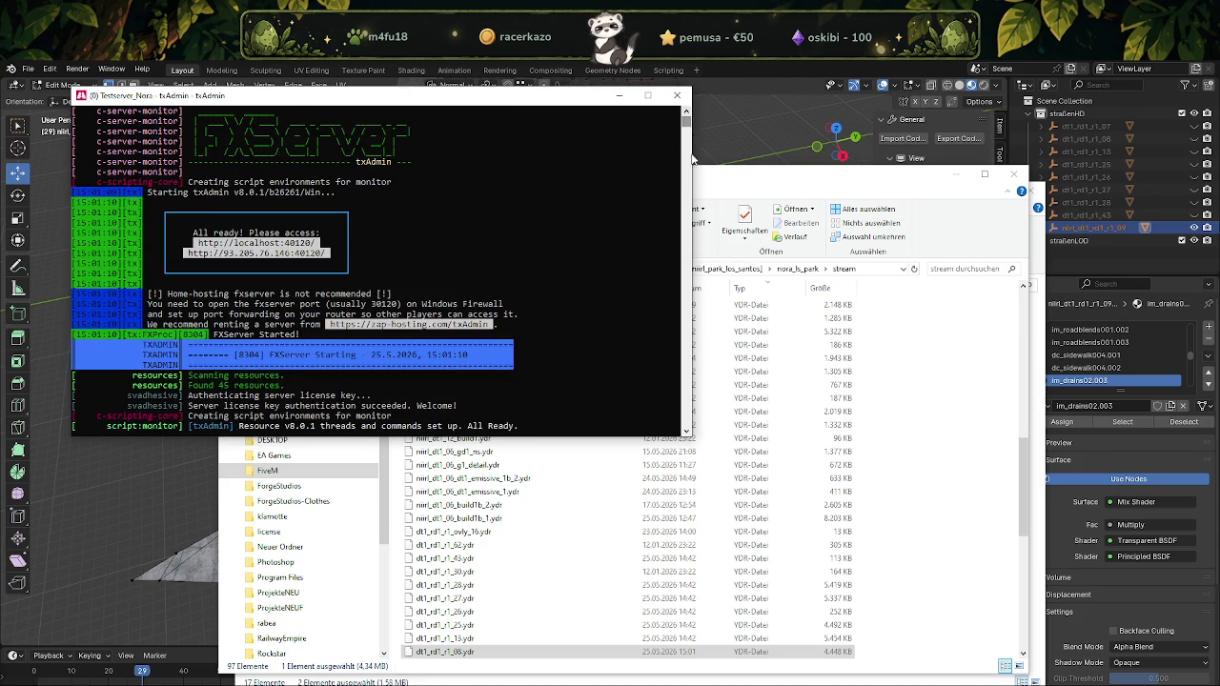
pyautogui.scroll(-1, 688, 431)
pyautogui.scroll(-10, 687, 431)
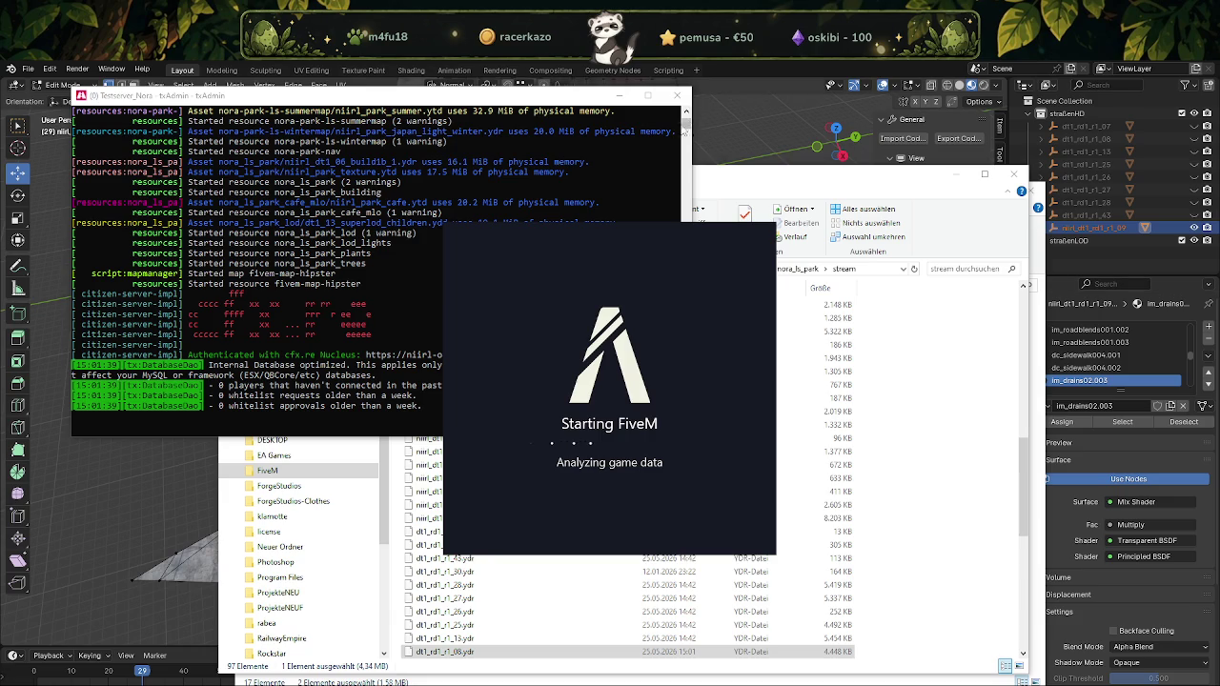
# Scroll up through the txAdmin console and snip a screenshot of its resource-start log
pyautogui.scroll(1, 686, 118)
pyautogui.scroll(1, 686, 118)
pyautogui.scroll(1, 686, 120)
pyautogui.click(686, 111)
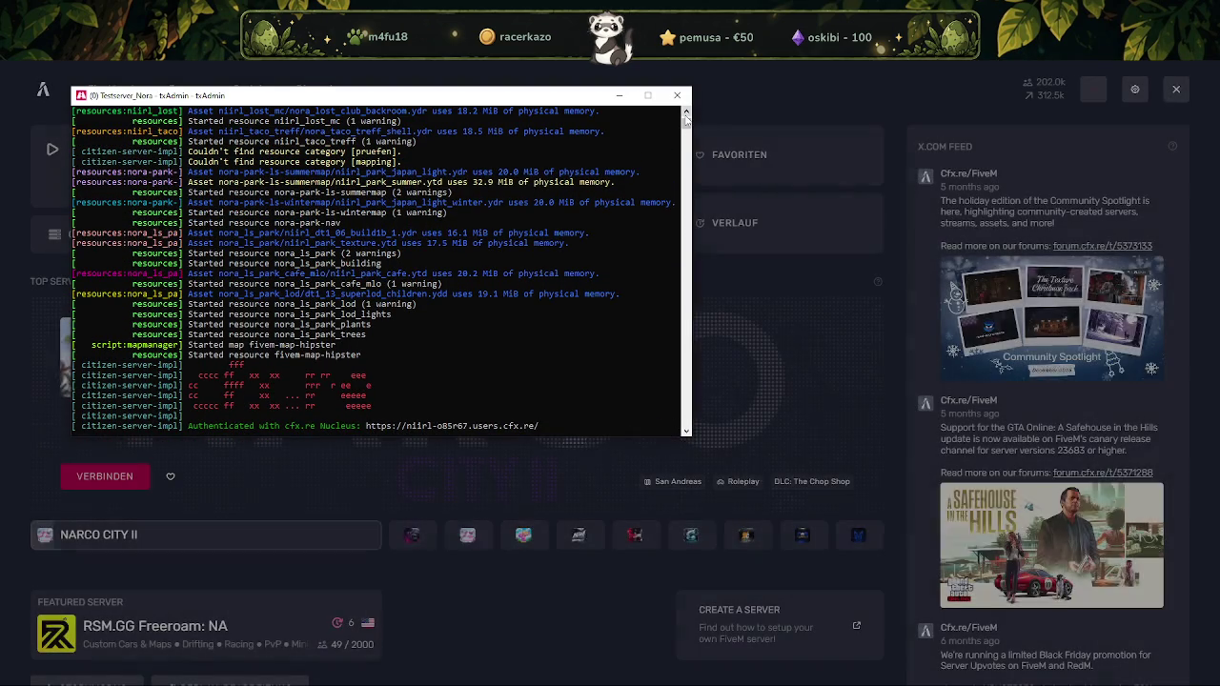
pyautogui.click(685, 112)
pyautogui.click(685, 111)
pyautogui.click(685, 111)
pyautogui.click(685, 112)
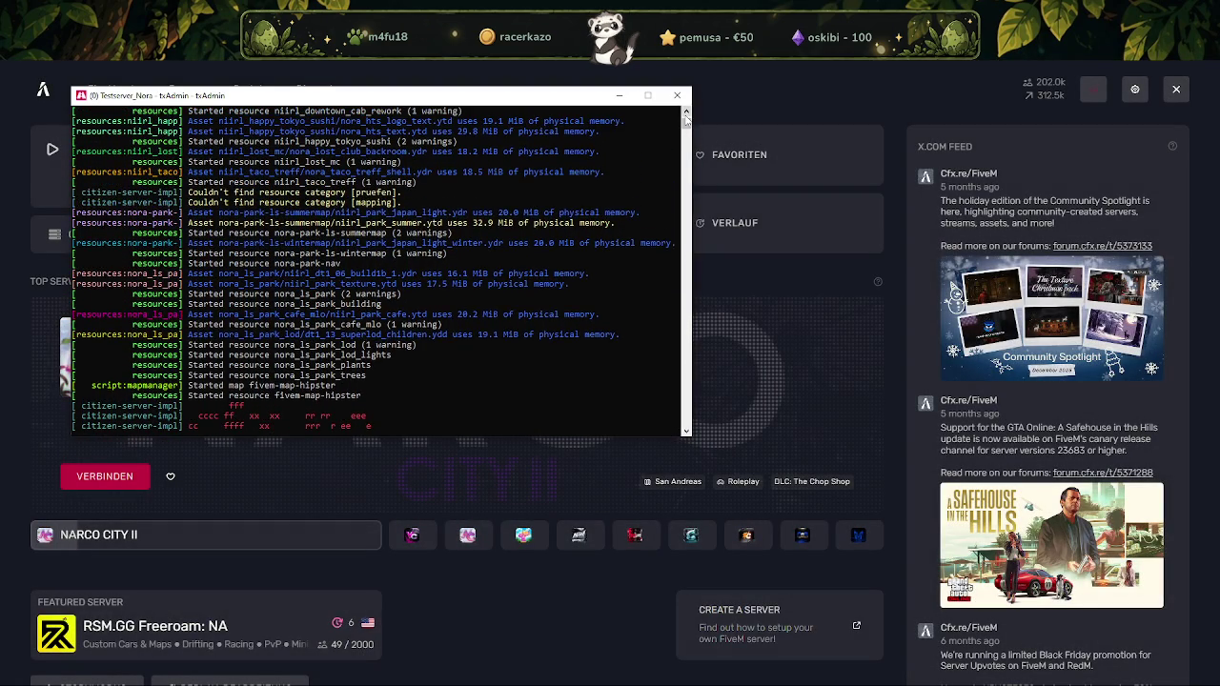
pyautogui.click(685, 112)
pyautogui.click(685, 112)
pyautogui.click(685, 111)
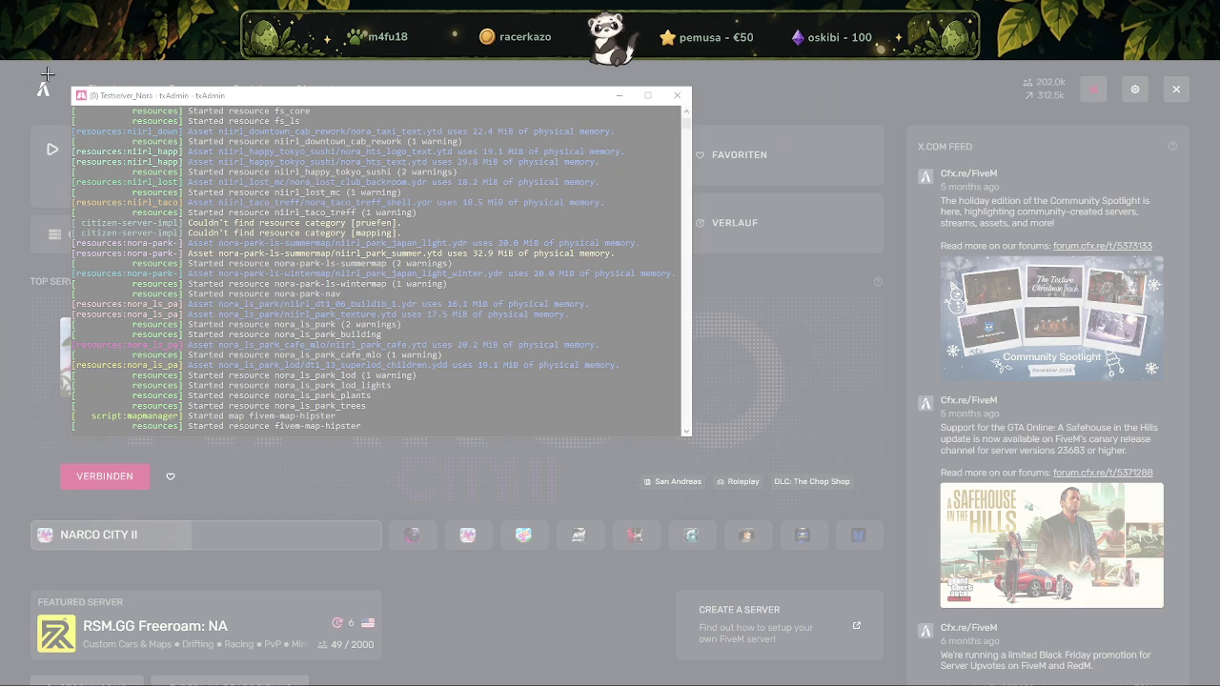
pyautogui.moveTo(47, 74); pyautogui.dragTo(747, 442)
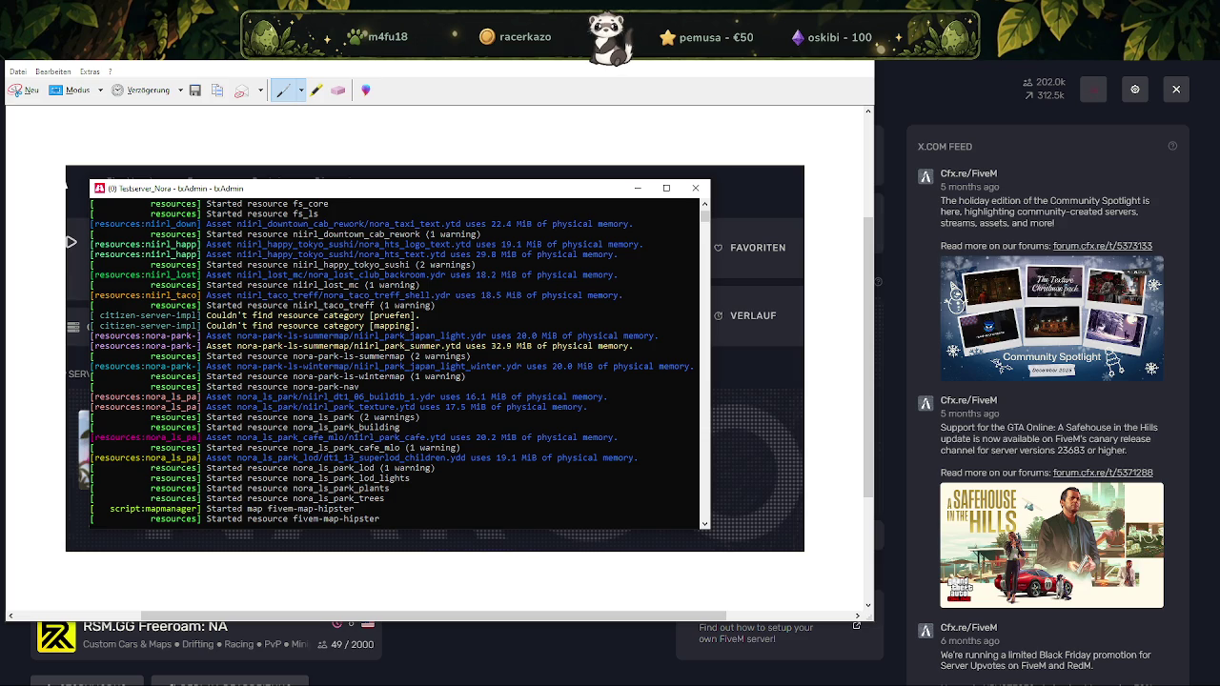
# Return to the FiveM launcher and connect to the test server
pyautogui.click(510, 652)
pyautogui.click(167, 237)
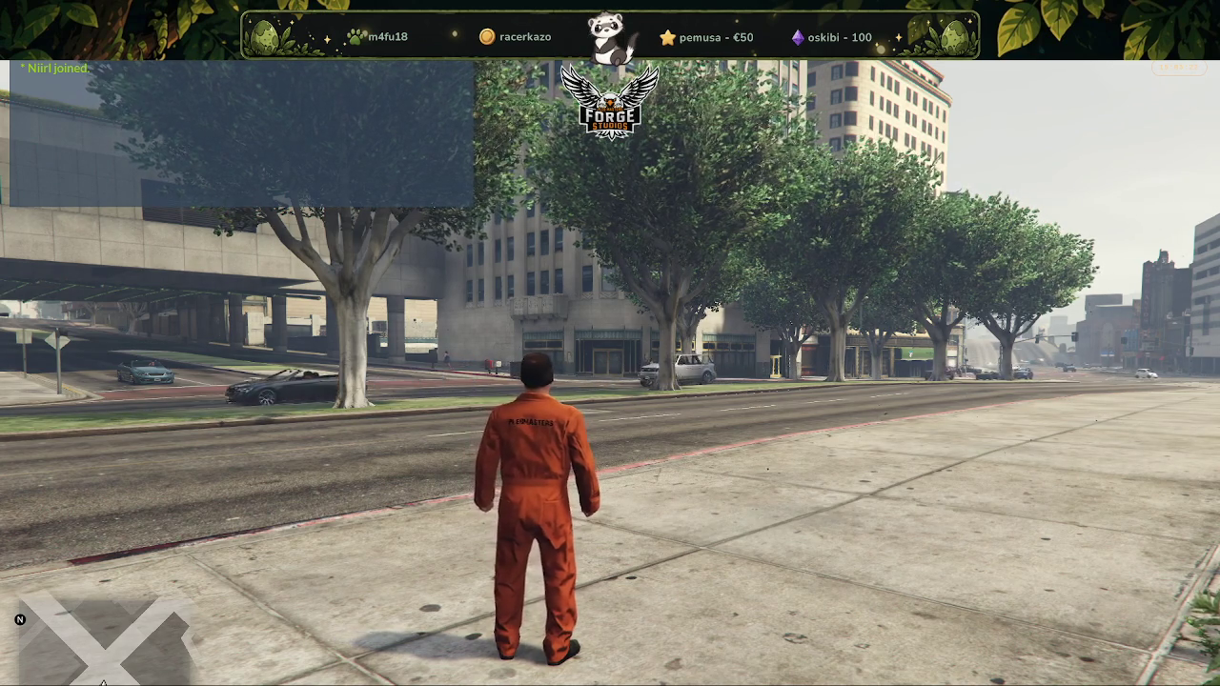
# Run along the new sidewalk, then enable TX Admin NoClip and fly up over the park
pyautogui.press('w')
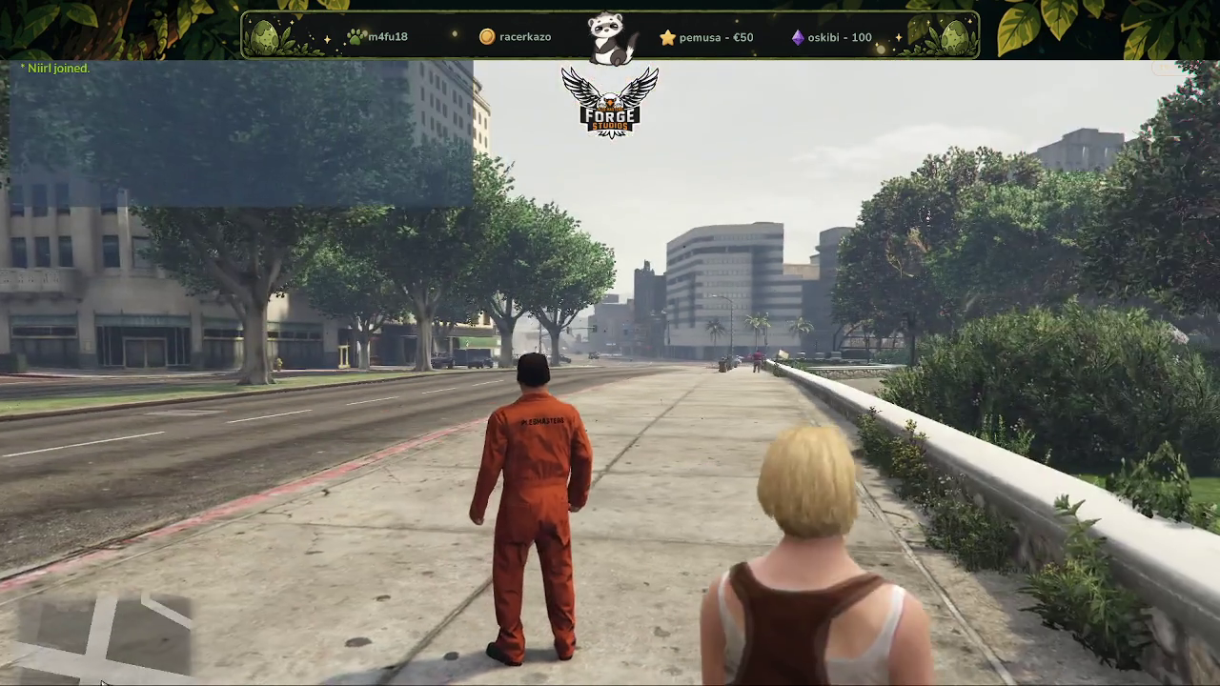
pyautogui.press('shift')
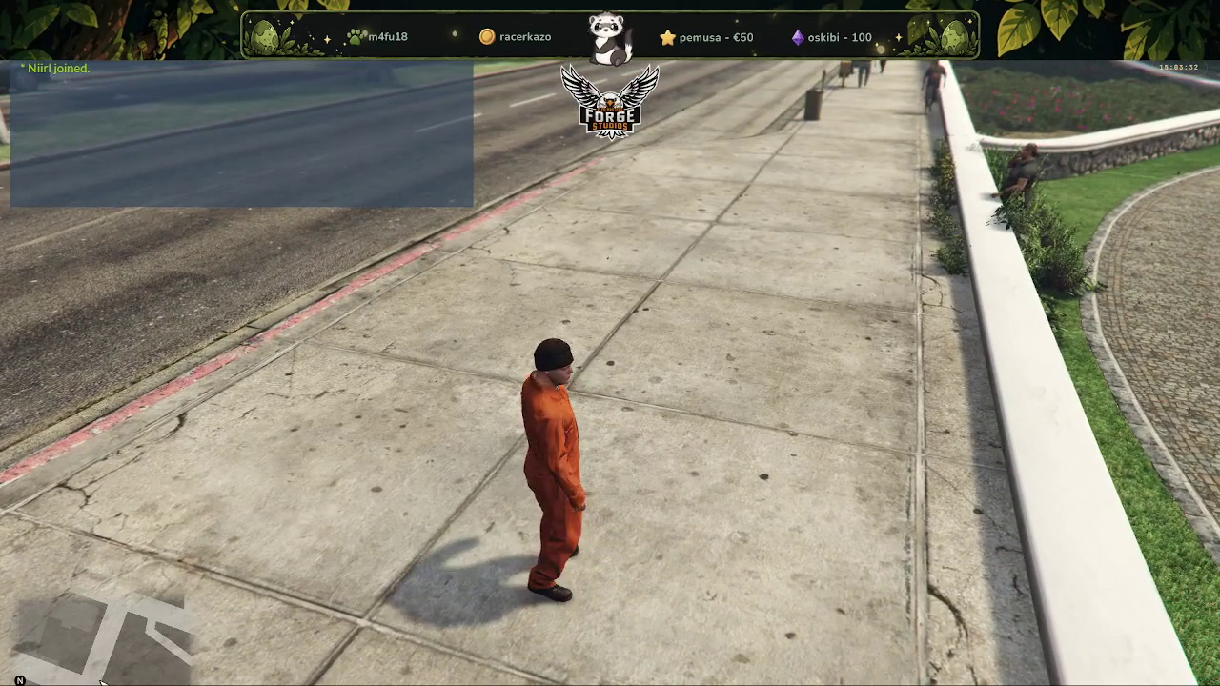
pyautogui.press('F5')
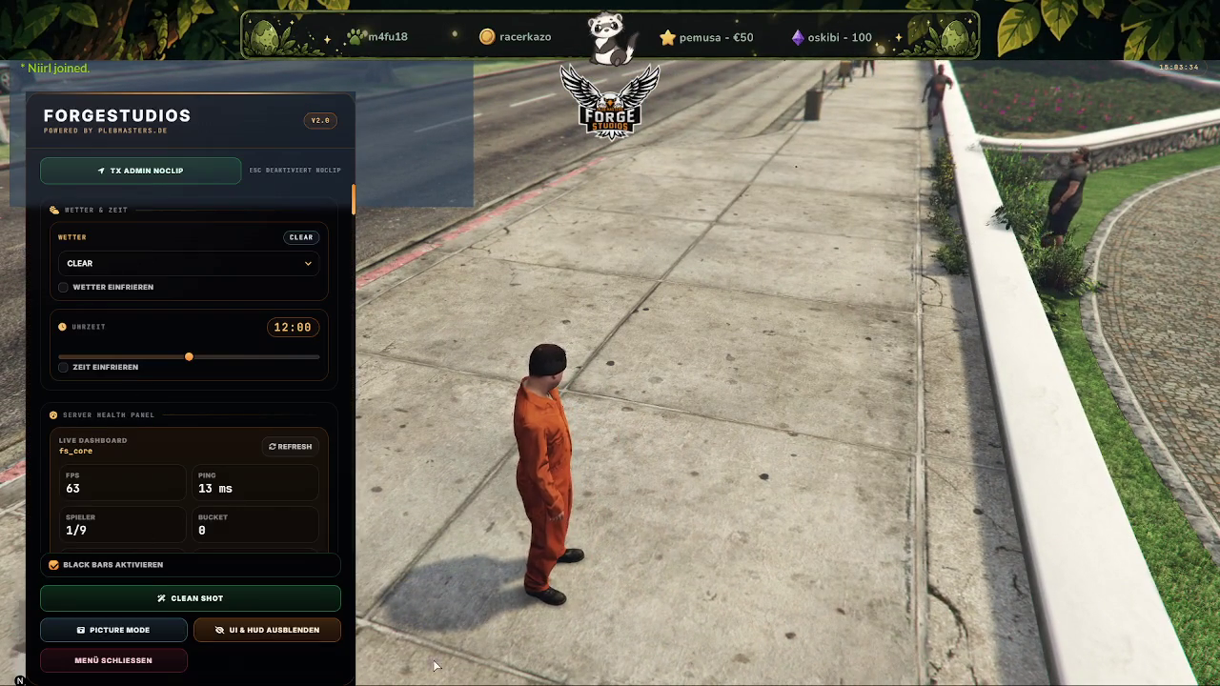
pyautogui.click(142, 171)
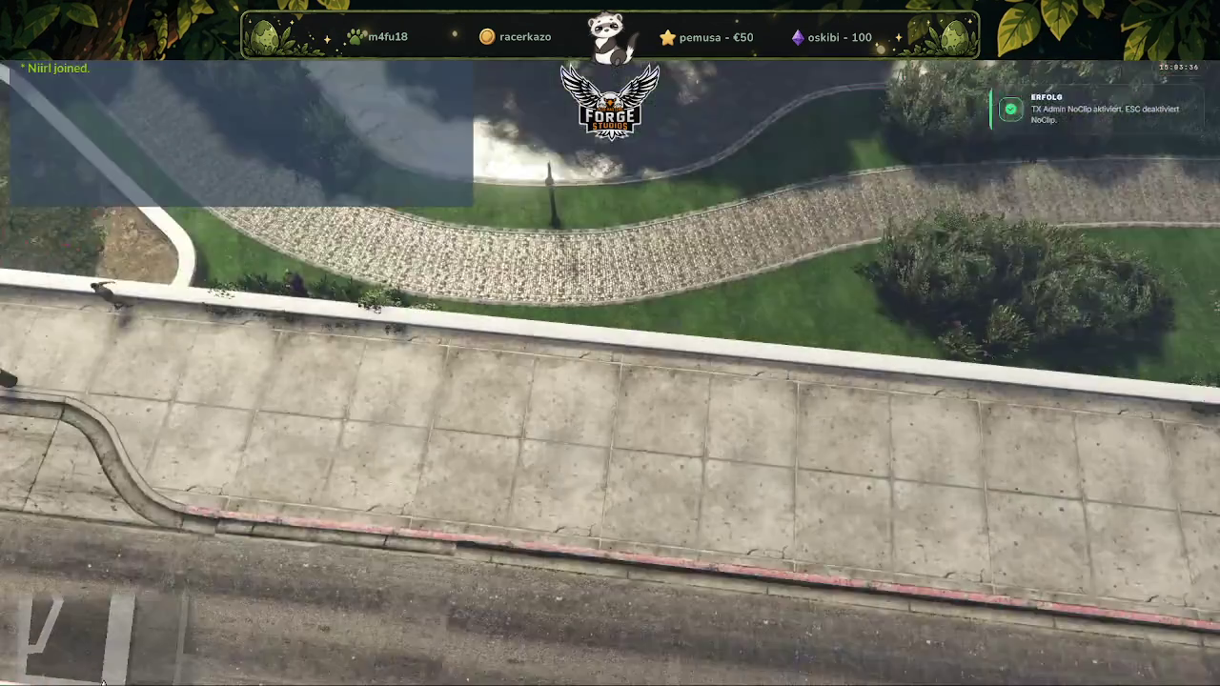
pyautogui.press('w')
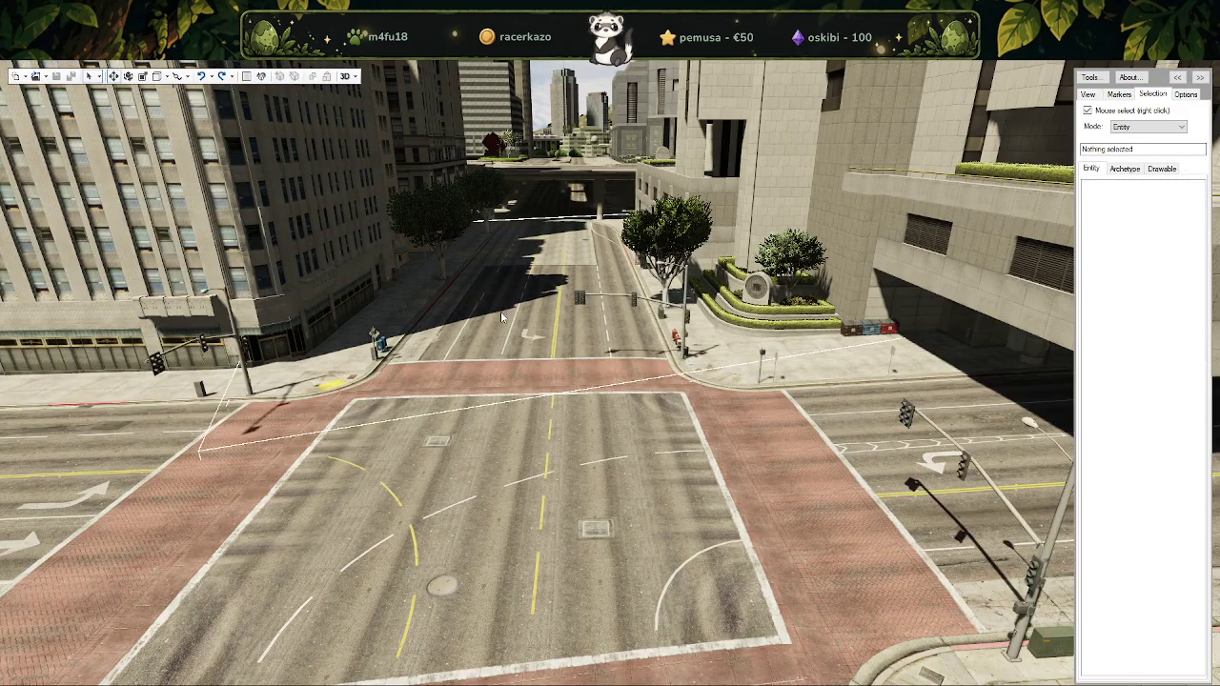
# Tilt CodeWalker to a top-down view of the plaza, shrink its window, and return to GTA V
pyautogui.moveTo(502, 318); pyautogui.dragTo(660, 477)
pyautogui.scroll(-5, 659, 476)
pyautogui.scroll(3, 660, 474)
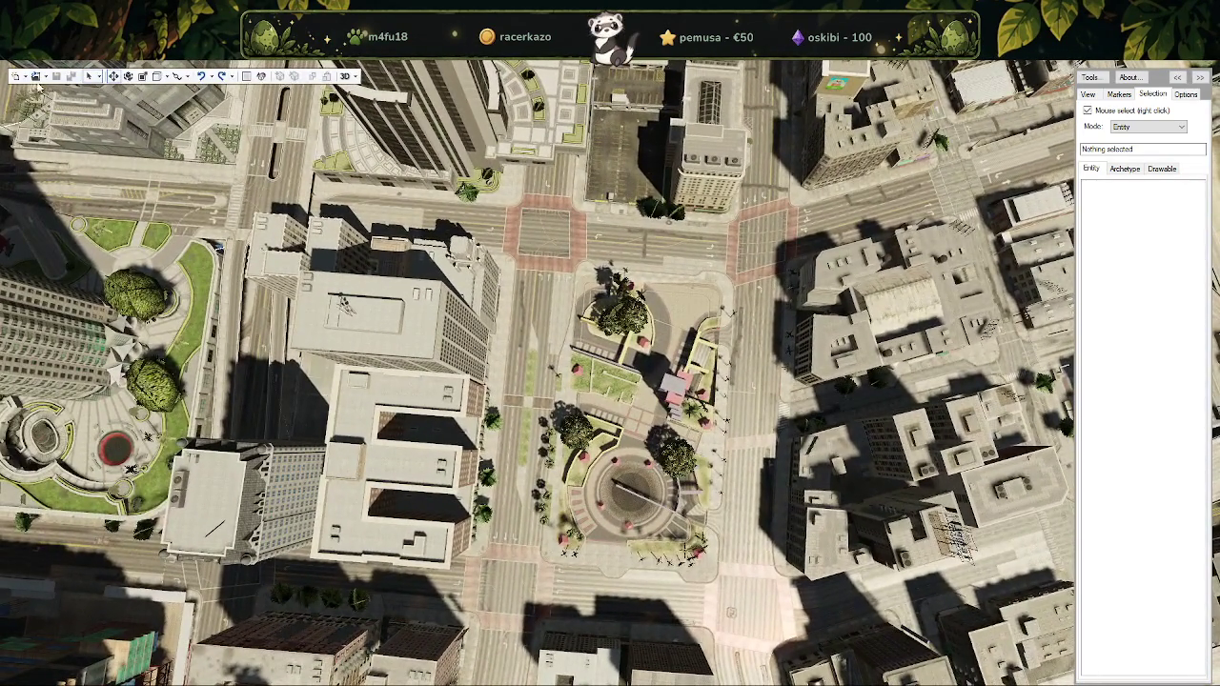
pyautogui.moveTo(38, 86)
pyautogui.mouseDown()
pyautogui.moveTo(696, 121)
pyautogui.moveTo(702, 106)
pyautogui.mouseUp()
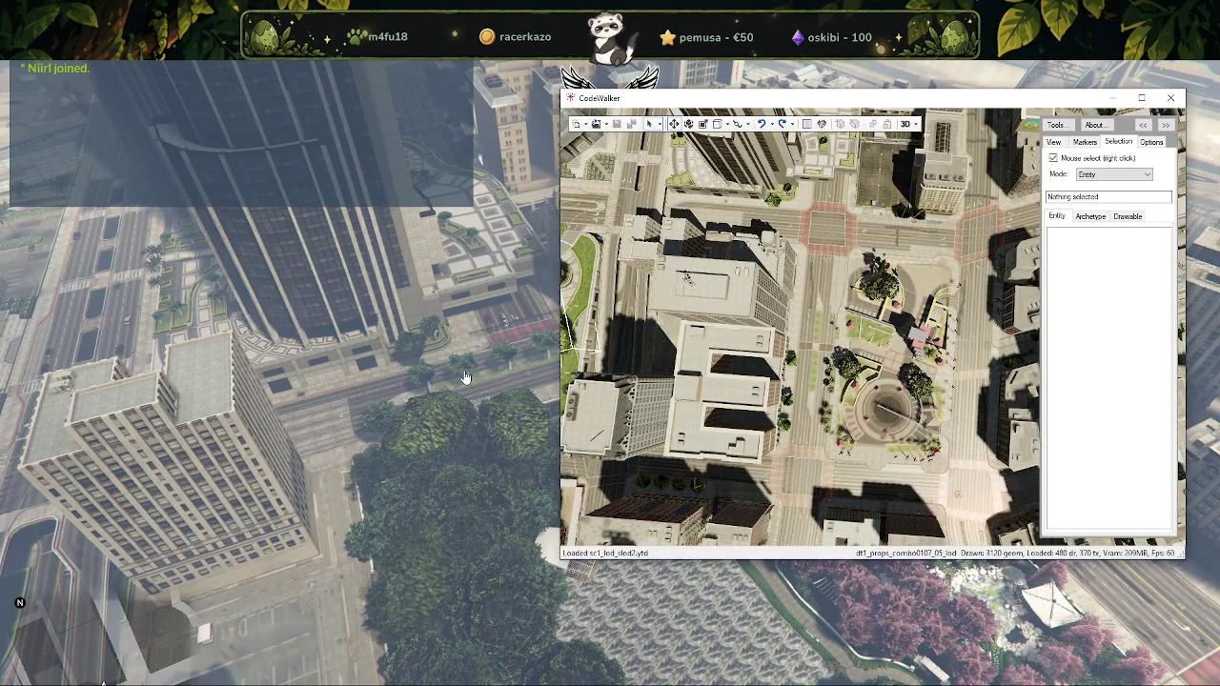
pyautogui.hotkey('alt', 'Tab')
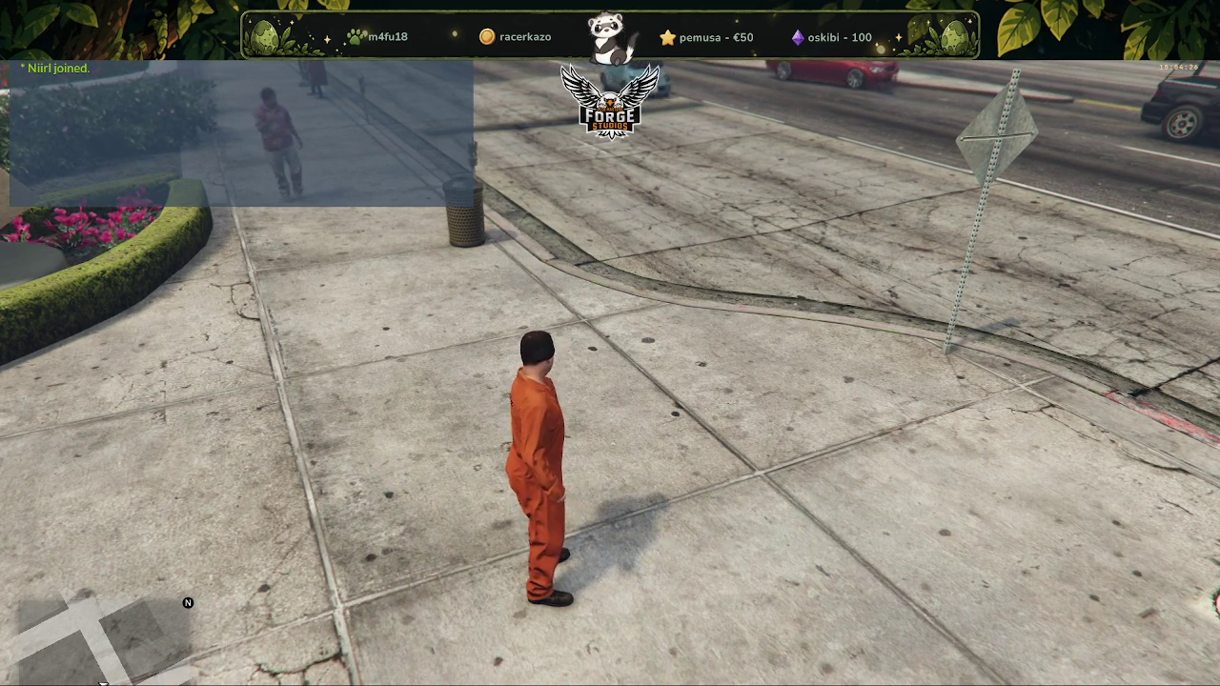
# Walk toward the buildings, then maximise CodeWalker and orbit the Legion Square plaza to compare
pyautogui.press('w')
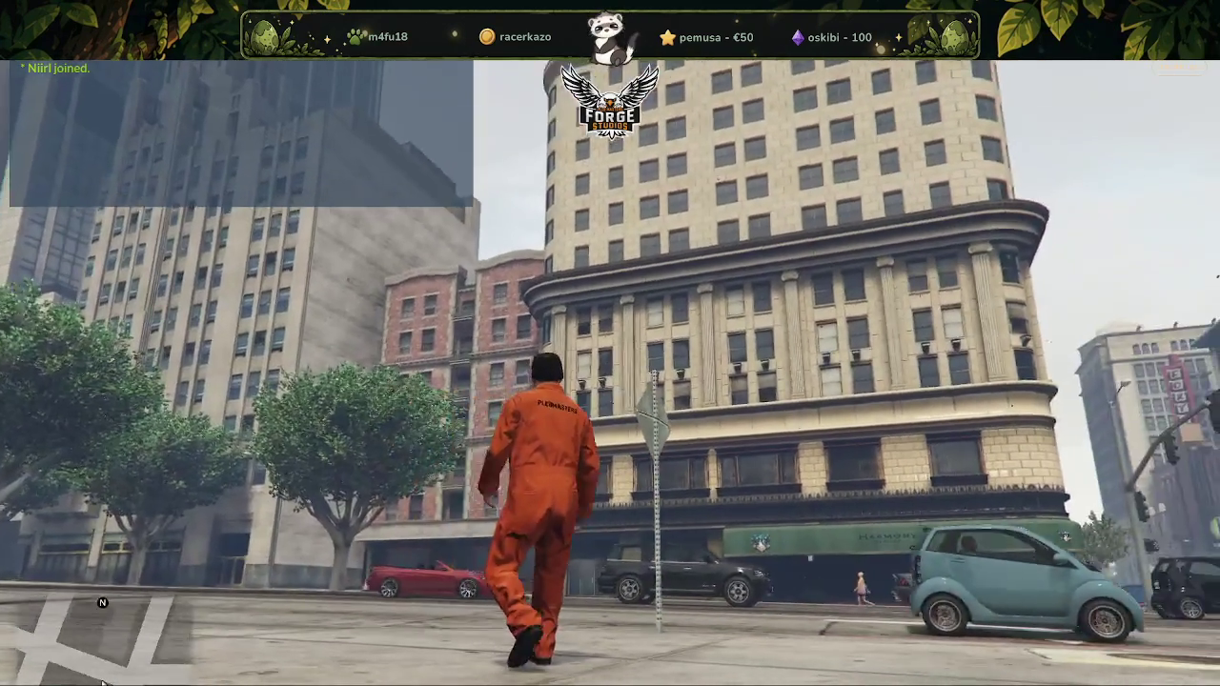
pyautogui.hotkey('alt', 'Tab')
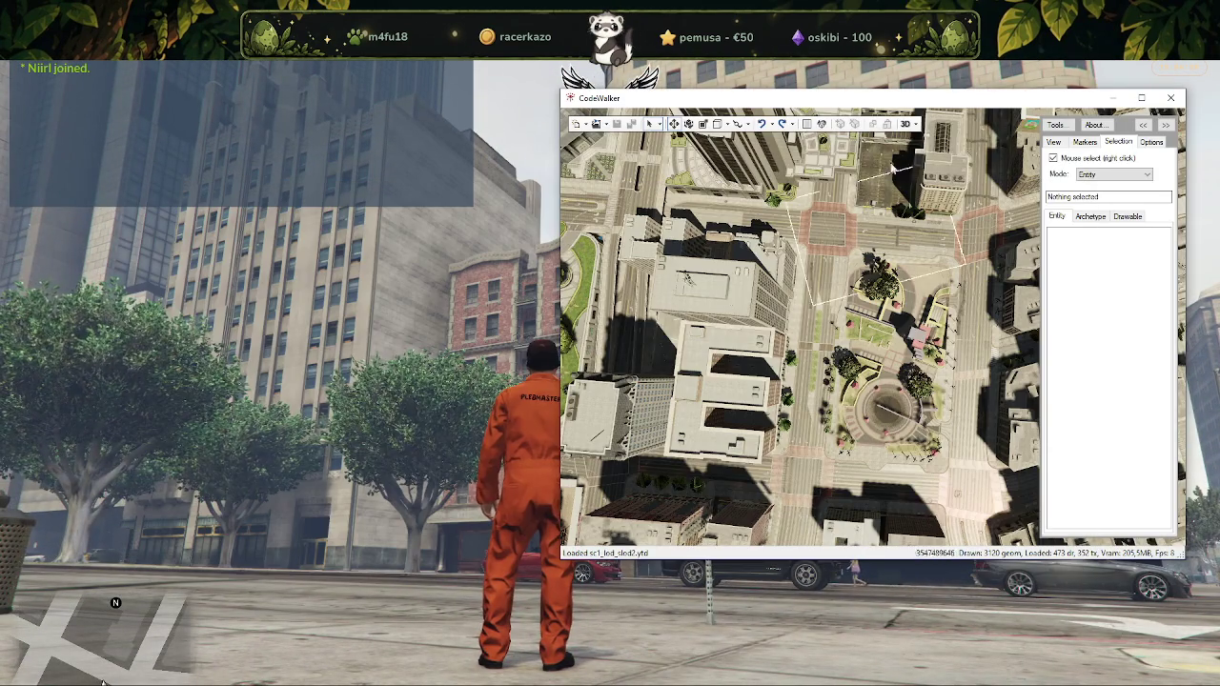
pyautogui.click(1140, 98)
pyautogui.moveTo(724, 362); pyautogui.dragTo(777, 408)
pyautogui.scroll(2, 776, 409)
pyautogui.scroll(3, 805, 361)
pyautogui.moveTo(769, 282); pyautogui.dragTo(645, 398)
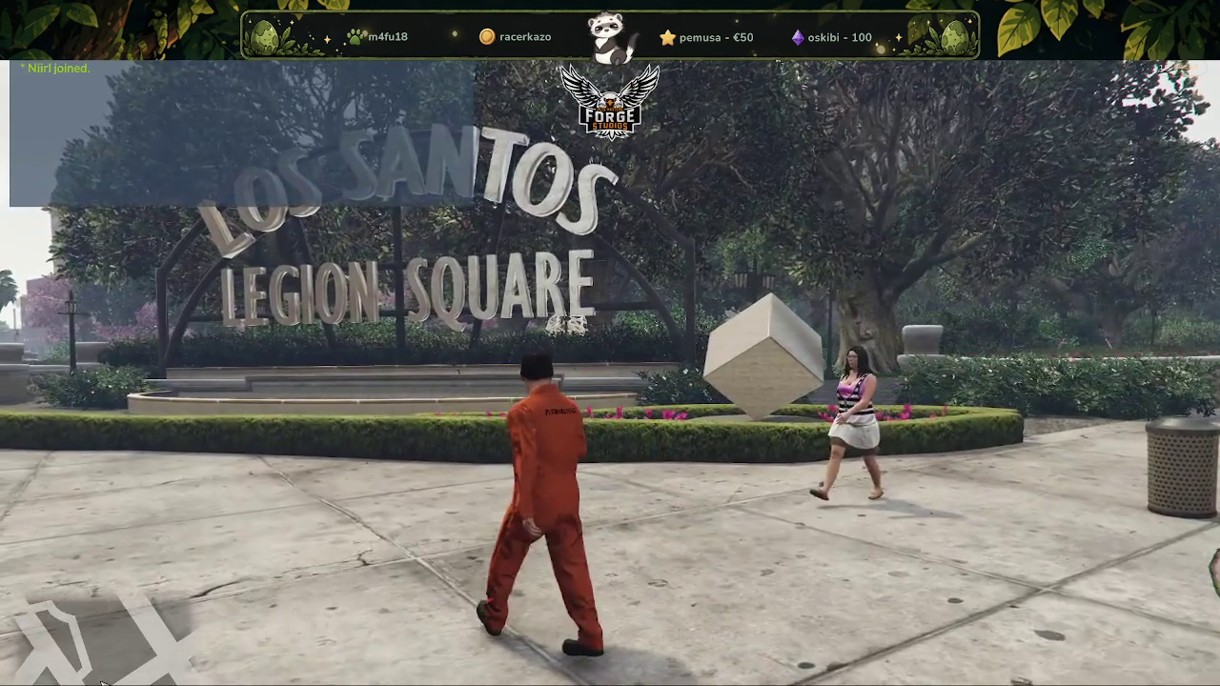
pyautogui.press('F6')
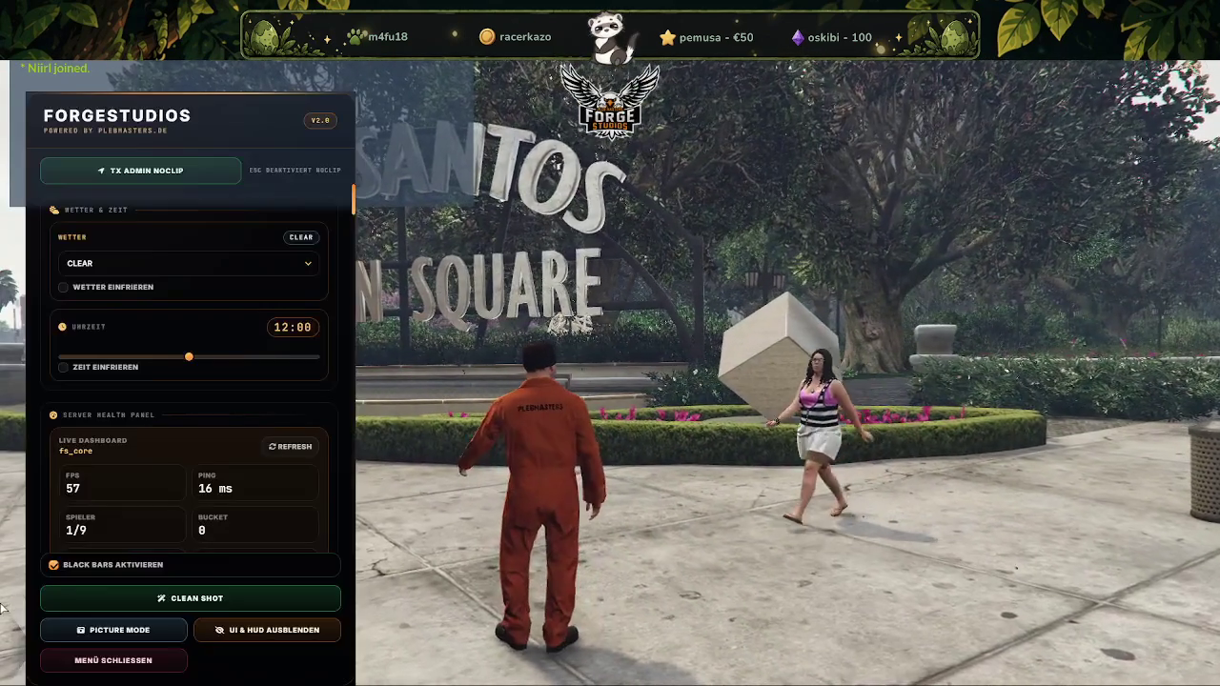
# Scroll the ForgeStudios admin menu and briefly open, then close, the IPL load/remove dialog
pyautogui.scroll(-2, 168, 436)
pyautogui.scroll(-2, 168, 437)
pyautogui.scroll(-1, 168, 436)
pyautogui.scroll(-3, 167, 437)
pyautogui.click(118, 230)
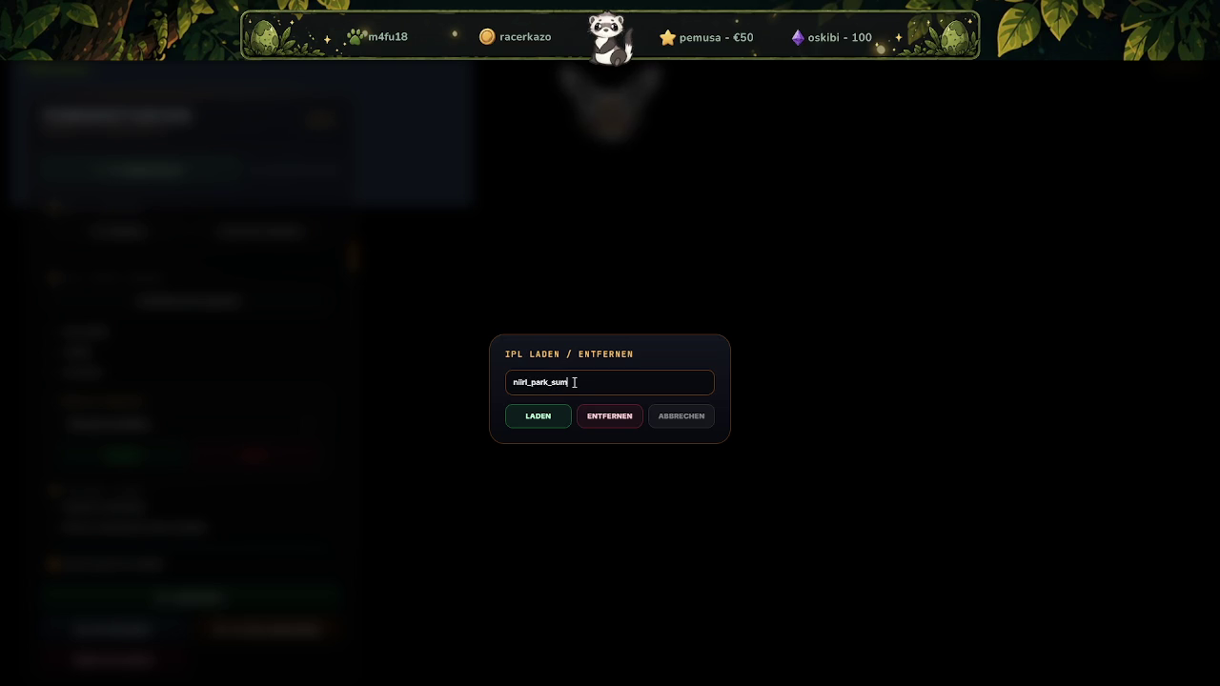
pyautogui.click(599, 421)
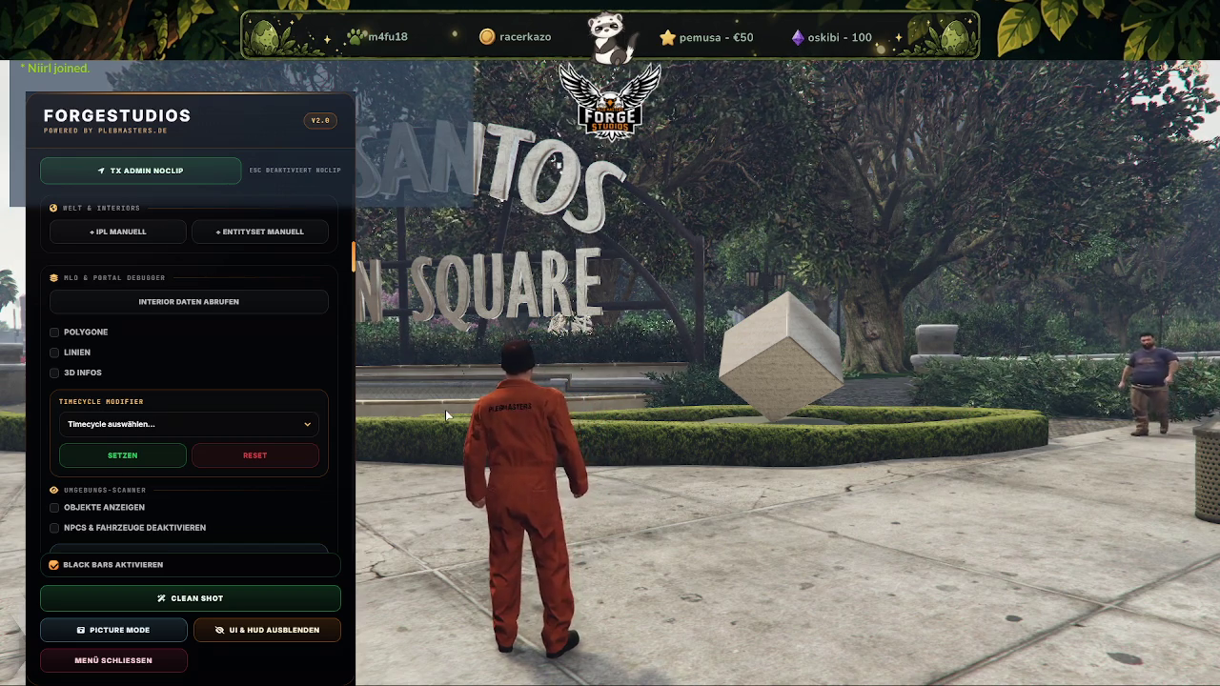
# Set the server weather (Wetter) to SNOW and freeze it, then bring up the Menyoo trainer
pyautogui.scroll(3, 211, 345)
pyautogui.scroll(3, 211, 345)
pyautogui.scroll(2, 195, 304)
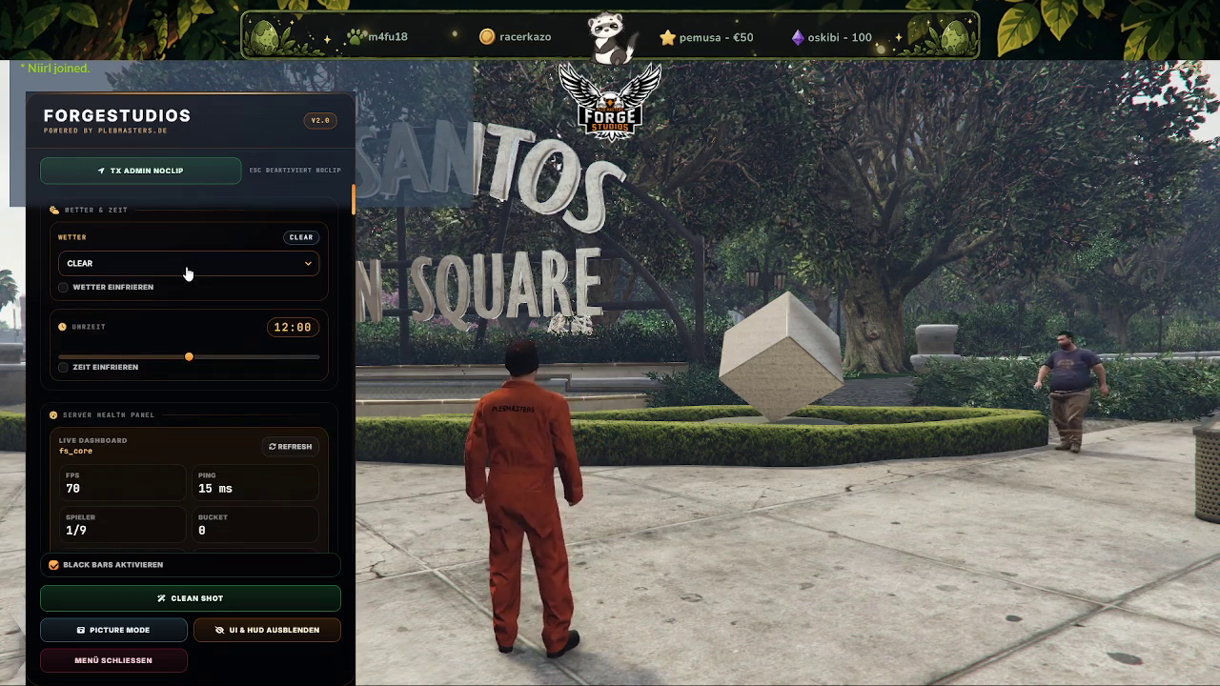
pyautogui.click(297, 265)
pyautogui.click(98, 364)
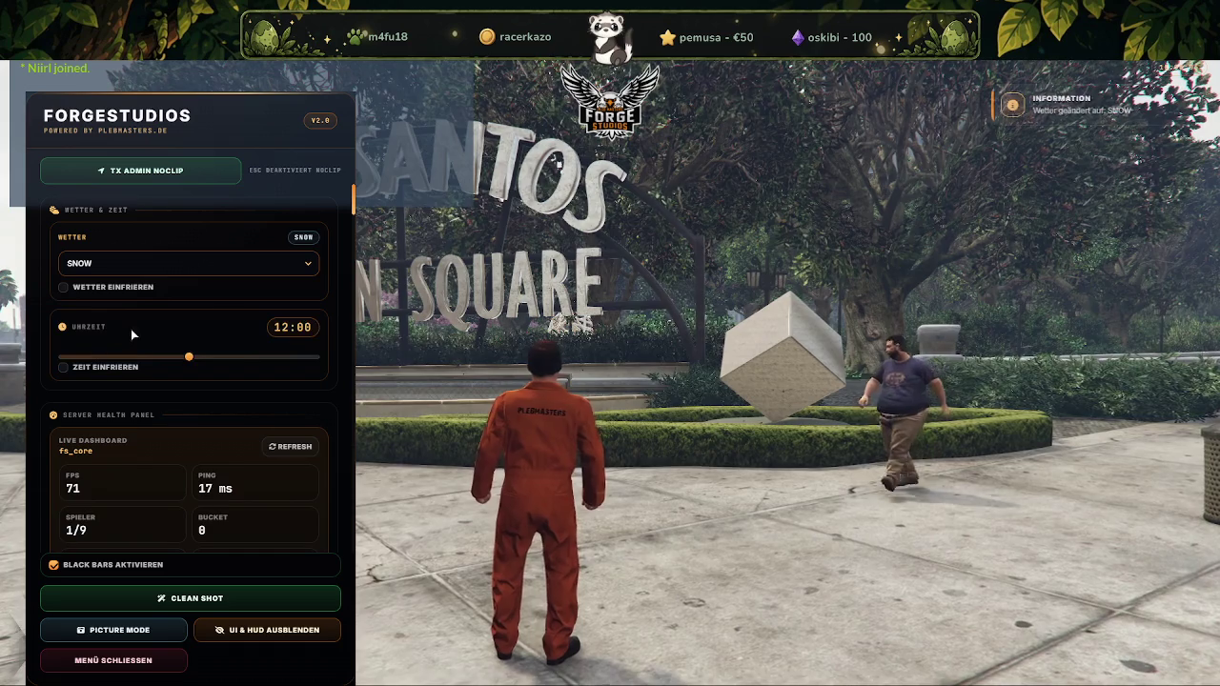
pyautogui.click(61, 288)
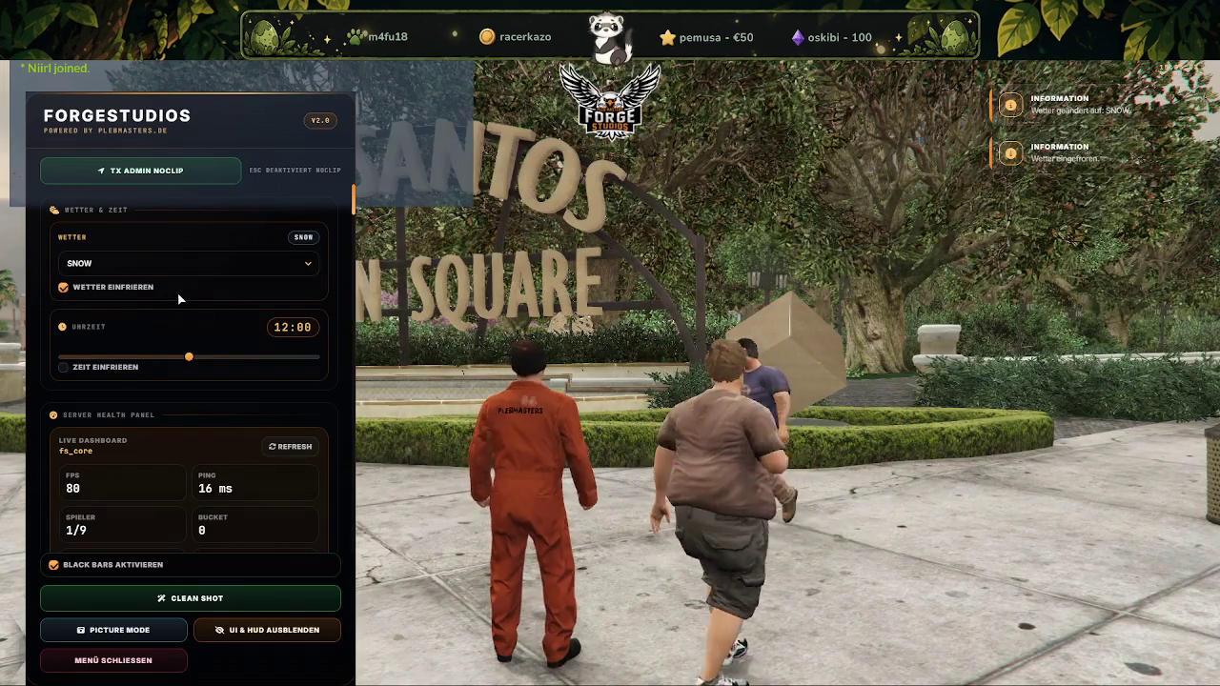
pyautogui.scroll(-1, 171, 380)
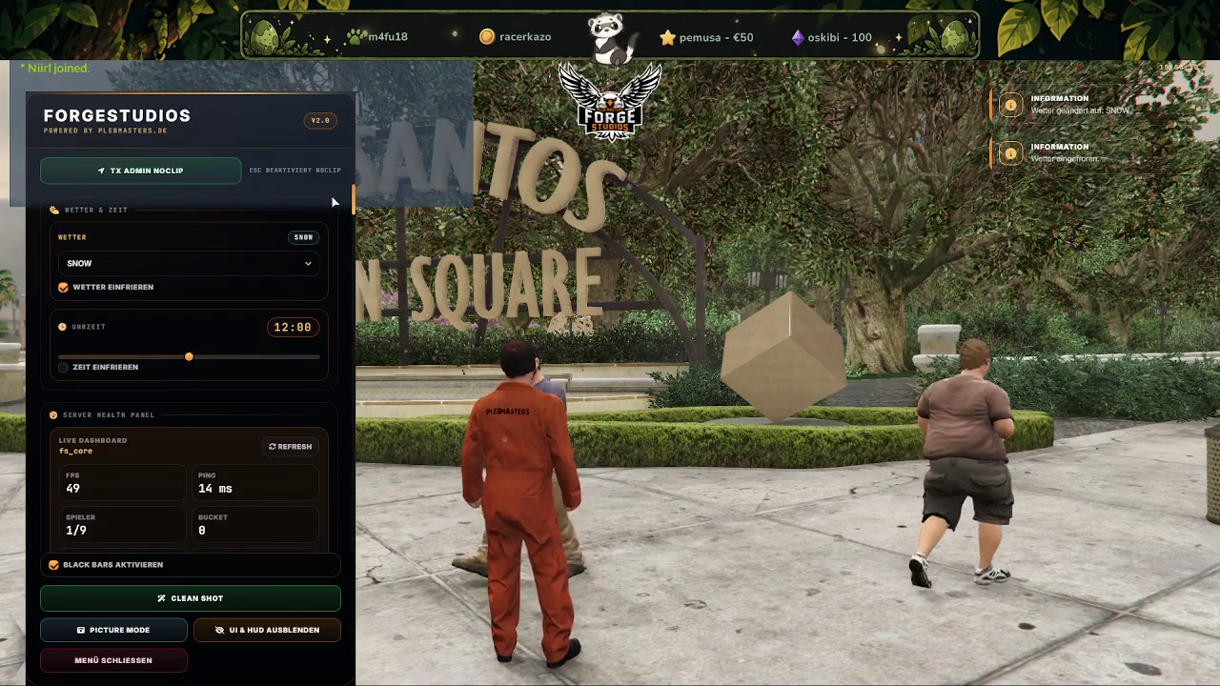
pyautogui.press('Escape')
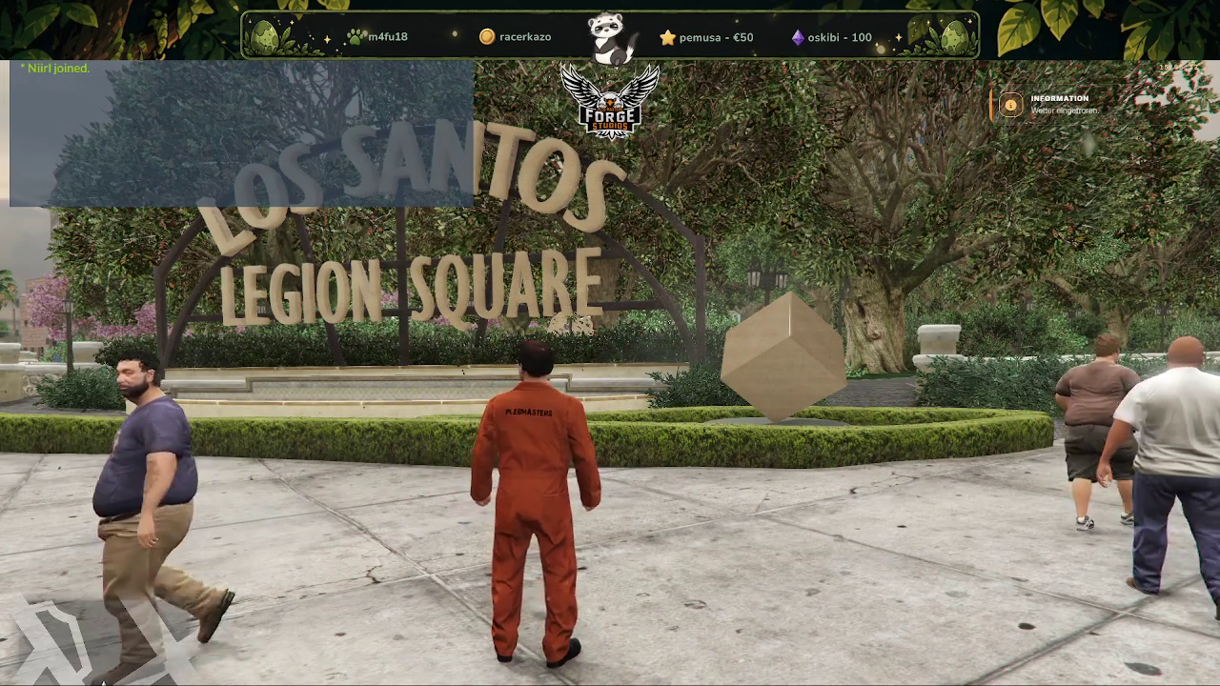
pyautogui.press('F8')
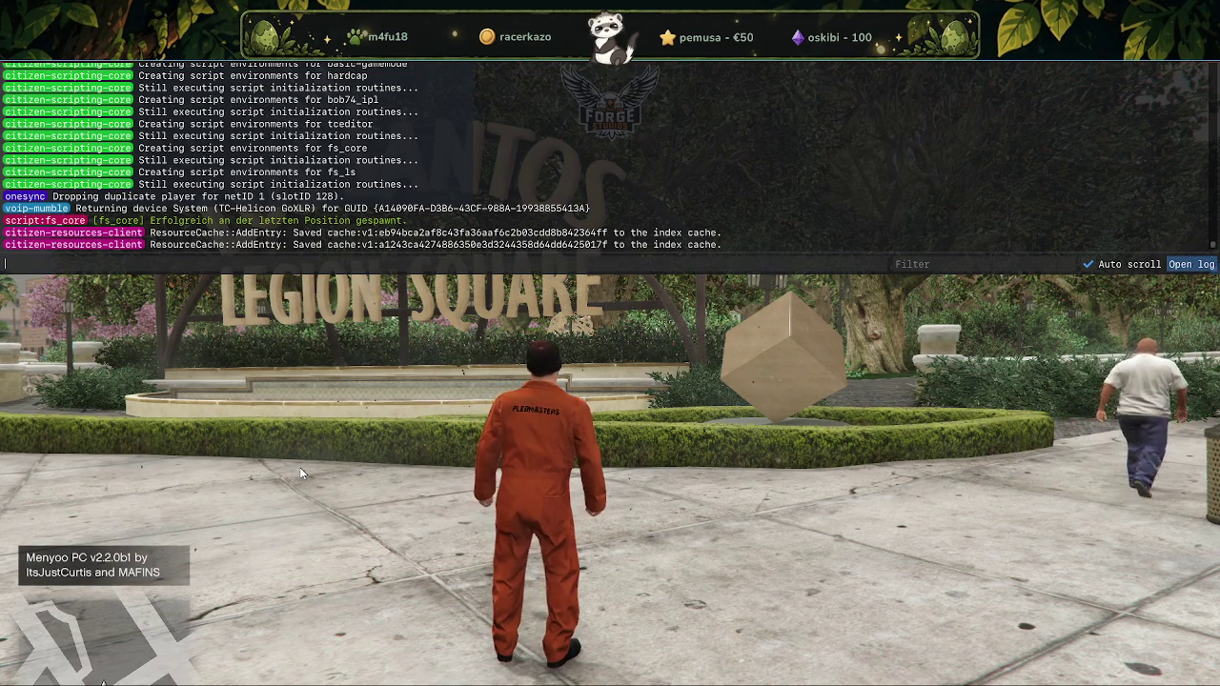
pyautogui.press('F8')
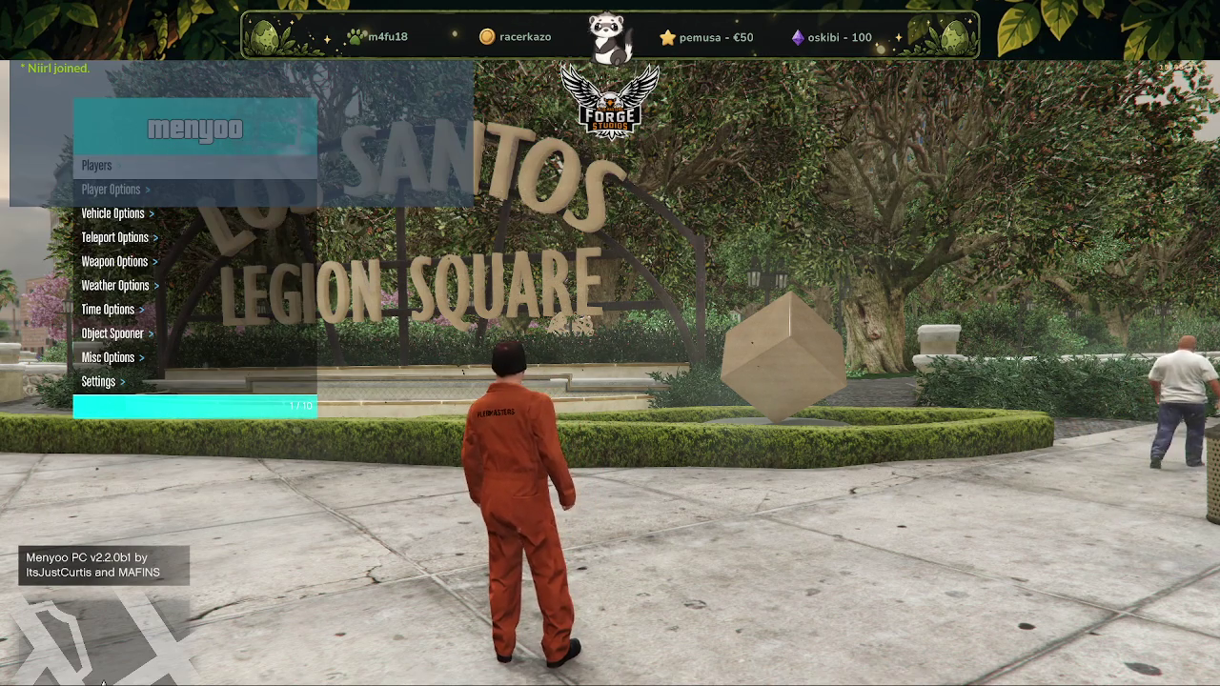
# Turn on Snow On Terrain in Menyoo's weather options
pyautogui.press('Down')
pyautogui.press('Down')
pyautogui.press('Down')
pyautogui.press('Down')
pyautogui.press('Down')
pyautogui.press('Return')
pyautogui.press('Down')
pyautogui.press('Down')
pyautogui.press('Down')
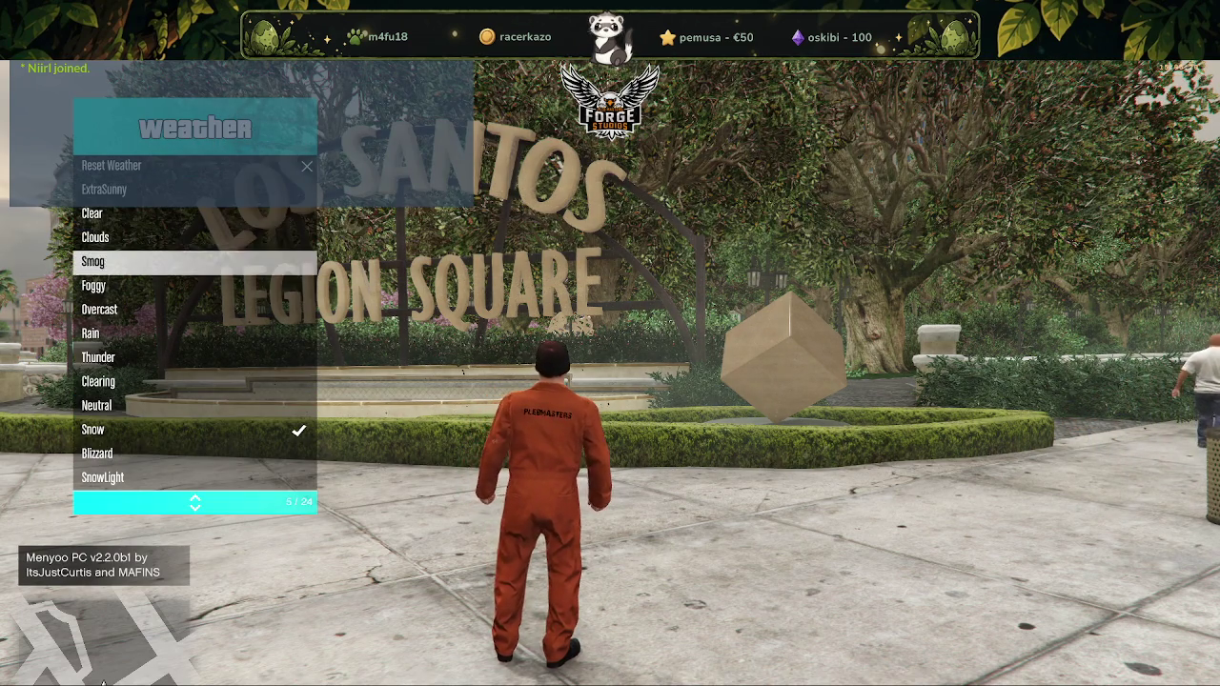
pyautogui.press('Down')
pyautogui.press('Down')
pyautogui.press('Down')
pyautogui.press('Down')
pyautogui.press('Down')
pyautogui.press('Down')
pyautogui.press('Down')
pyautogui.press('Down')
pyautogui.press('Down')
pyautogui.press('Down')
pyautogui.press('Down')
pyautogui.press('Down')
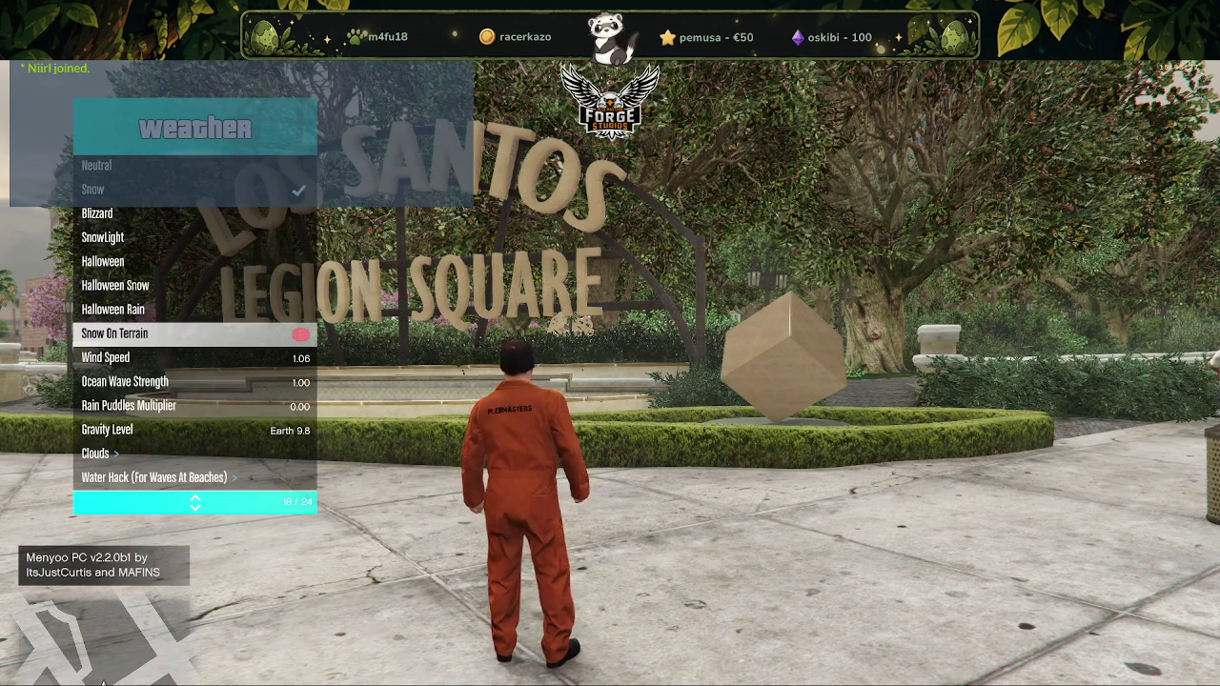
pyautogui.press('Return')
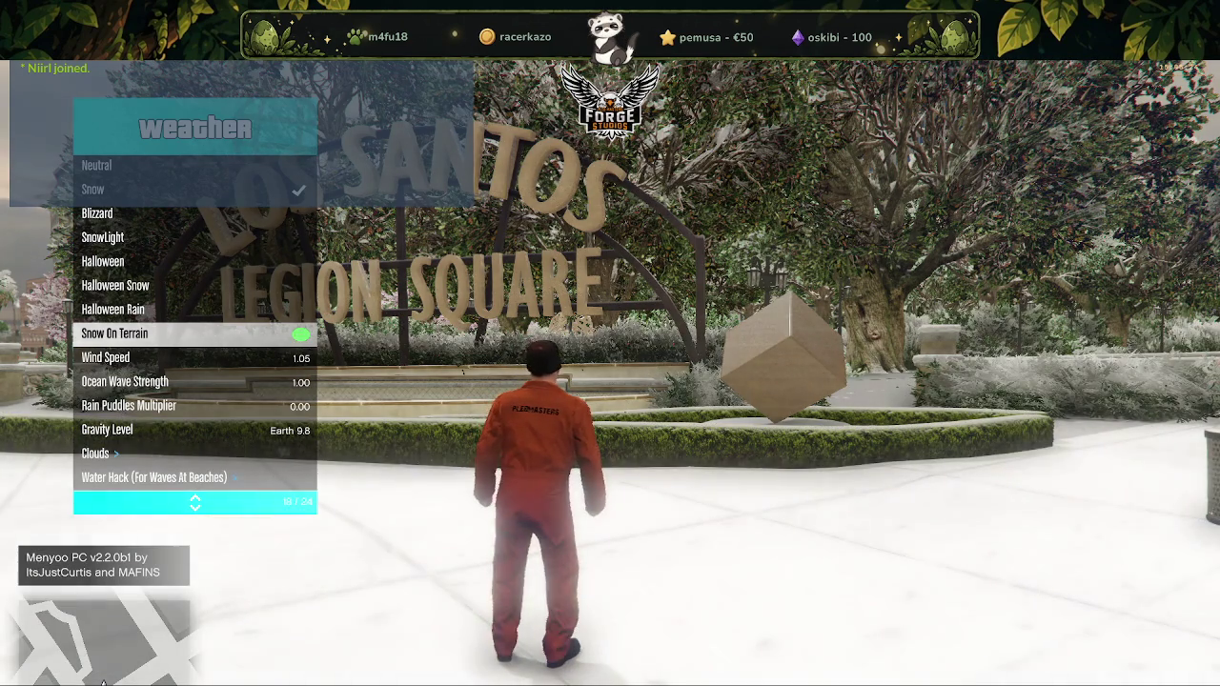
pyautogui.press('F8')
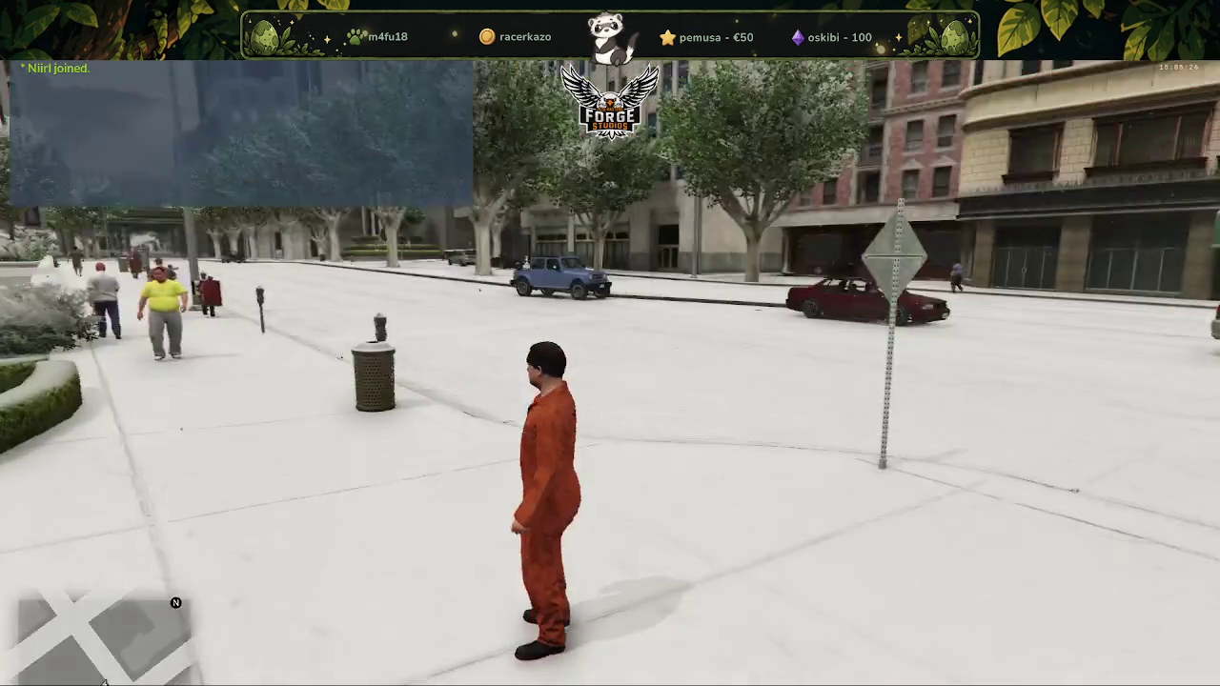
# Head toward the street and spawn a BATI motorcycle from the admin menu's Fahrzeuge spawnen list
pyautogui.press('s')
pyautogui.press('a')
pyautogui.press('F7')
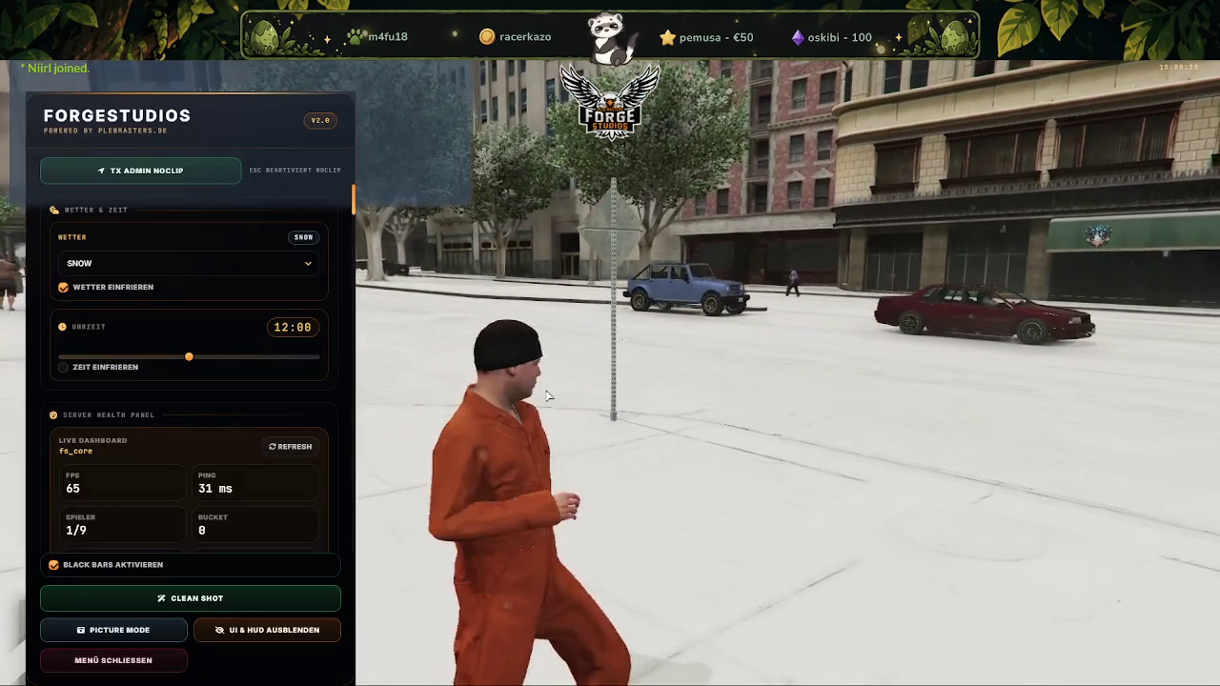
pyautogui.scroll(-5, 210, 390)
pyautogui.scroll(-3, 250, 412)
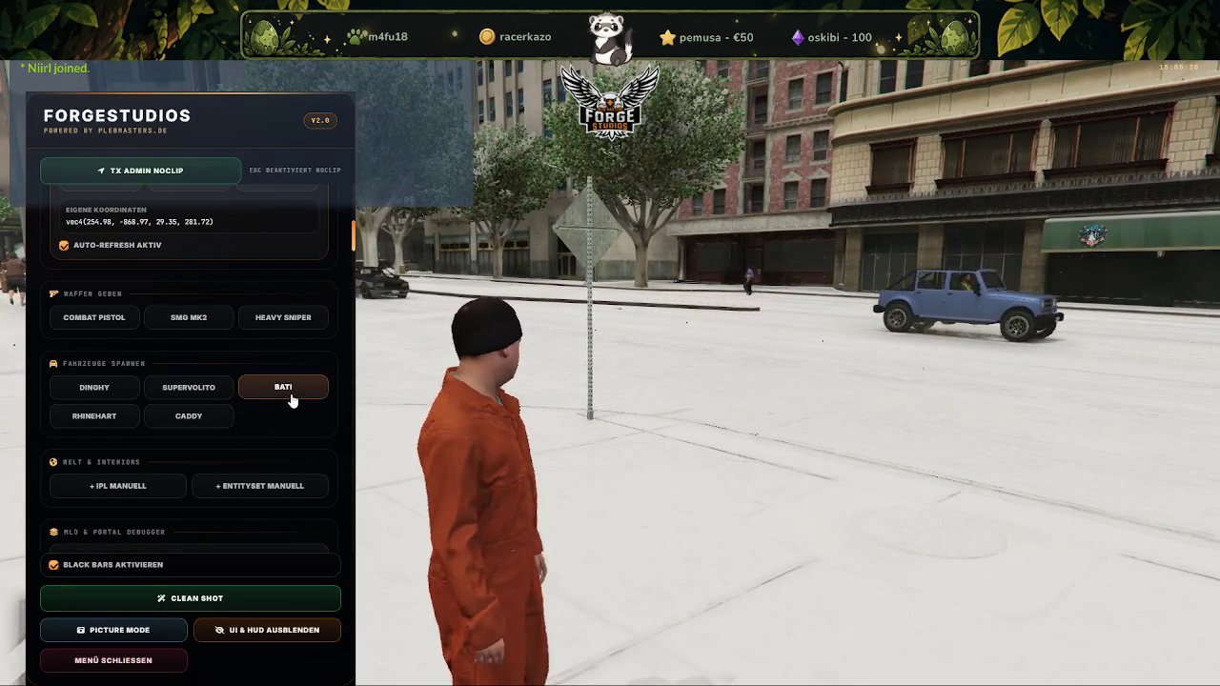
pyautogui.click(289, 394)
pyautogui.press('F7')
# Ride the Bati down the snowy street onto the sidewalk and stop by the mailboxes
pyautogui.press('w')
pyautogui.press('a')
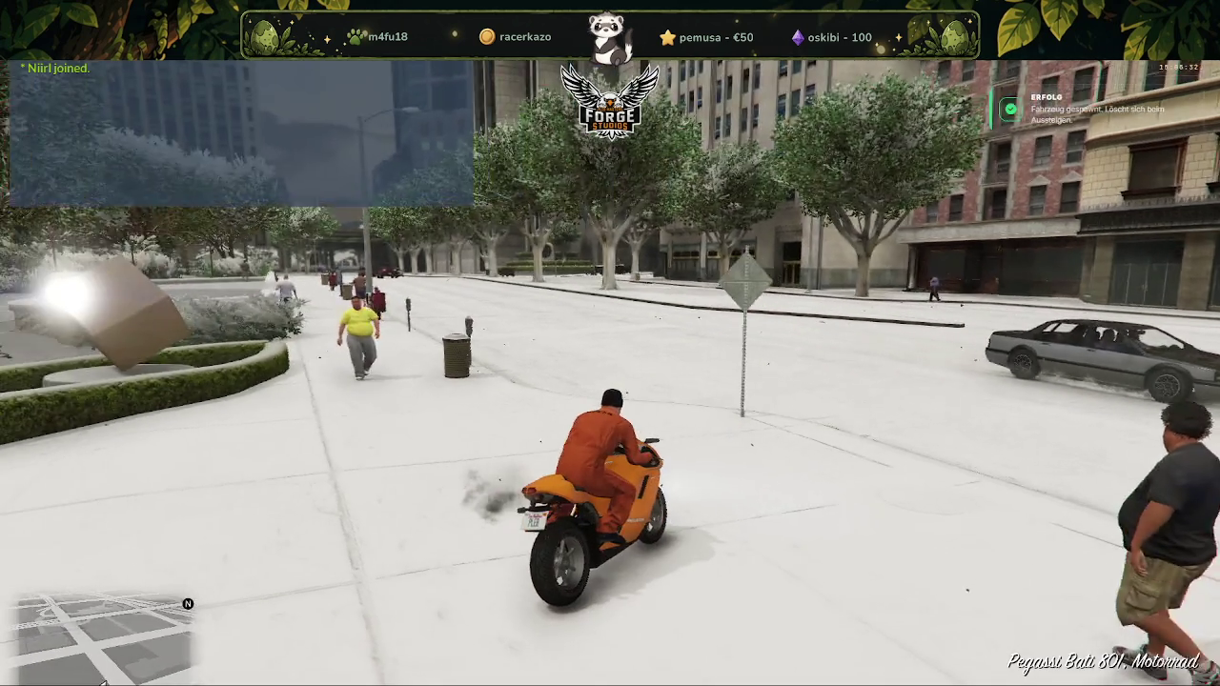
pyautogui.press('w')
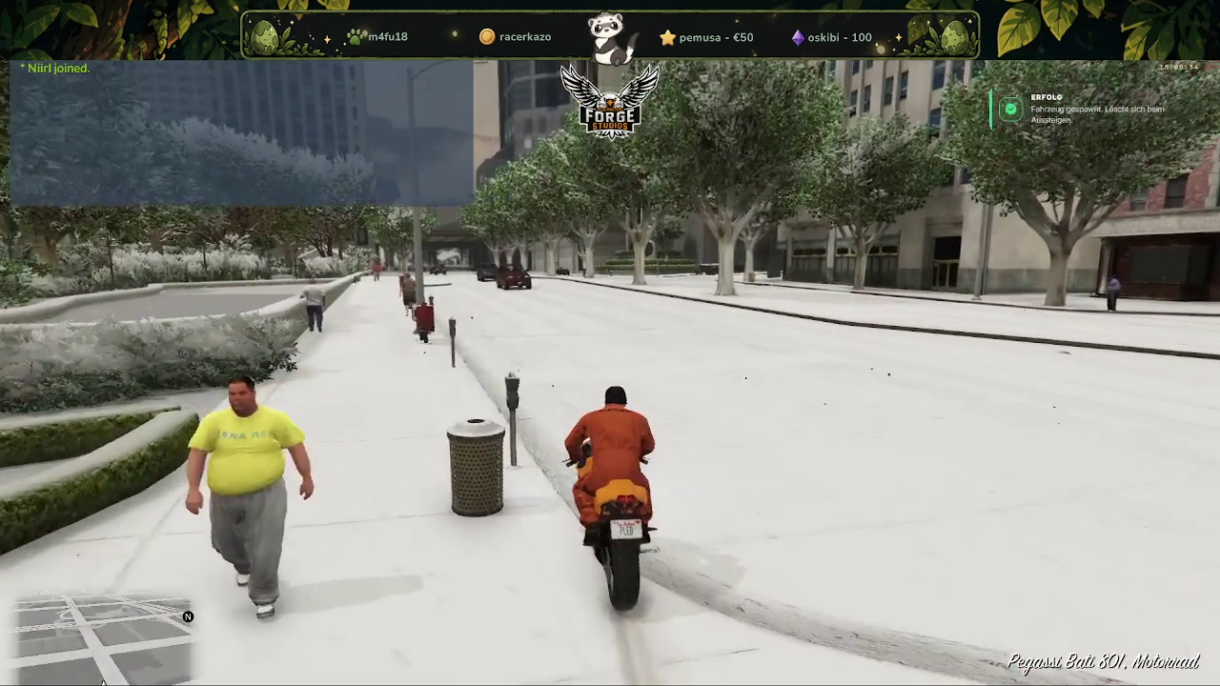
pyautogui.press('w')
pyautogui.press('a')
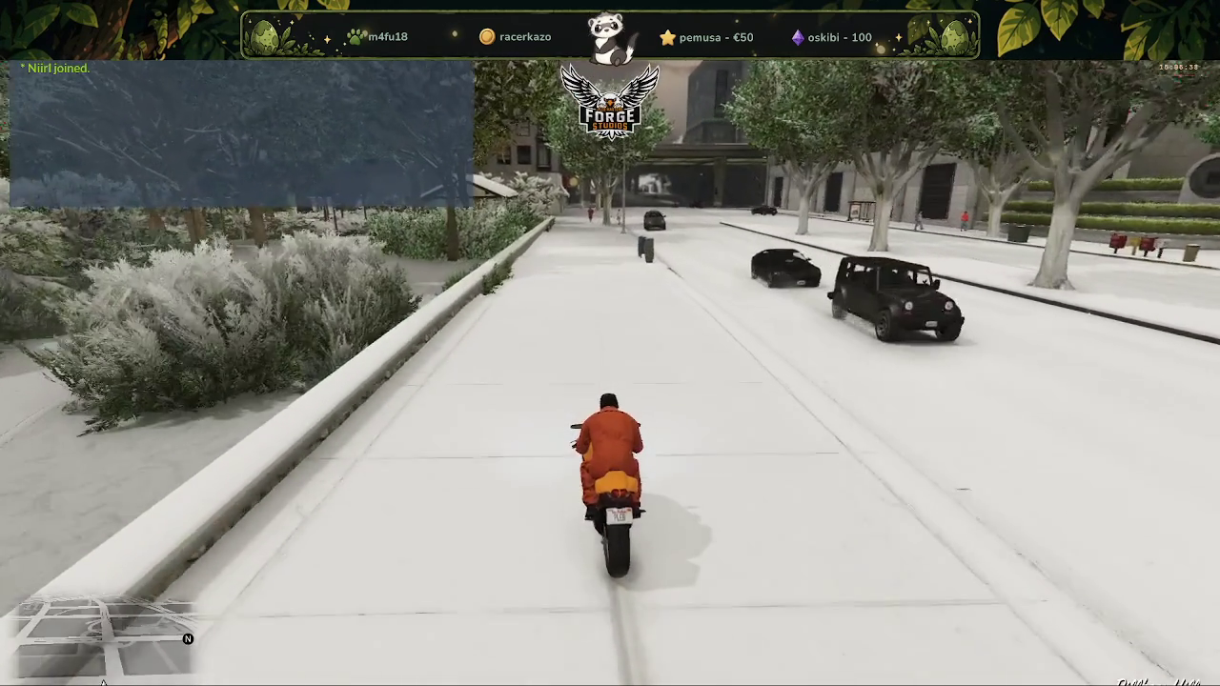
pyautogui.press('d')
pyautogui.press('a')
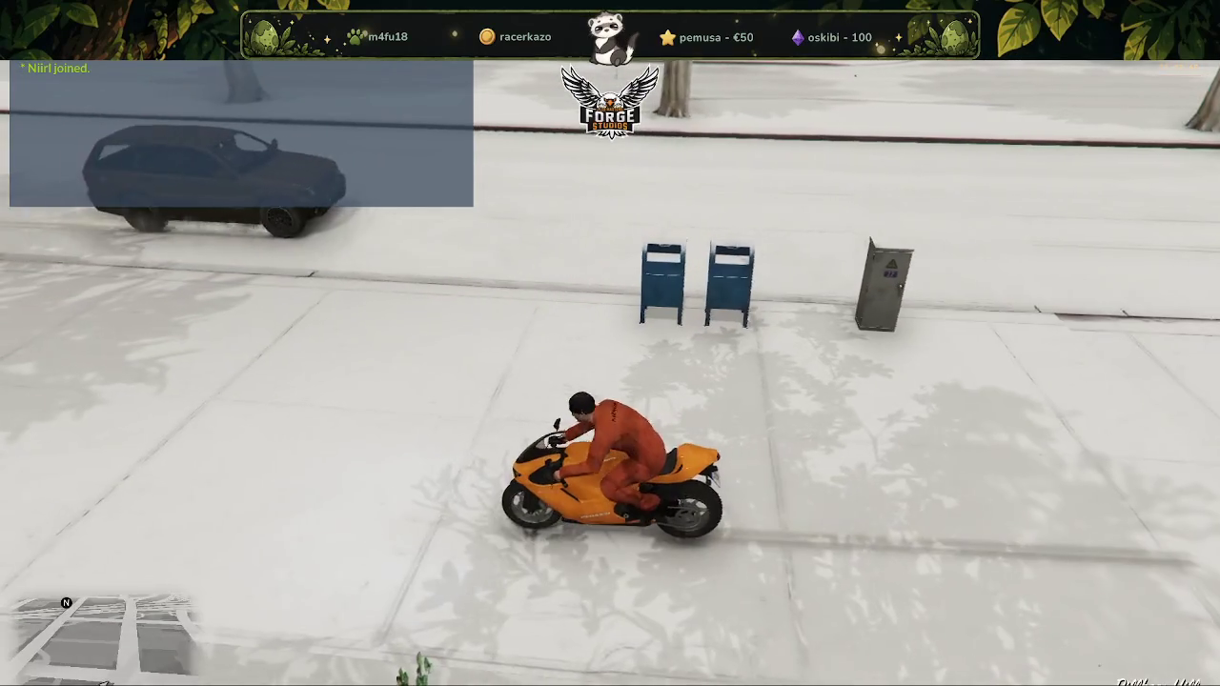
# Reverse the Bati along the snowy sidewalk, then switch to the txAdmin server console
pyautogui.press('d')
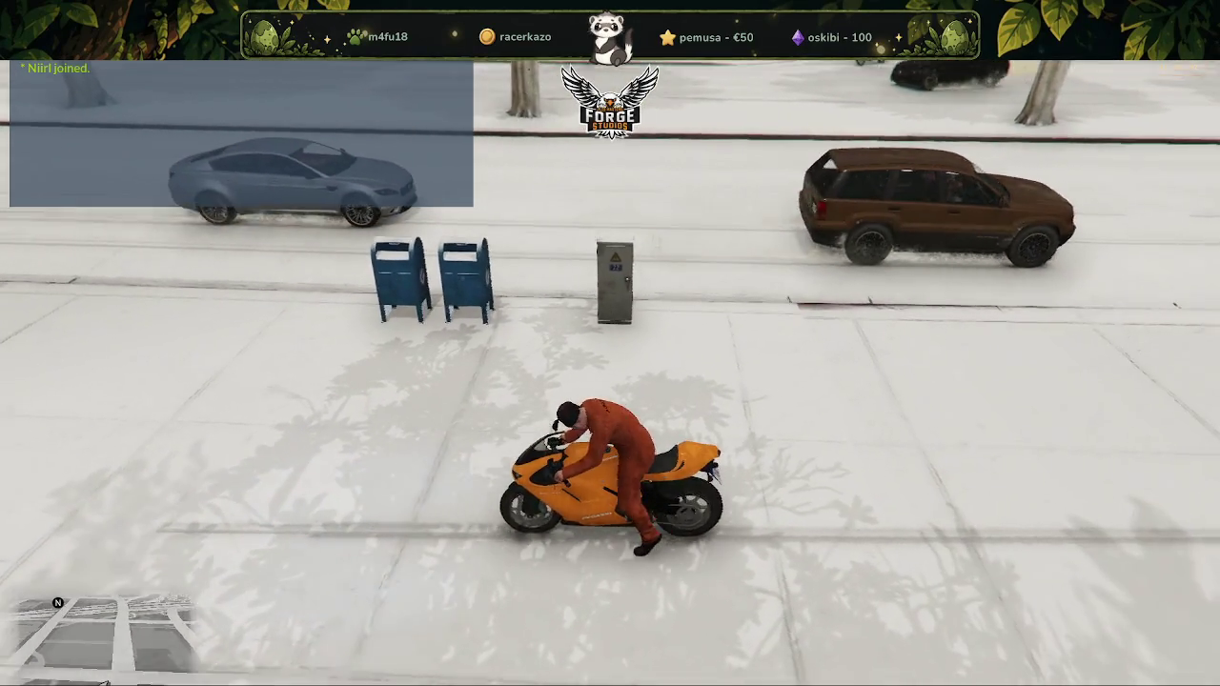
pyautogui.press('s')
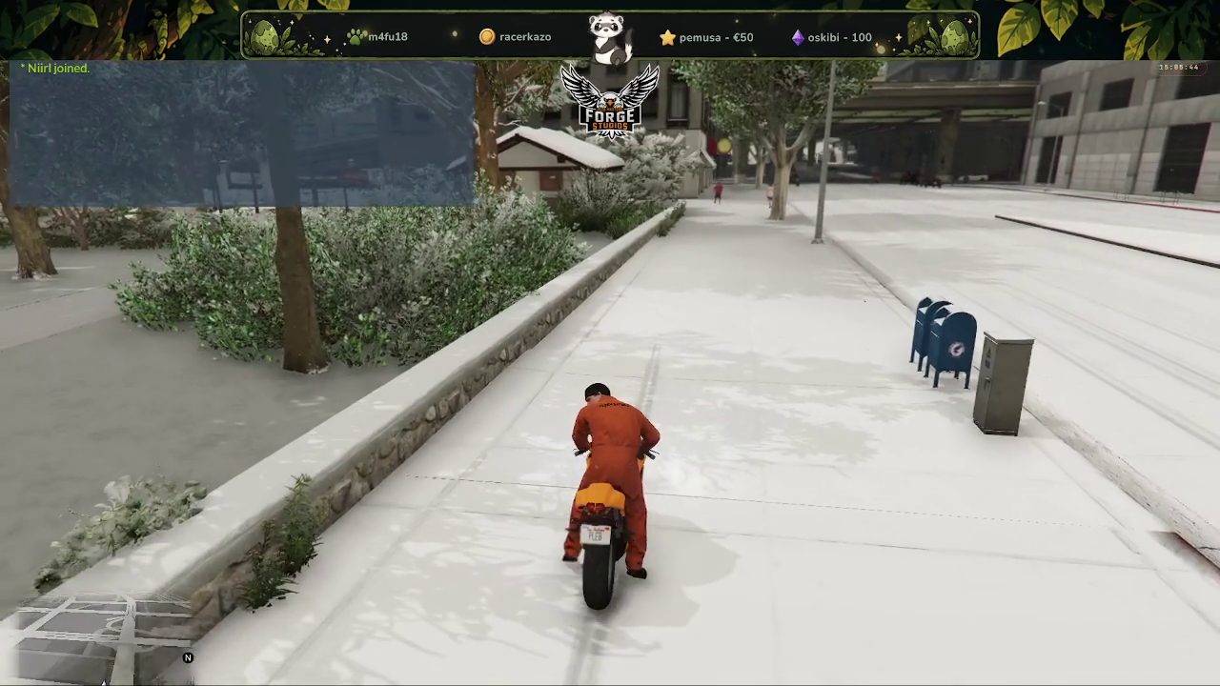
pyautogui.press('s')
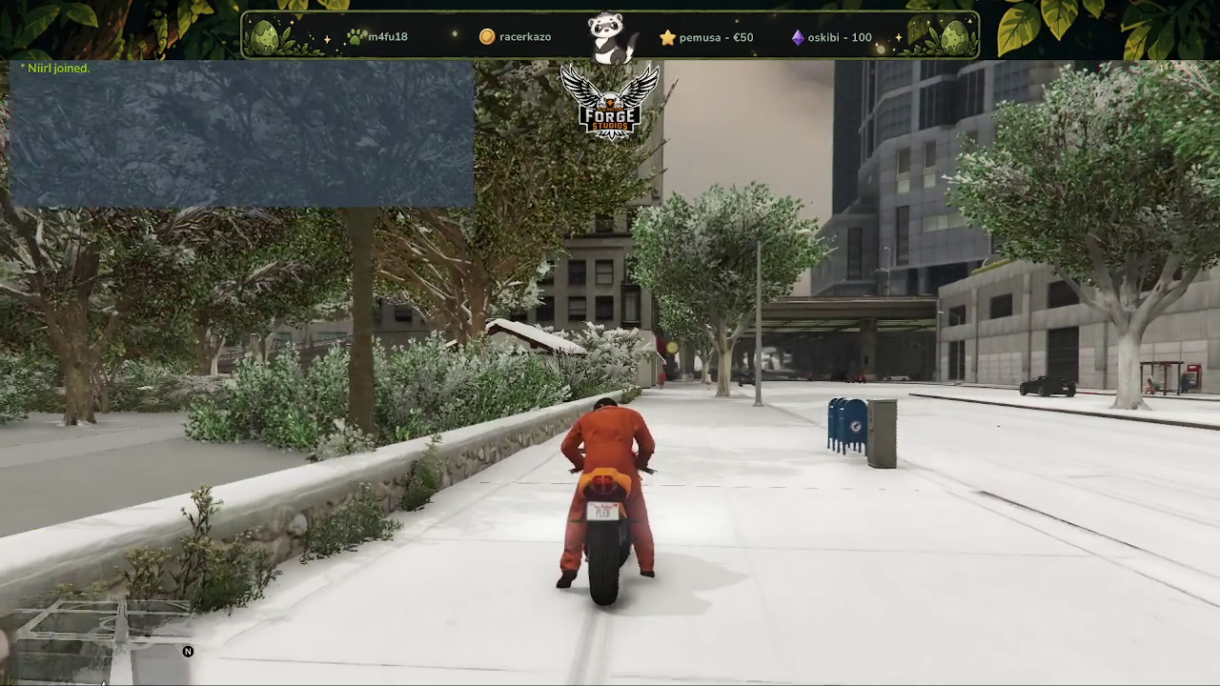
pyautogui.press('s')
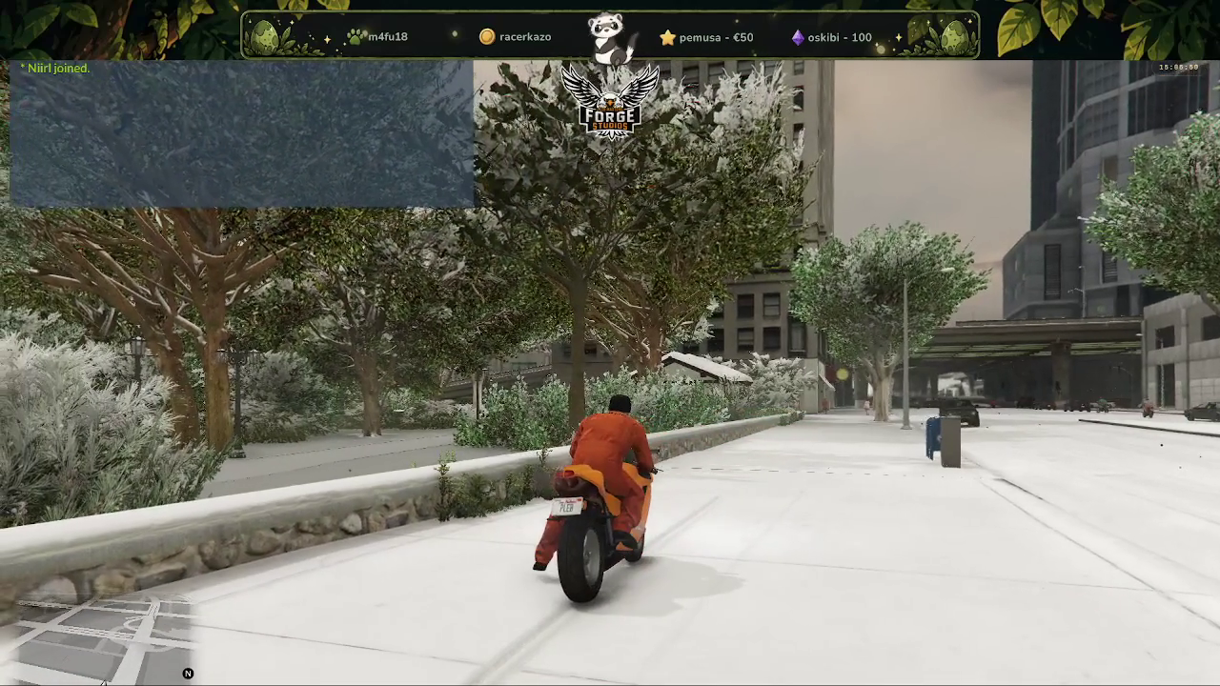
pyautogui.press('s')
pyautogui.press('s')
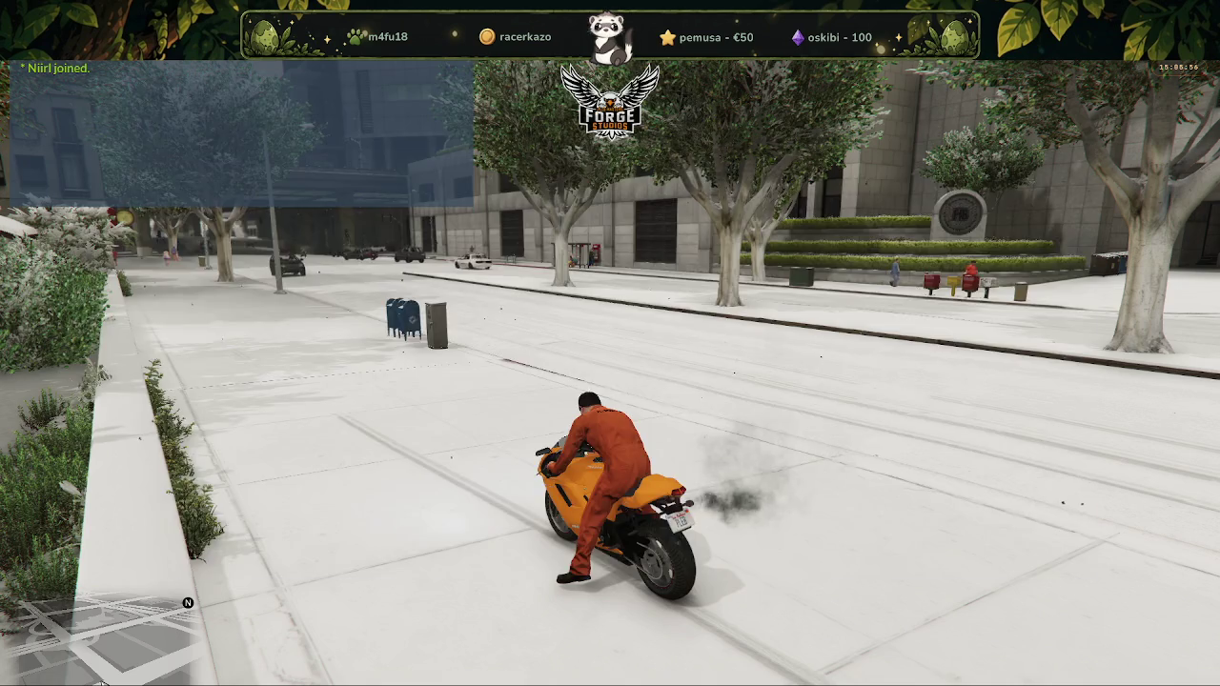
pyautogui.hotkey('alt', 'Tab')
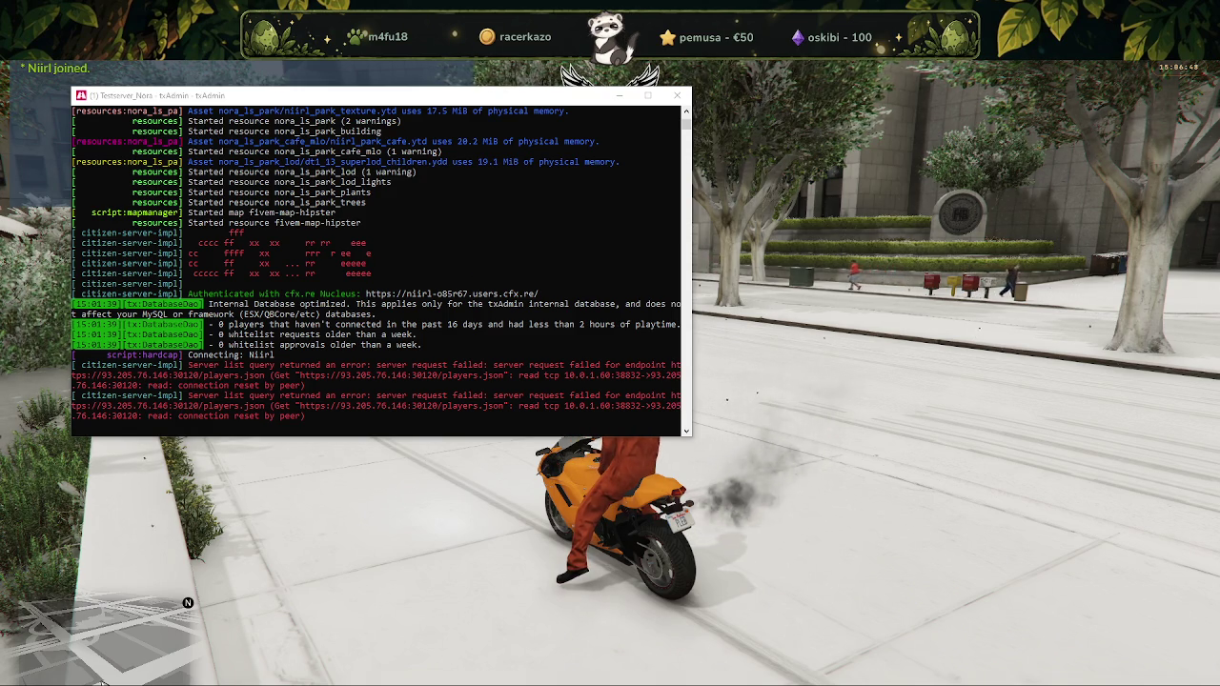
# Glance at the park map image in the browser, then hide it to return to the game
pyautogui.hotkey('alt', 'Tab')
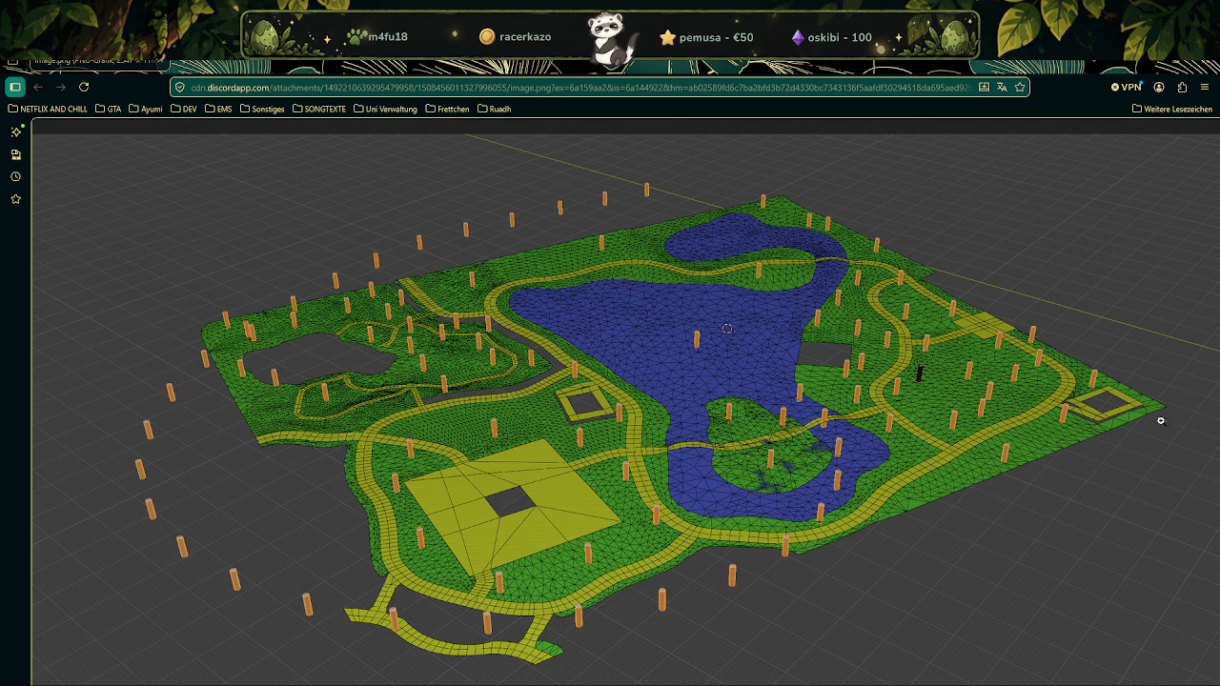
pyautogui.click(1140, 68)
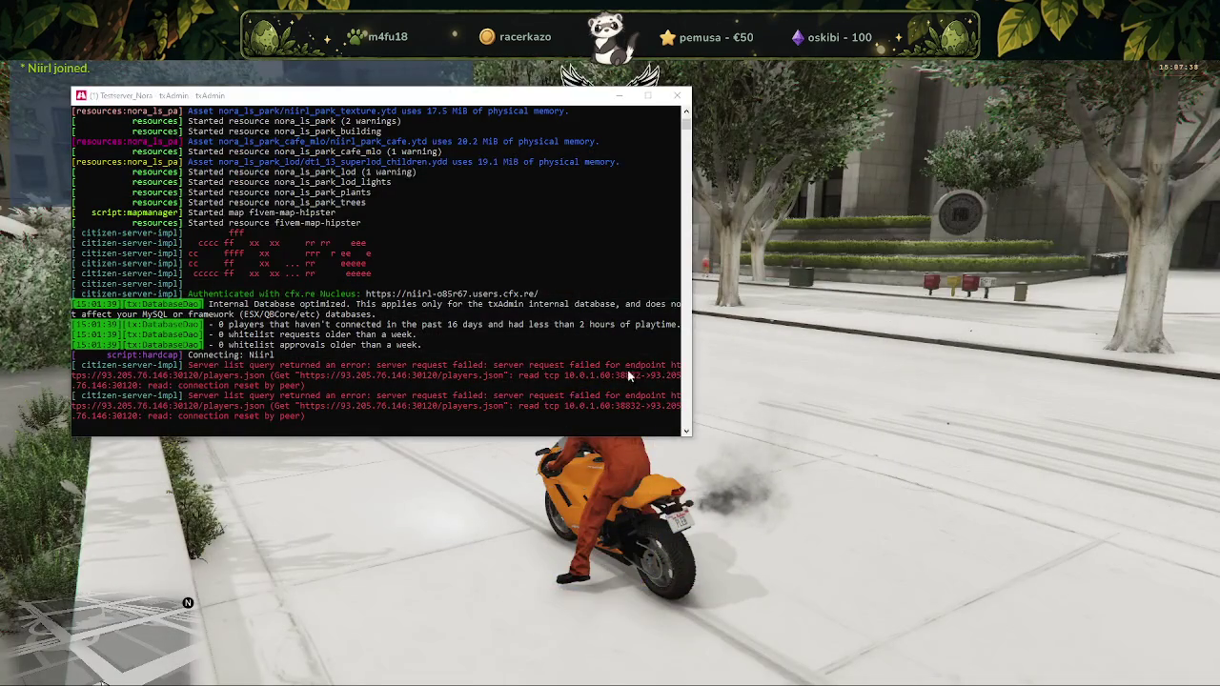
# Ride the Bati along the snowy sidewalk with a U-turn, stop by the wall, and dismount
pyautogui.press('a')
pyautogui.press('w')
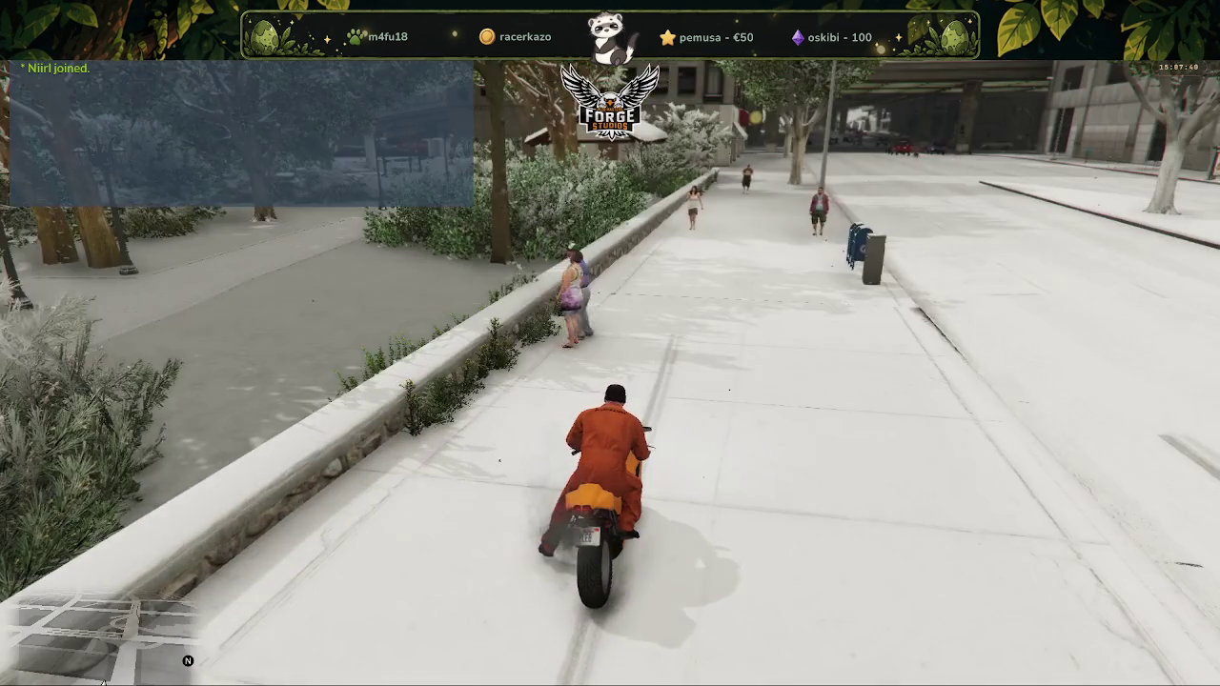
pyautogui.press('w')
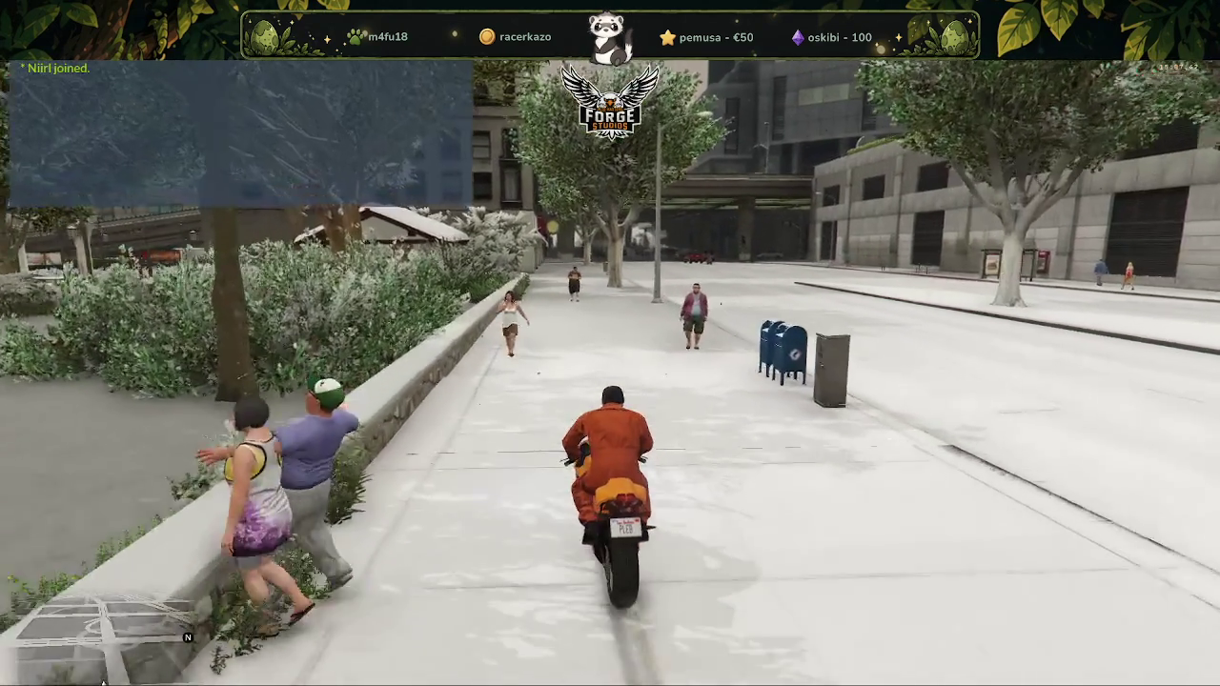
pyautogui.press('a')
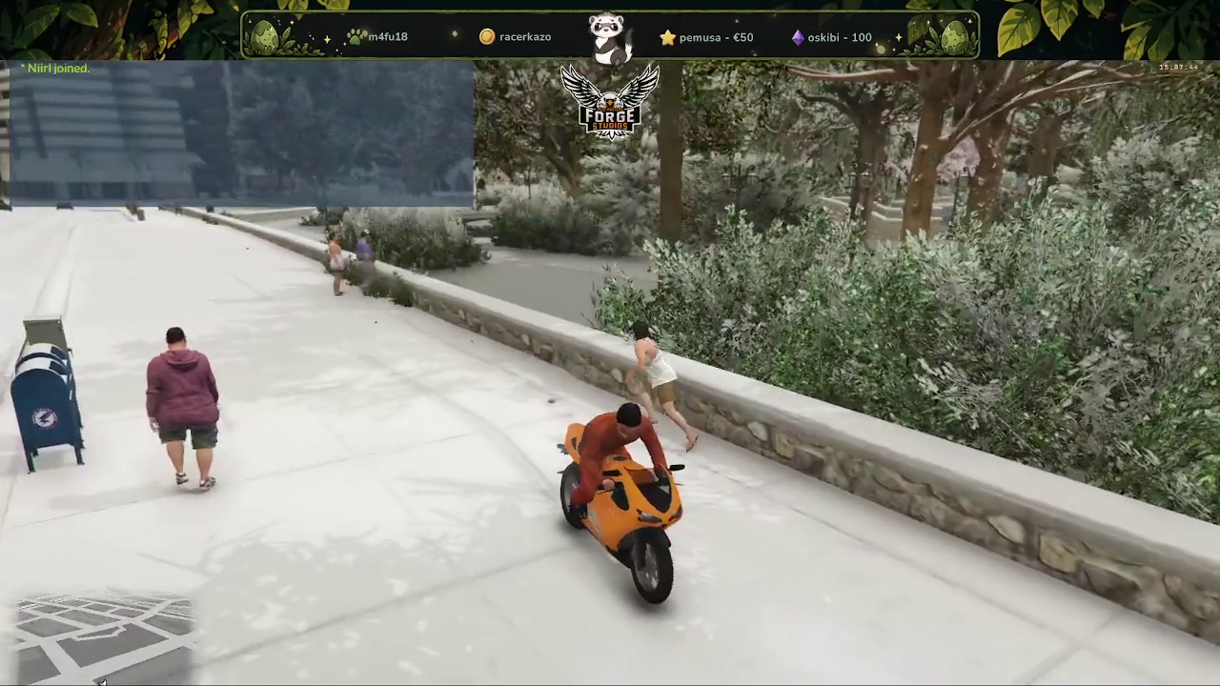
pyautogui.press('w')
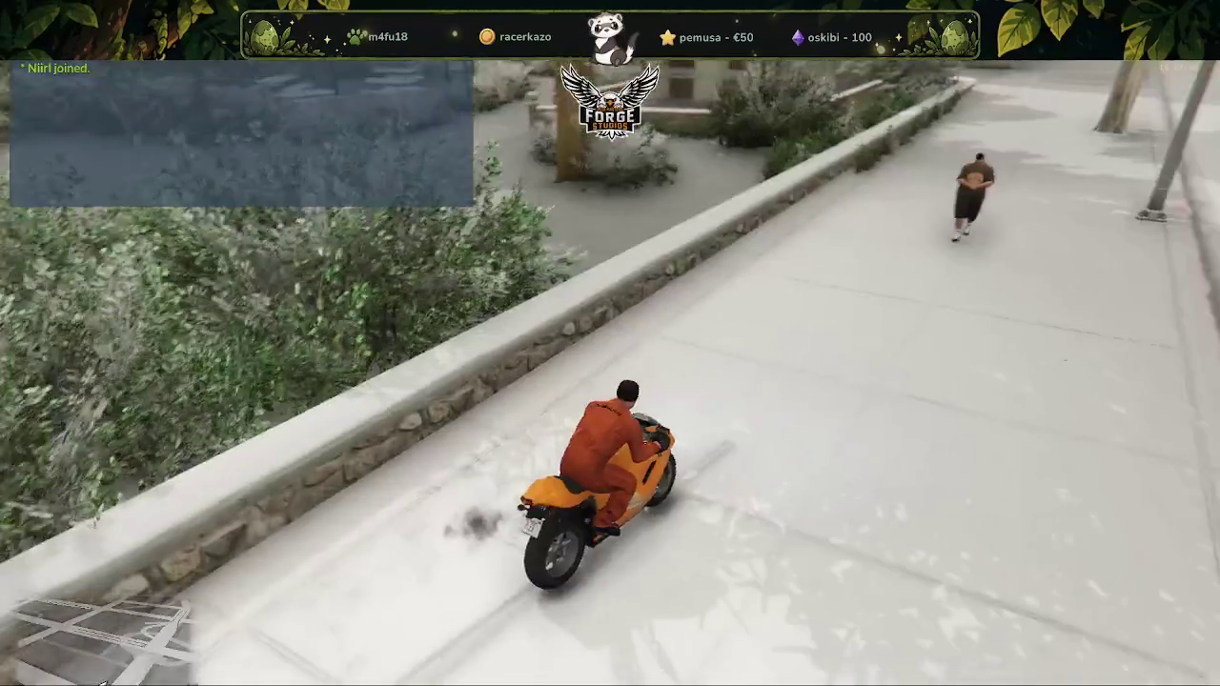
pyautogui.press('a')
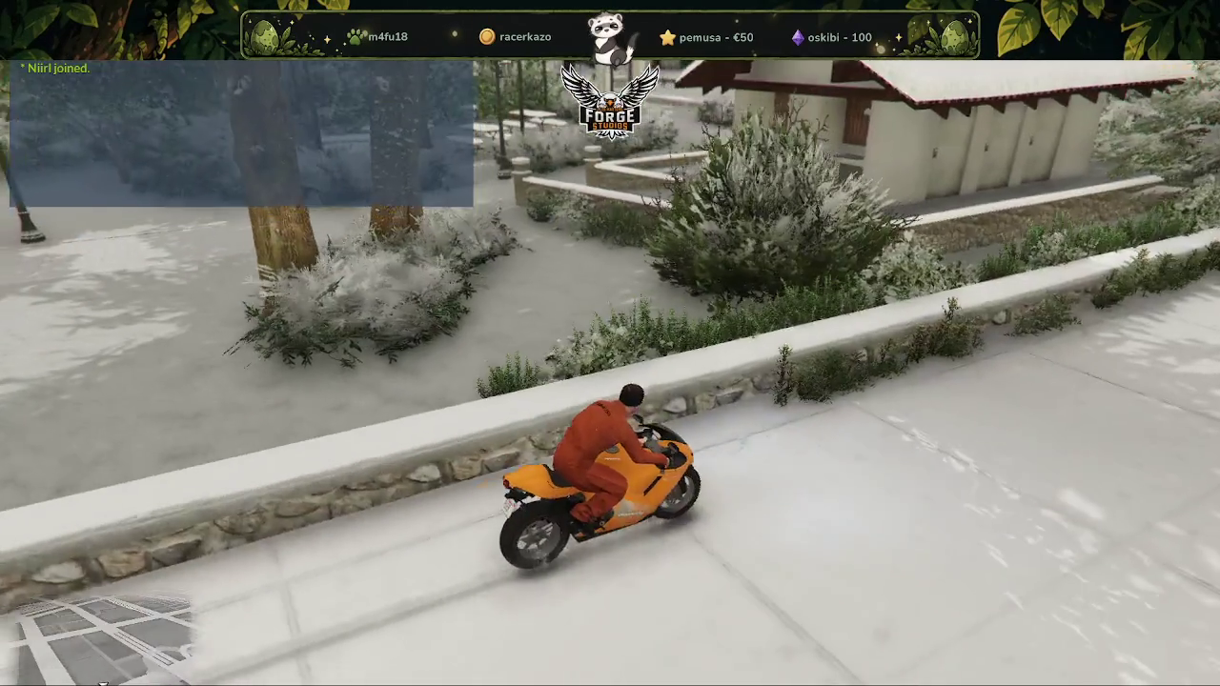
pyautogui.press('f')
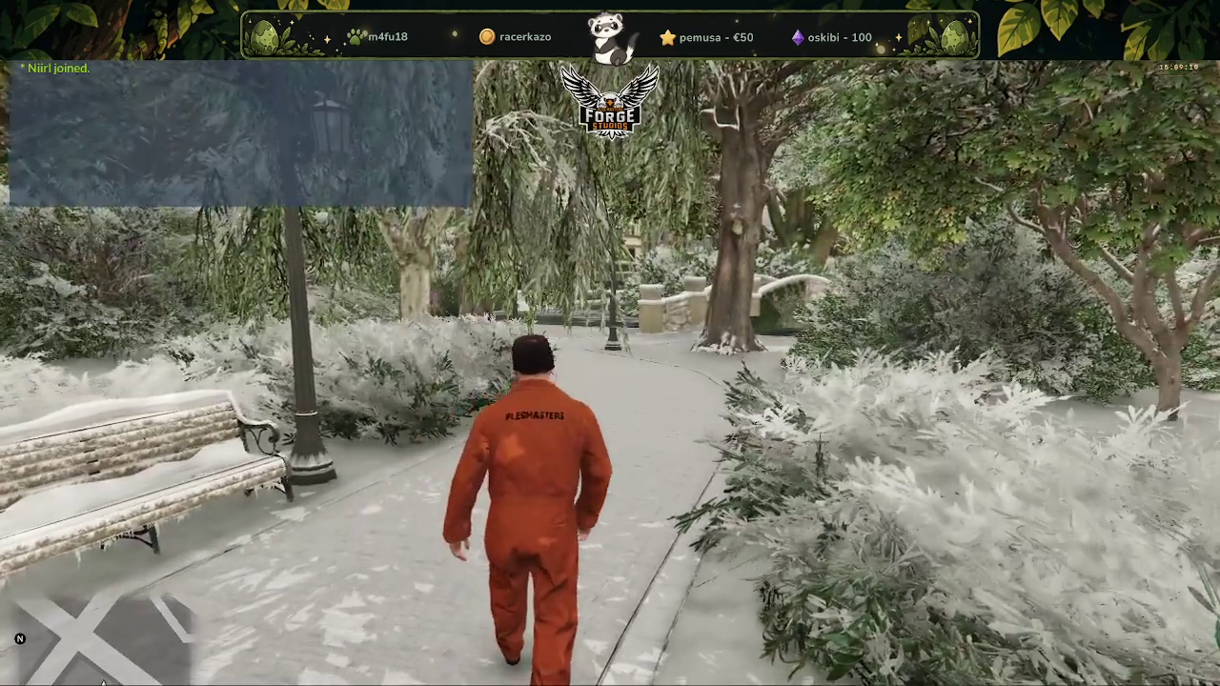
# Run down the snowy park path to the curb of the downtown intersection's sidewalk
pyautogui.press('shift')
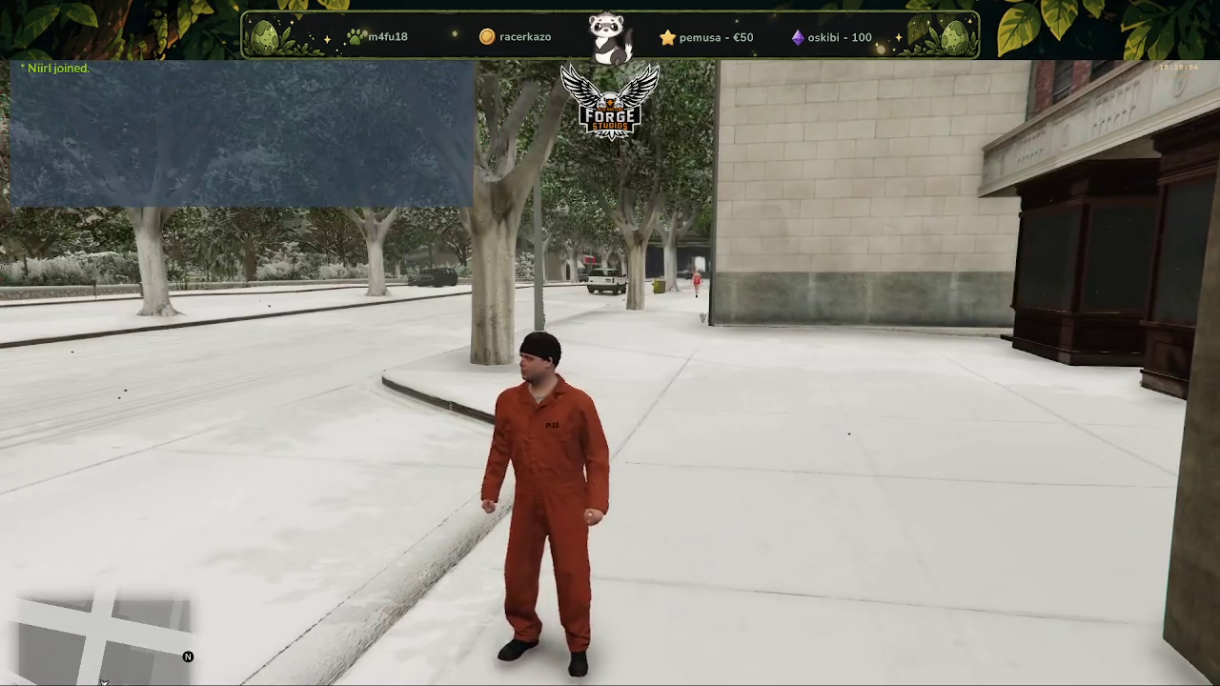
pyautogui.press('w')
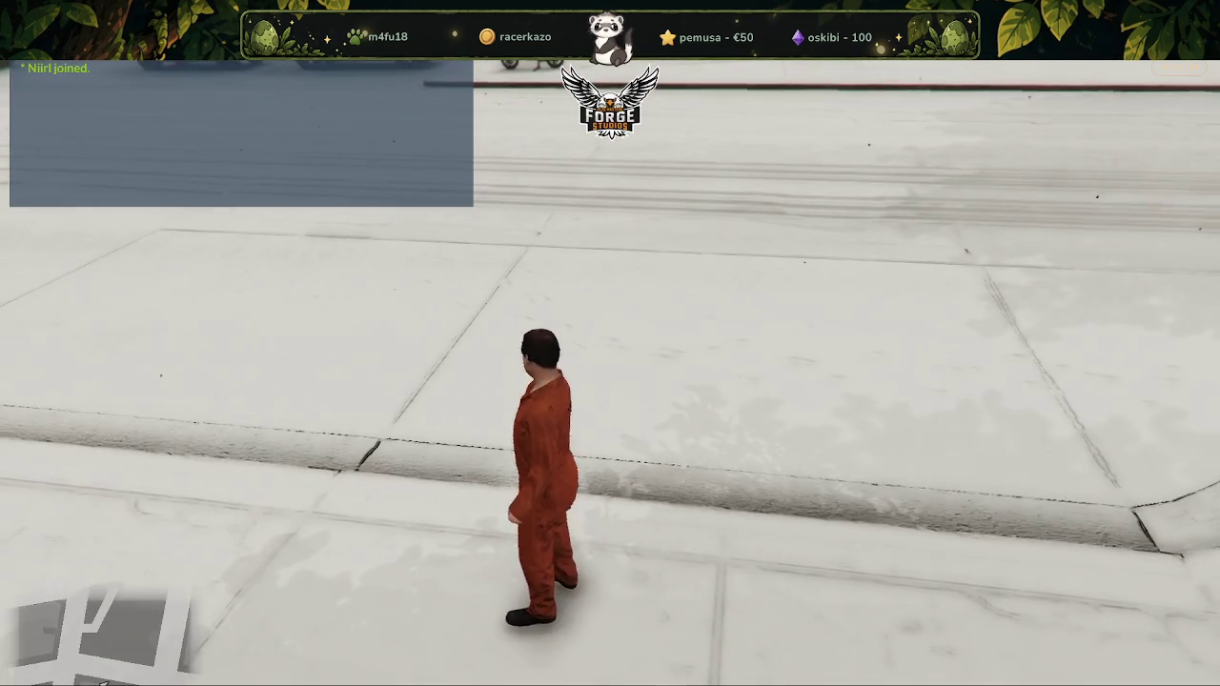
# Turn on TX Admin NoClip from the F5 menu, fly high over snowy downtown, then land
pyautogui.press('F5')
pyautogui.click(176, 170)
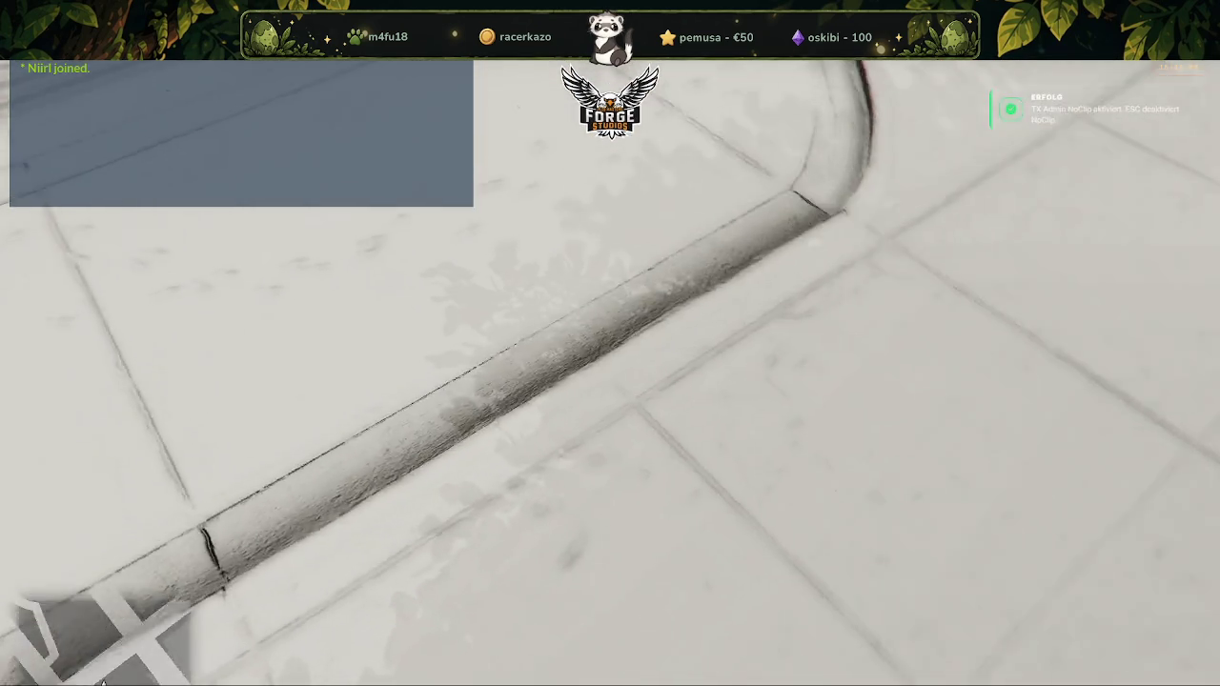
pyautogui.press('e')
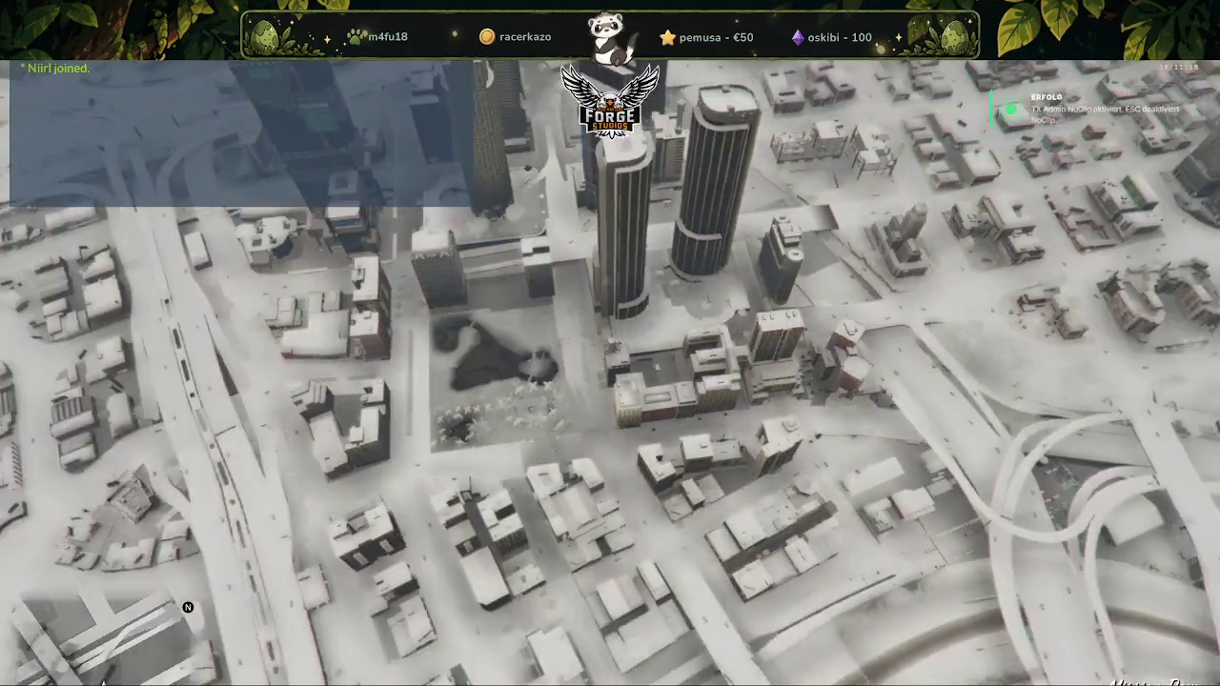
pyautogui.press('q')
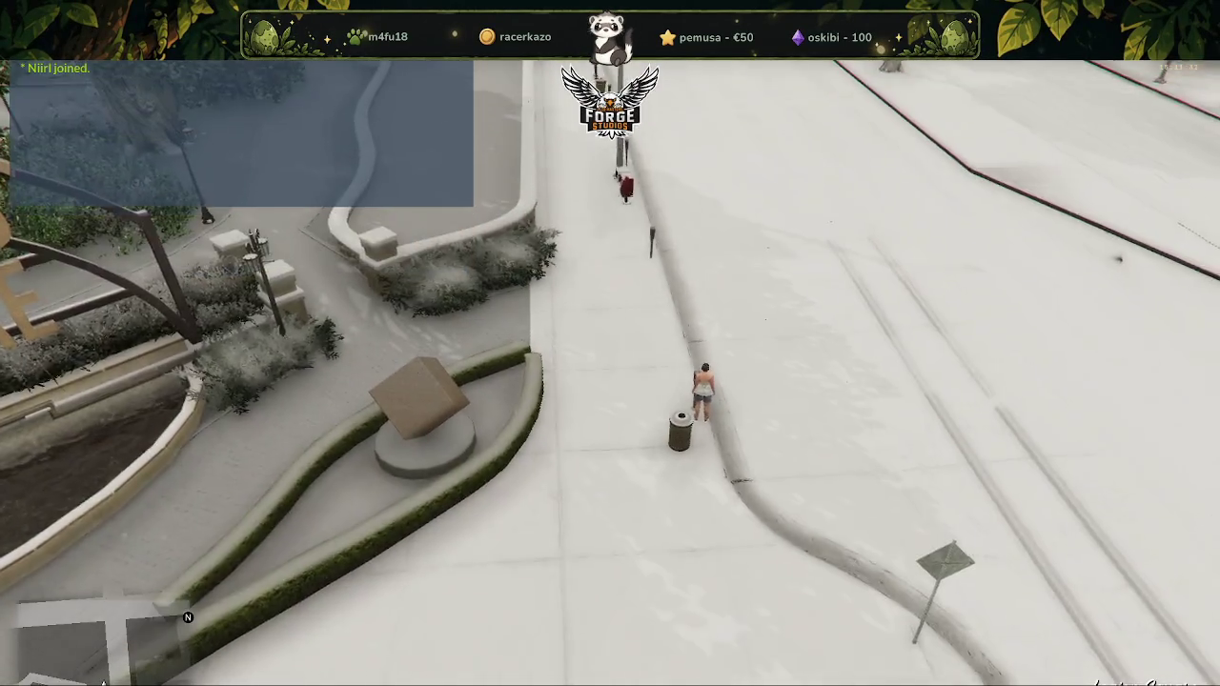
pyautogui.press('Escape')
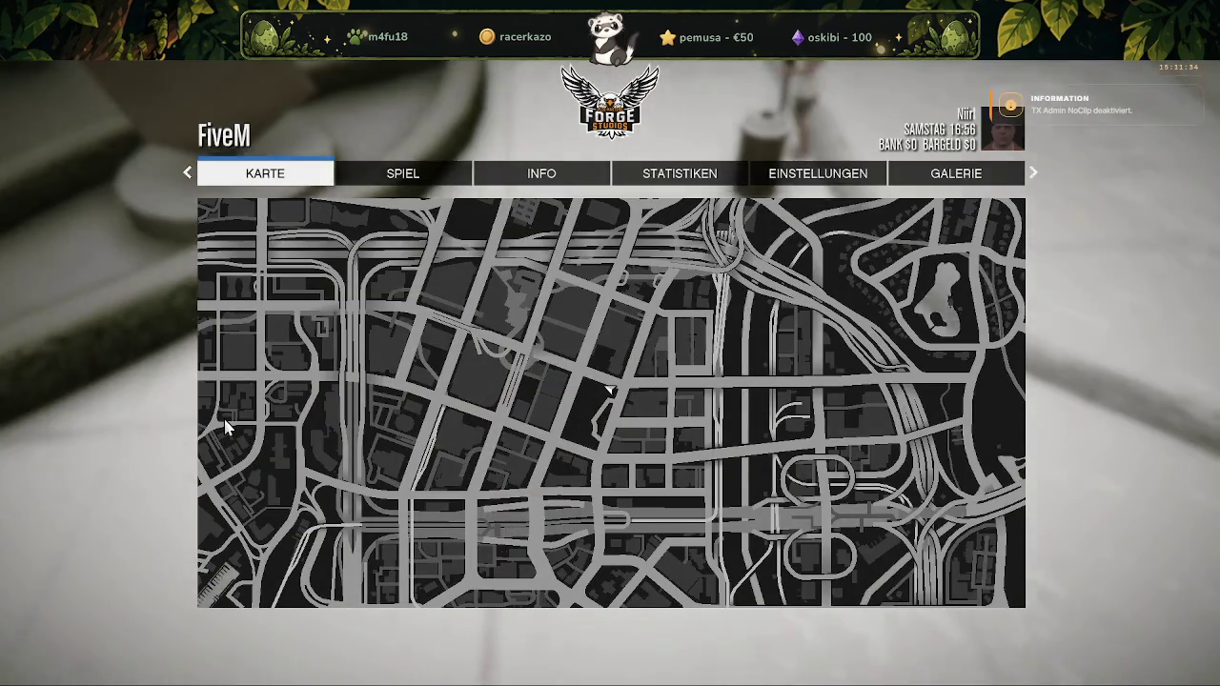
pyautogui.press('Escape')
# Walk along the sidewalk toward the trash can, then bring up the nora_ls_park stream folder in File Explorer
pyautogui.press('w')
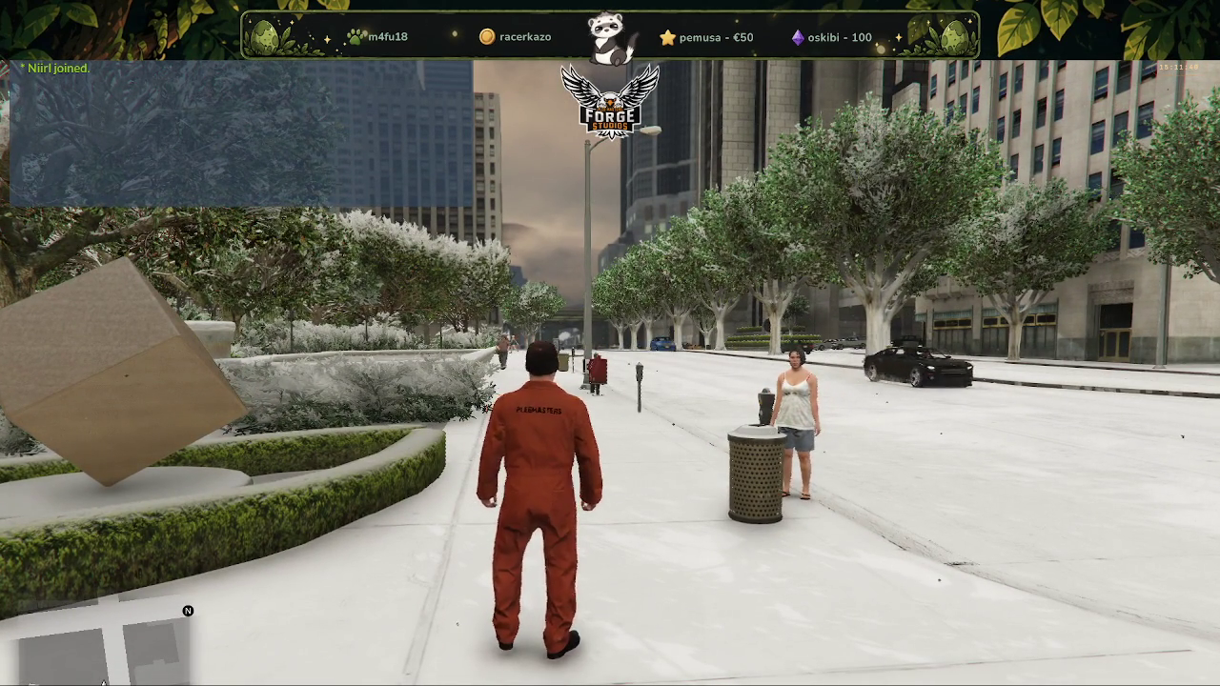
pyautogui.hotkey('alt', 'Tab')
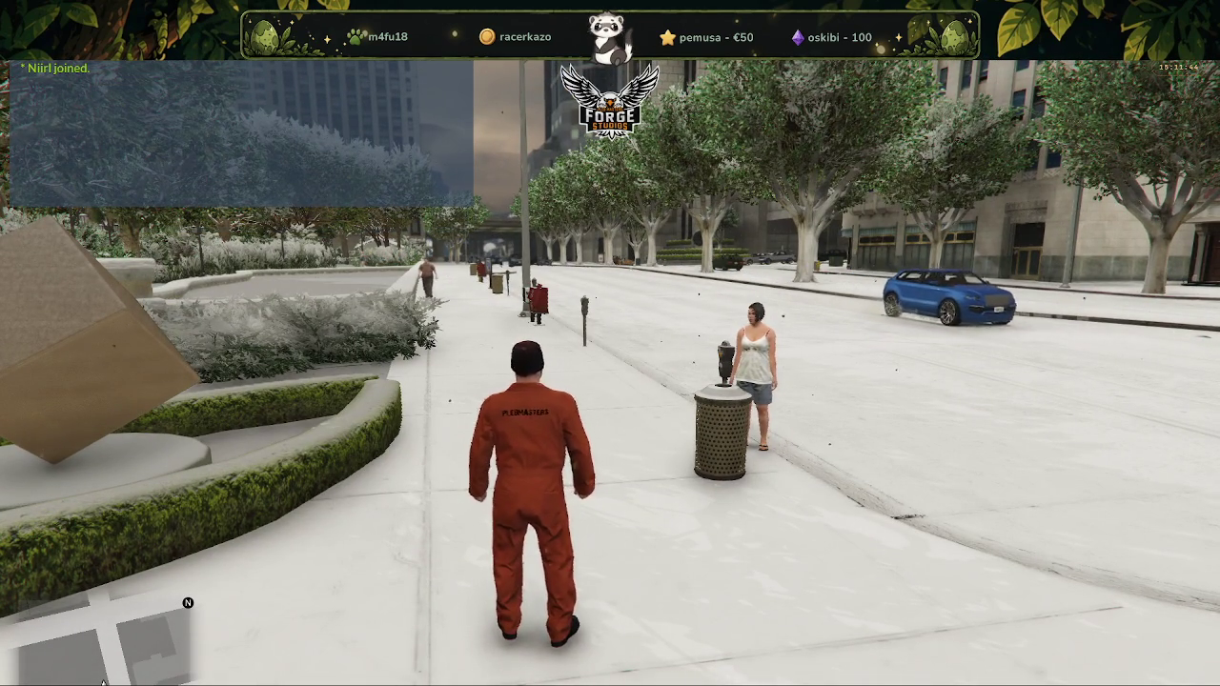
pyautogui.hotkey('alt', 'Tab')
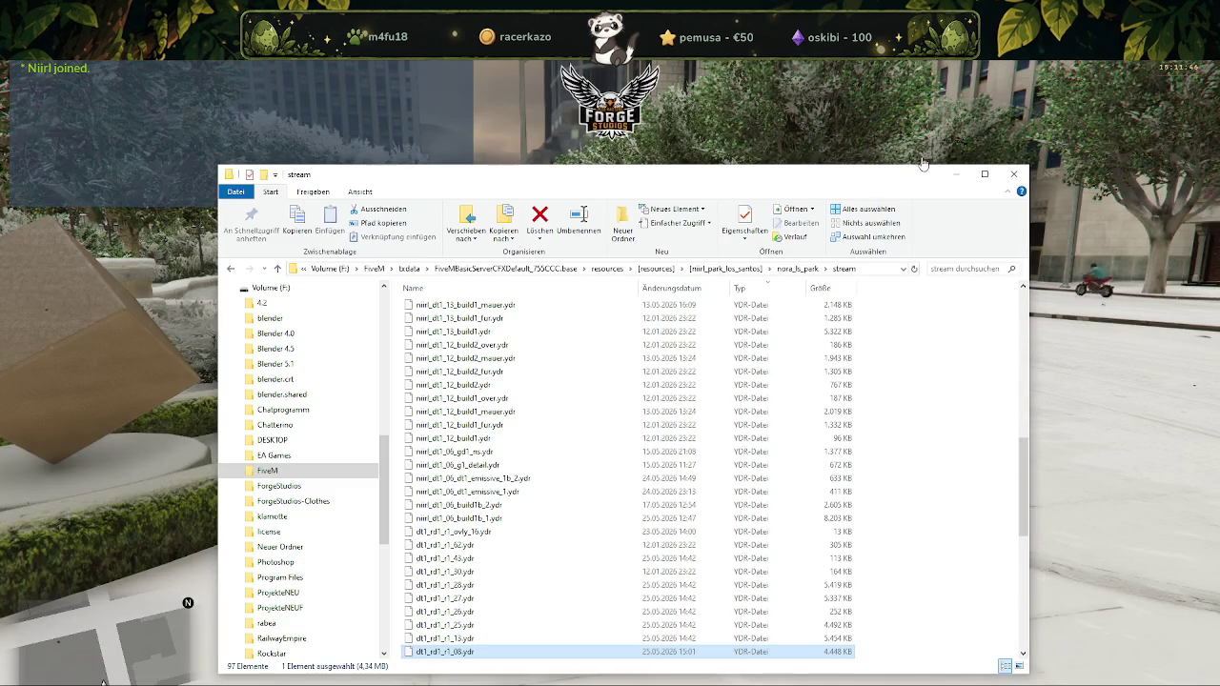
# Go up to the [resources] folder, open [mlo], and return to the FiveM game window
pyautogui.click(657, 269)
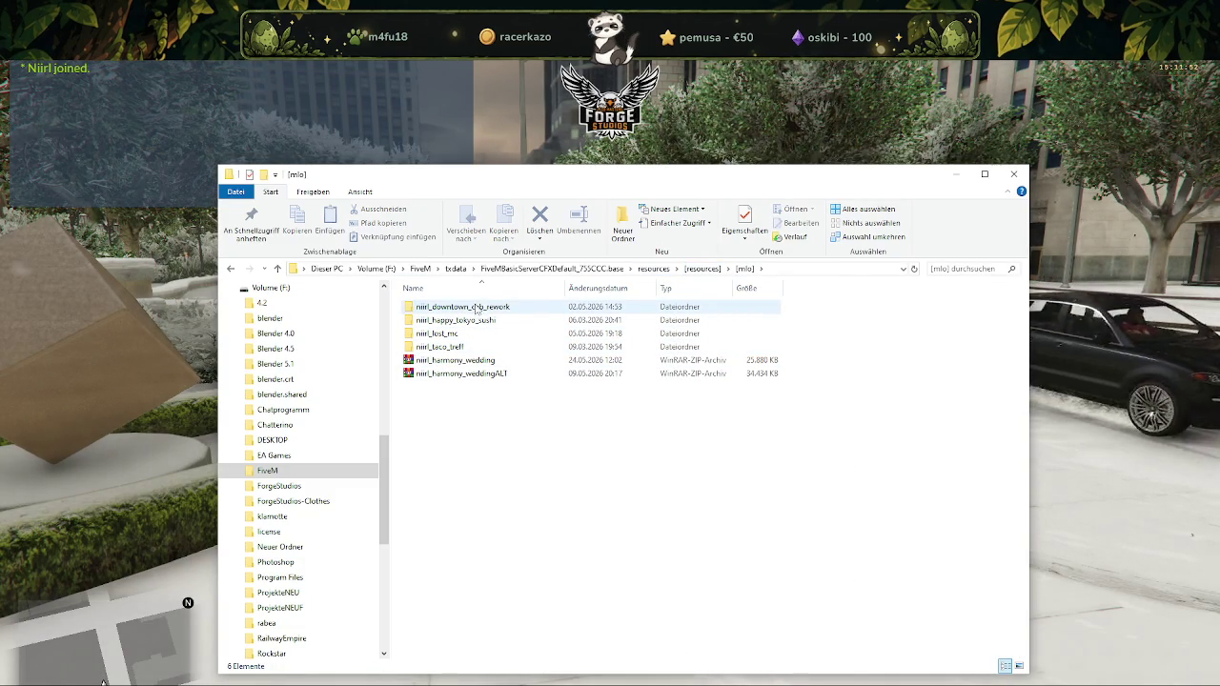
pyautogui.moveTo(455, 360)
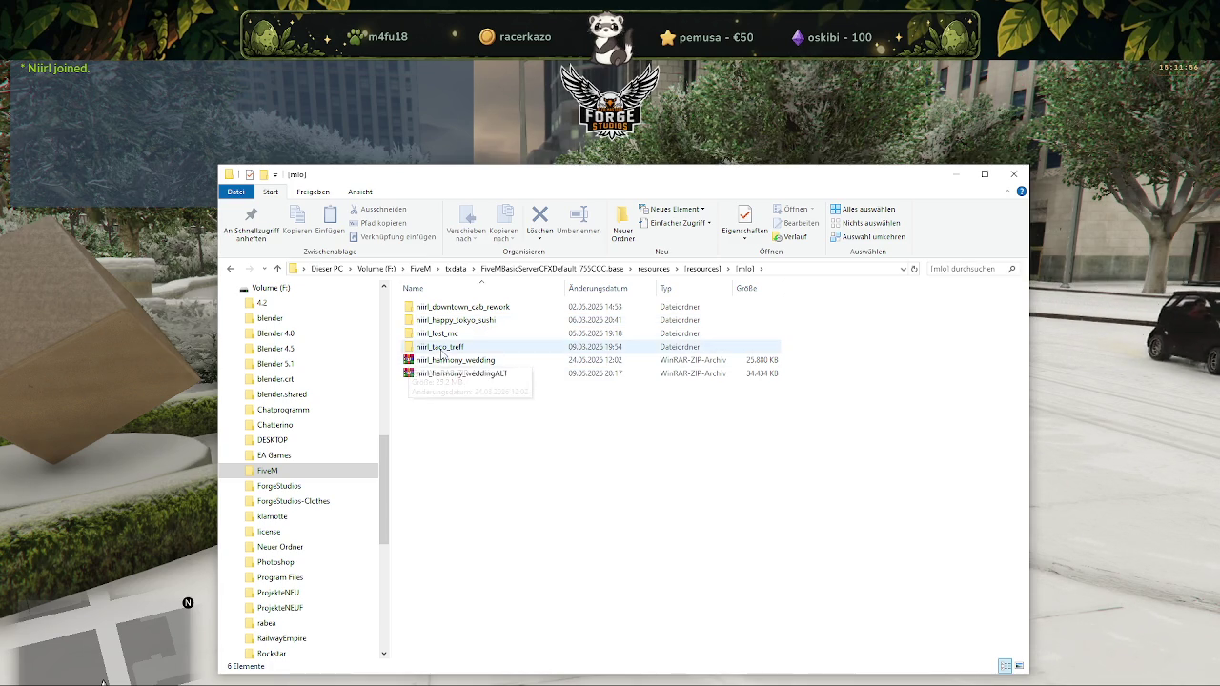
pyautogui.click(1137, 385)
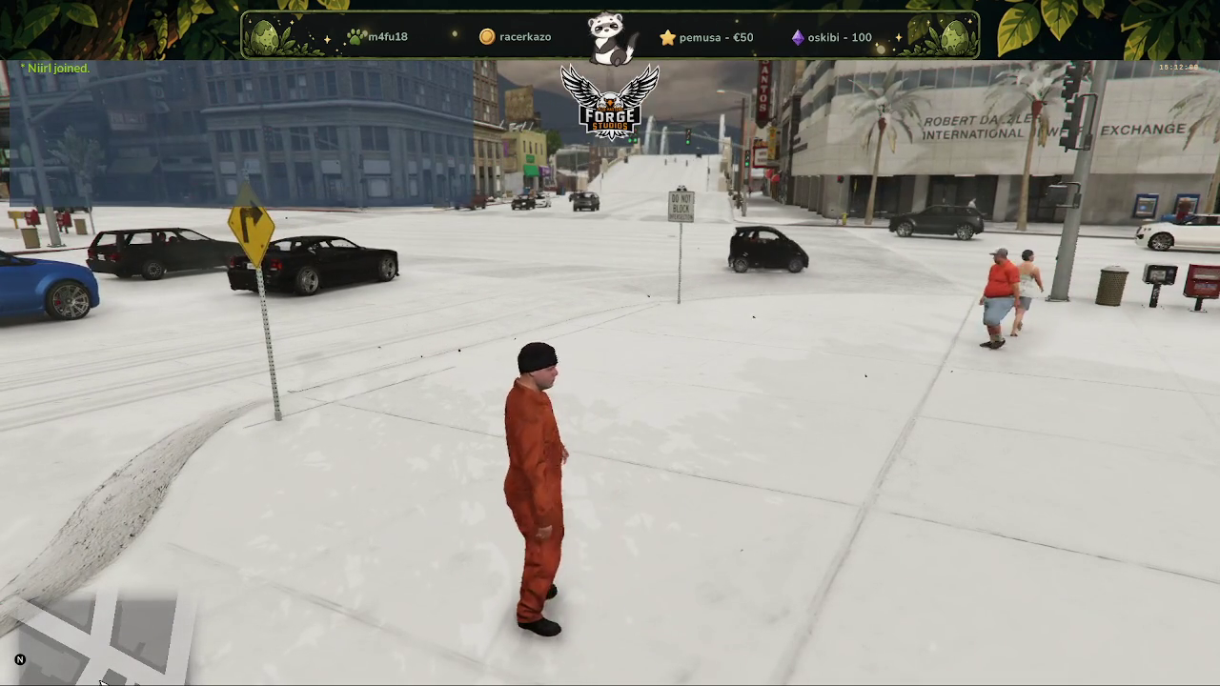
# Set the Wetter option to EXTRASUNNY in the ForgeStudios admin menu and close it
pyautogui.press('F5')
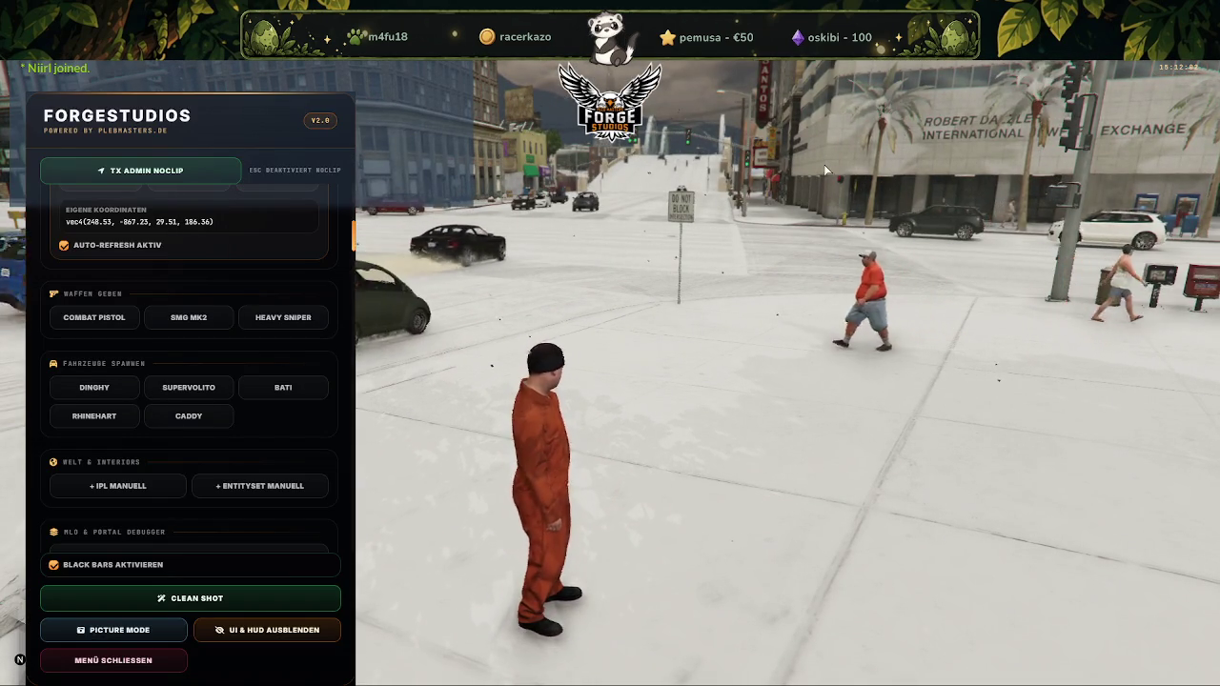
pyautogui.scroll(-1, 187, 334)
pyautogui.scroll(3, 186, 322)
pyautogui.scroll(3, 185, 311)
pyautogui.scroll(3, 184, 311)
pyautogui.click(312, 267)
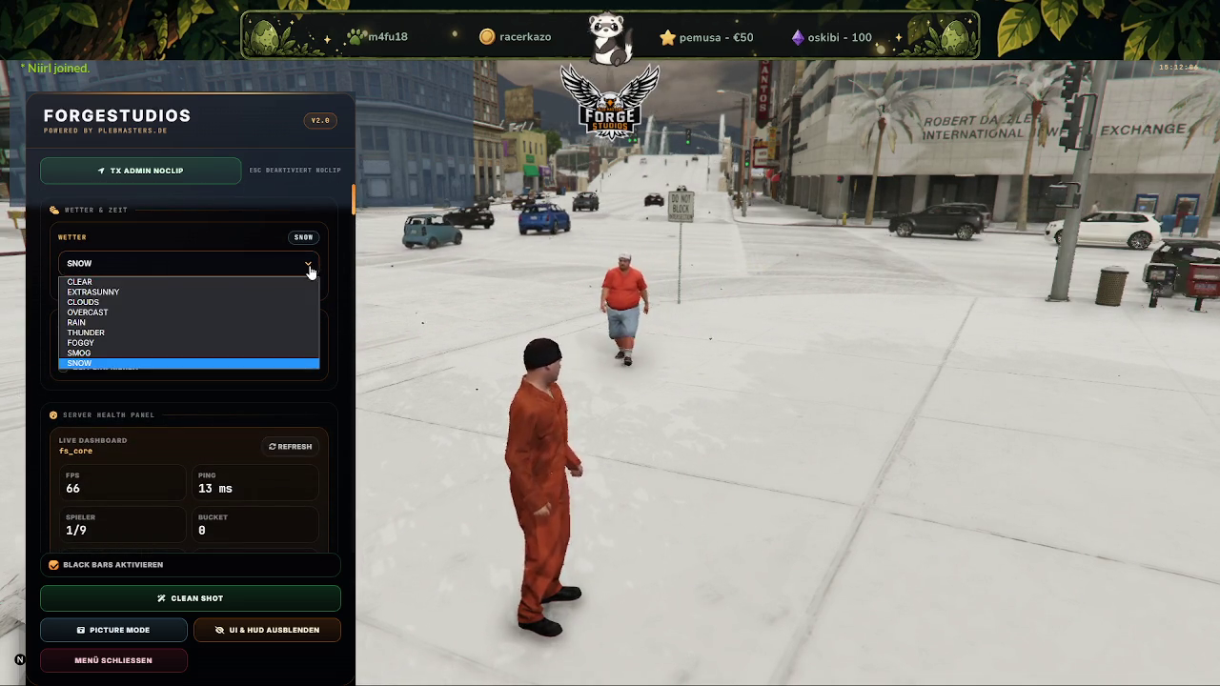
pyautogui.click(133, 295)
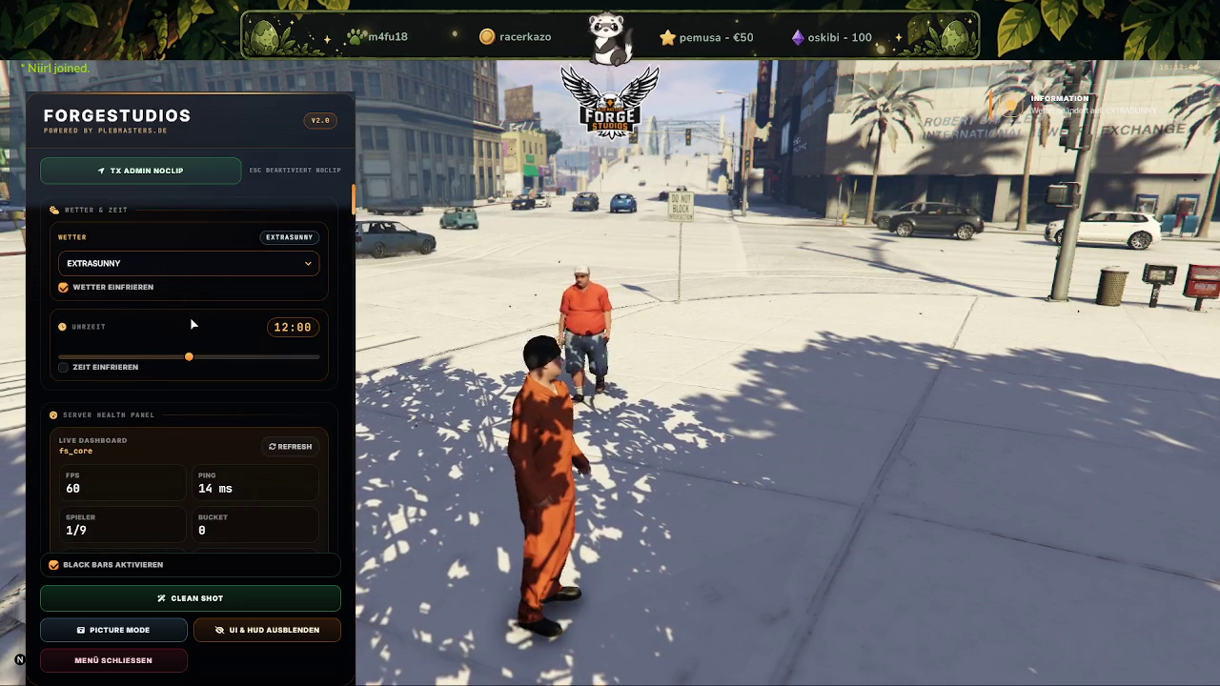
pyautogui.scroll(-2, 196, 343)
pyautogui.scroll(2, 195, 329)
pyautogui.scroll(-10, 198, 313)
pyautogui.scroll(-2, 201, 321)
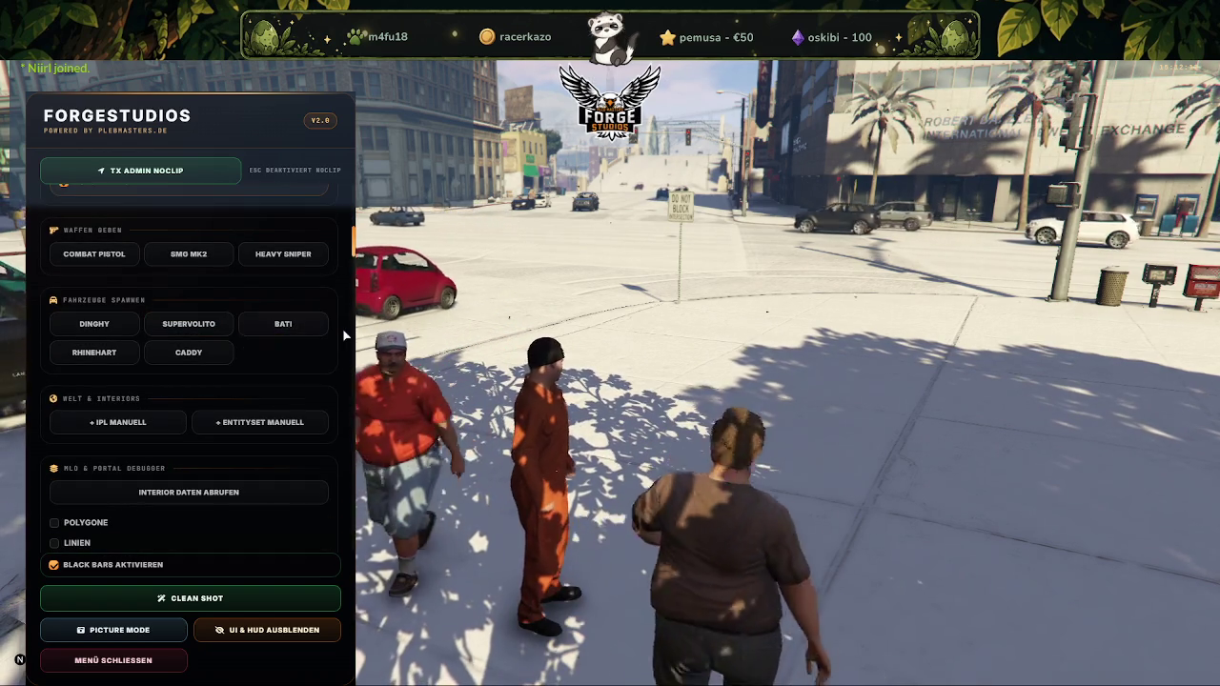
pyautogui.click(110, 660)
# Toggle the F8 developer console several times and switch on the F9 Spooner Mode camera
pyautogui.press('F8')
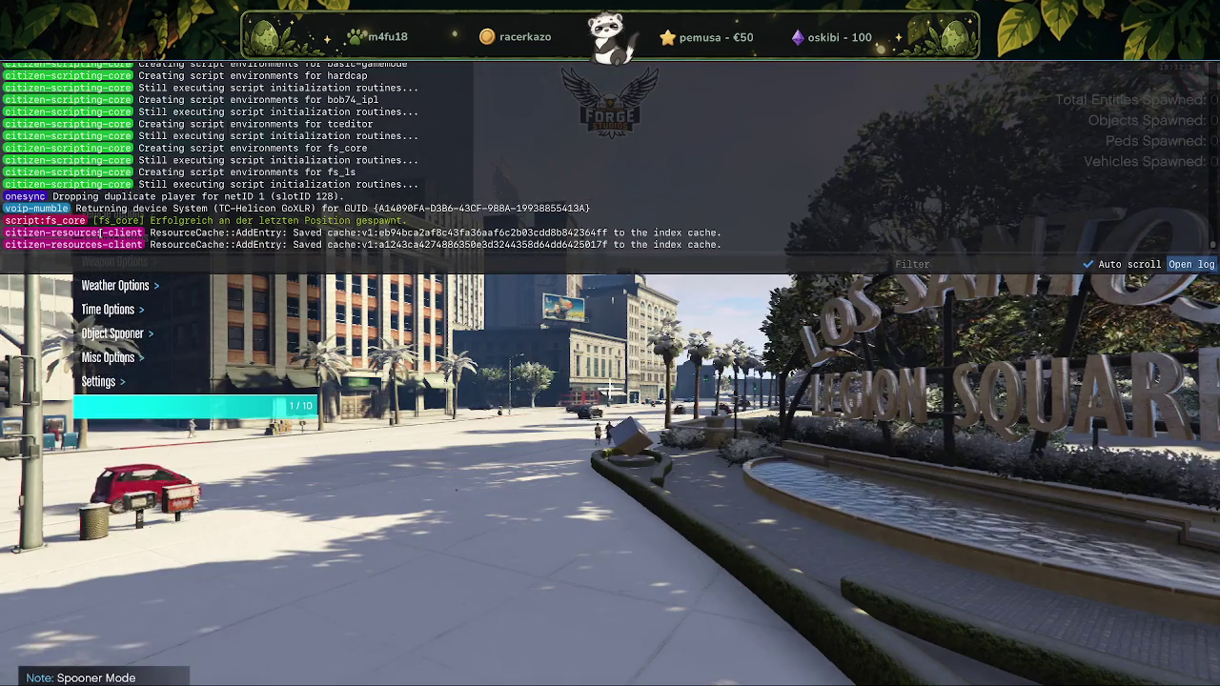
pyautogui.press('F8')
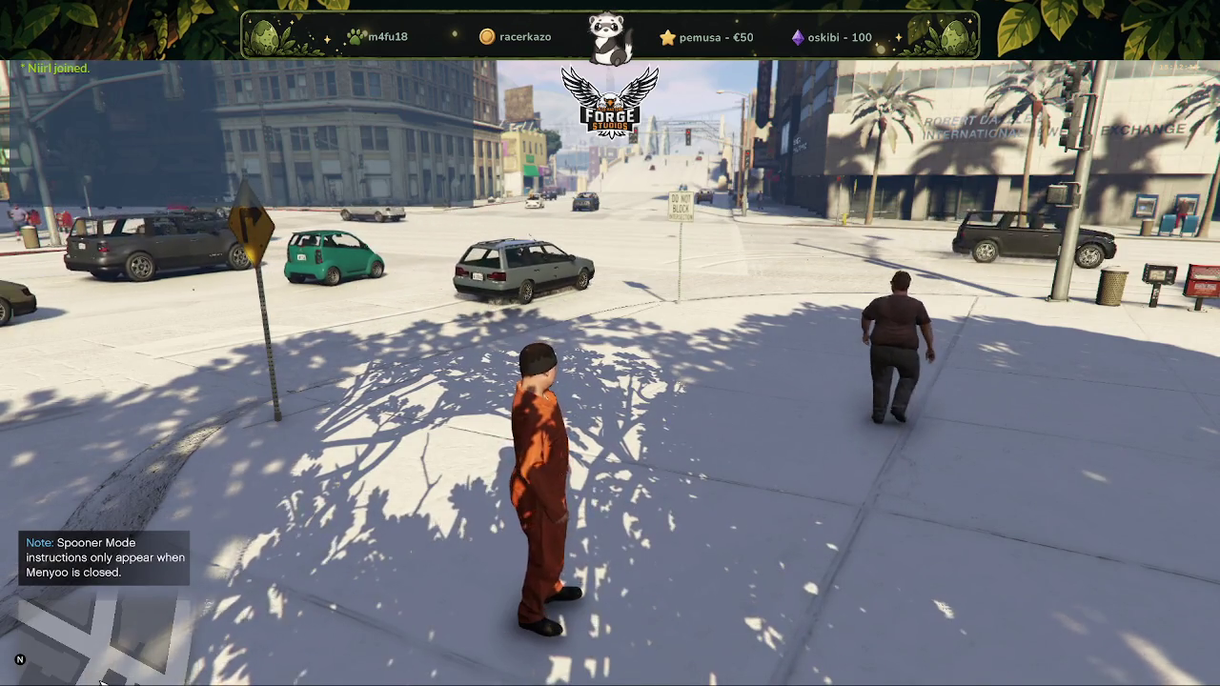
pyautogui.press('F9')
pyautogui.press('F9')
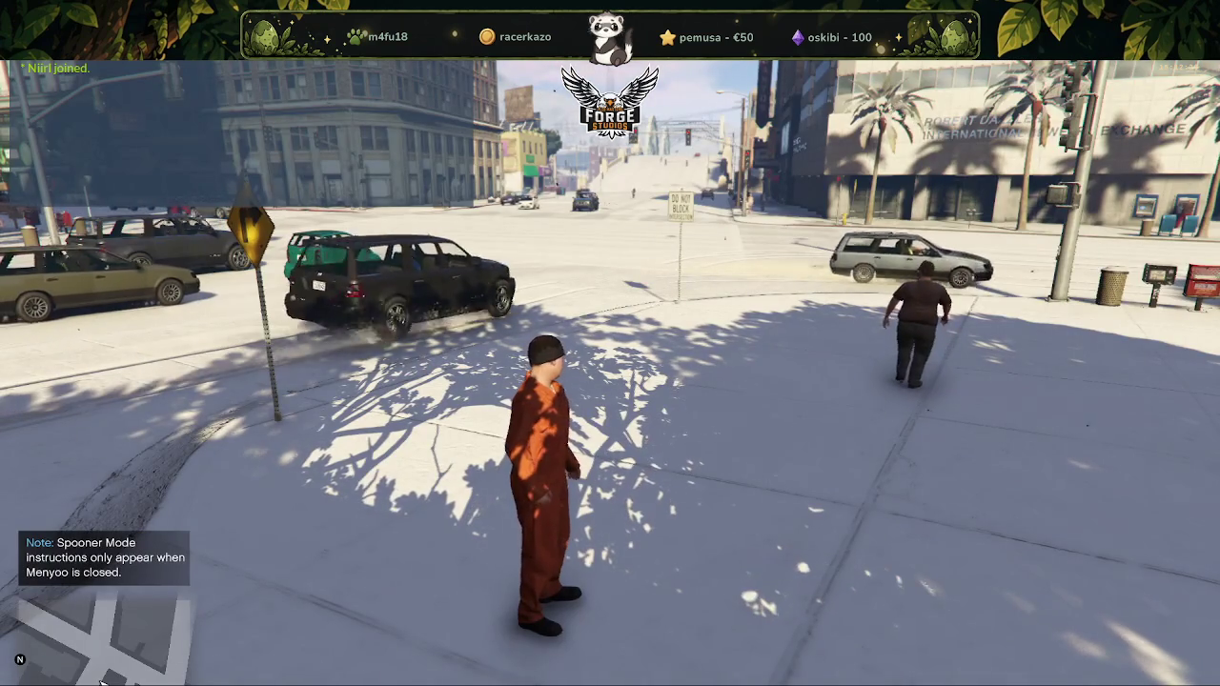
pyautogui.press('F8')
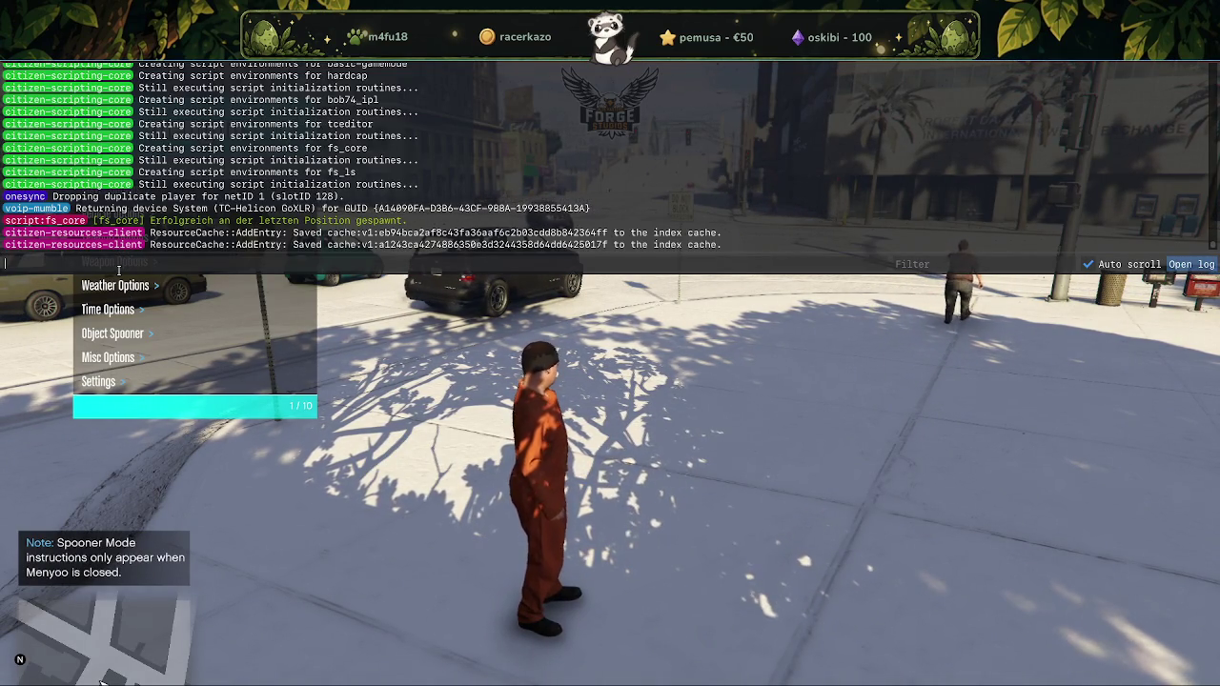
pyautogui.press('F8')
pyautogui.press('F8')
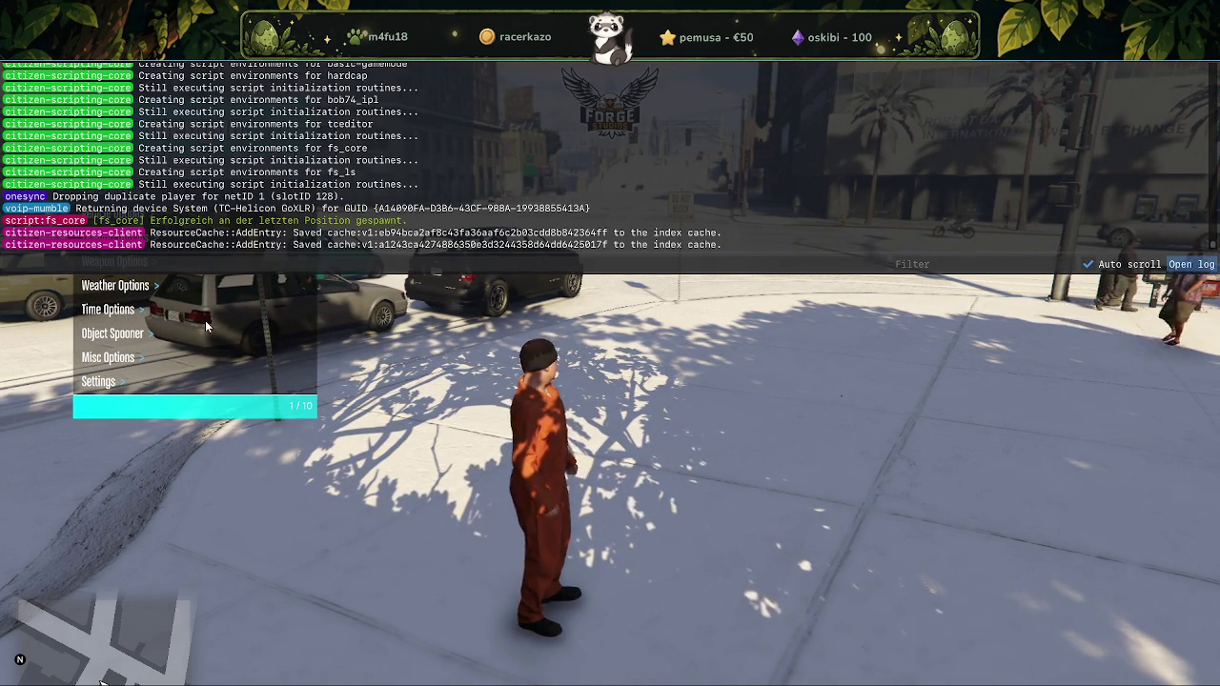
pyautogui.press('F8')
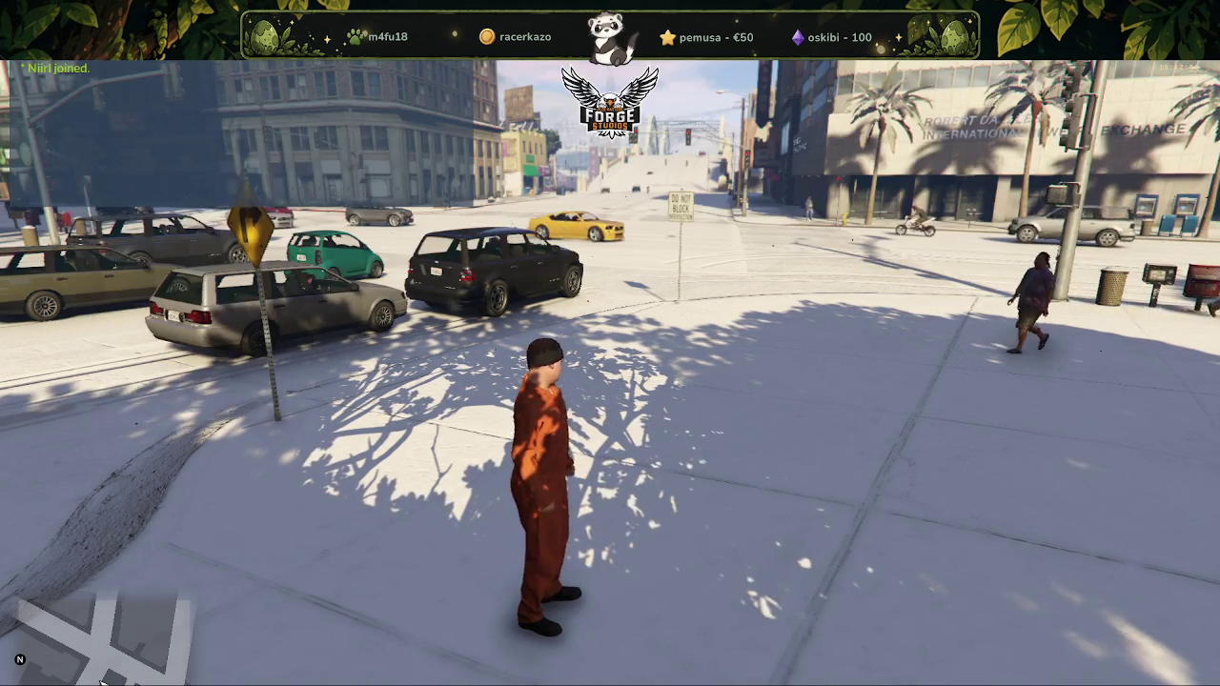
# On the full-screen map, zoom to downtown, place a waypoint on the sushi restaurant, and teleport there
pyautogui.press('w')
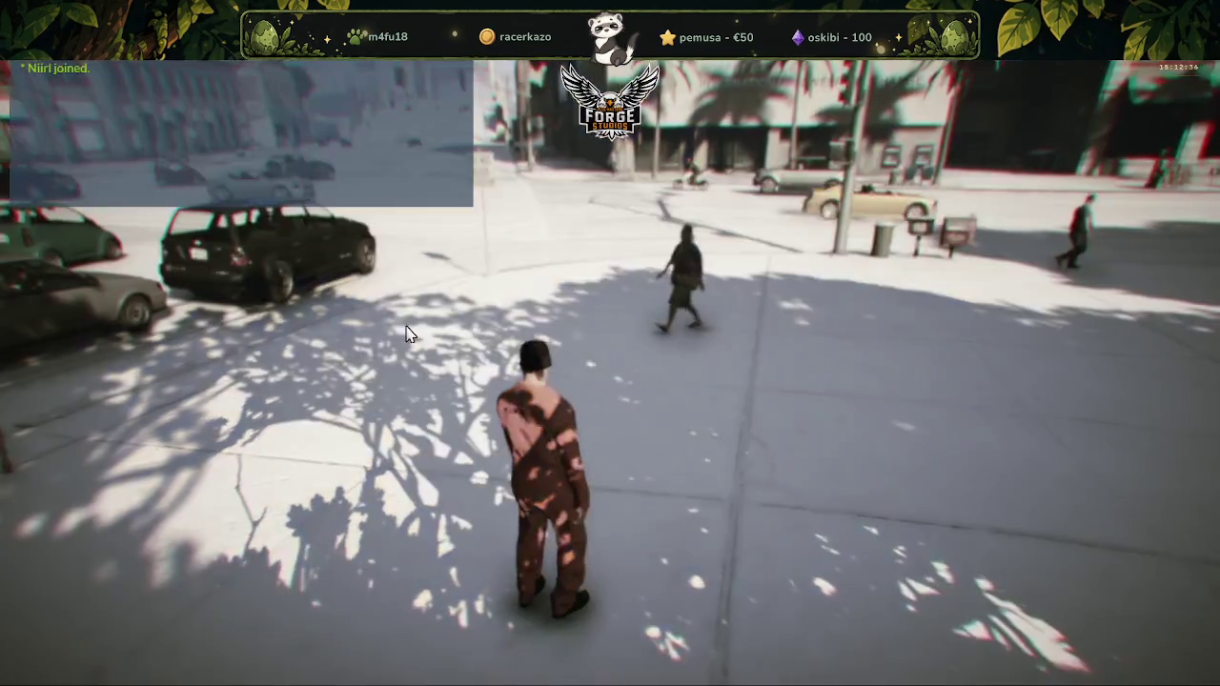
pyautogui.press('Escape')
pyautogui.press('Return')
pyautogui.scroll(5, 565, 400)
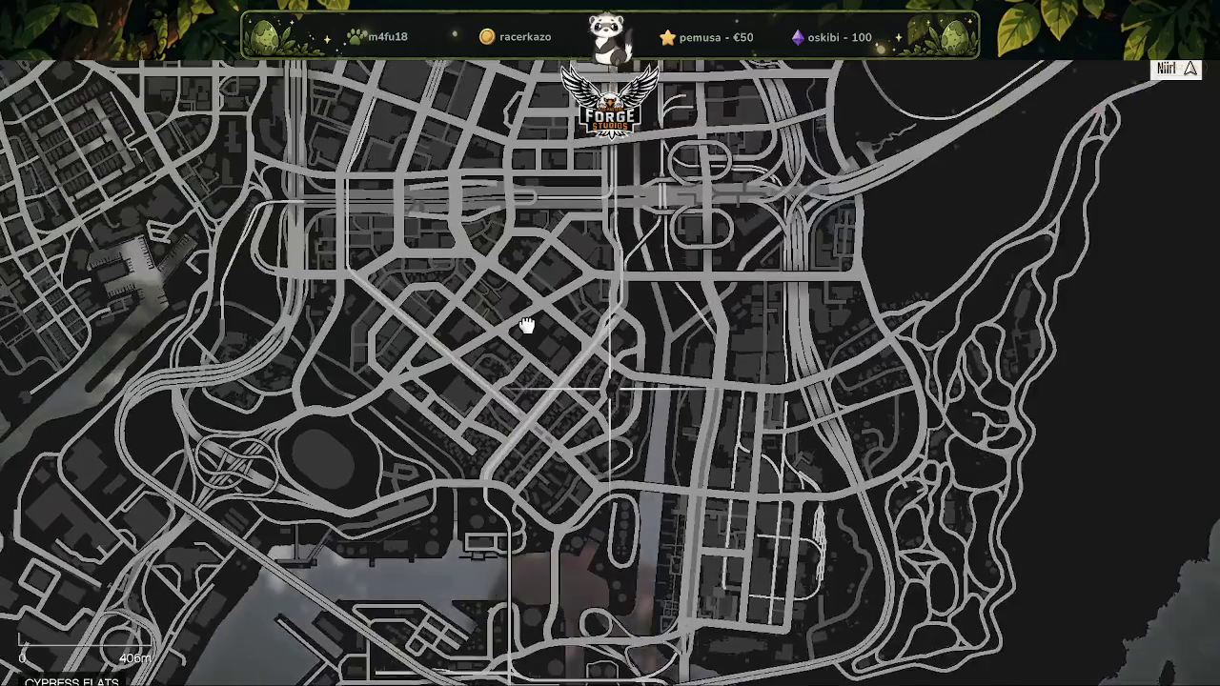
pyautogui.moveTo(527, 326); pyautogui.dragTo(555, 395)
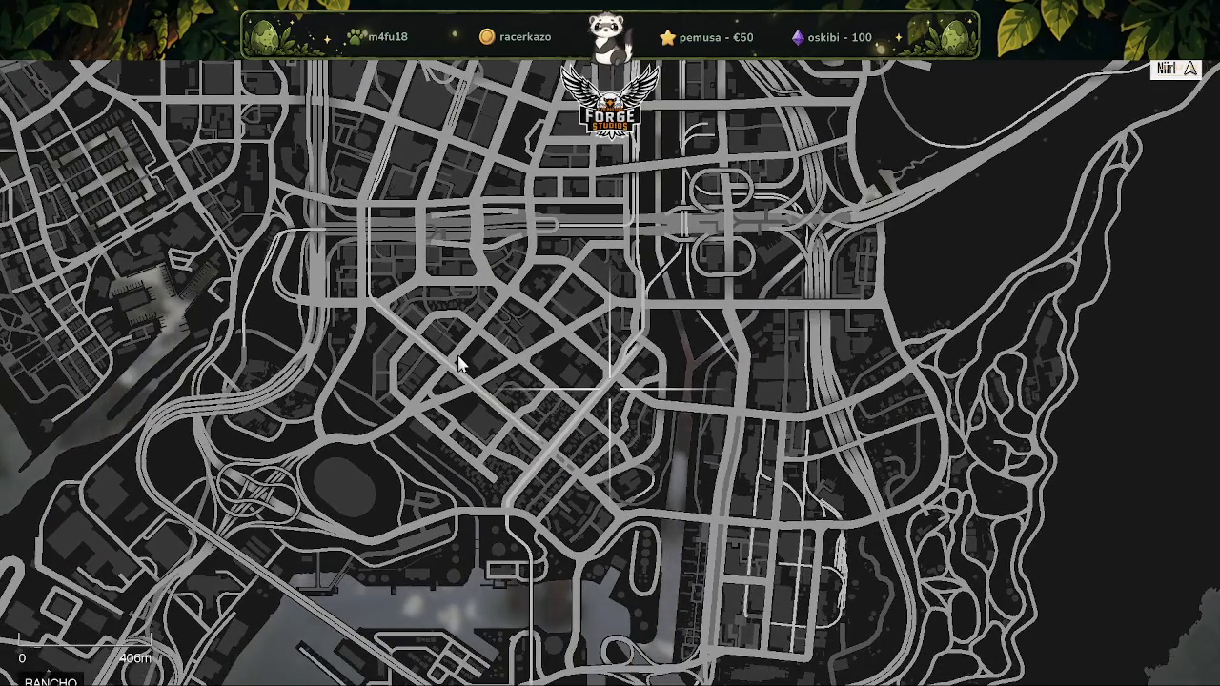
pyautogui.moveTo(466, 362)
pyautogui.mouseDown()
pyautogui.moveTo(618, 333)
pyautogui.moveTo(400, 272)
pyautogui.moveTo(435, 359)
pyautogui.mouseUp()
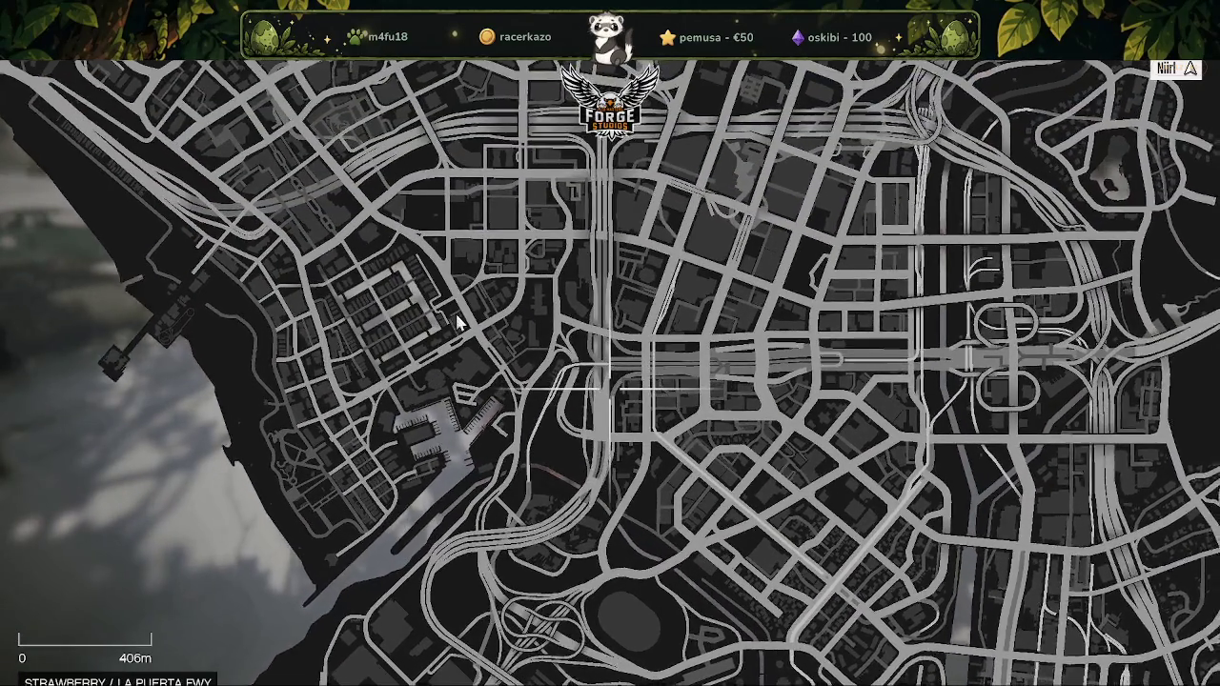
pyautogui.scroll(1, 483, 391)
pyautogui.click(497, 386)
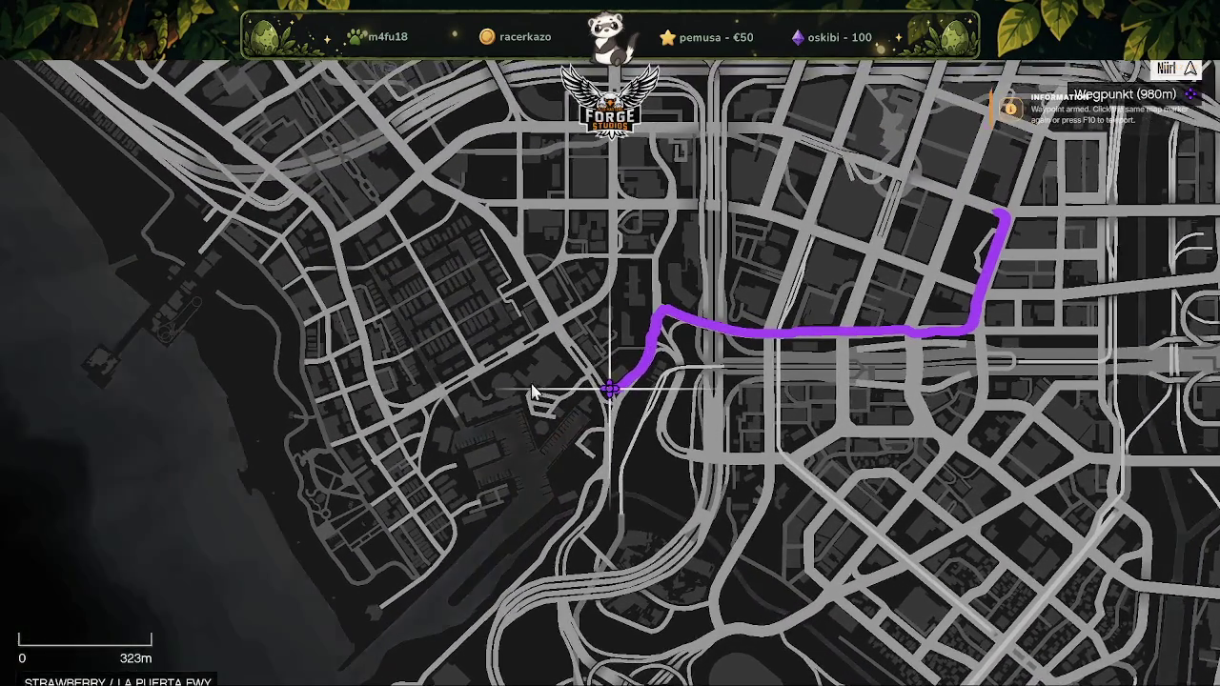
pyautogui.click(496, 385)
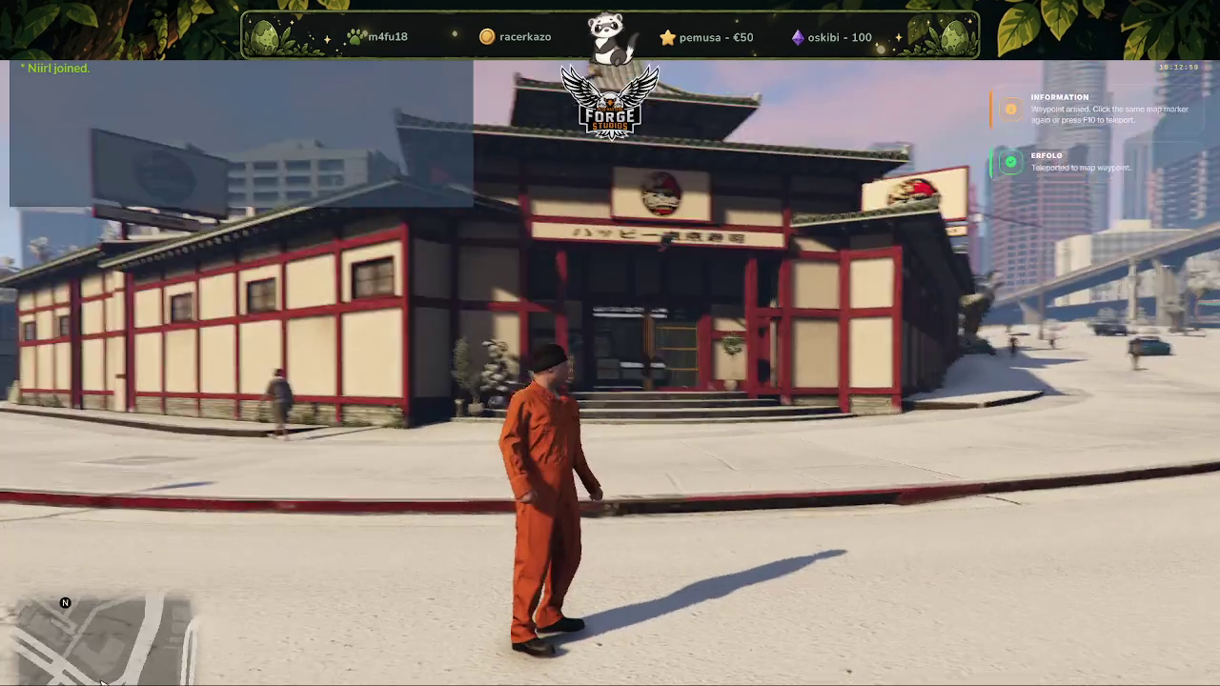
# Run up the stairs, enter through the glass doorway, and walk past the bar, partition and tables to the windowed wall
pyautogui.press('w')
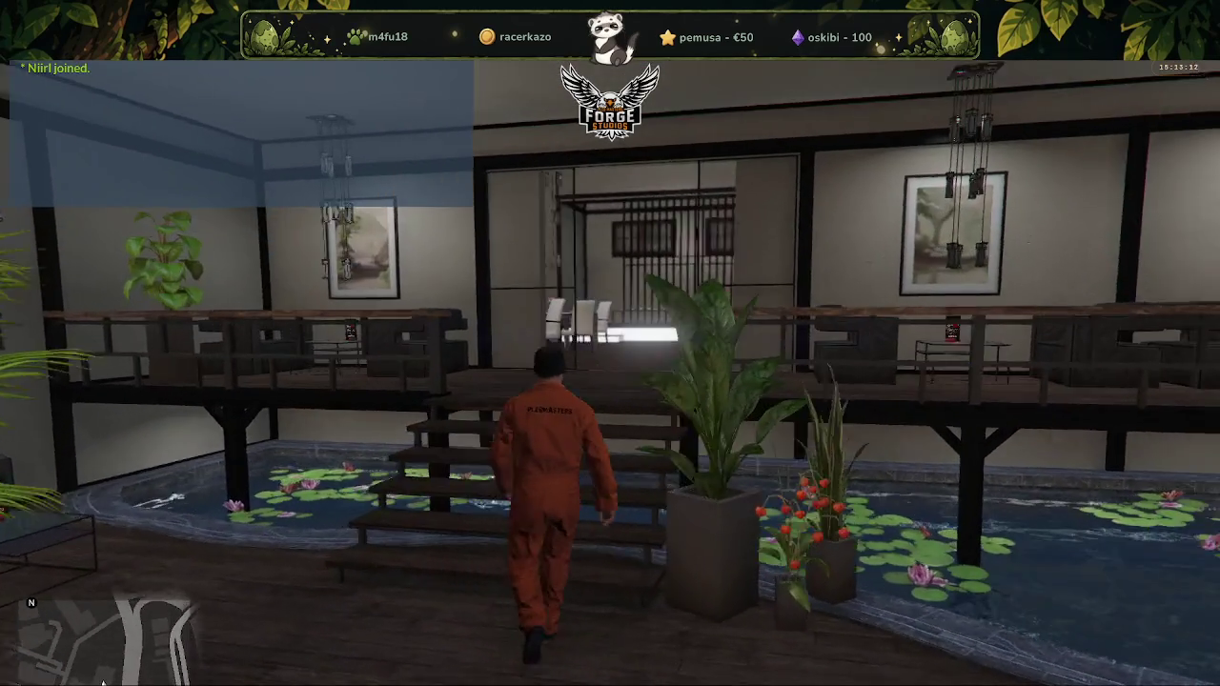
pyautogui.press('w')
pyautogui.press('w')
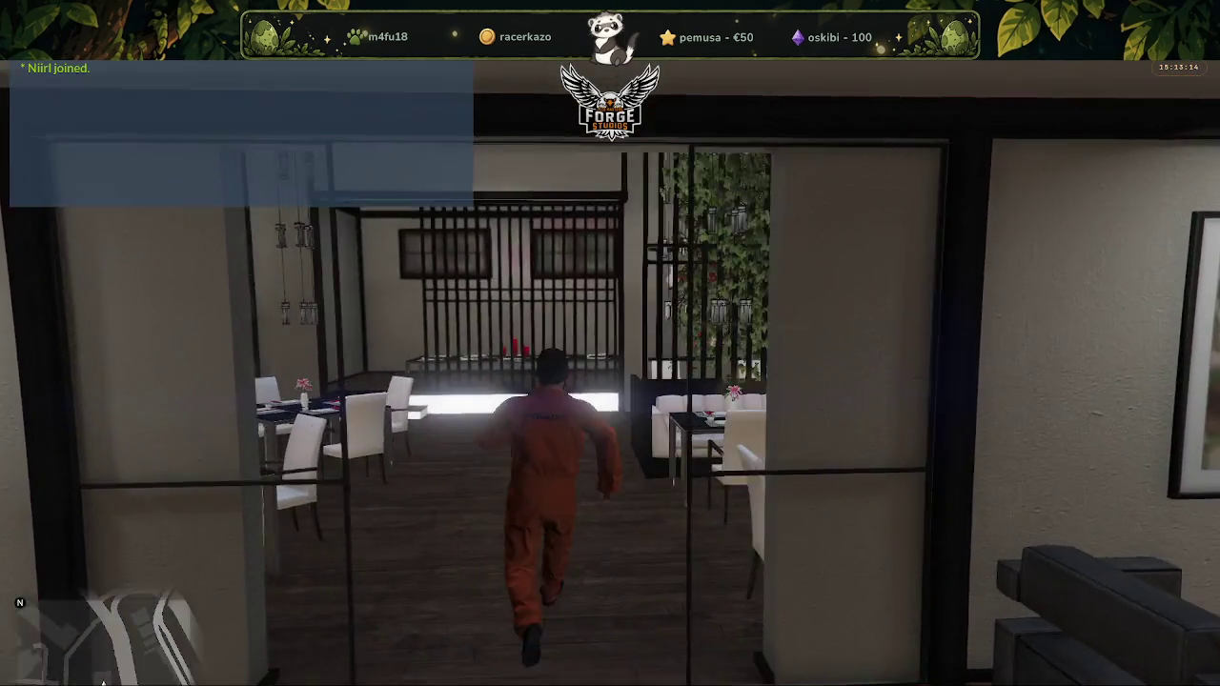
pyautogui.press('w')
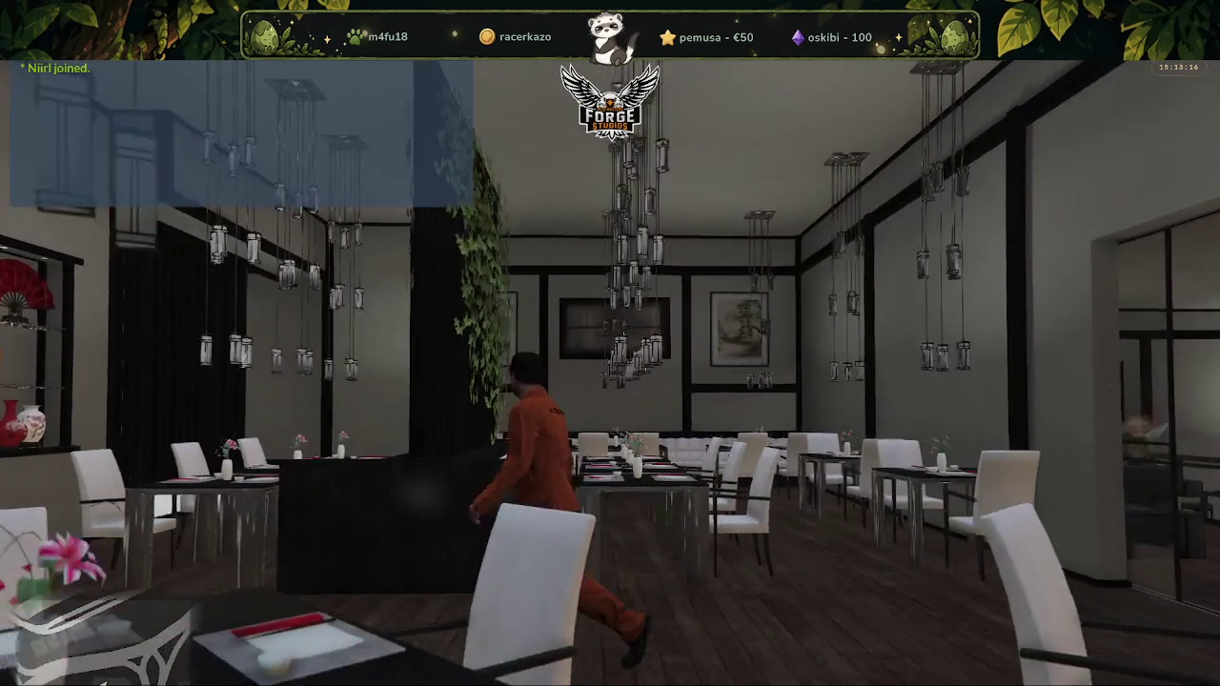
pyautogui.press('w')
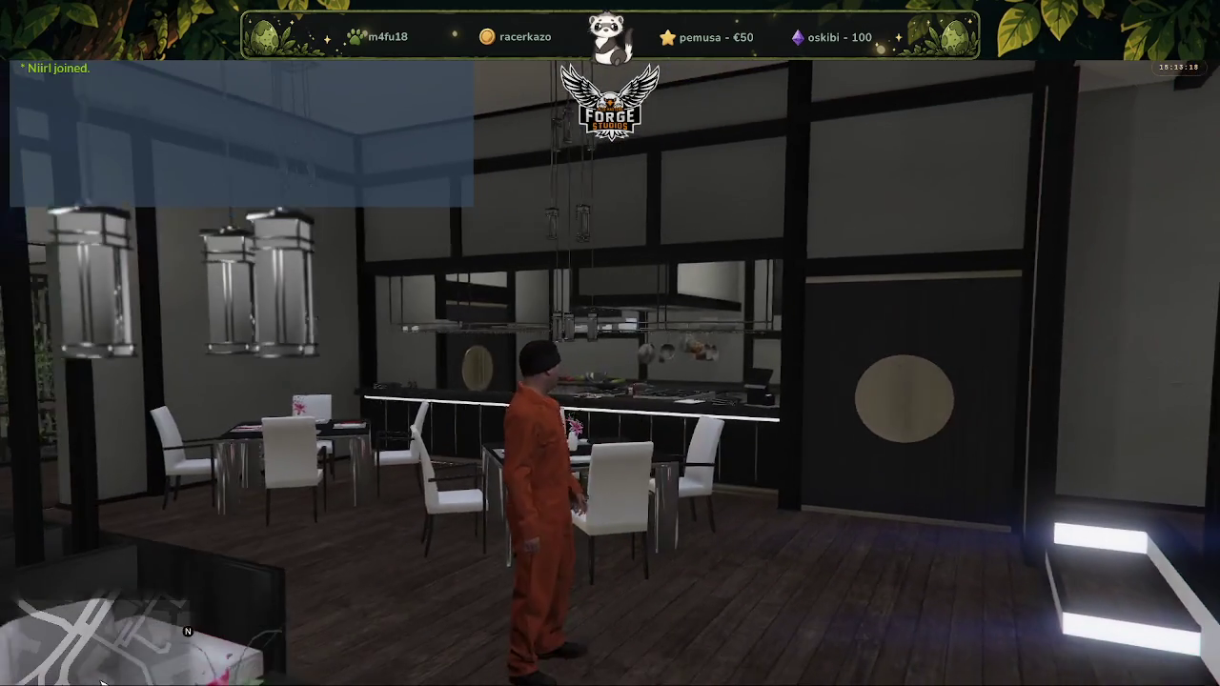
pyautogui.press('w')
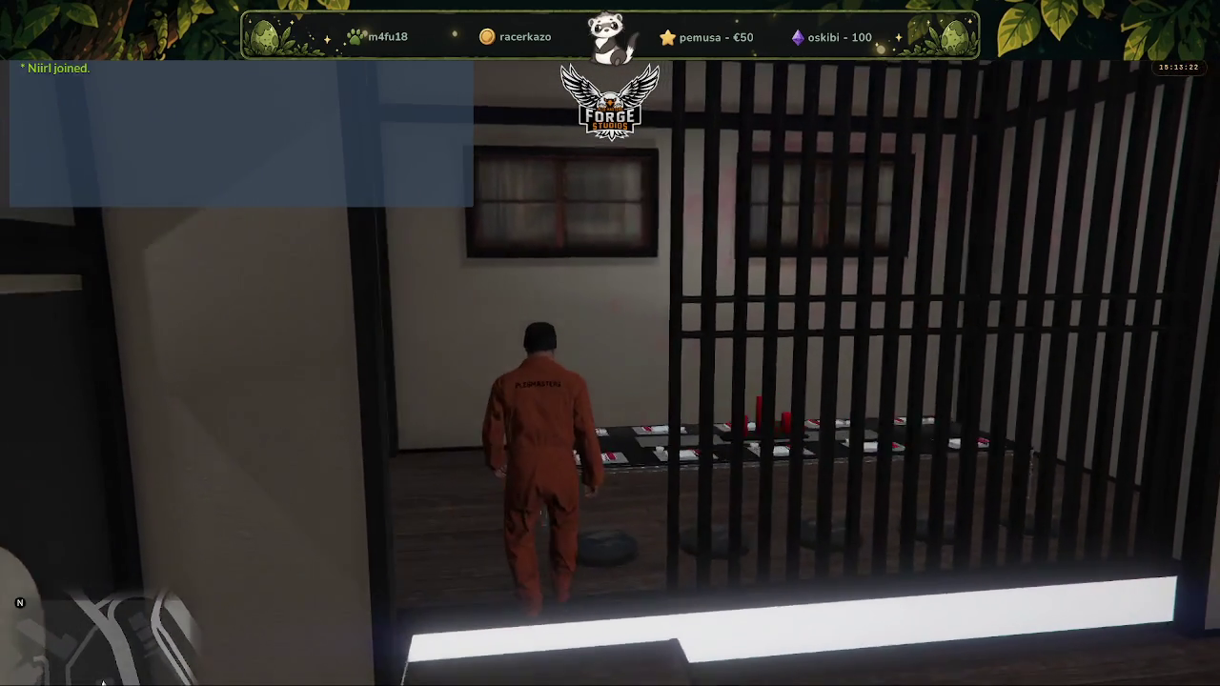
pyautogui.press('w')
pyautogui.press('w')
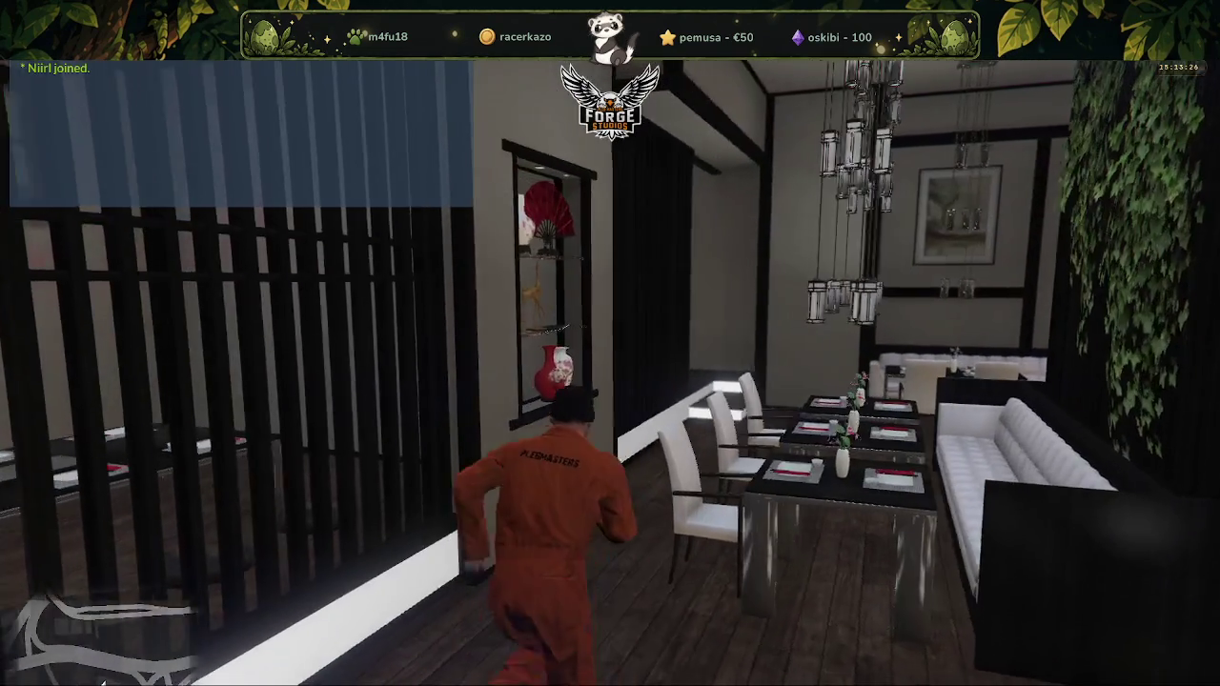
pyautogui.press('w')
pyautogui.press('w')
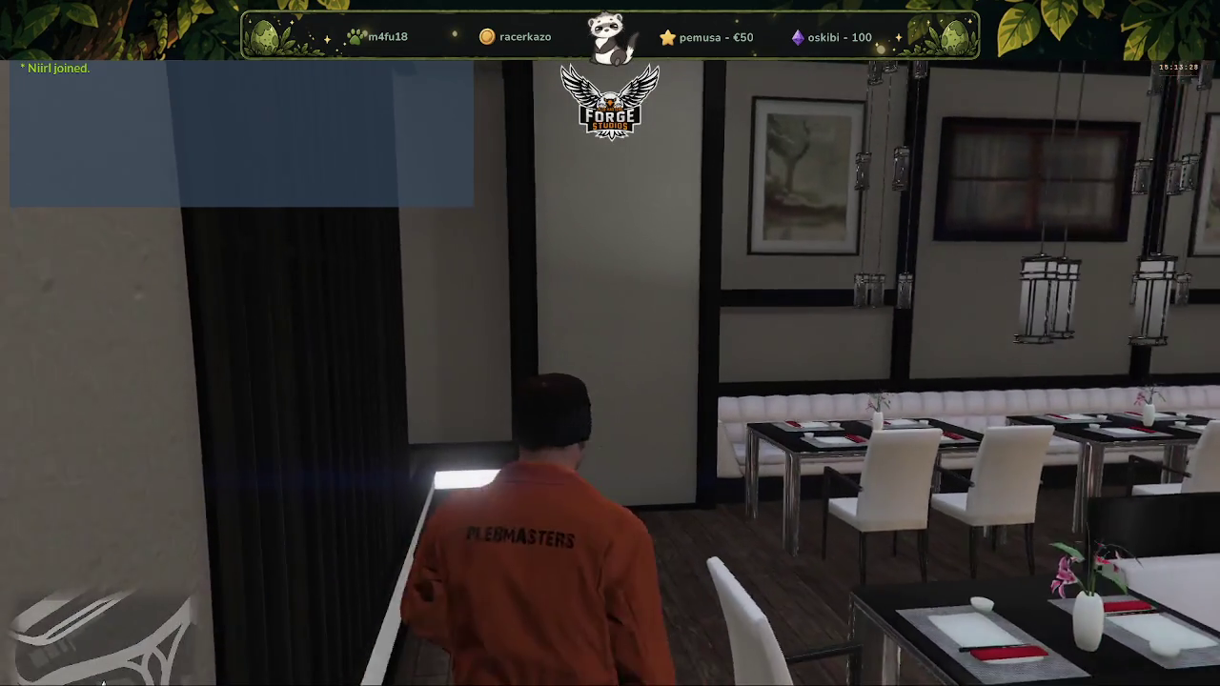
pyautogui.press('w')
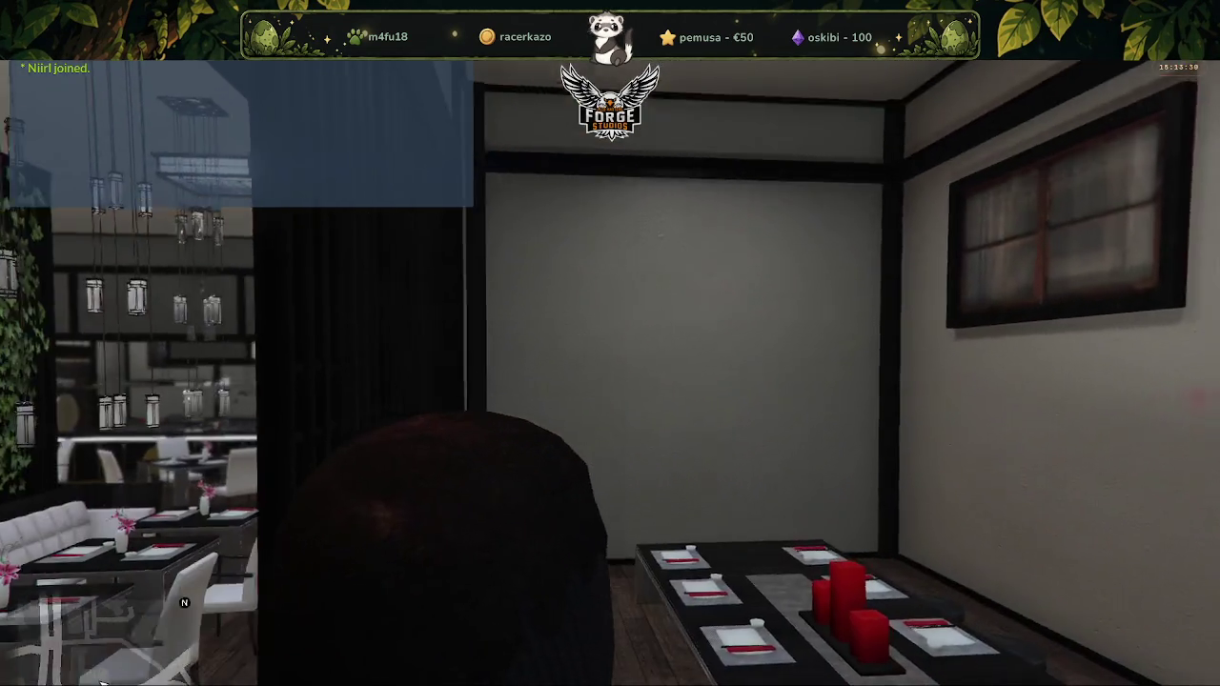
pyautogui.press('w')
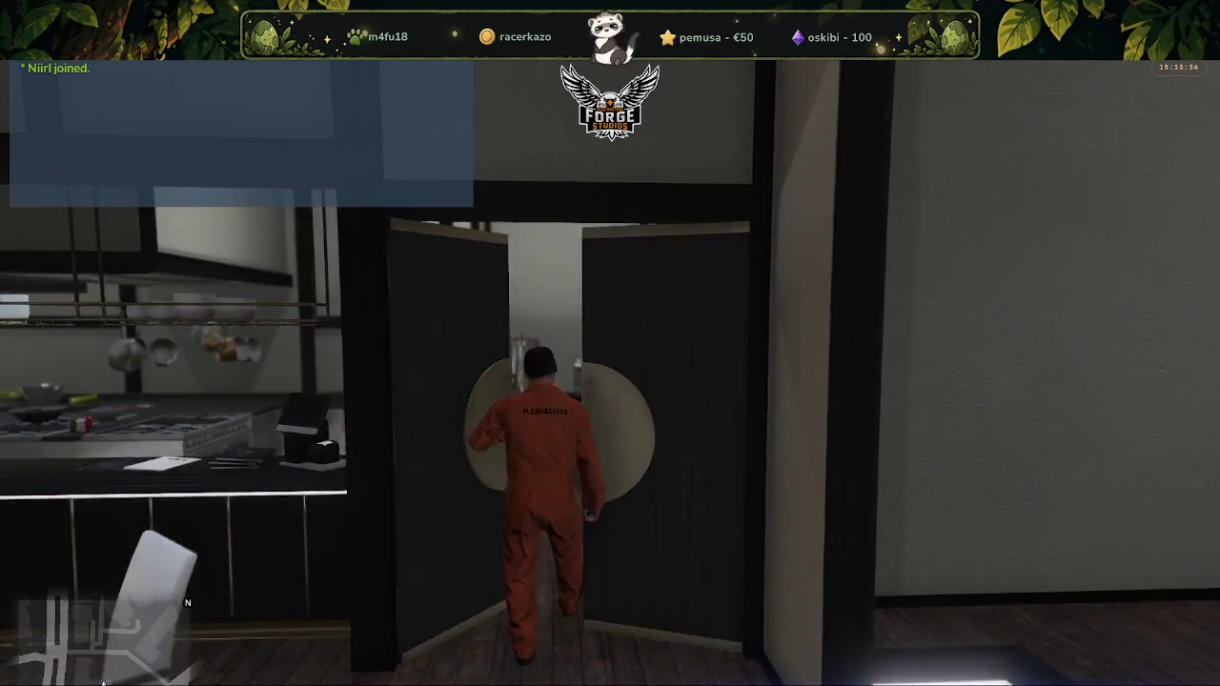
# Walk through the swinging doors into the back office, then down the hallway into the kitchen
pyautogui.press('w')
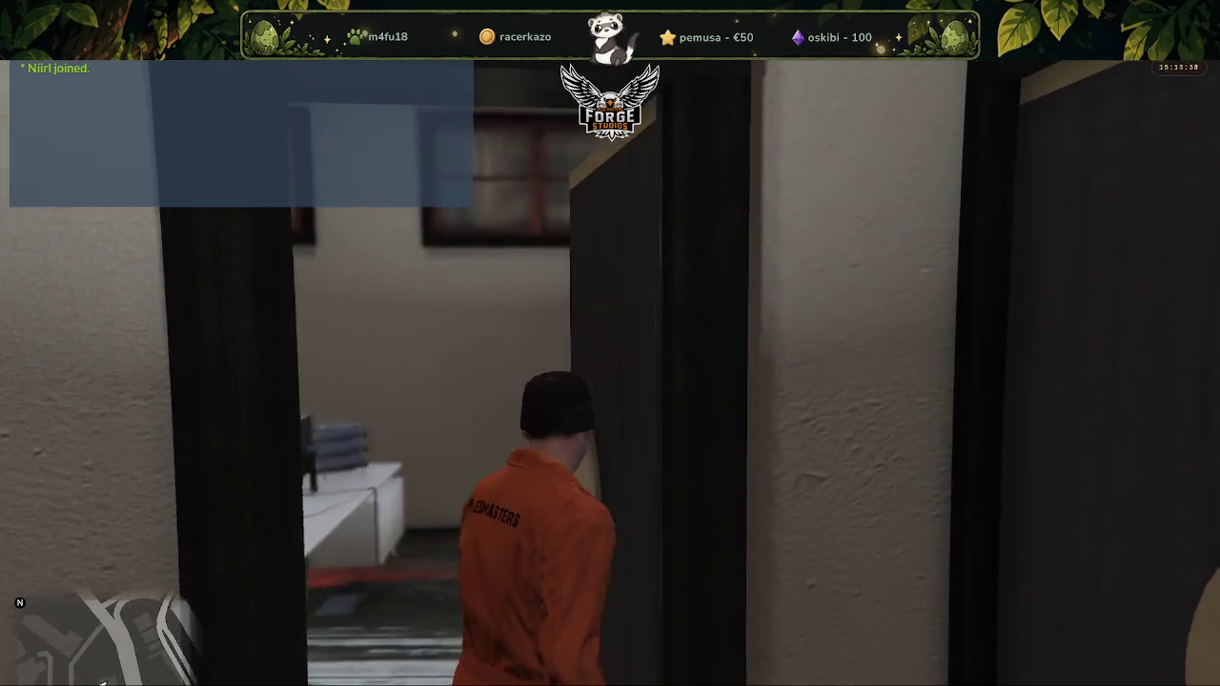
pyautogui.press('w')
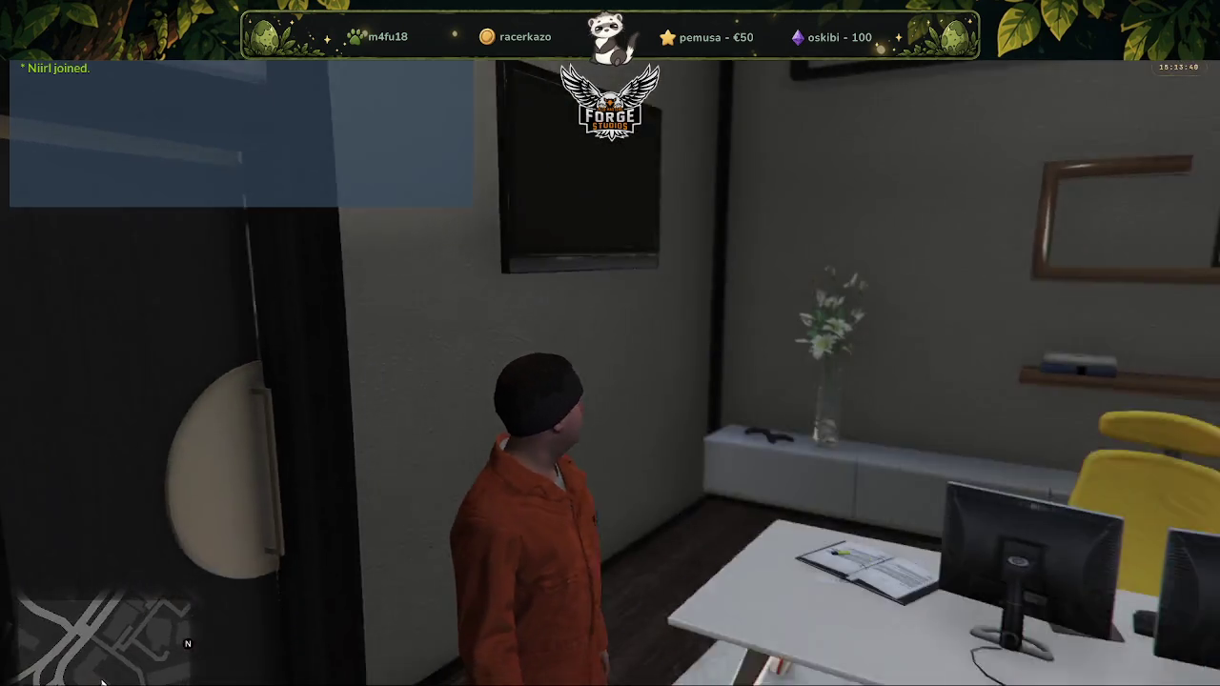
pyautogui.press('w')
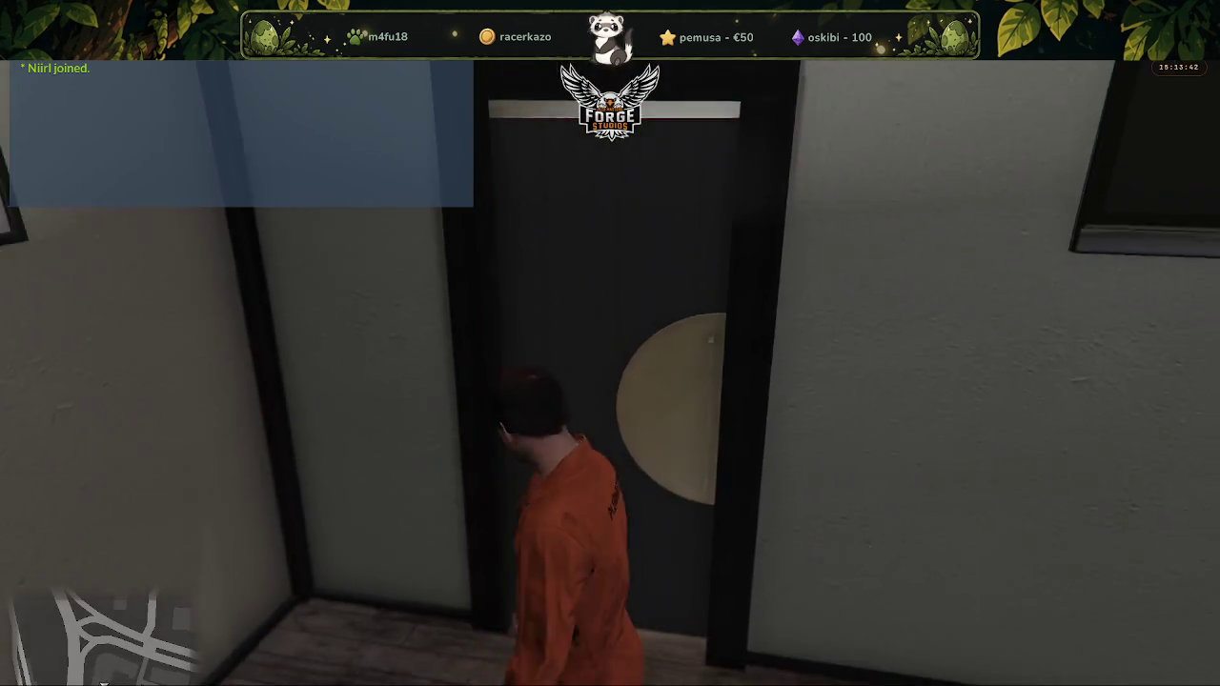
pyautogui.press('w')
pyautogui.press('w')
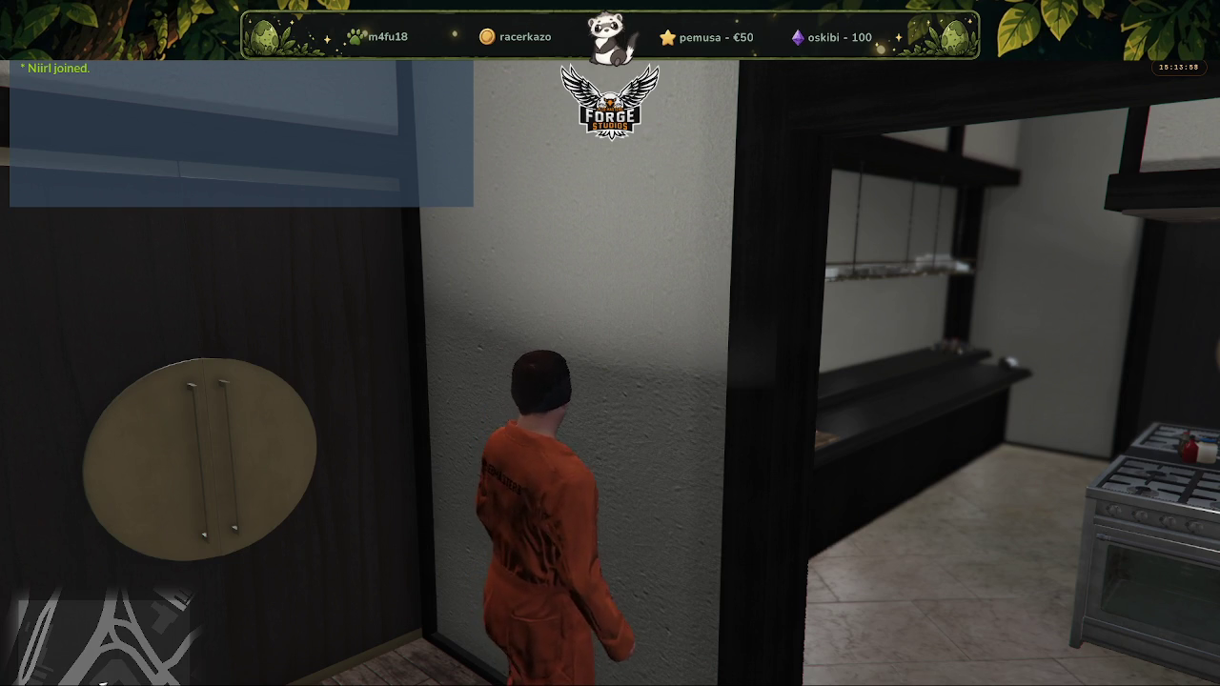
pyautogui.press('w')
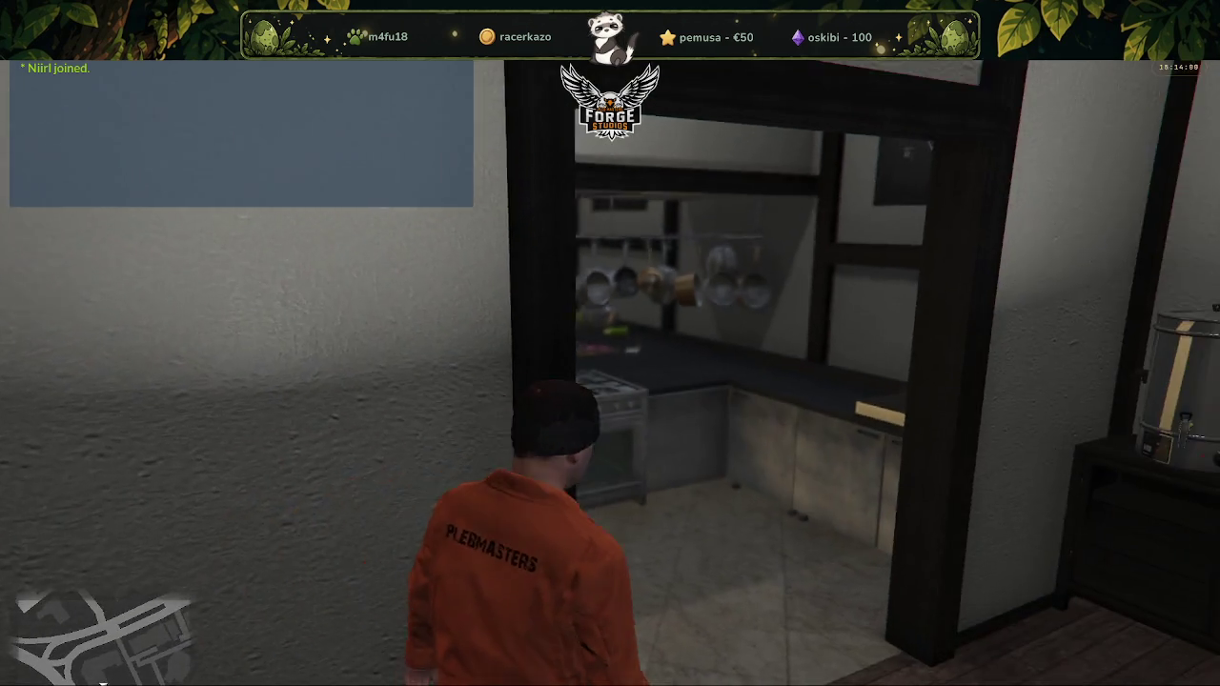
pyautogui.press('w')
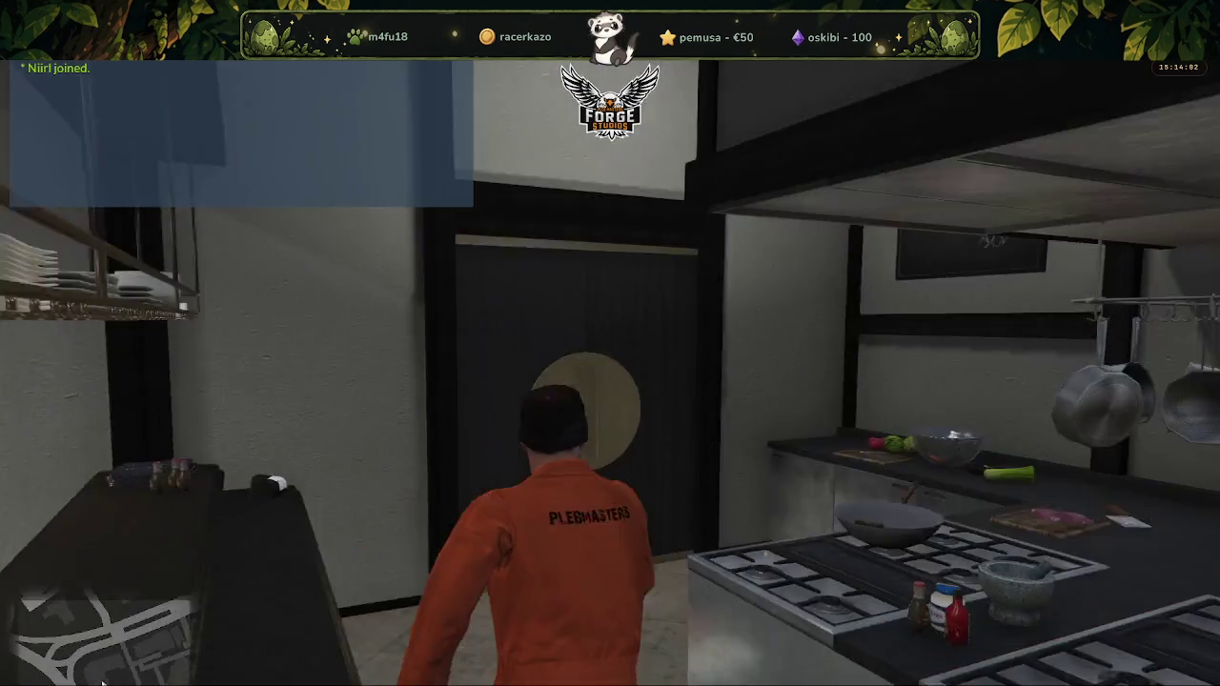
# Run down the white corridor through the locker room and red-sofa lounge to the reception lobby
pyautogui.press('w')
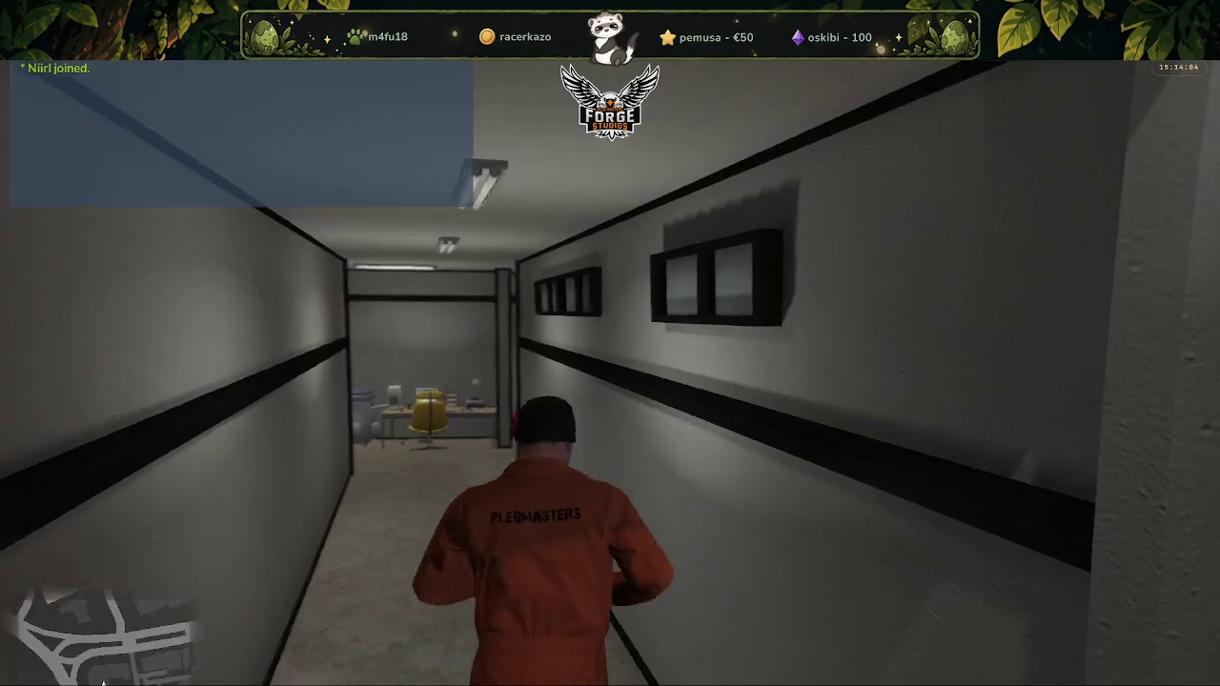
pyautogui.press('w')
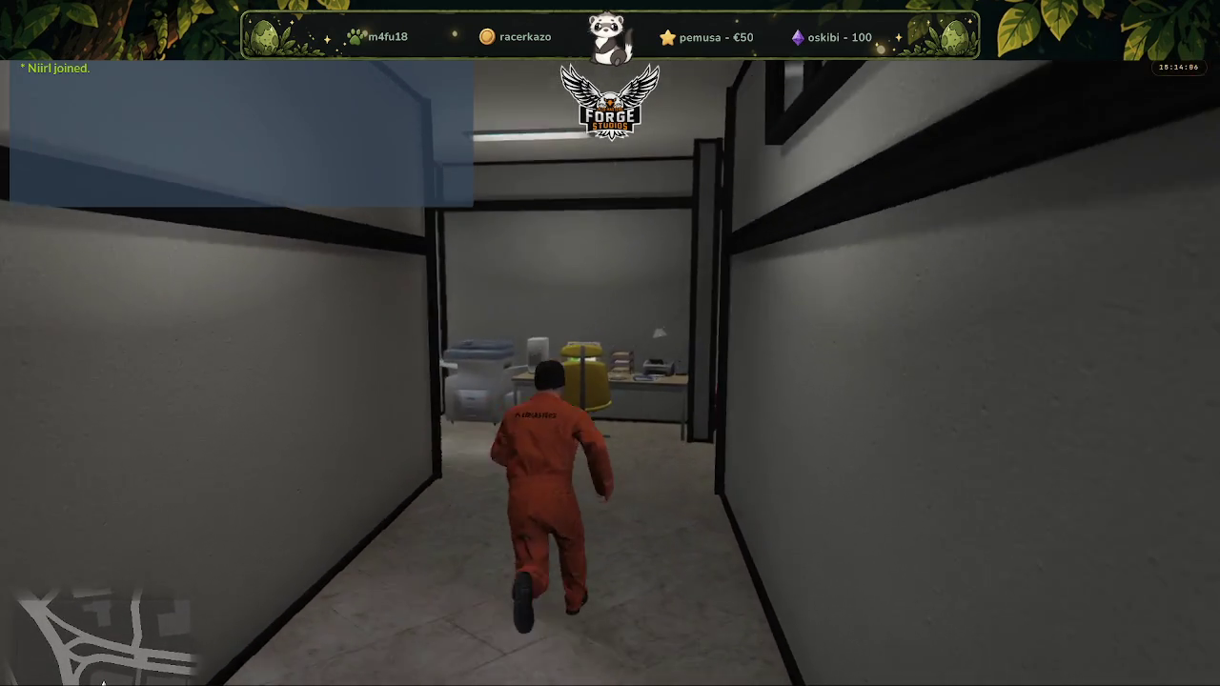
pyautogui.press('w')
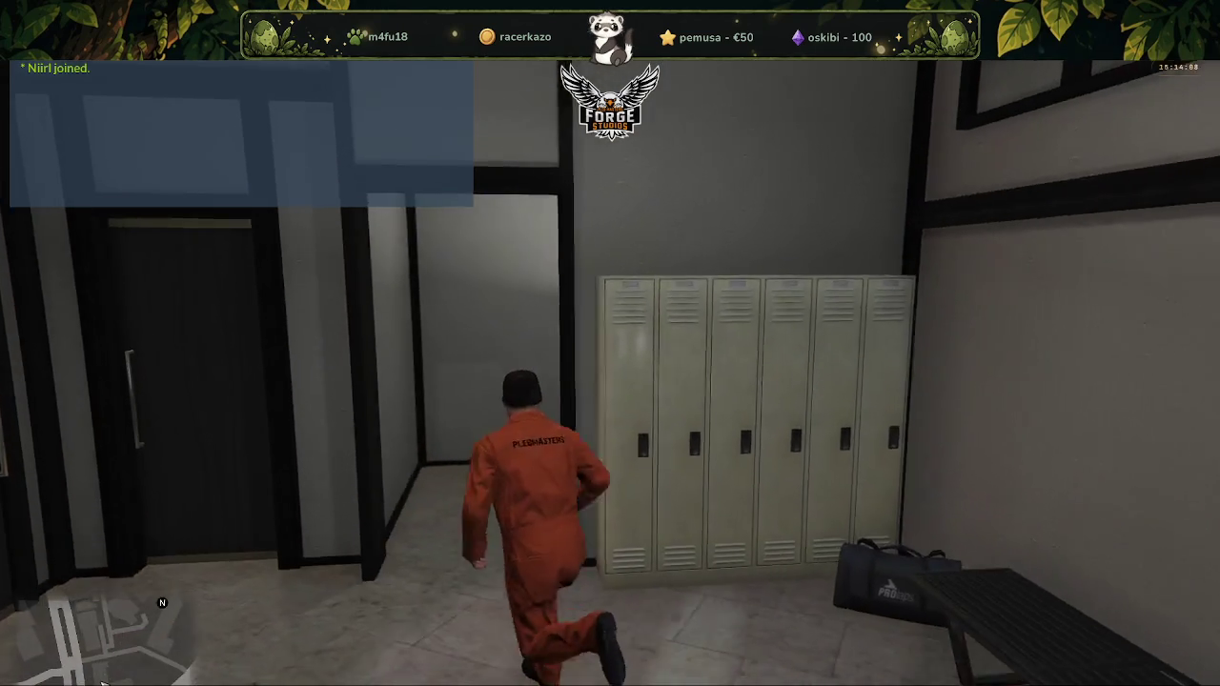
pyautogui.press('w')
pyautogui.press('w')
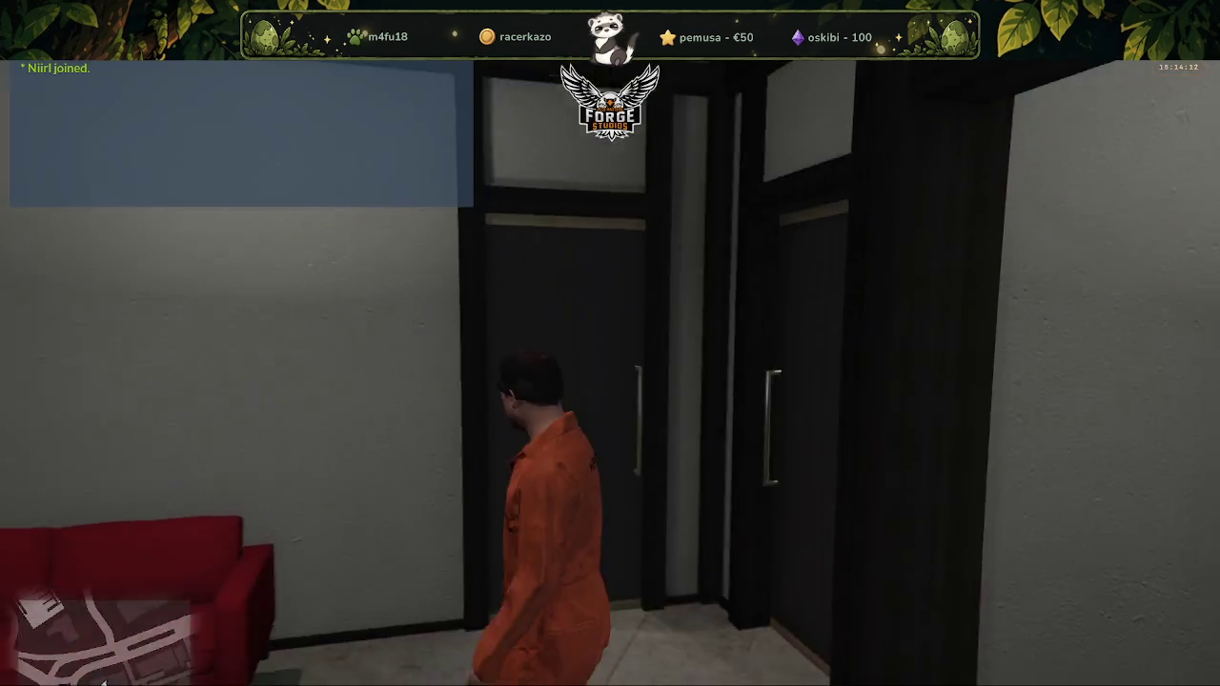
pyautogui.press('w')
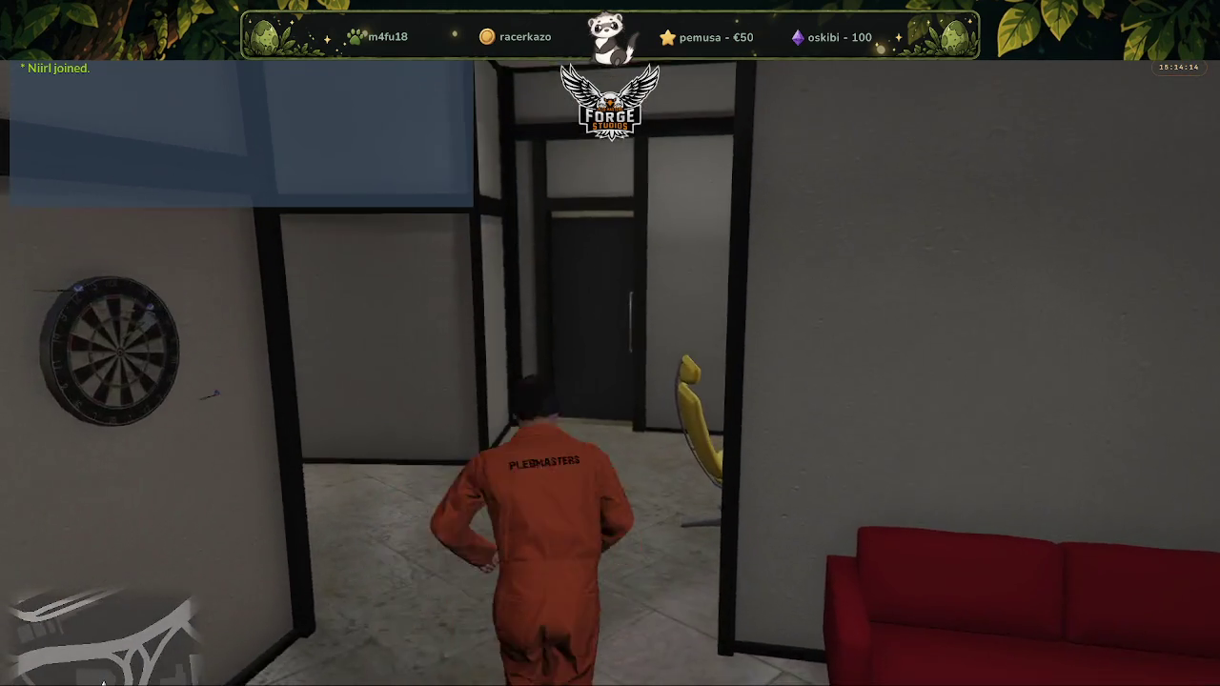
pyautogui.press('w')
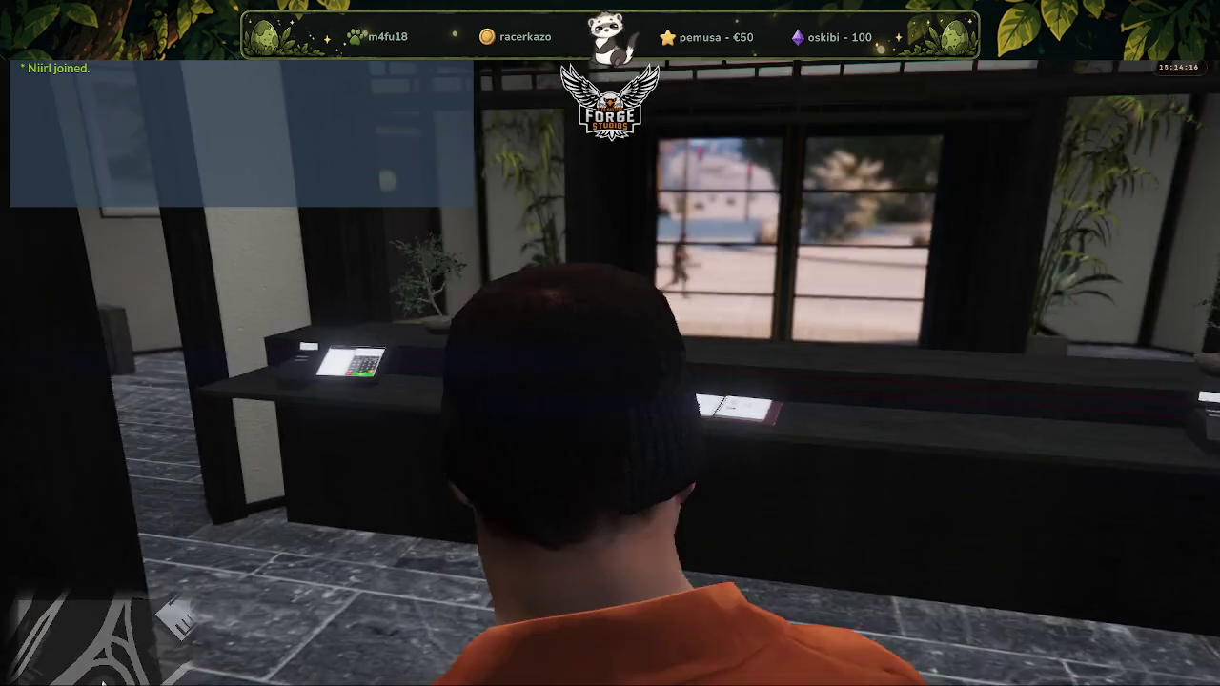
pyautogui.press('w')
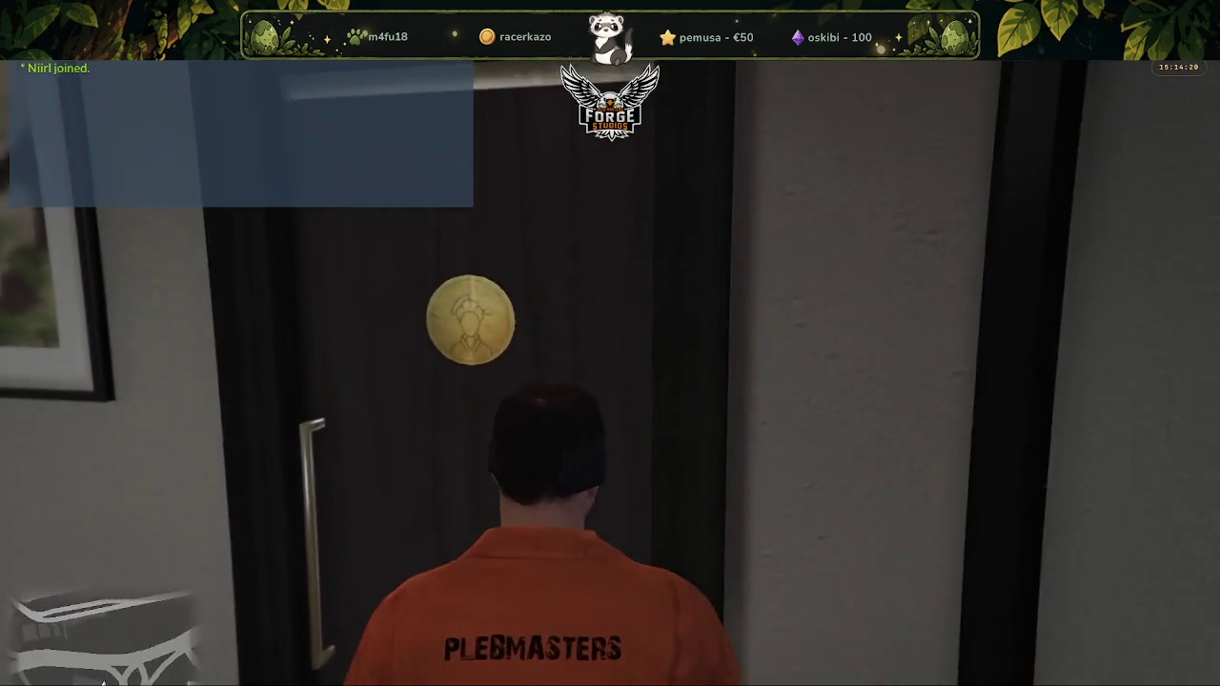
# Explore the restroom's sink, toilet stall and hand dryers, then return to the entrance lobby
pyautogui.press('w')
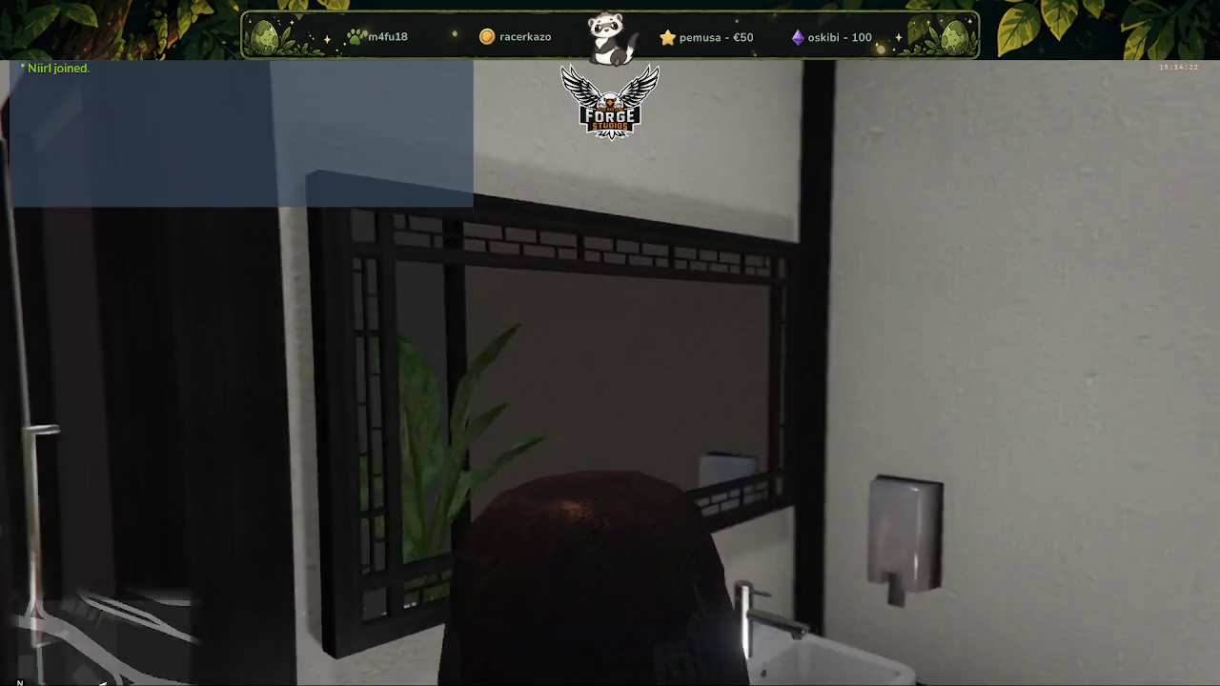
pyautogui.press('w')
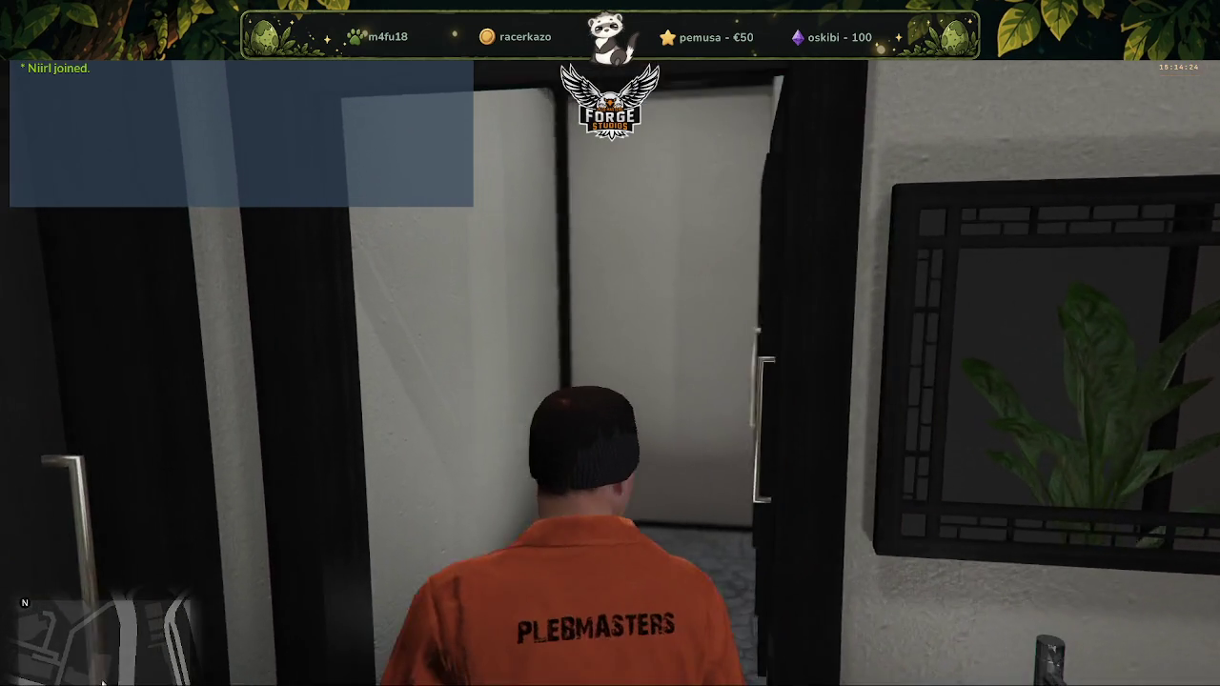
pyautogui.press('w')
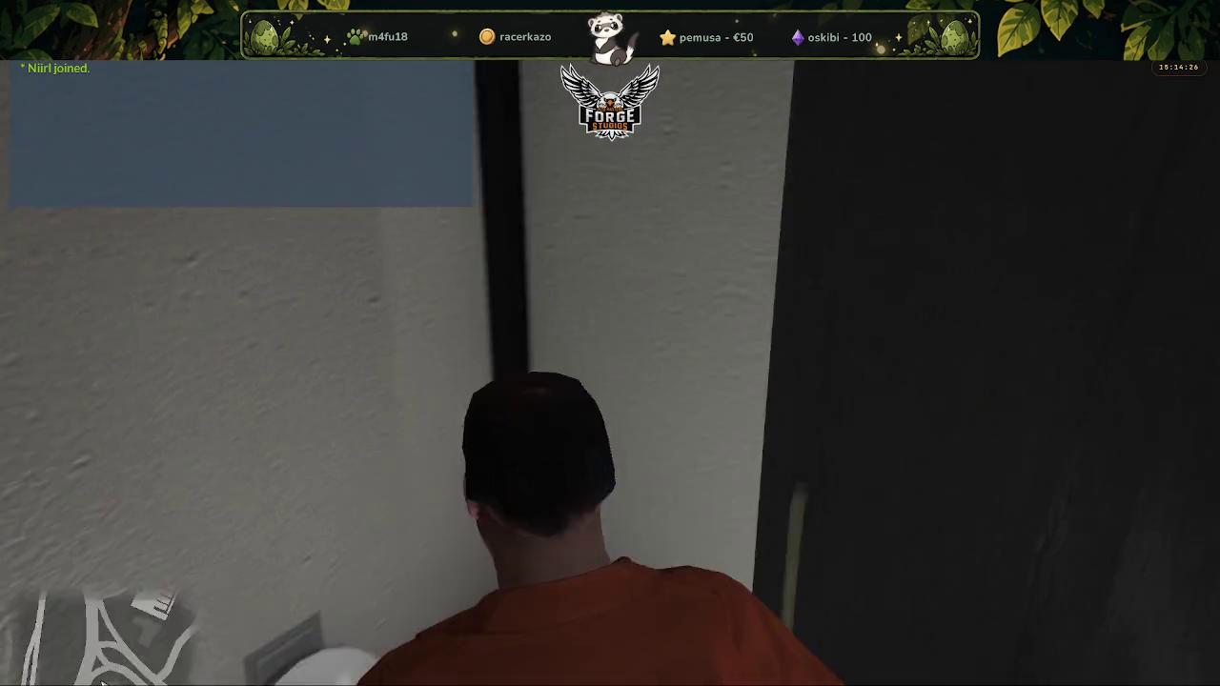
pyautogui.press('w')
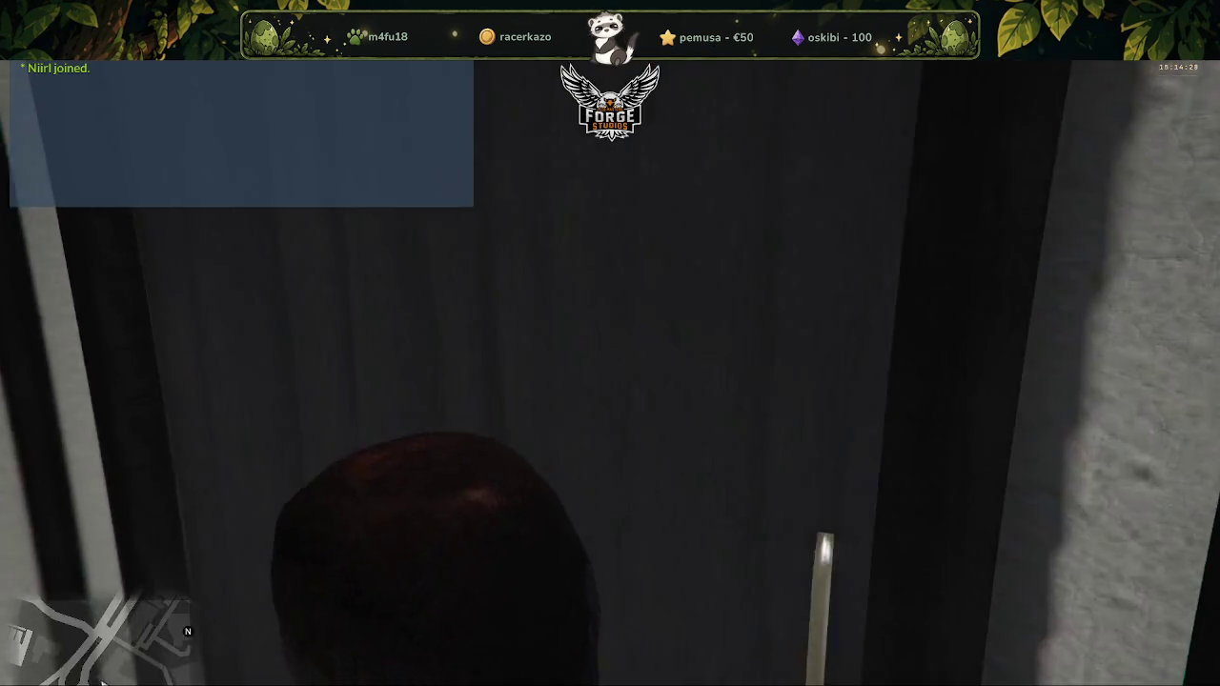
pyautogui.press('w')
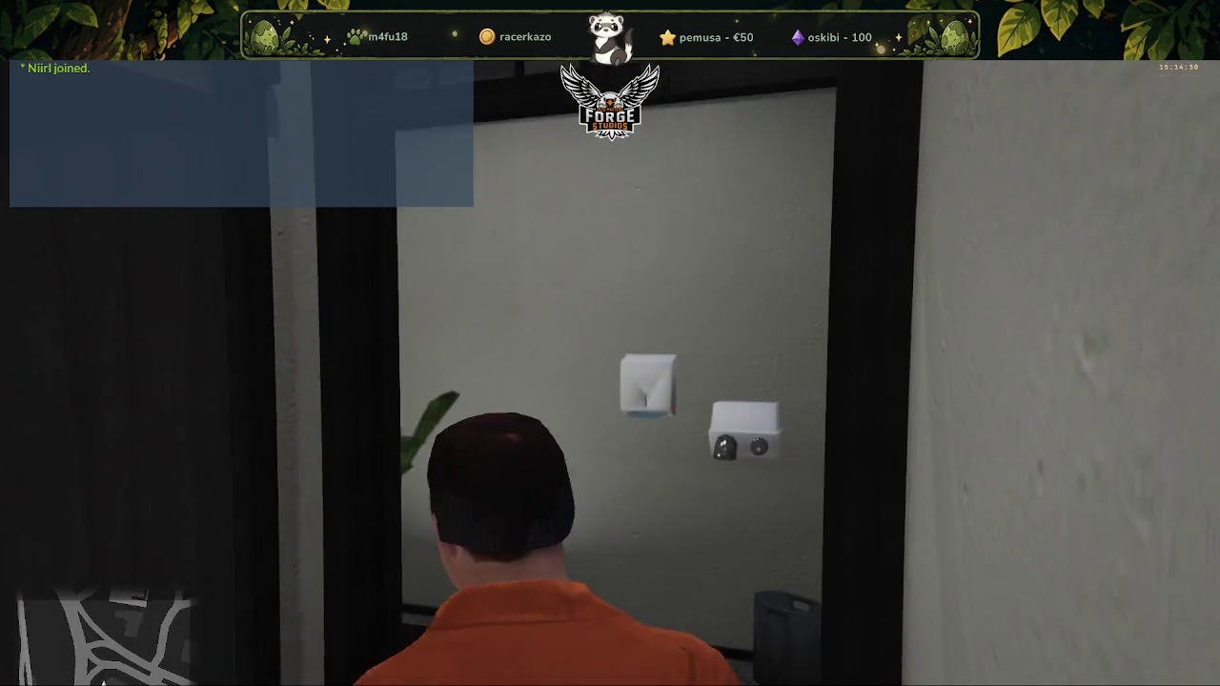
pyautogui.press('w')
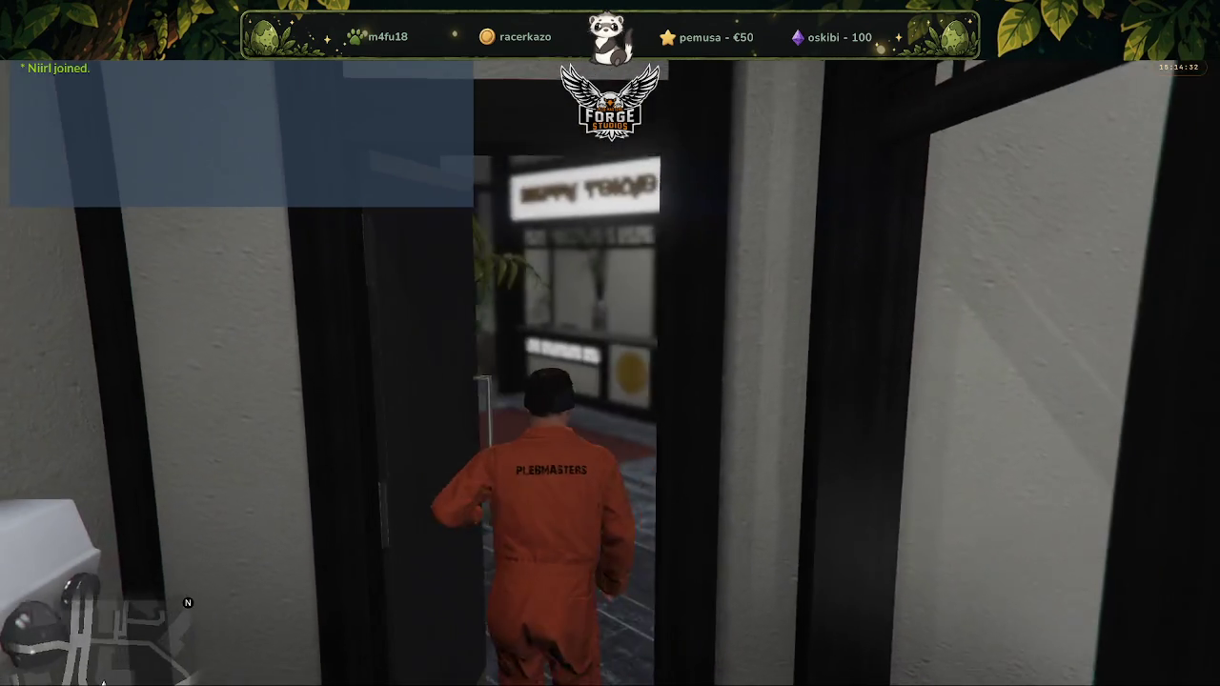
pyautogui.press('w')
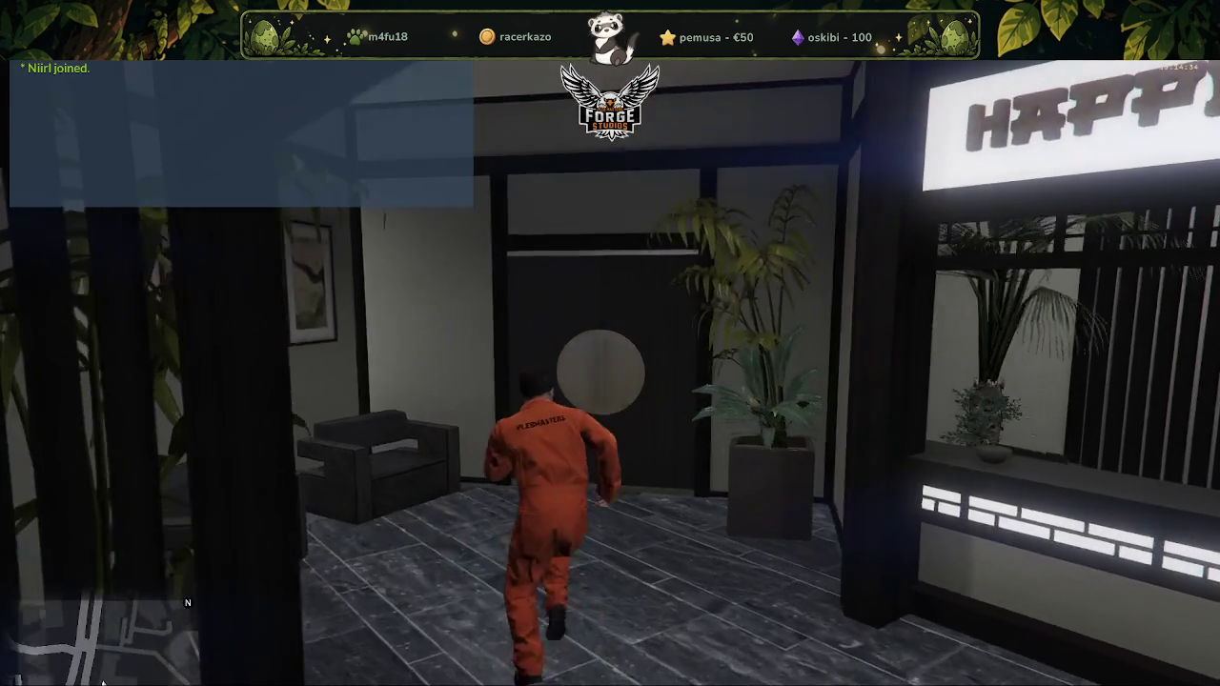